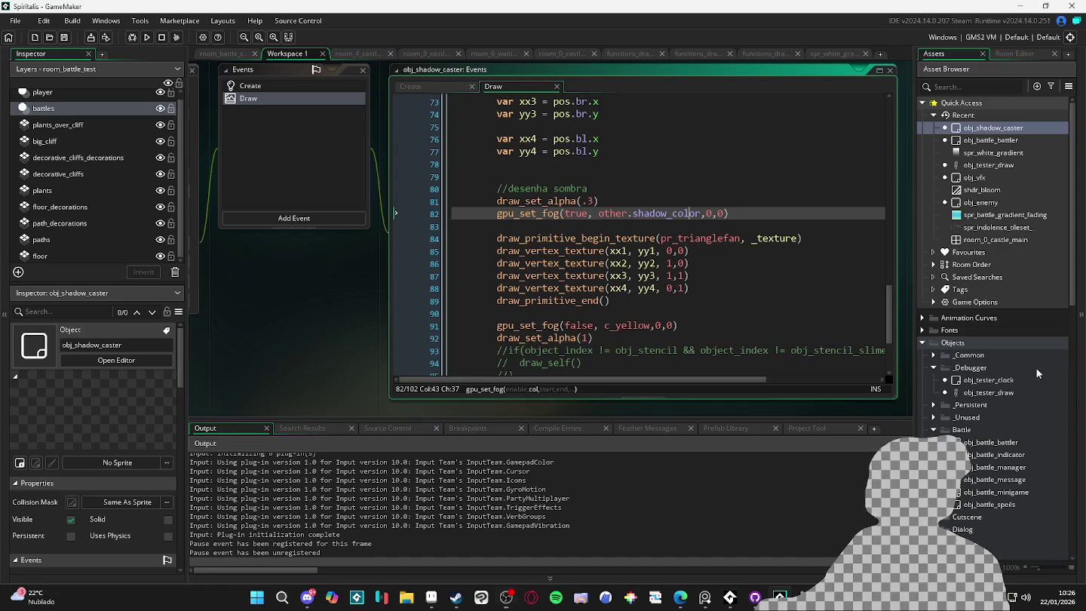
Switch from GameMaker to the Geomarok sprite open in Aseprite.
left_click(431, 597)
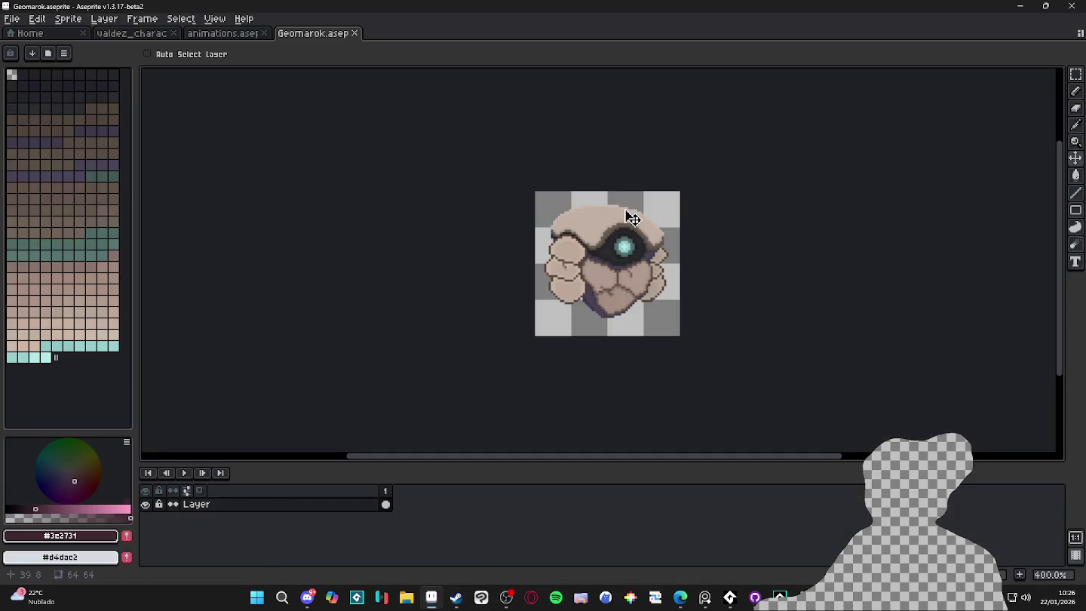
Sample light stone colours from the sprite and paint over the stray dark pixel with the Pencil.
scroll(625, 218, "up", 2)
scroll(607, 301, "up", 1)
scroll(607, 301, "up", 2)
key("b")
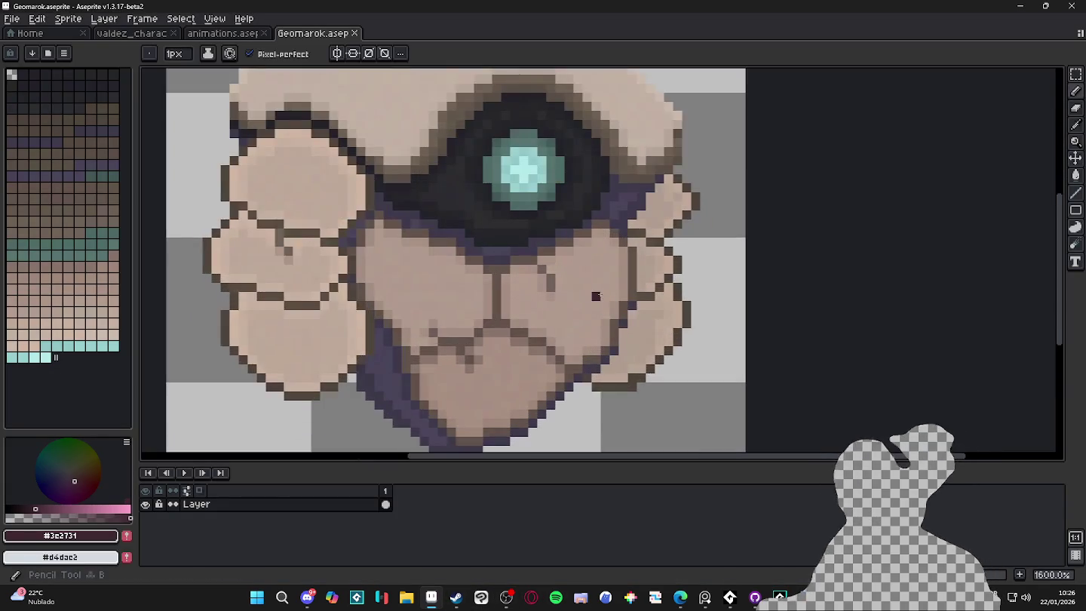
scroll(597, 303, "down", 1)
scroll(597, 302, "up", 5)
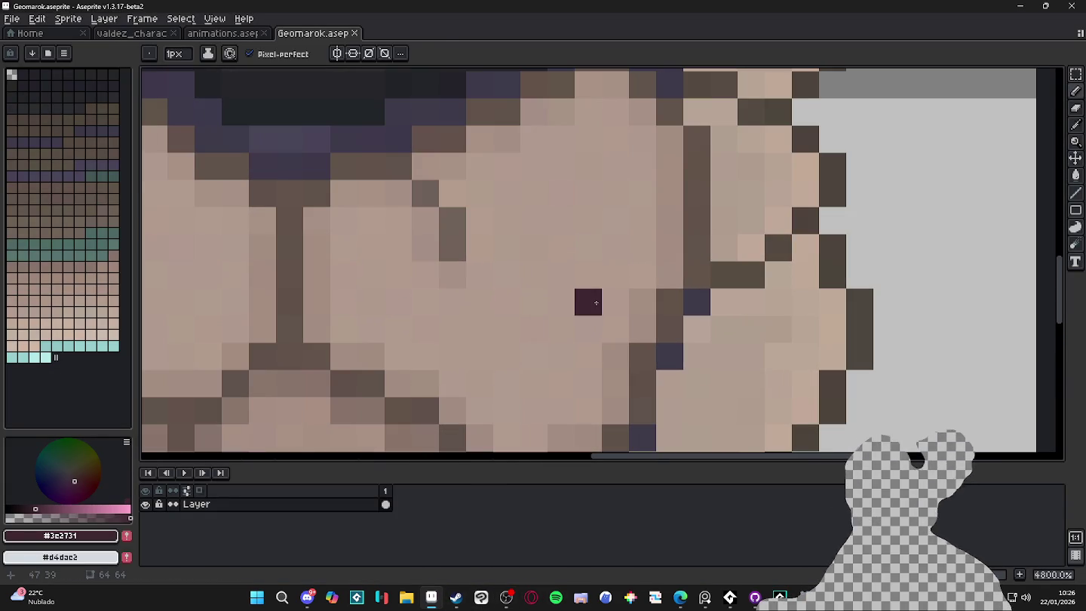
left_click(582, 216, "alt")
scroll(582, 217, "down", 2)
scroll(577, 216, "up", 4)
key("alt")
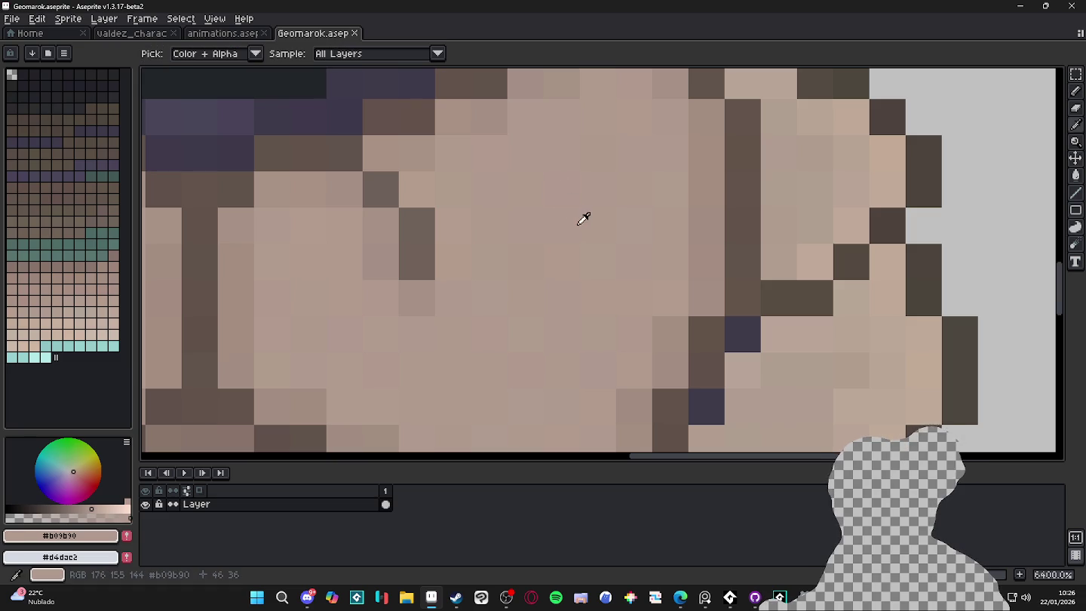
left_click(595, 221, "alt")
scroll(588, 249, "down", 7)
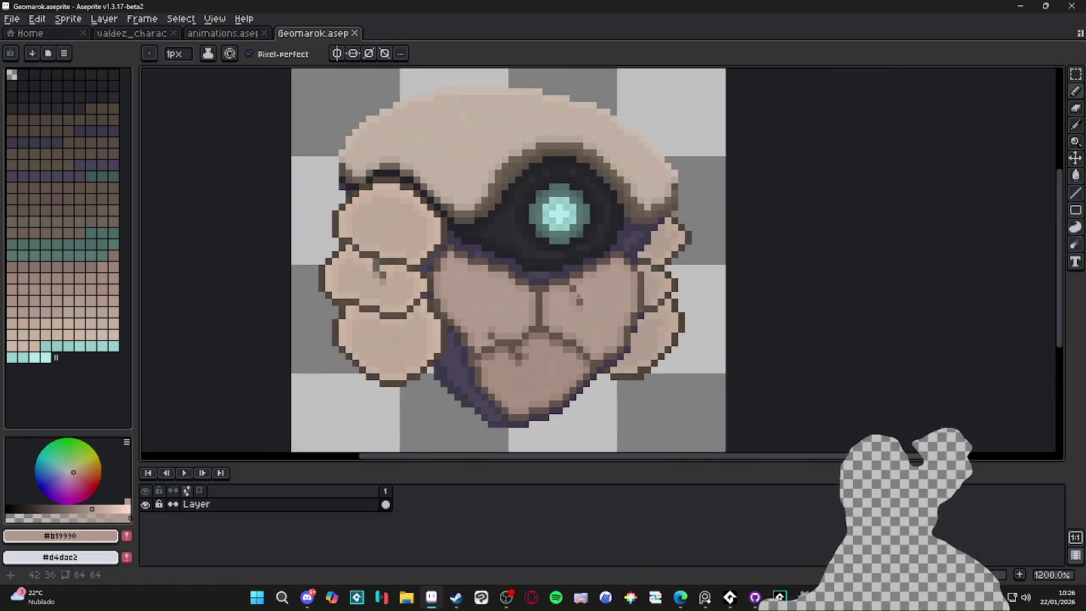
Widen the canvas to 108 pixels with Canvas Size, keeping the sprite centred.
key("ctrl+alt+c")
type("108")
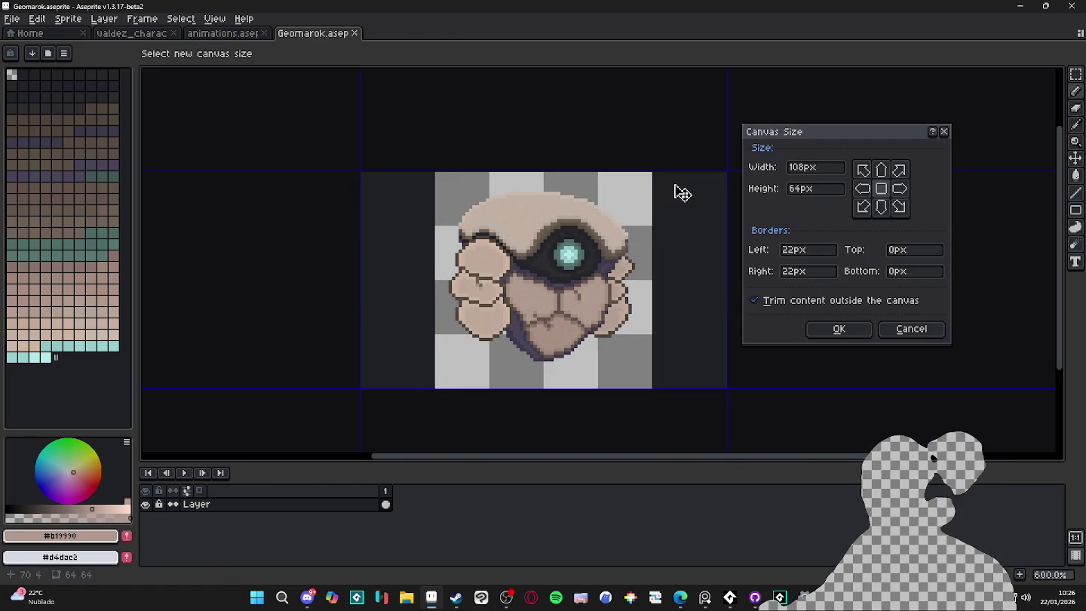
left_click(826, 332)
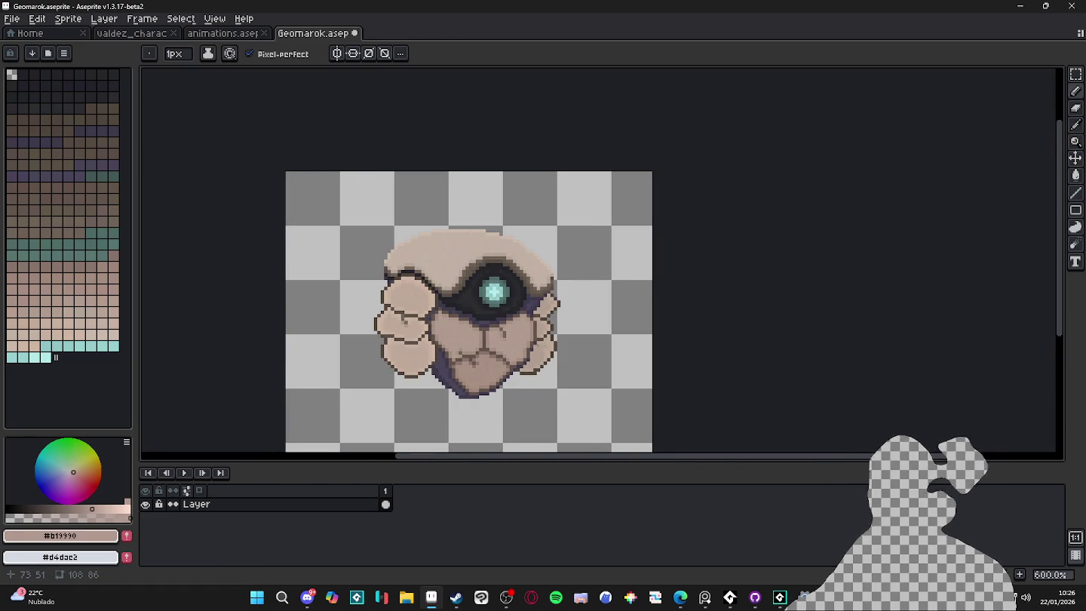
left_click_drag(533, 348, 618, 292)
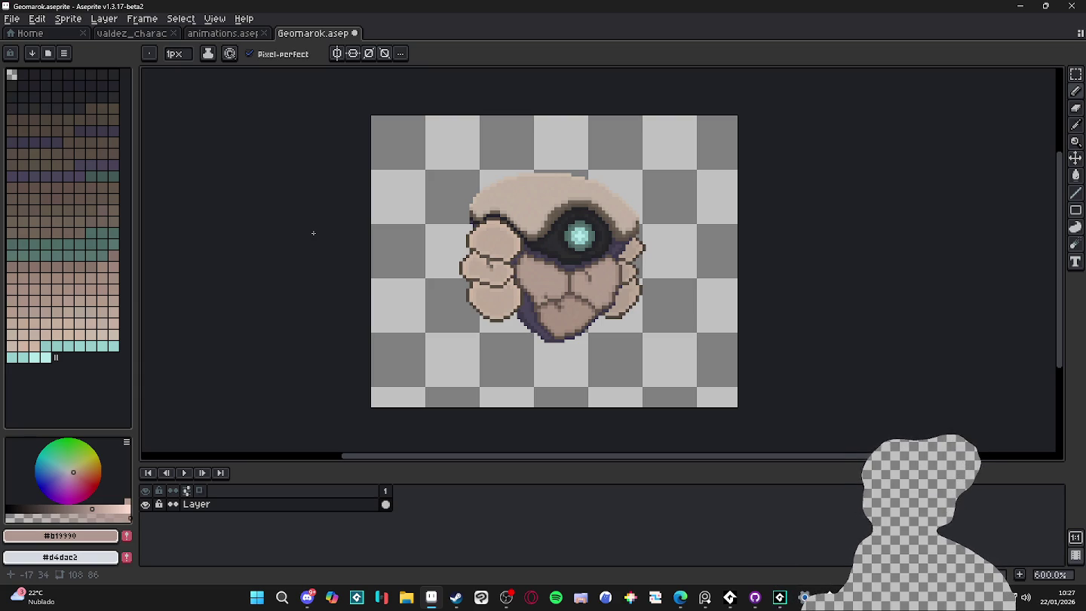
Eyedrop the dark hair colour and select the cabeca layer in animations.aseprite, then go back to Geomarok.
left_click(222, 33)
scroll(437, 317, "up", 5)
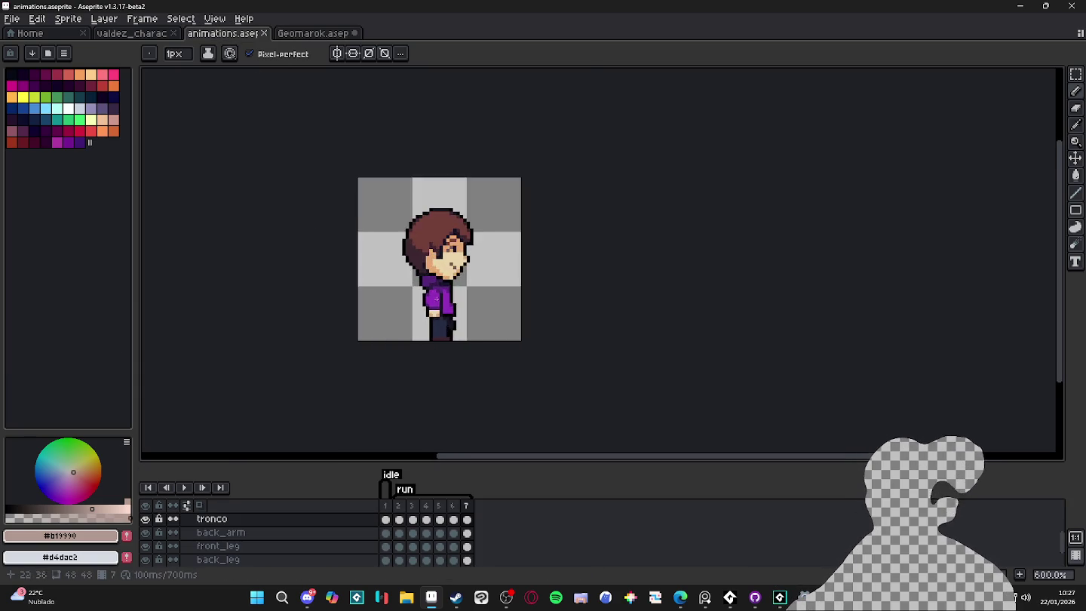
left_click_drag(445, 304, 473, 329)
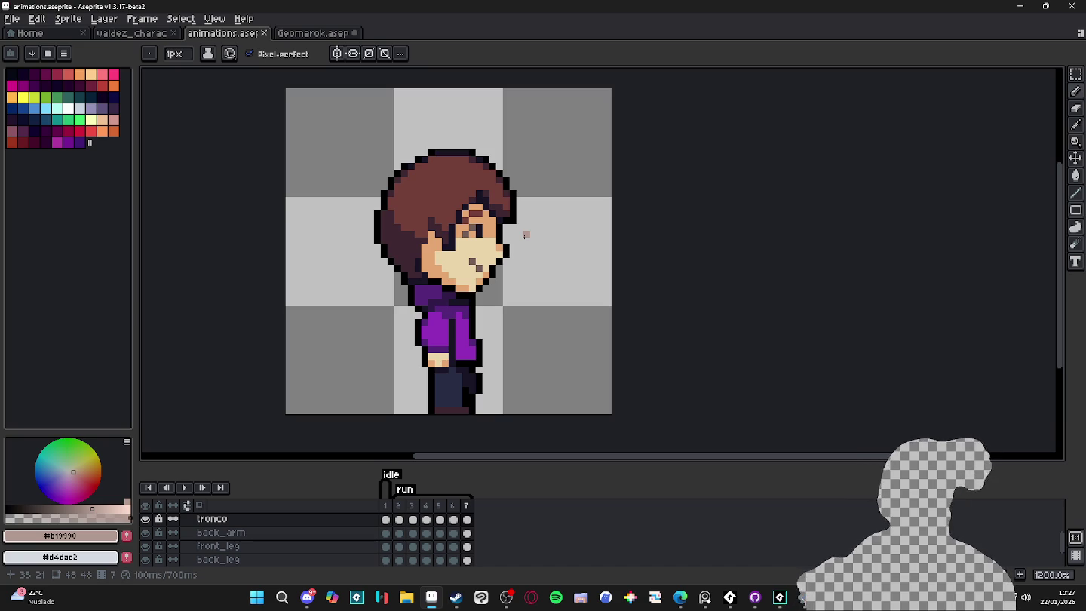
scroll(526, 236, "down", 3)
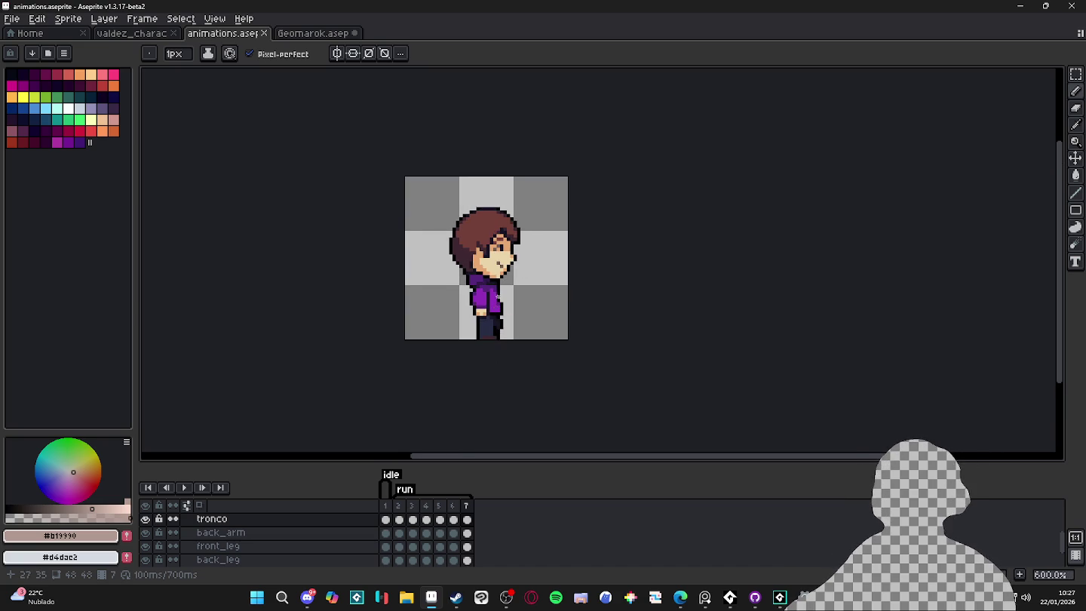
scroll(504, 303, "up", 1)
scroll(483, 253, "up", 2)
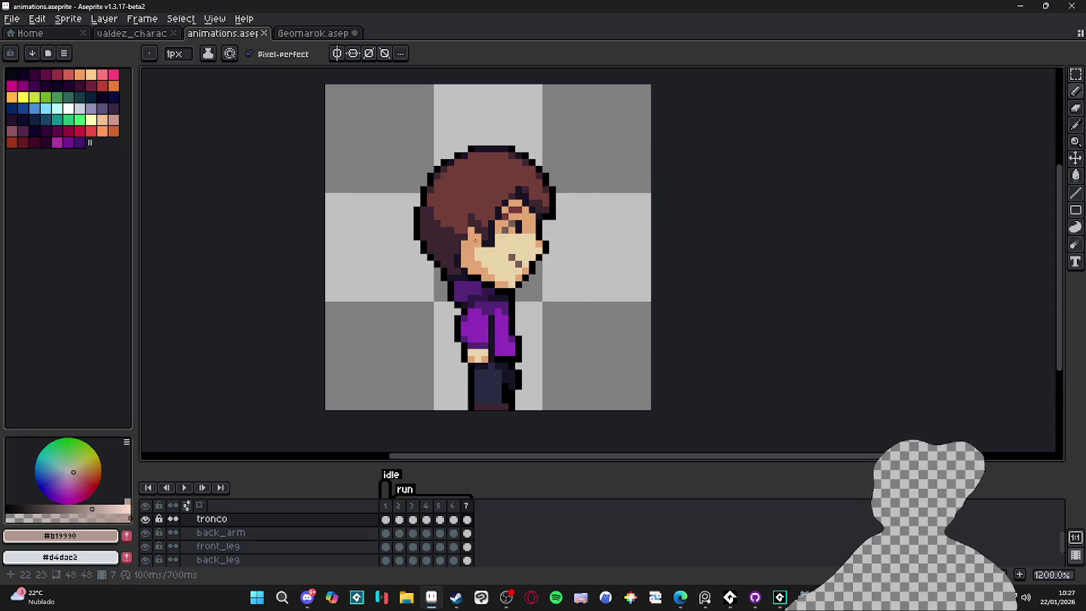
scroll(407, 278, "up", 1)
left_click(401, 283, "alt")
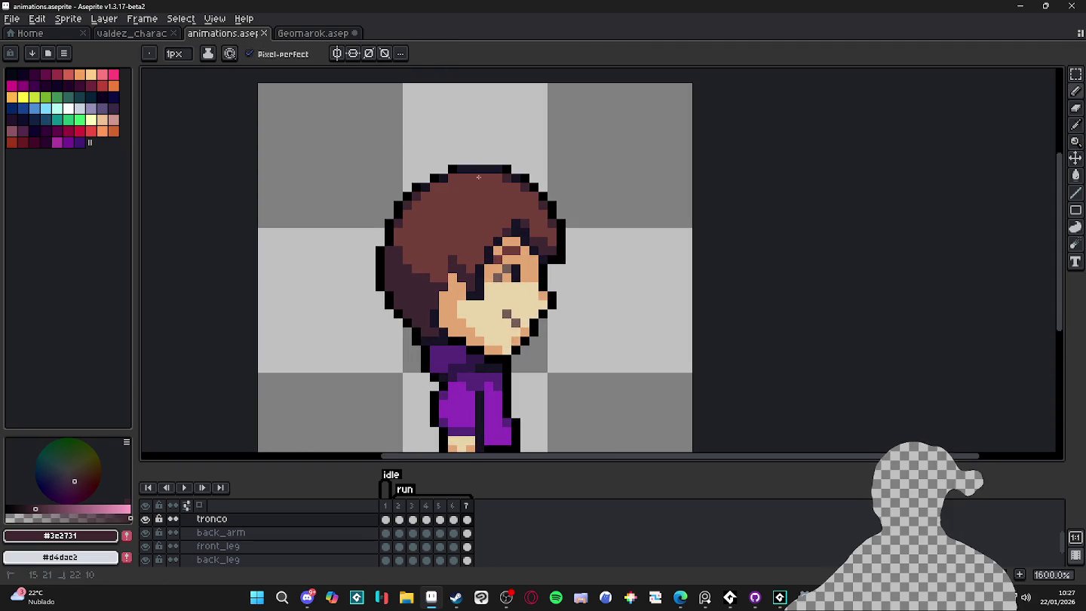
left_click(400, 284, "ctrl")
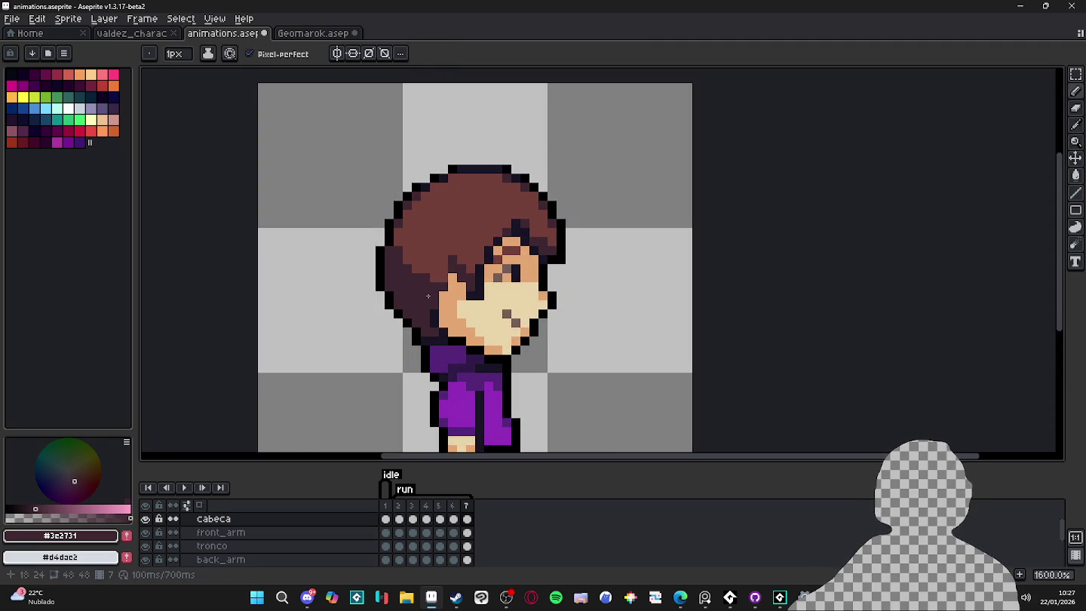
left_click(343, 33)
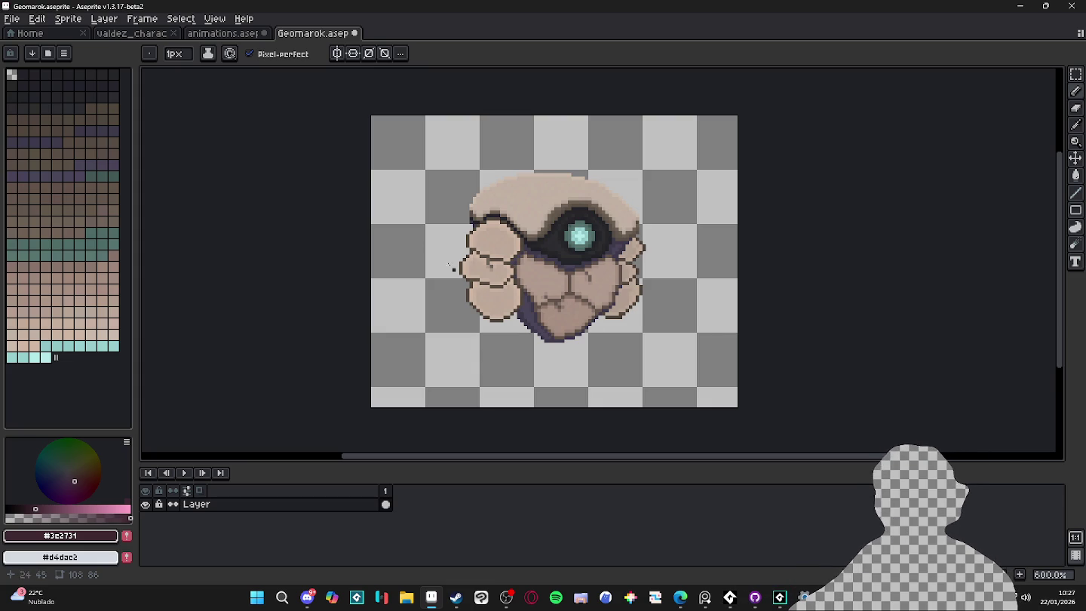
Sample the dark brown outline colour and undo a trial stroke left of the sprite.
scroll(454, 242, "up", 3)
left_click(468, 284, "alt")
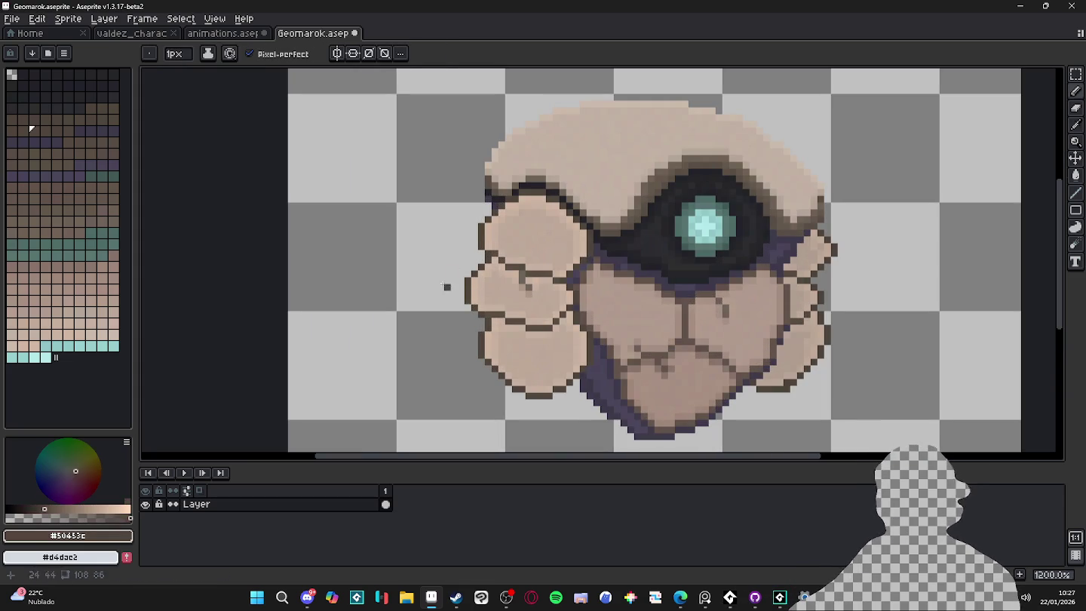
left_click_drag(345, 225, 360, 254)
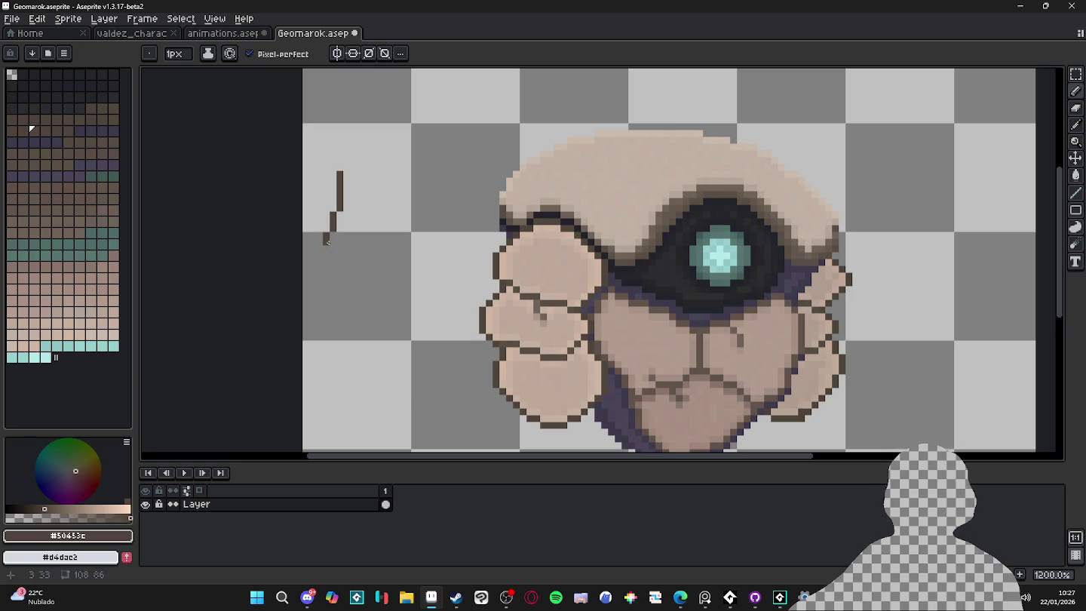
key("ctrl+z")
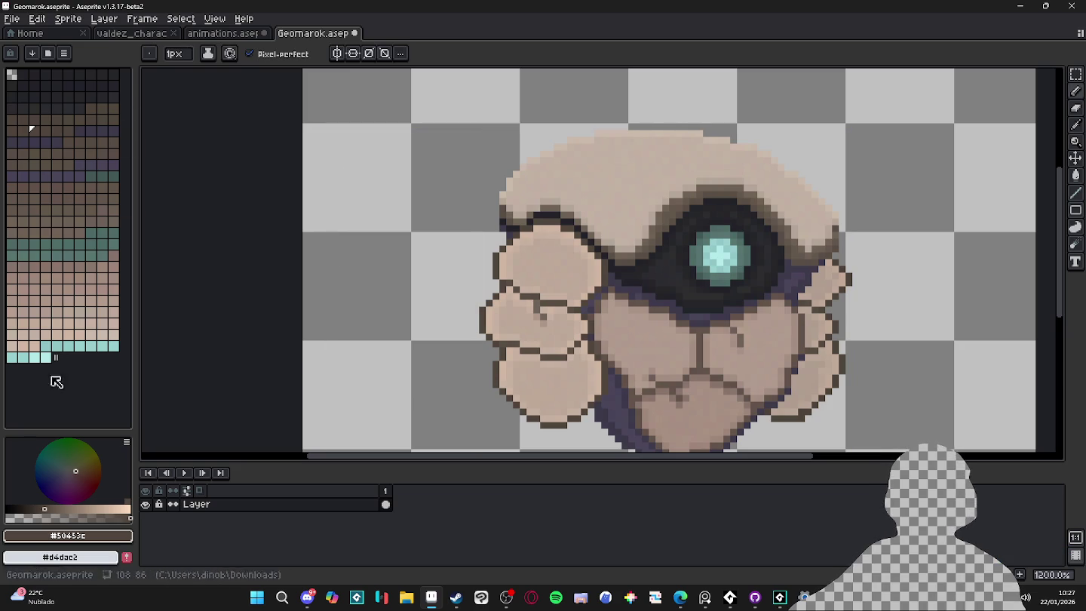
scroll(404, 303, "down", 3)
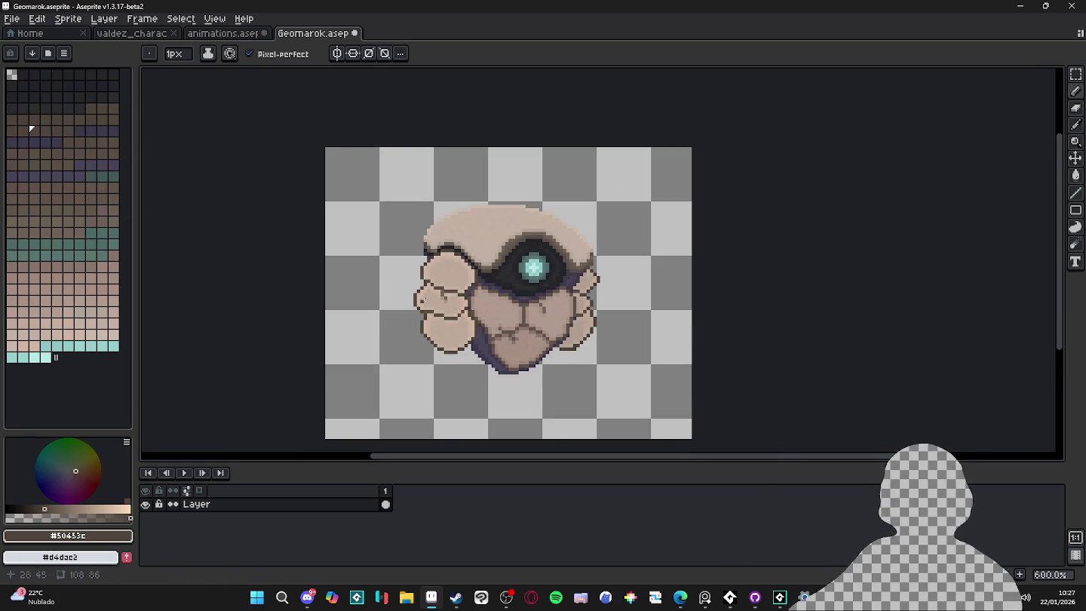
scroll(469, 269, "up", 4)
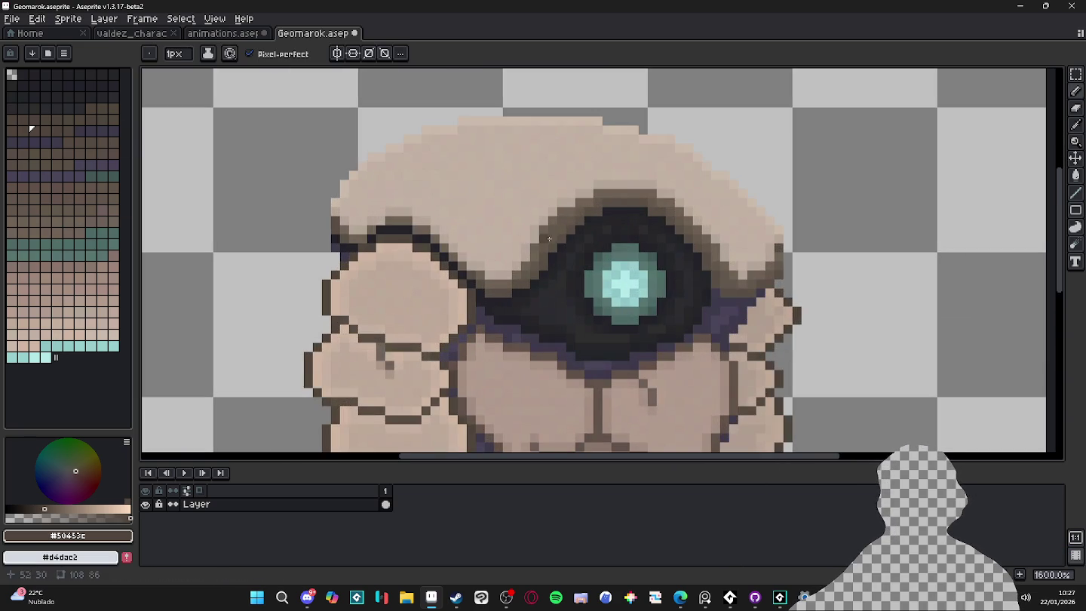
Sample the rim colour near the eye and paint a dark pixel on the head, brush back at 1px.
left_click(579, 222, "alt")
left_click_drag(336, 261, 426, 269)
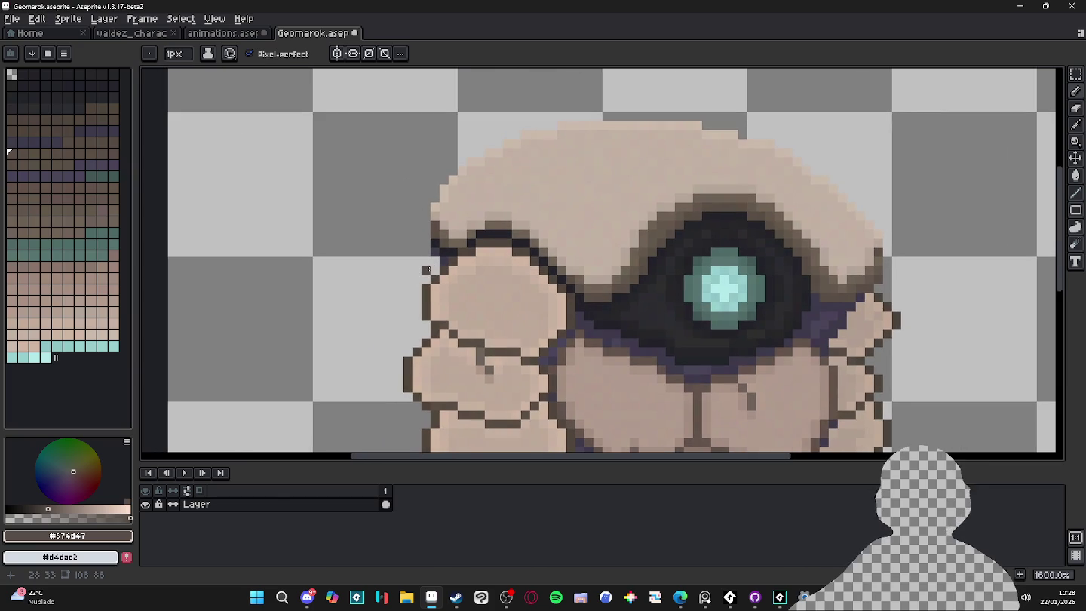
left_click_drag(349, 250, 359, 230)
key("plus")
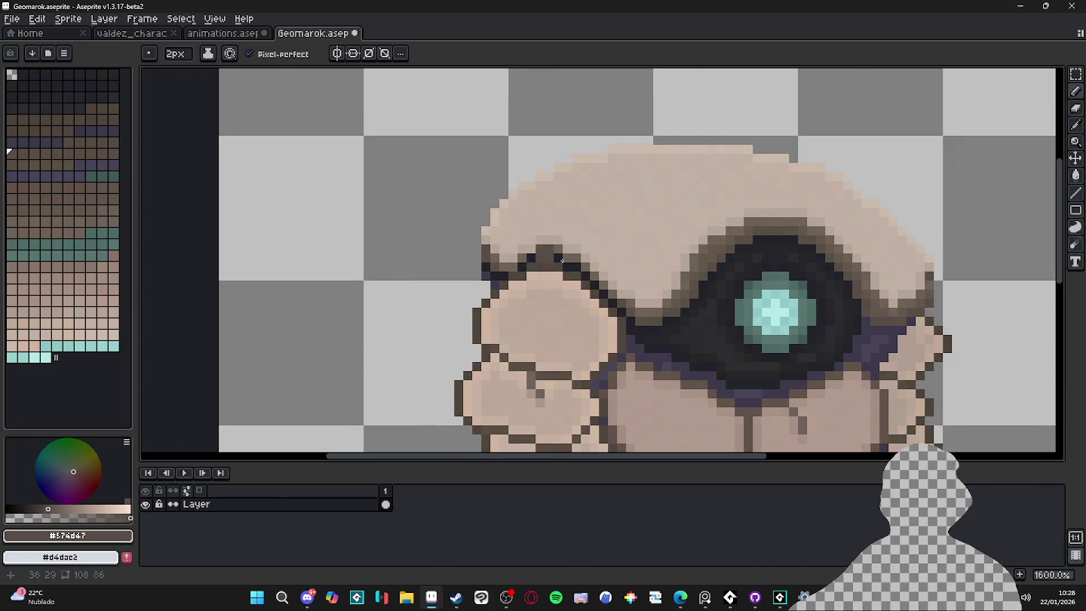
scroll(399, 323, "down", 1)
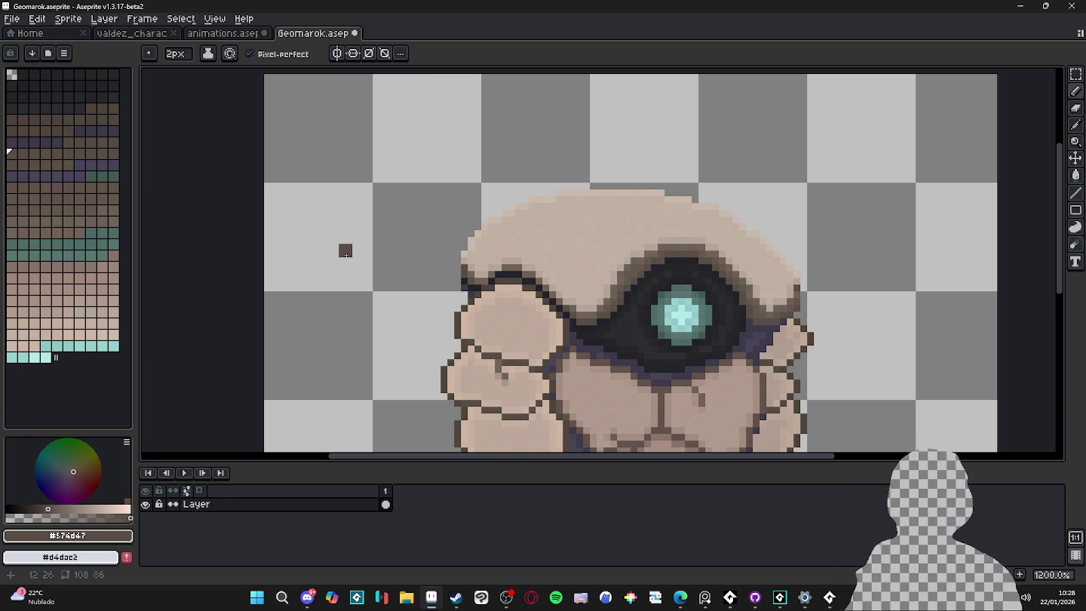
scroll(447, 245, "down", 2)
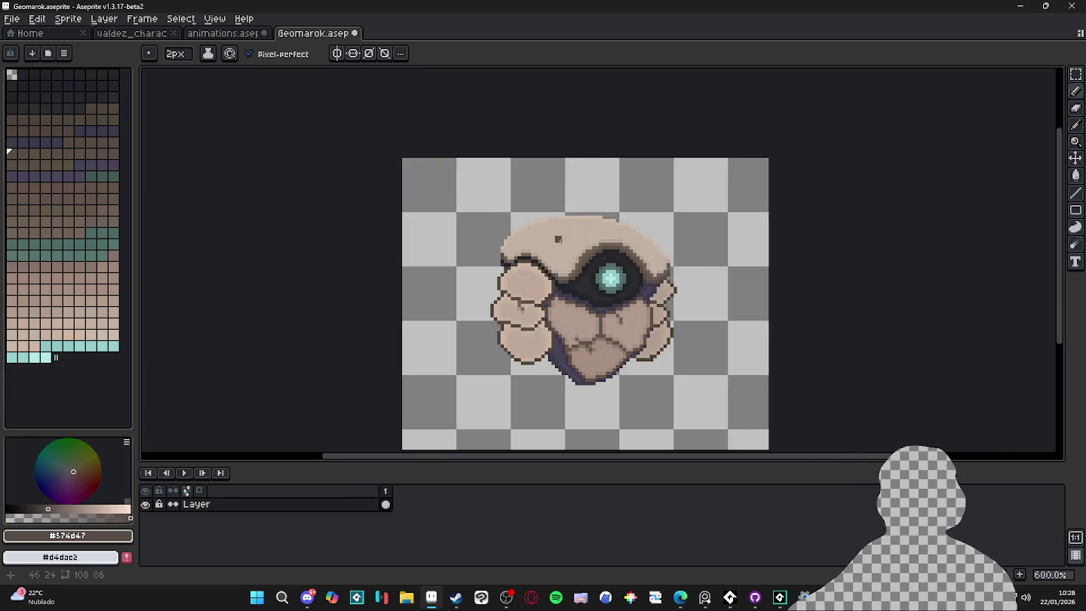
scroll(564, 258, "up", 2)
key("minus")
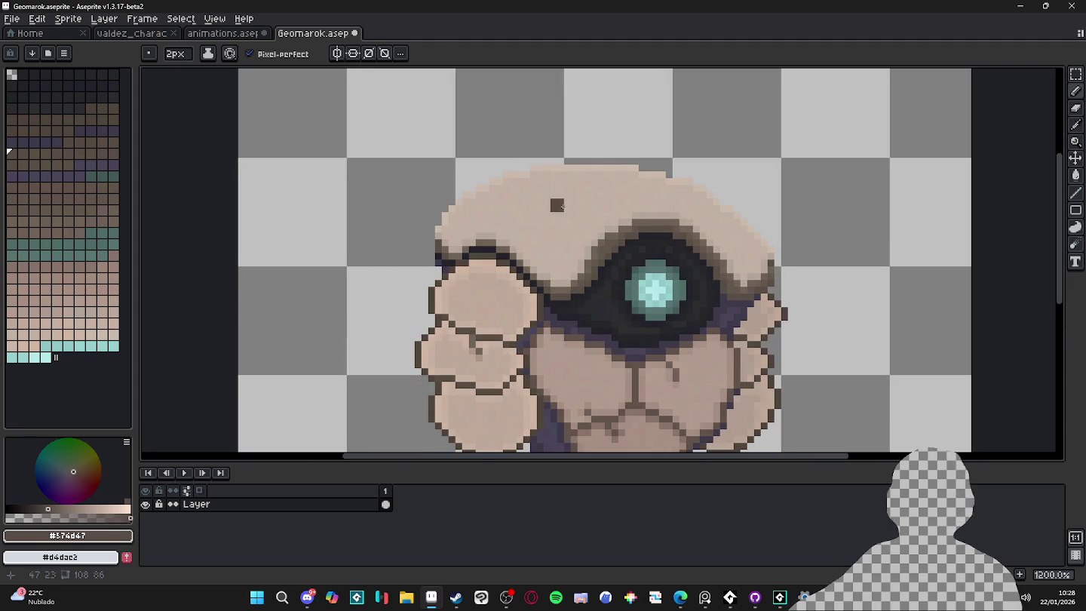
scroll(546, 223, "up", 3)
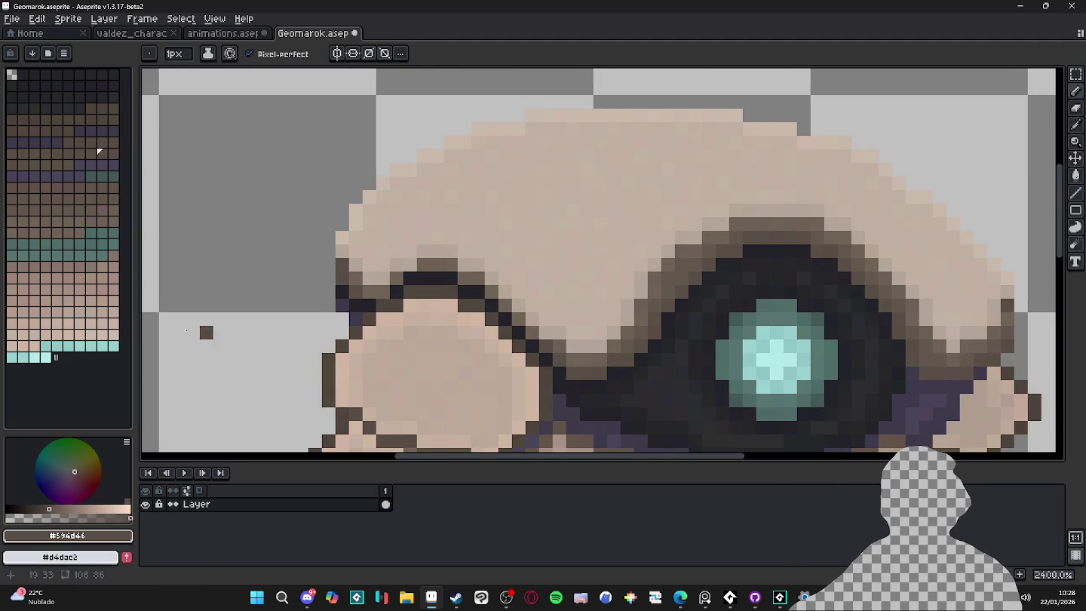
Paint a small swatch of dark and light stone pixels in the empty canvas left of the sprite.
scroll(356, 274, "left", 3)
mouse_move(356, 260)
left_mouse_down()
mouse_move(375, 278)
mouse_move(382, 239)
mouse_move(360, 224)
mouse_move(389, 225)
mouse_move(382, 210)
mouse_move(396, 224)
left_mouse_up()
key("ctrl+z")
left_click(757, 356, "alt")
left_click(398, 237)
left_click(748, 339, "alt")
left_click(744, 315, "alt")
left_click(360, 210)
Erase the swatch's right columns and delete a selection of them, then return to the 1px Pencil.
scroll(395, 226, "up", 1)
key("e")
left_click(400, 230)
scroll(385, 244, "down", 1)
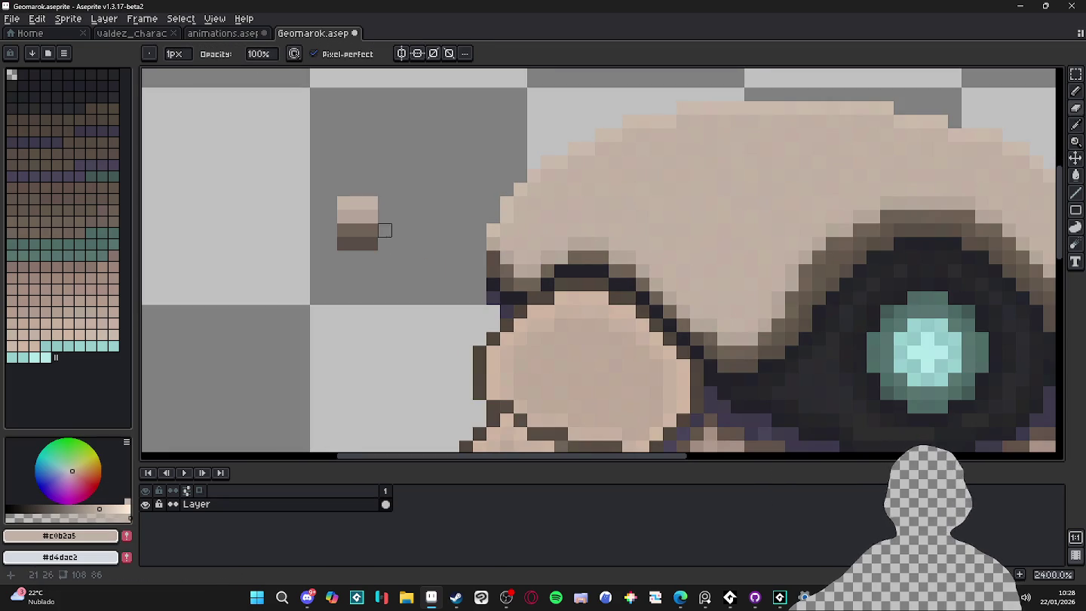
key("m")
left_click_drag(404, 169, 360, 283)
key("Delete")
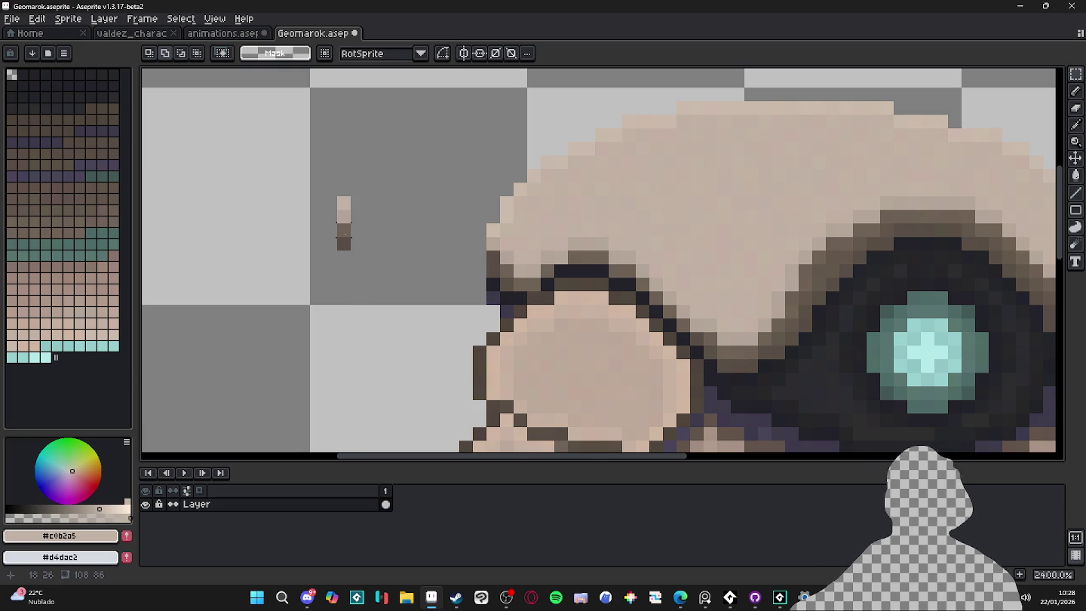
scroll(343, 233, "down", 3)
scroll(340, 233, "up", 2)
scroll(412, 262, "down", 2)
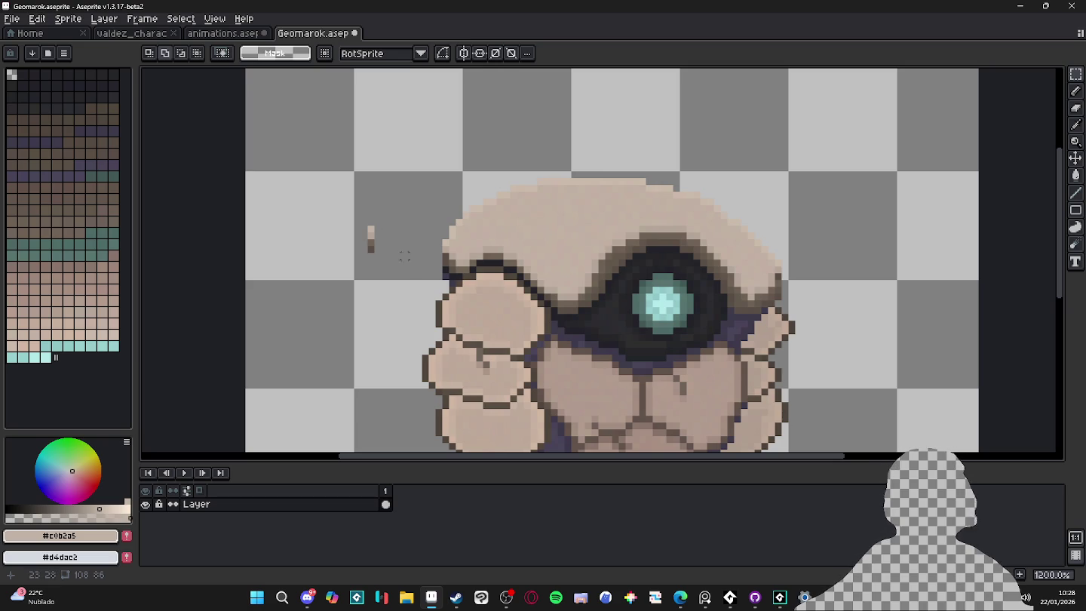
scroll(435, 256, "down", 1)
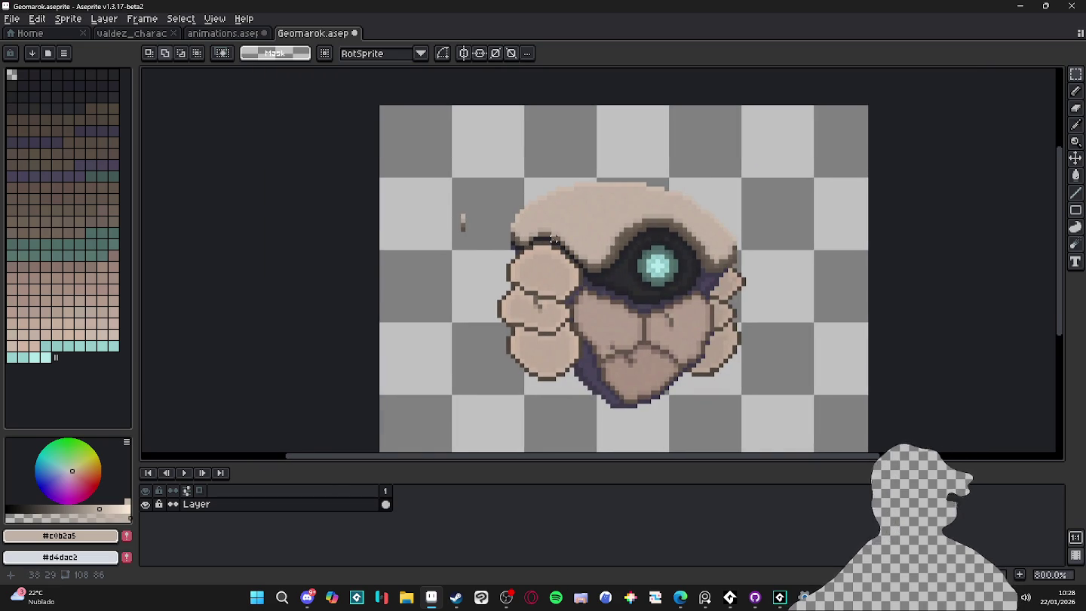
scroll(405, 218, "right", 2)
key("b")
scroll(405, 218, "right", 1)
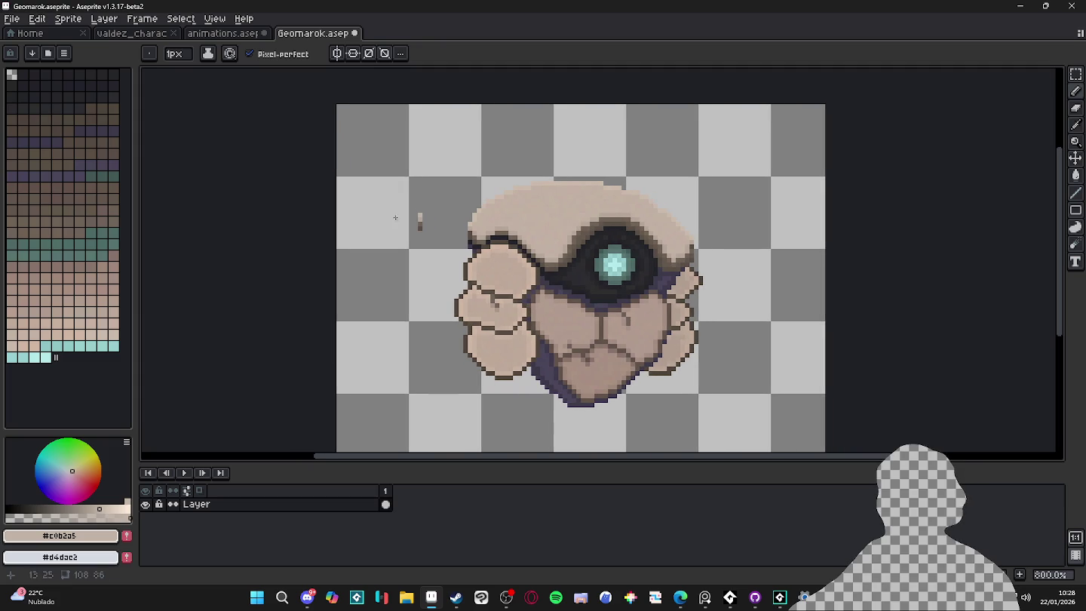
Sample the dark brown outline colour, undo the last stroke and set a 2-pixel brush.
scroll(520, 322, "right", 2)
scroll(527, 317, "down", 1)
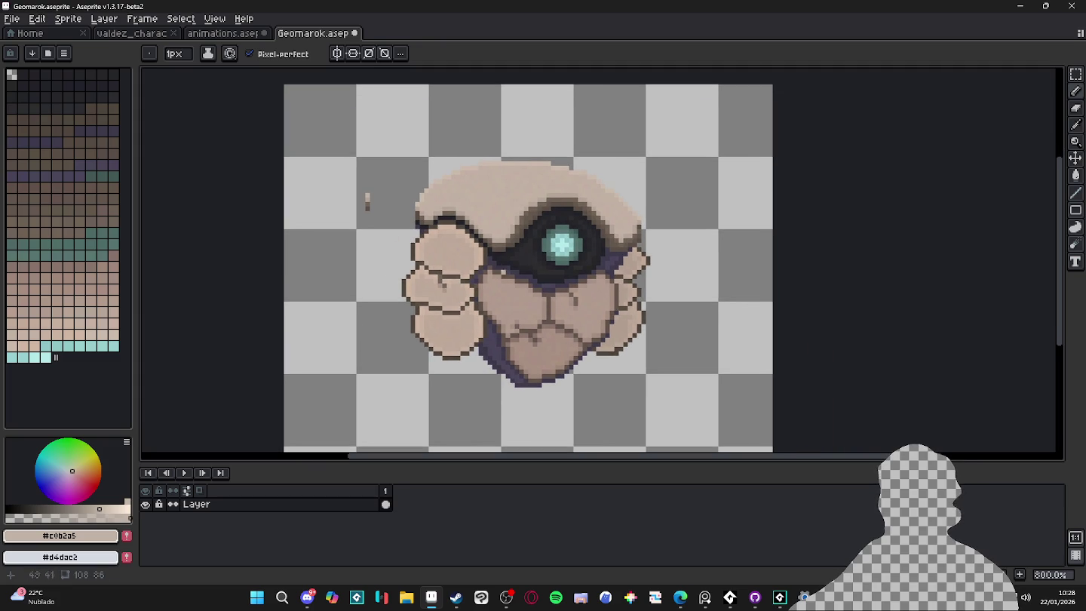
scroll(512, 278, "up", 3)
scroll(499, 238, "up", 2)
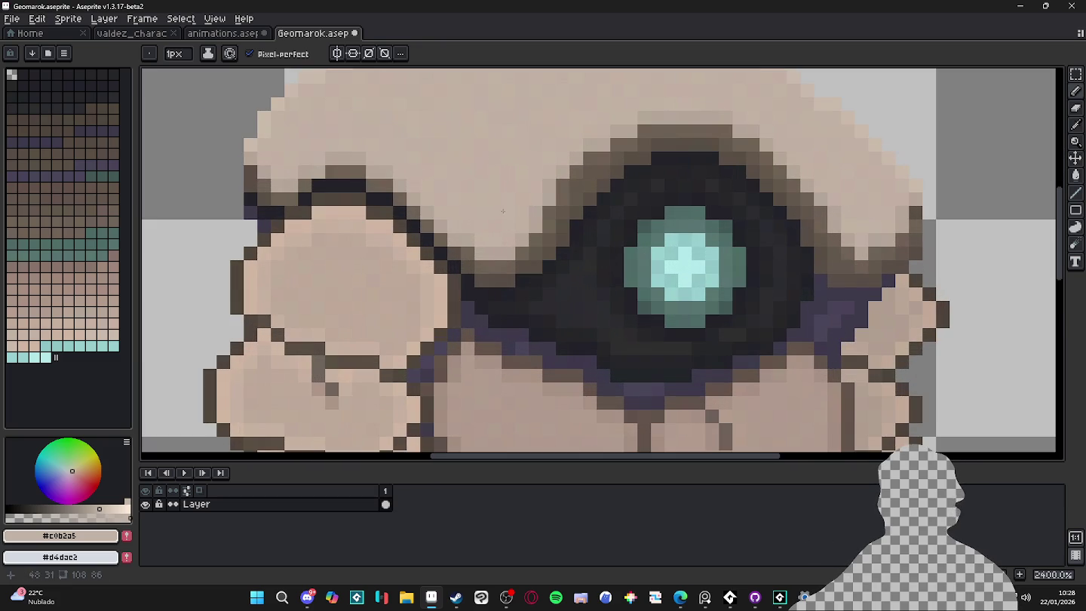
left_click(590, 187, "alt")
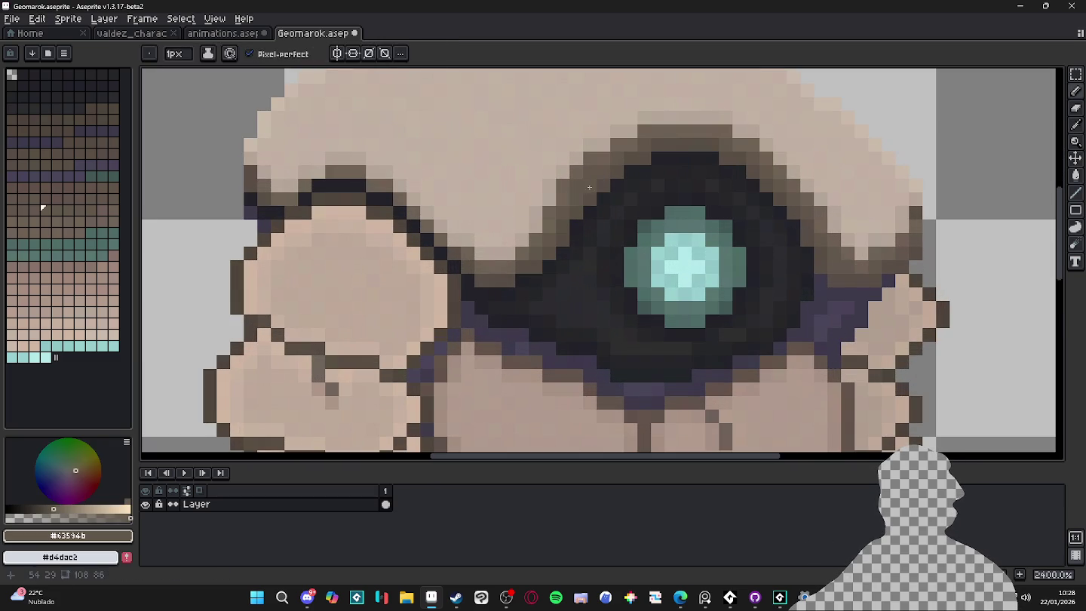
key("ctrl+z")
key("plus")
scroll(566, 241, "down", 3)
key("w")
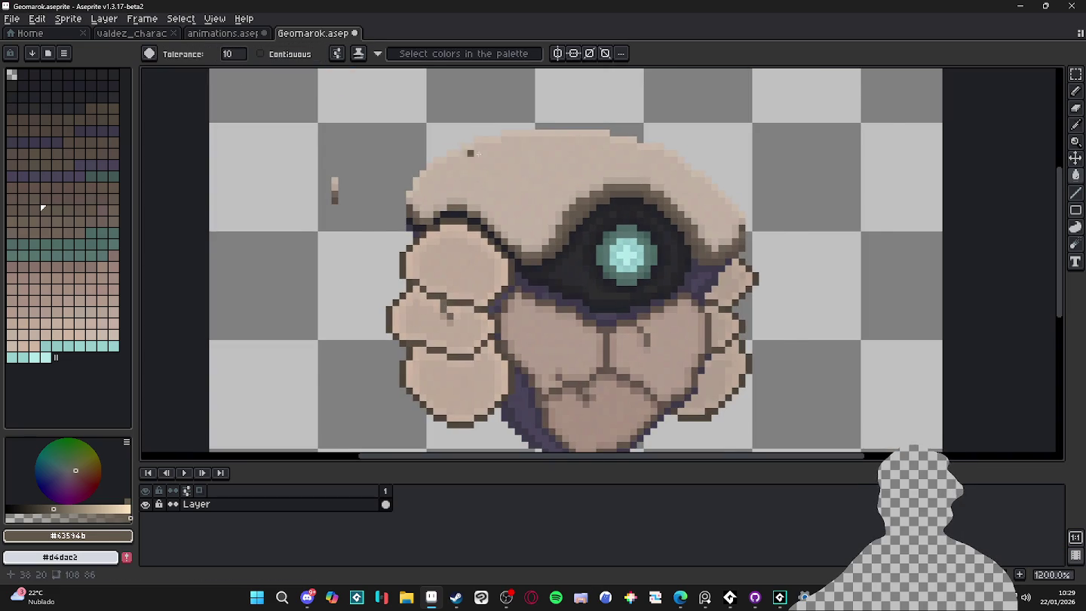
scroll(570, 224, "up", 1)
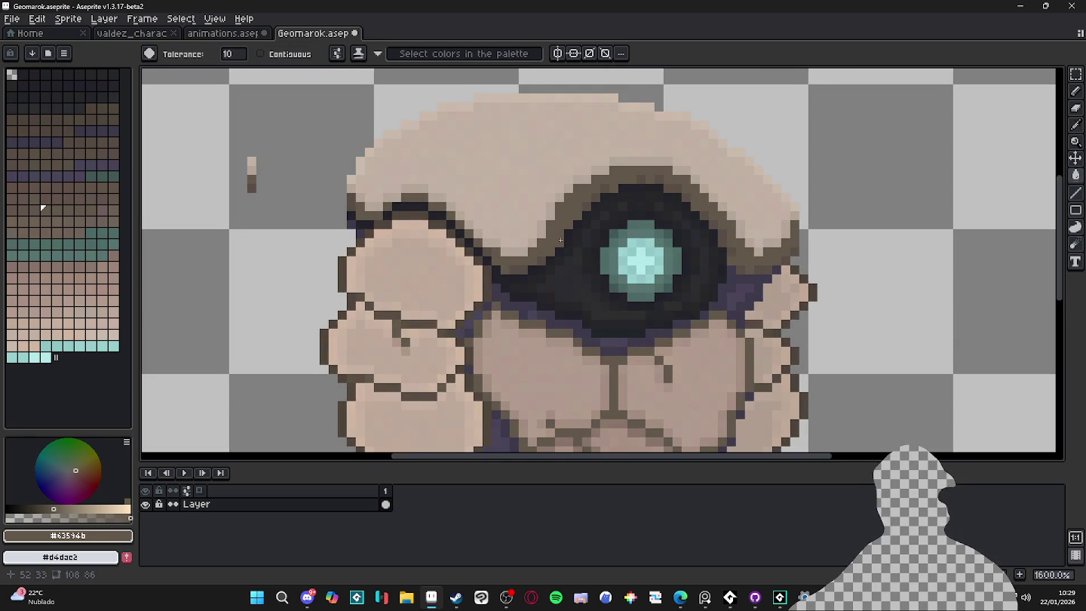
Eyedrop the tan jaw colour and repaint the jaw's bottom and lower-left outline pixels with it.
left_click_drag(532, 323, 524, 289)
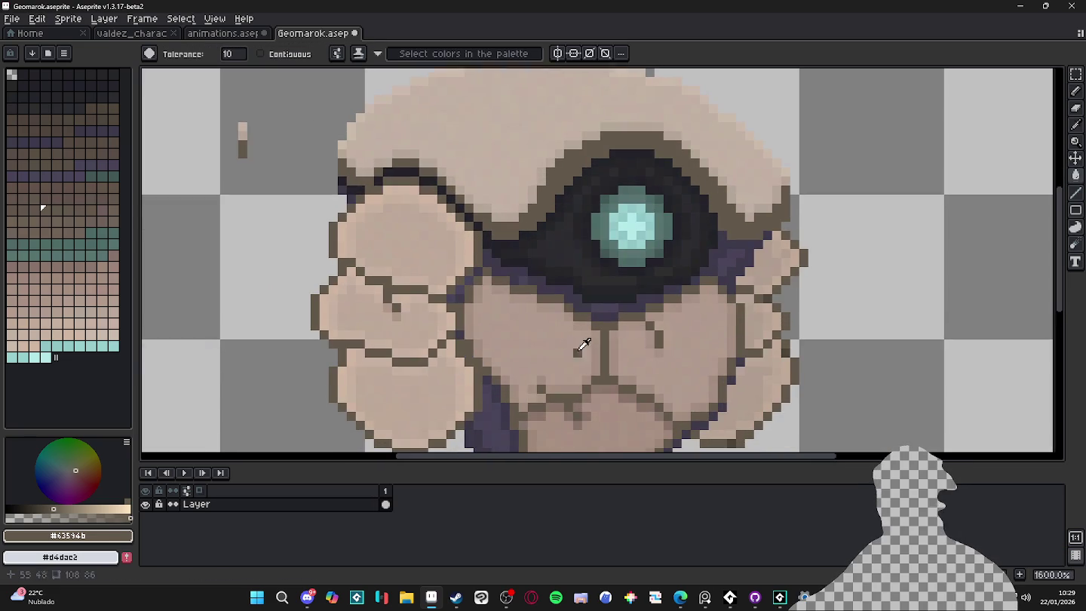
left_click(555, 385, "alt")
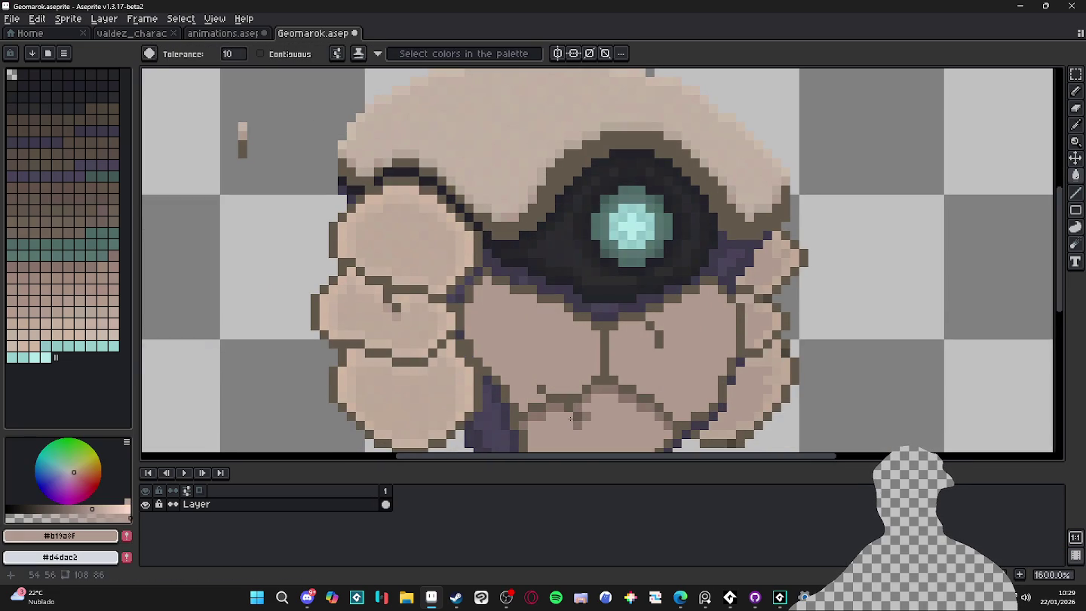
mouse_move(573, 419)
left_mouse_down()
mouse_move(562, 370)
mouse_move(524, 308)
left_mouse_up()
key("b")
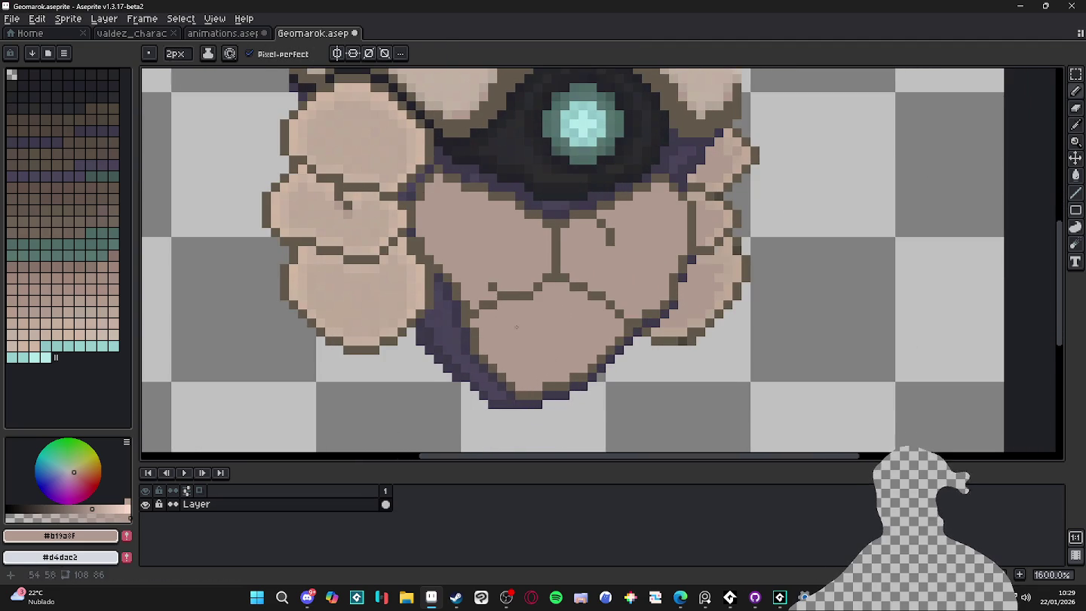
scroll(520, 340, "down", 3)
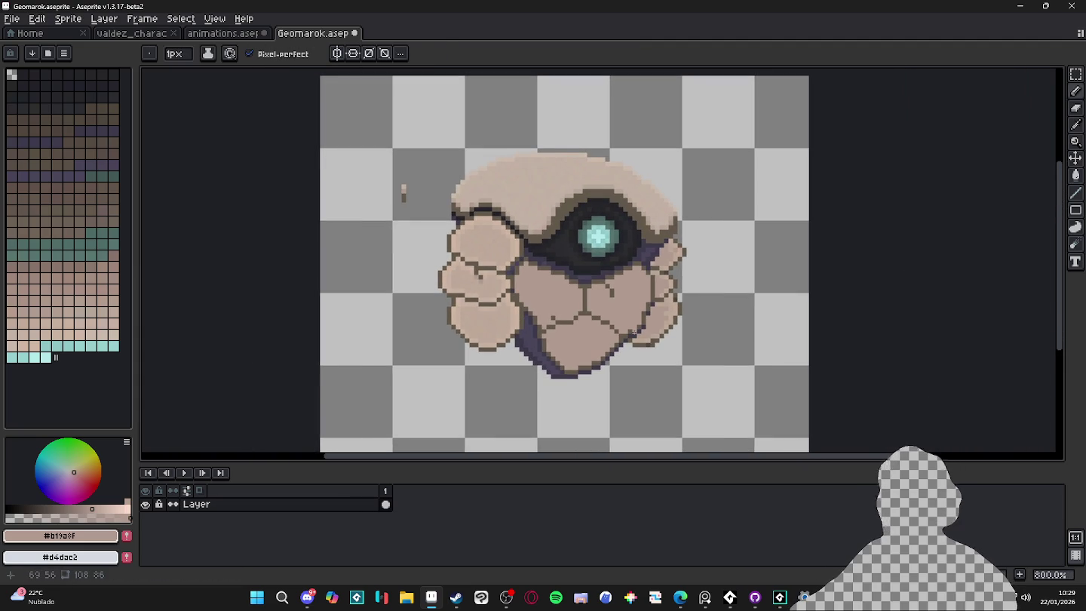
scroll(612, 375, "up", 5)
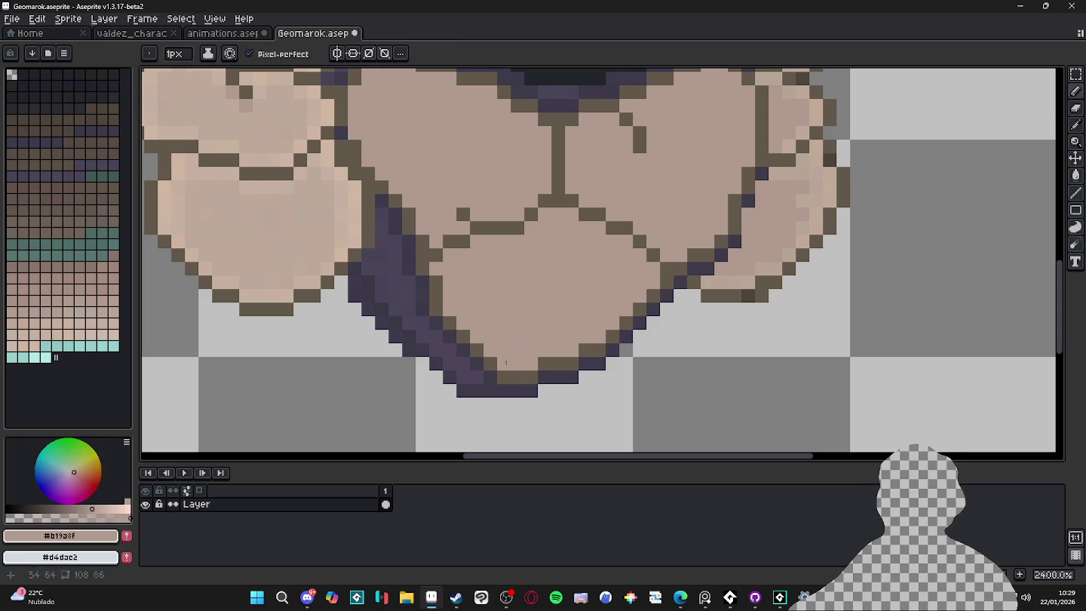
mouse_move(531, 376)
left_mouse_down()
mouse_move(490, 377)
mouse_move(436, 305)
mouse_move(435, 276)
left_mouse_up()
mouse_move(544, 363)
left_mouse_down()
mouse_move(599, 350)
mouse_move(650, 303)
left_mouse_up()
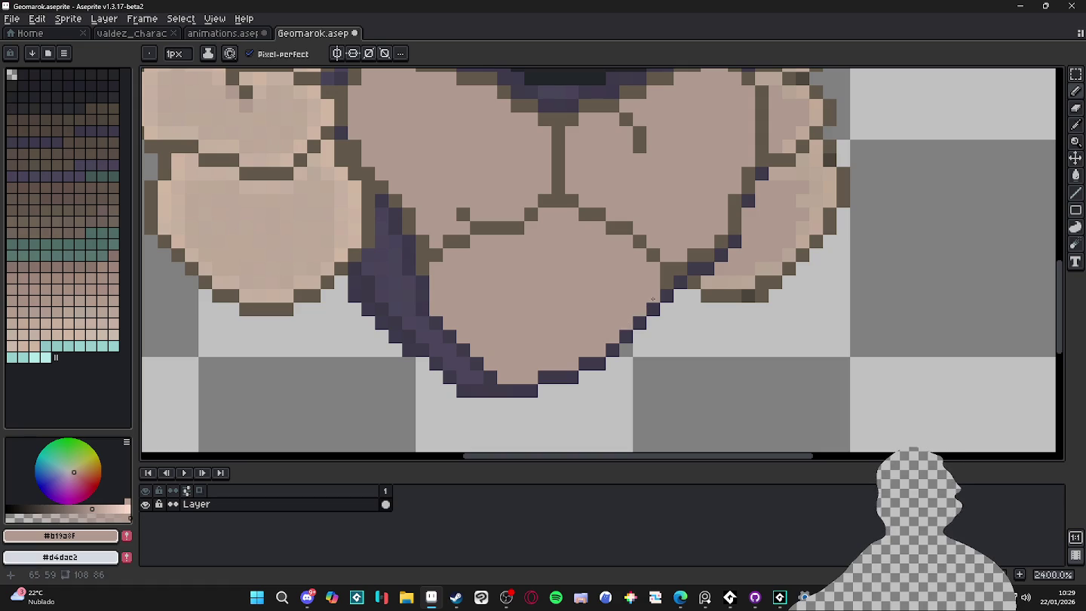
scroll(516, 275, "down", 6)
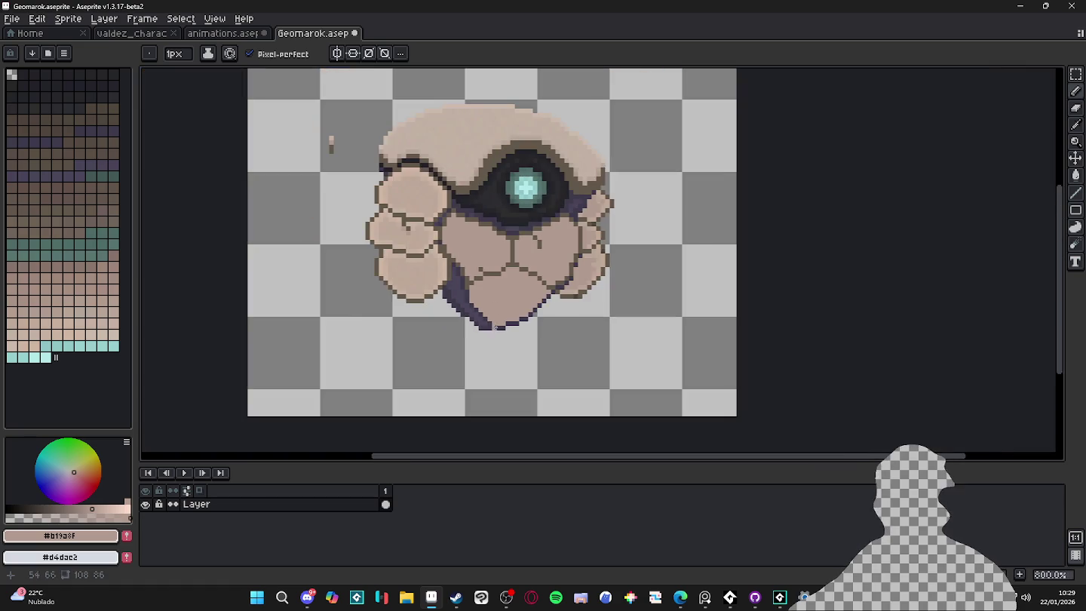
scroll(483, 266, "up", 4)
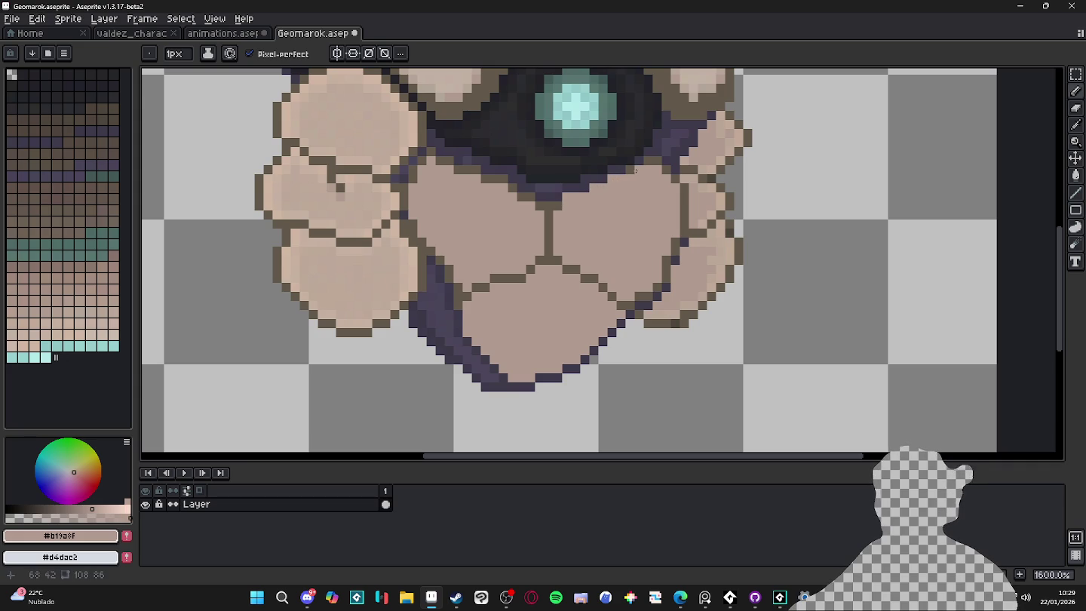
Paint over the dark outline beneath the gem, trying and undoing a brown bucket fill.
mouse_move(552, 191)
left_mouse_down()
mouse_move(537, 204)
mouse_move(429, 155)
mouse_move(415, 175)
left_mouse_up()
key("g")
left_click(409, 177, "alt")
left_click(403, 178)
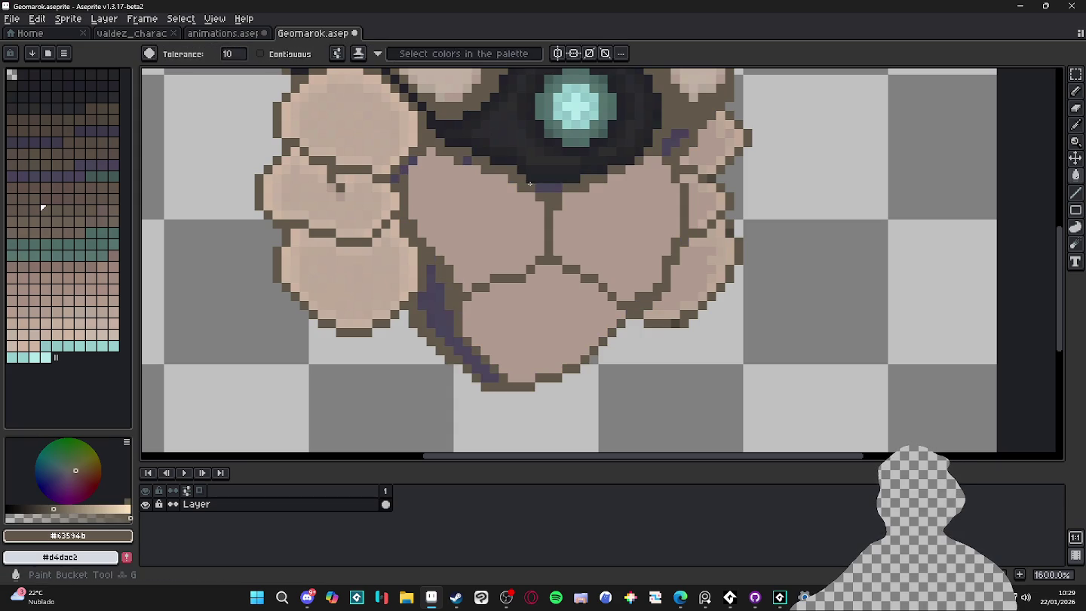
key("ctrl+z")
Bucket-fill the gem ring with the purple rim colour and the socket with its darkest tone.
left_click(411, 161, "alt")
left_click(453, 139)
scroll(646, 236, "down", 1)
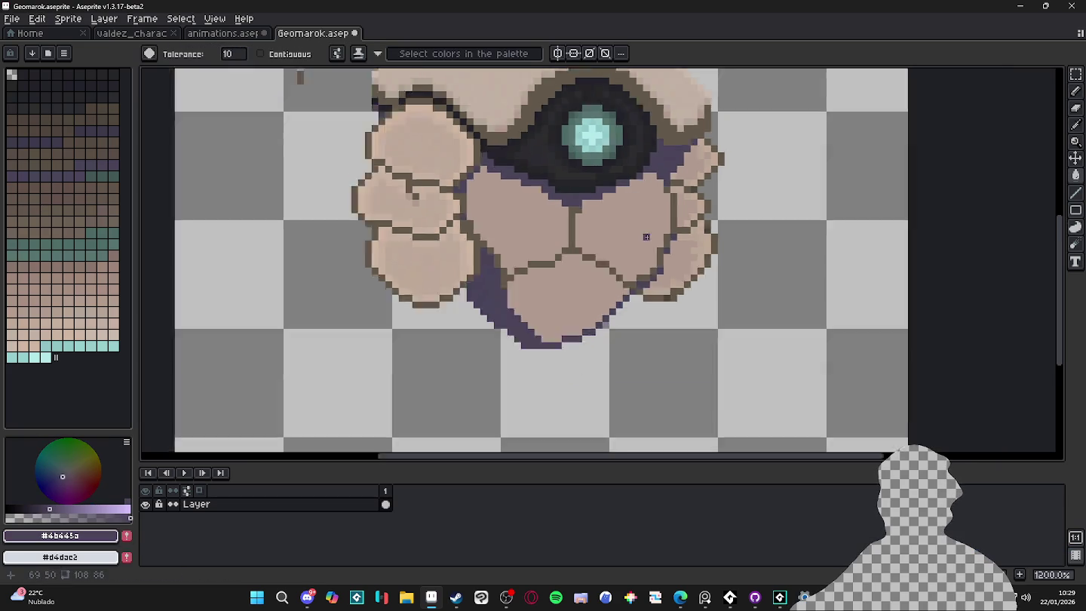
scroll(596, 211, "down", 1)
scroll(567, 192, "up", 4)
left_click(566, 192, "alt")
left_click(605, 183)
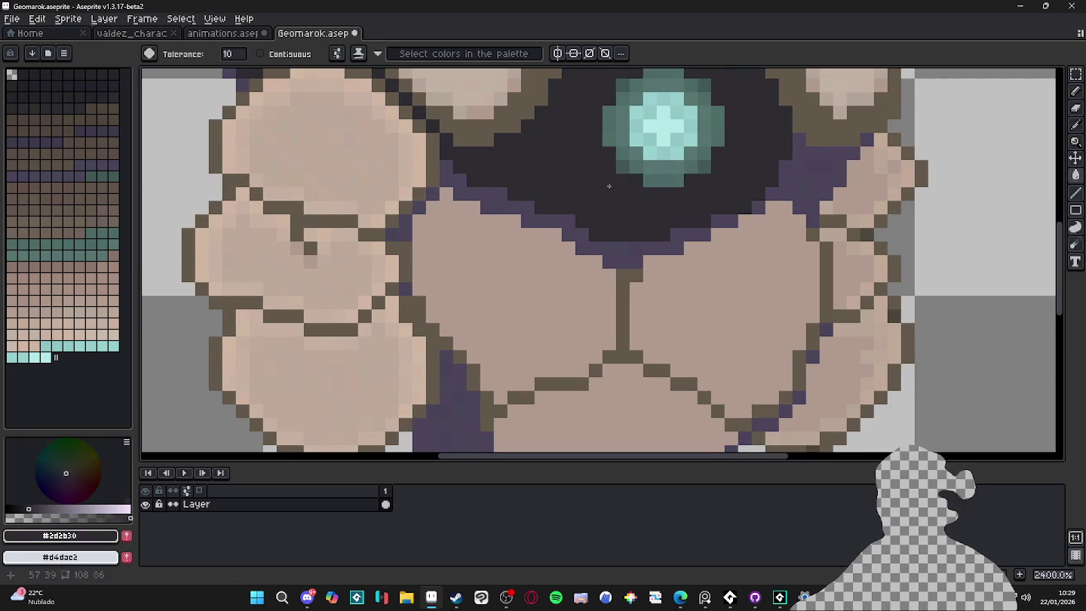
scroll(606, 183, "down", 5)
scroll(618, 187, "up", 2)
scroll(631, 190, "up", 3)
Sample the teal gem colours, then fill stray highlight pixels on the left rocks with beige.
left_click(631, 191, "alt")
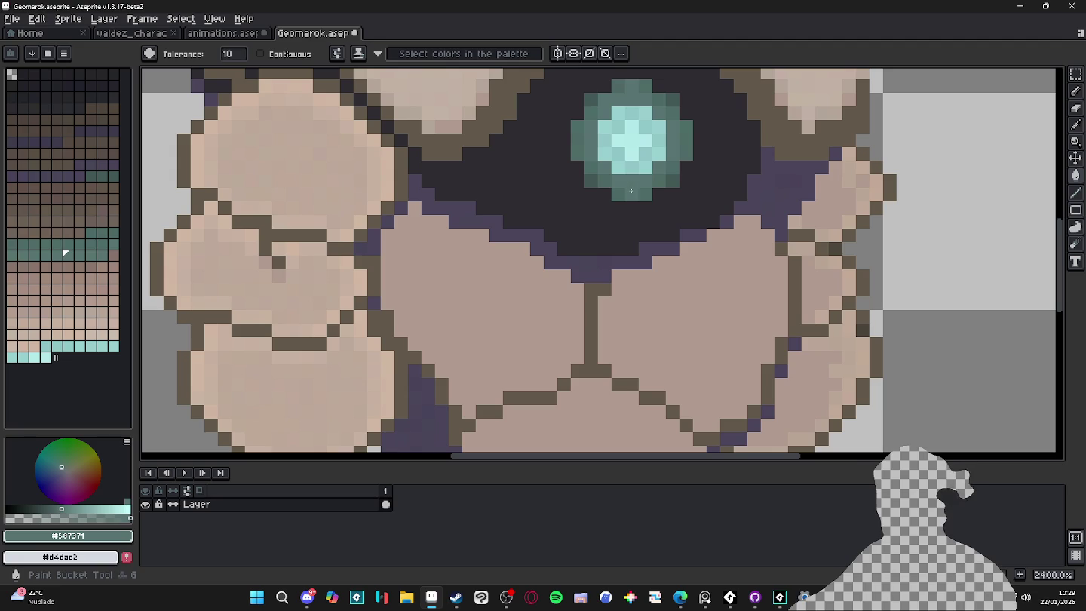
key("alt")
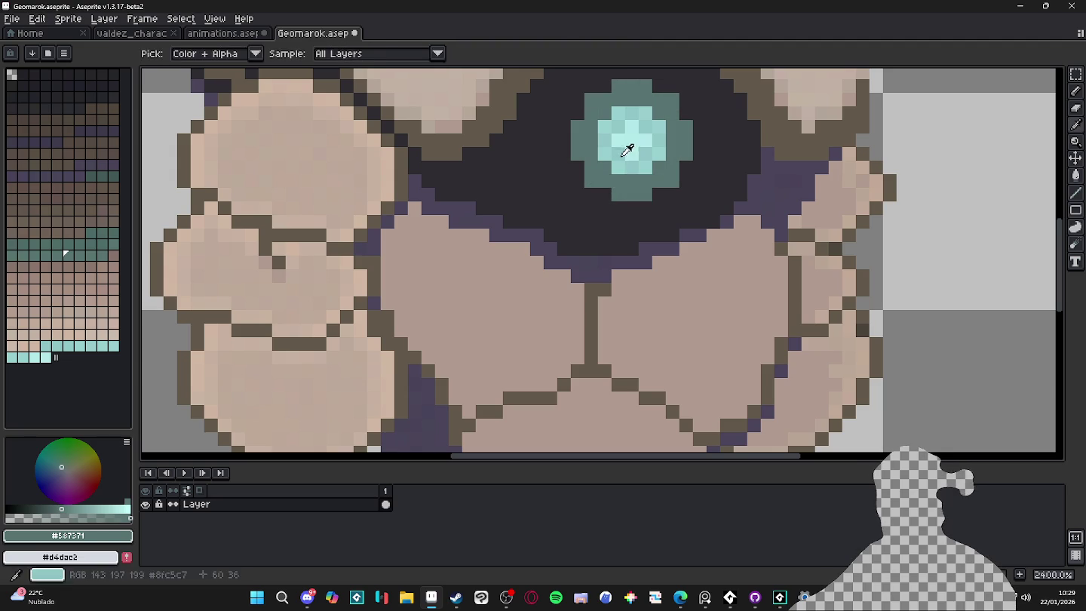
left_click(627, 150, "alt")
scroll(625, 200, "down", 4)
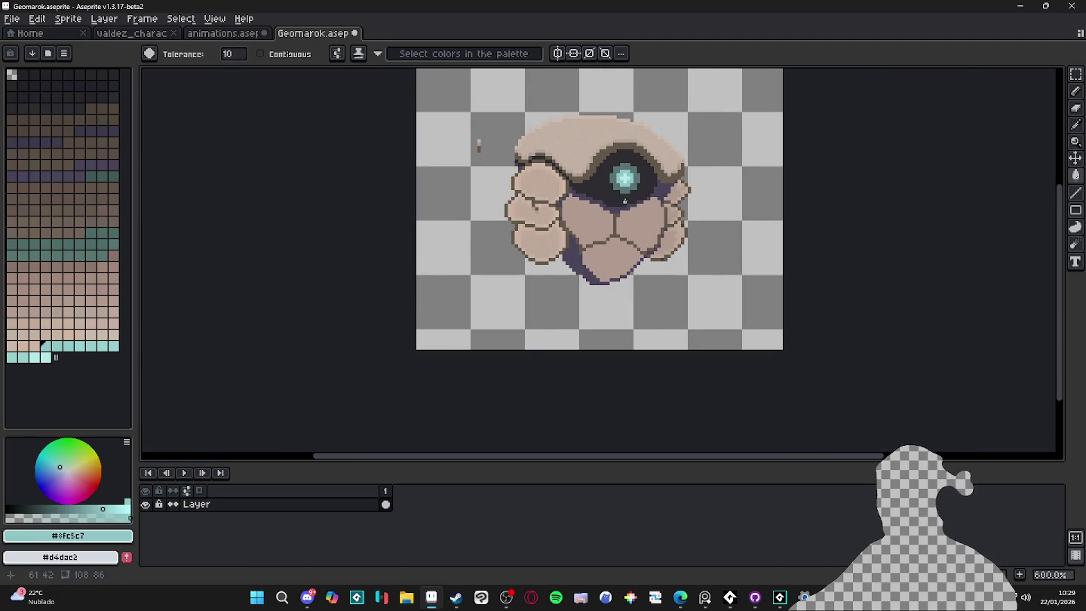
scroll(539, 202, "up", 4)
left_click(464, 126, "alt")
left_click(451, 100)
scroll(528, 230, "down", 5)
scroll(647, 276, "up", 4)
scroll(647, 276, "down", 3)
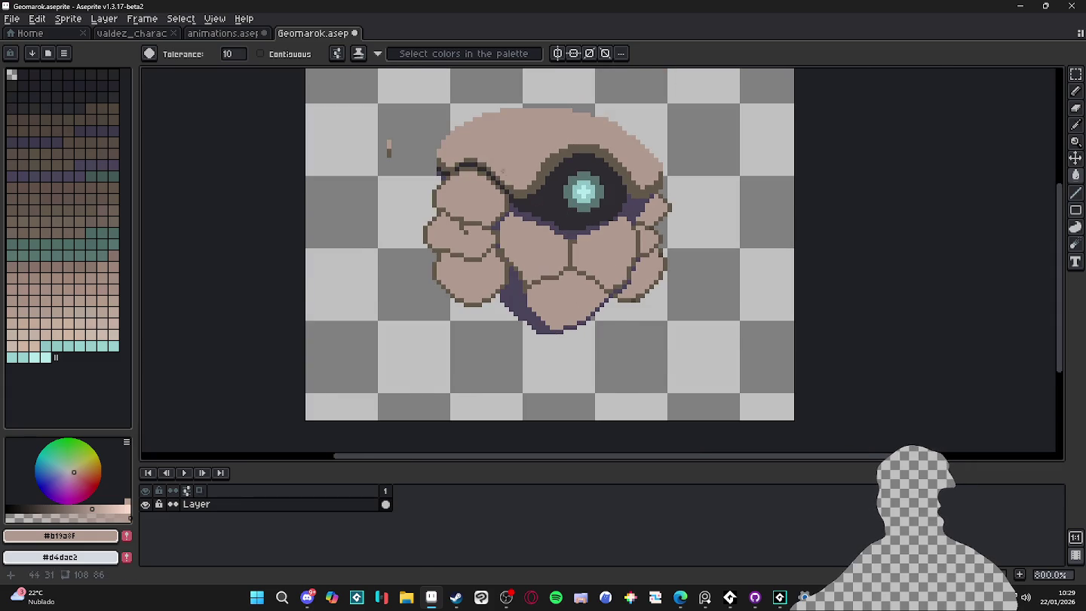
scroll(506, 175, "up", 3)
scroll(373, 178, "down", 5)
scroll(493, 304, "up", 6)
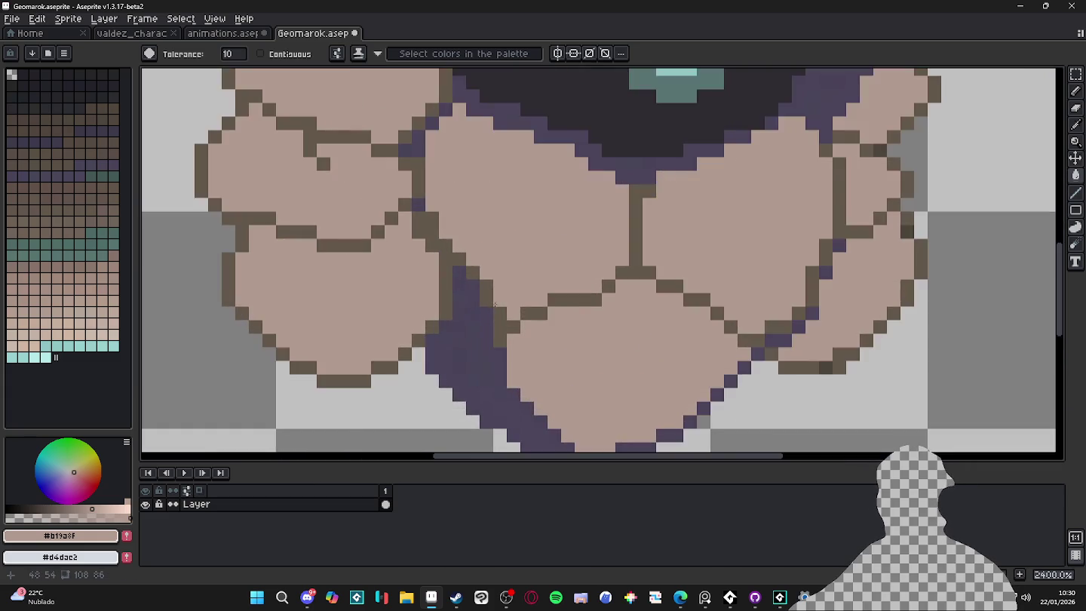
scroll(493, 304, "down", 5)
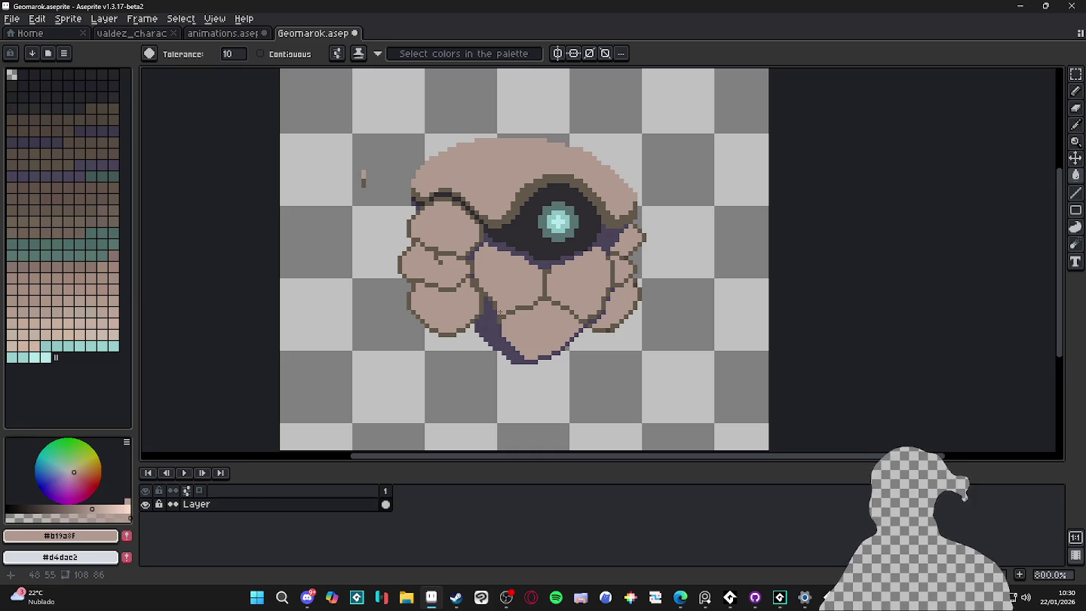
Soften the rock's crack line with a semi-transparent dark brown 1px stroke.
key("b")
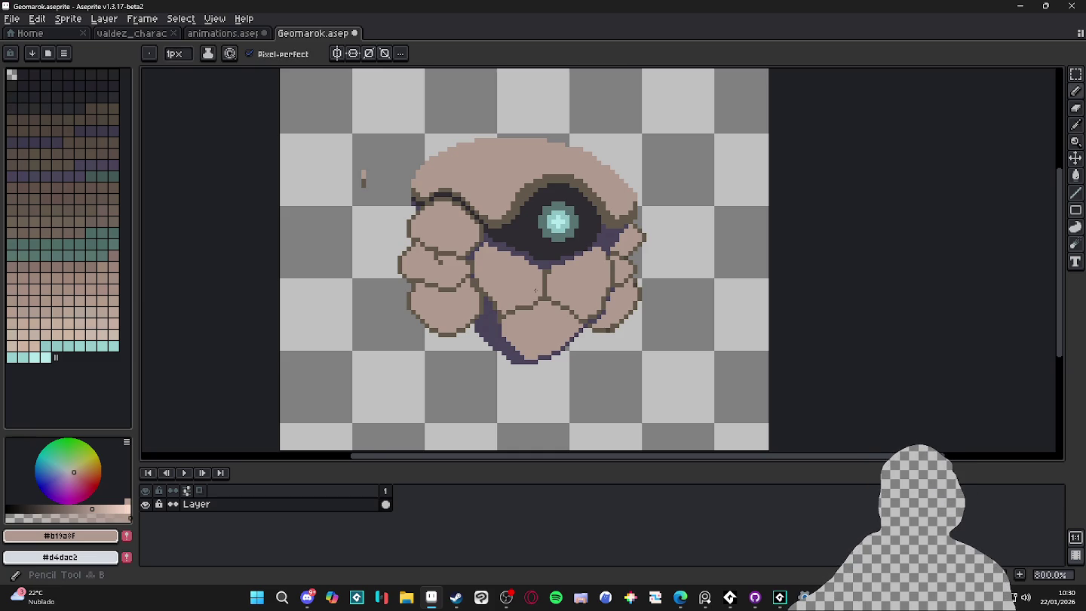
scroll(521, 313, "up", 1)
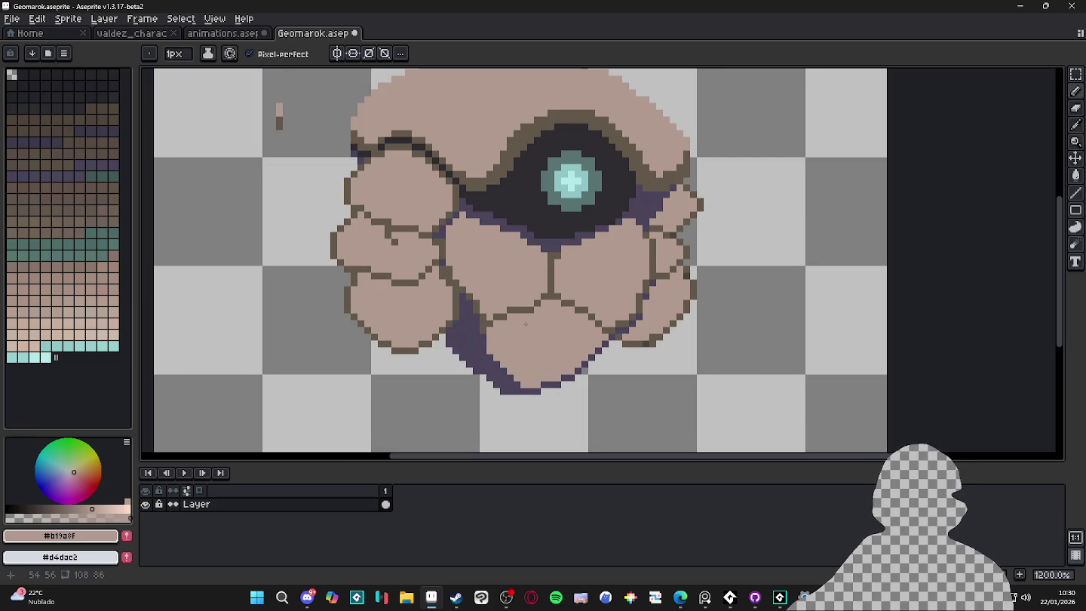
scroll(468, 331, "down", 3)
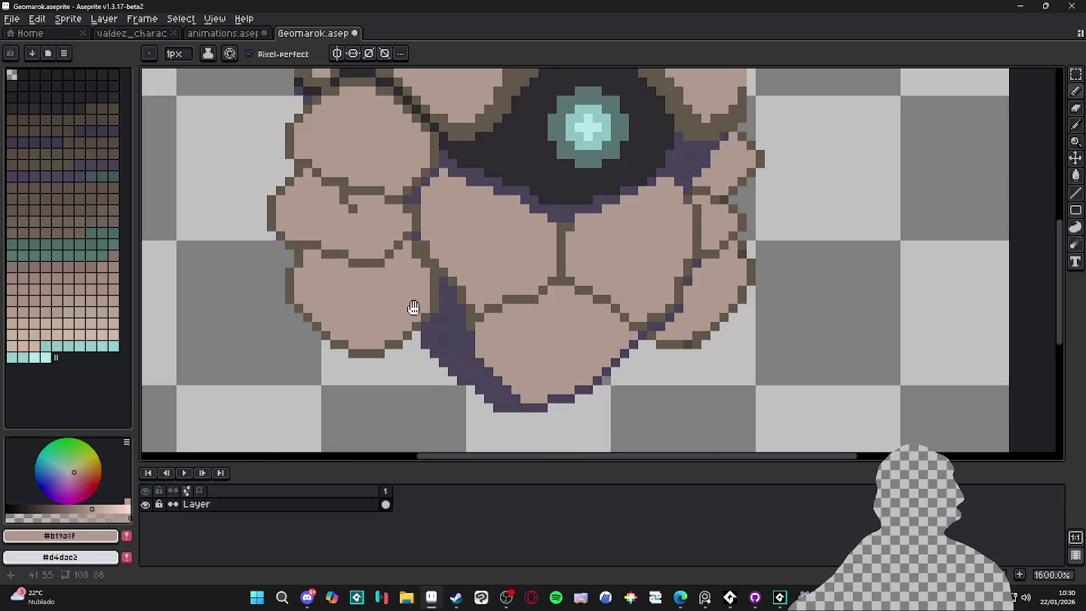
scroll(460, 315, "up", 1)
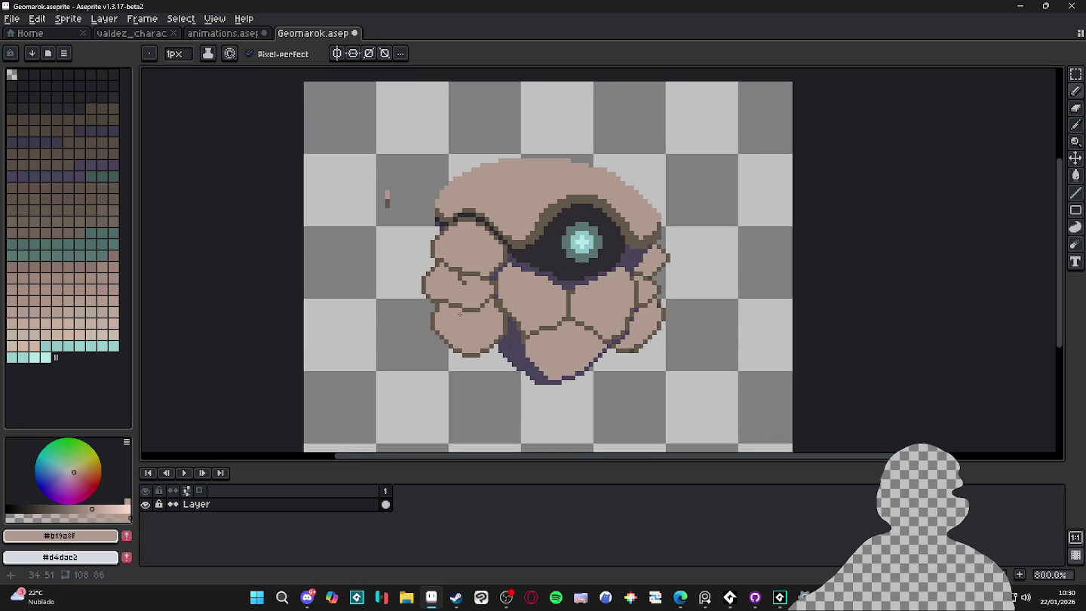
scroll(460, 313, "up", 3)
left_click(43, 208)
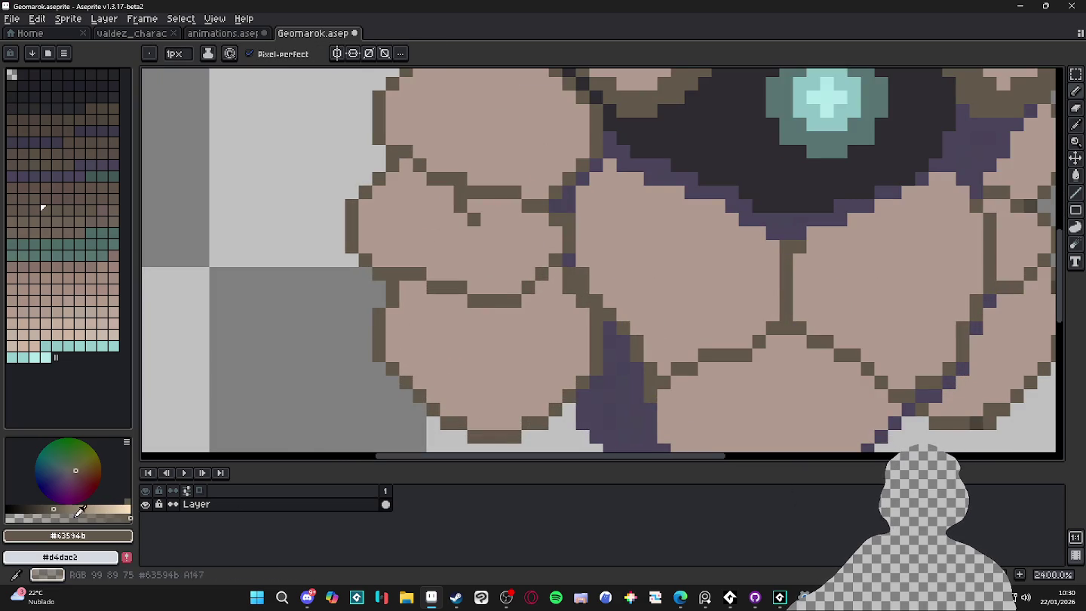
left_click(46, 518)
mouse_move(461, 300)
left_mouse_down()
mouse_move(407, 286)
mouse_move(390, 315)
mouse_move(405, 369)
mouse_move(433, 397)
mouse_move(507, 425)
mouse_move(560, 399)
mouse_move(582, 311)
mouse_move(556, 276)
mouse_move(526, 303)
mouse_move(471, 309)
left_mouse_up()
scroll(495, 344, "down", 5)
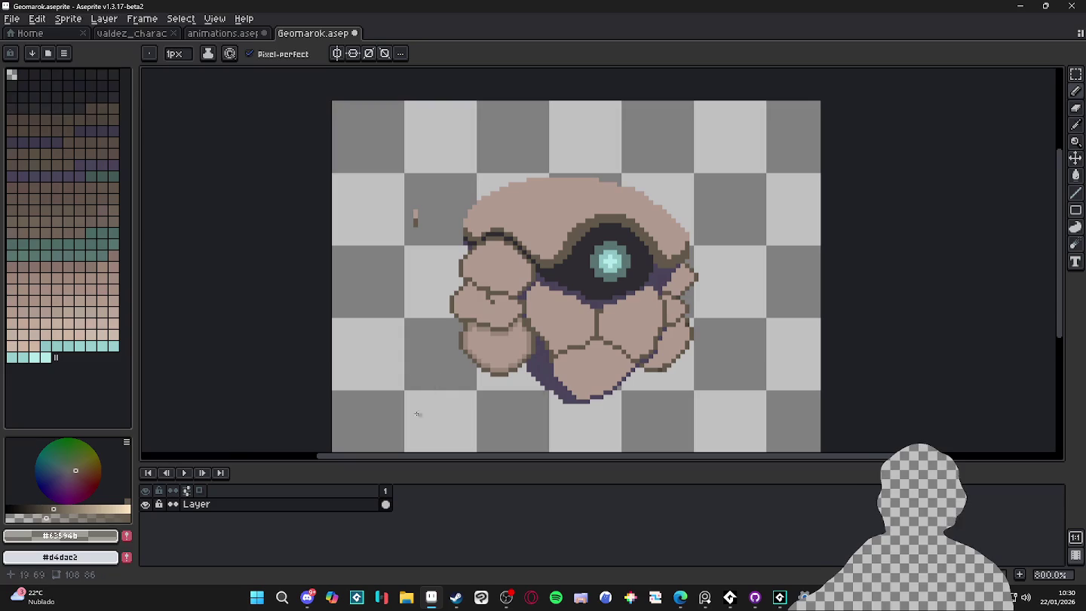
scroll(496, 356, "up", 3)
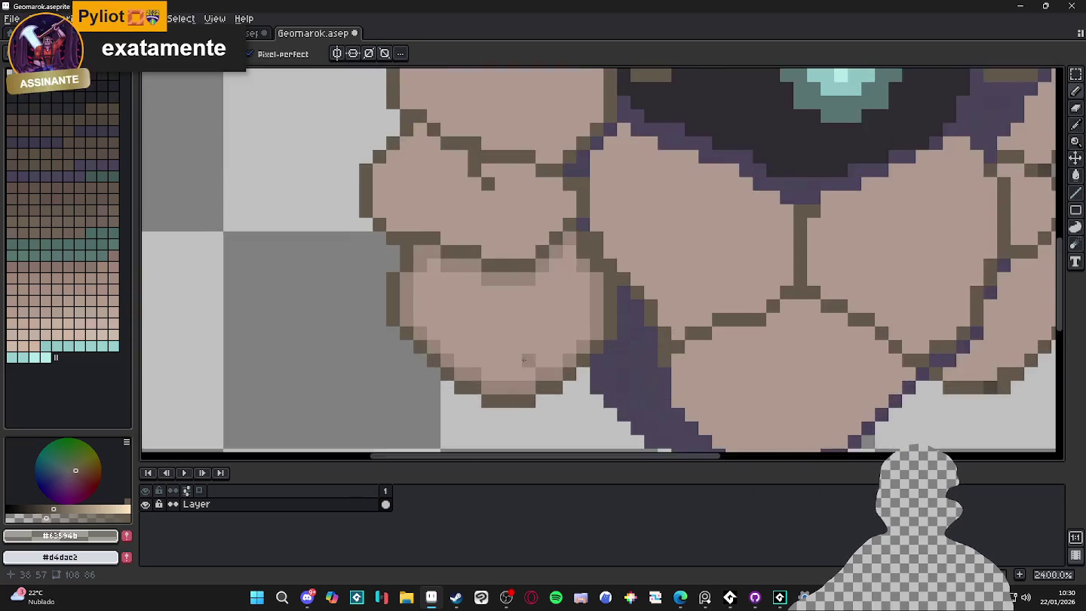
scroll(463, 363, "down", 4)
scroll(452, 356, "up", 4)
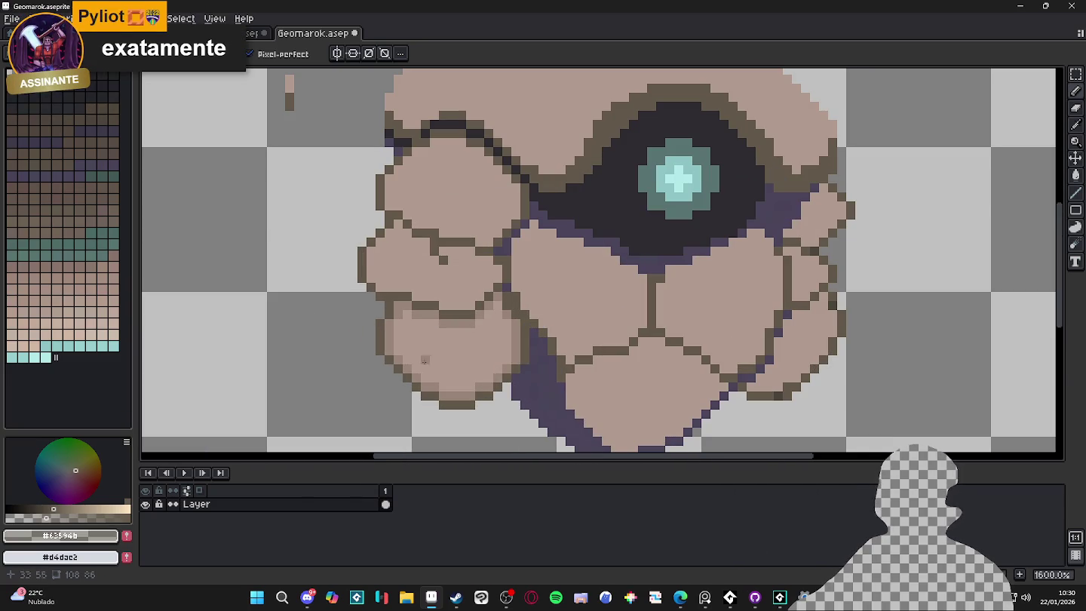
Undo the crack stroke, the highlight strokes on the lower-left rock and a stray dark stroke.
key("ctrl+z")
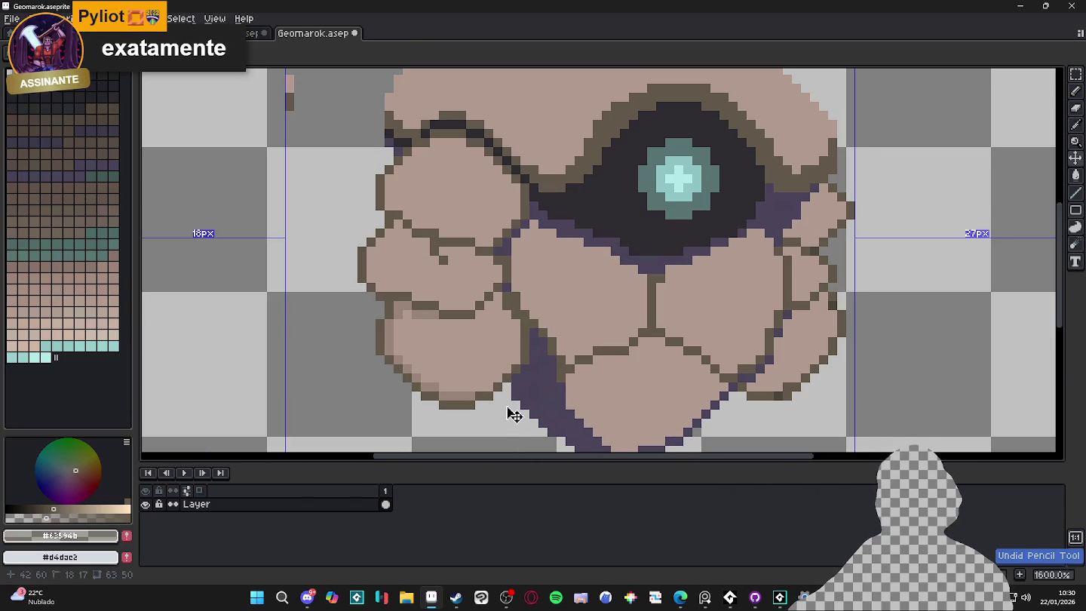
key("ctrl+z")
key("ctrl+z")
key("ctrl+z")
key("ctrl+z")
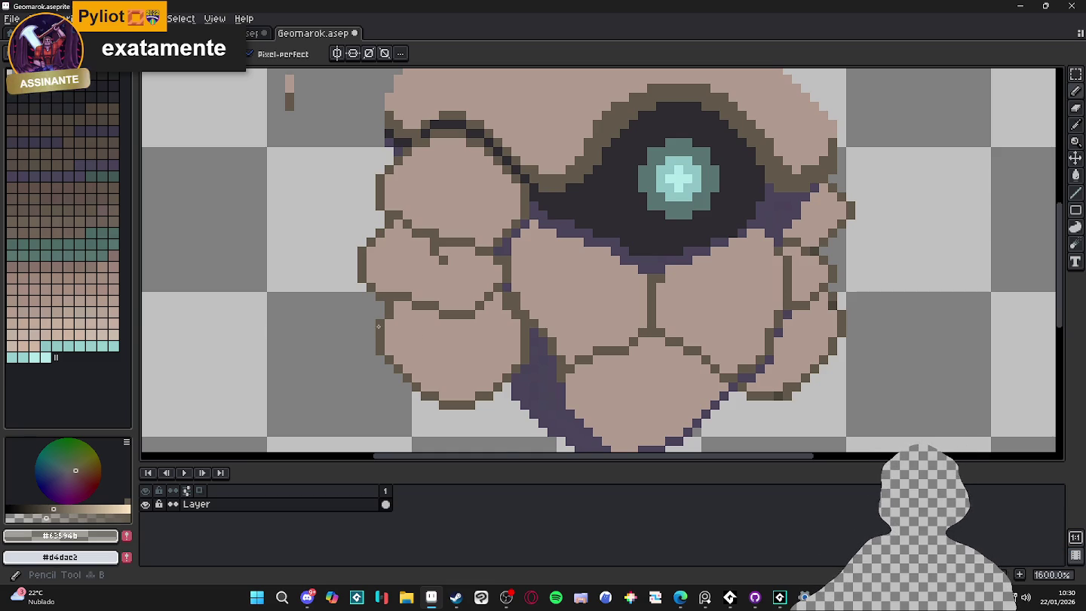
scroll(389, 332, "up", 2)
scroll(388, 331, "up", 1)
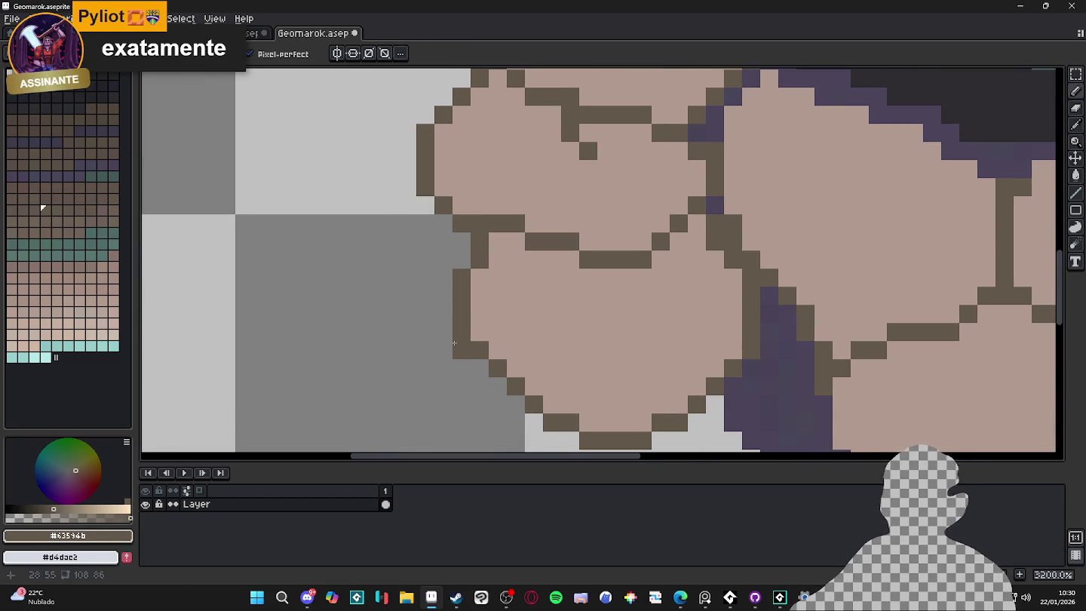
left_click_drag(261, 256, 398, 415)
scroll(398, 416, "down", 3)
key("ctrl+z")
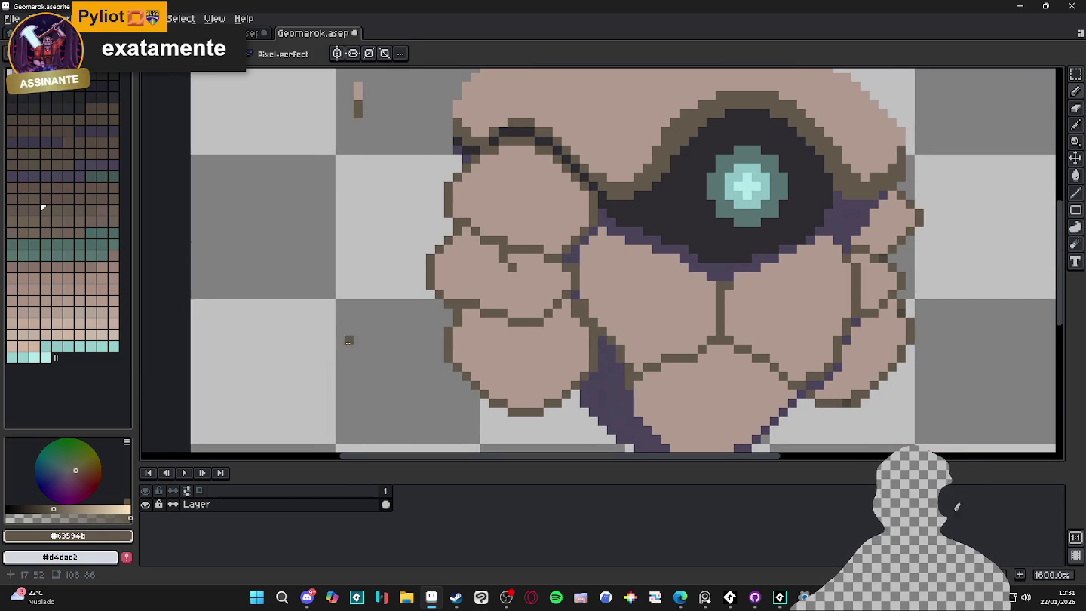
Clear the stray dark pixels from the empty canvas left of the rocks.
scroll(363, 352, "up", 2)
left_click(370, 362)
mouse_move(388, 362)
left_mouse_down()
mouse_move(405, 379)
mouse_move(388, 381)
left_mouse_up()
key("ctrl+z")
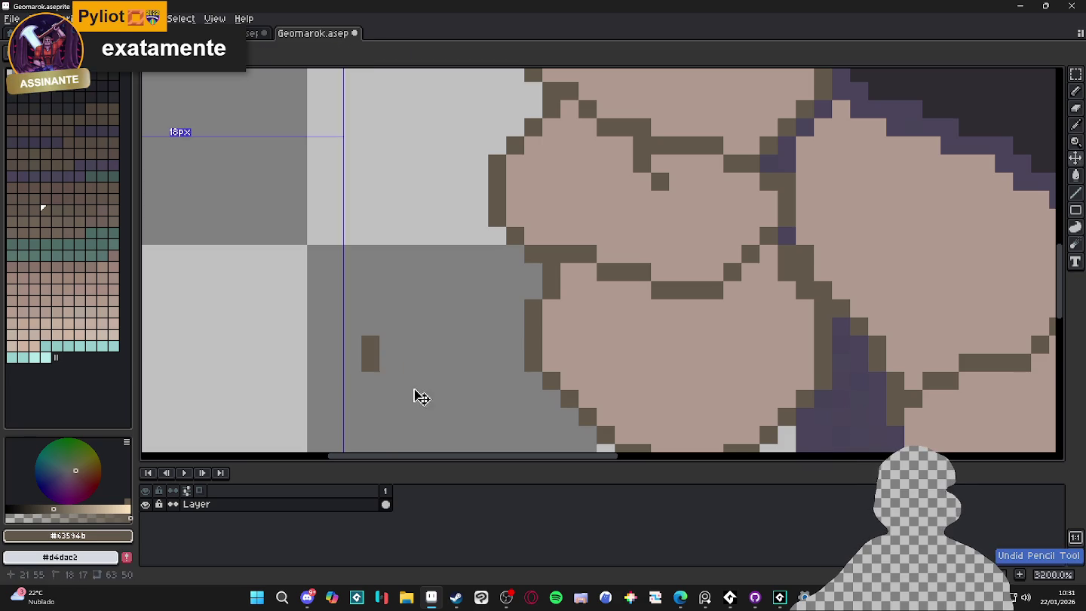
key("ctrl+z")
scroll(421, 397, "down", 2)
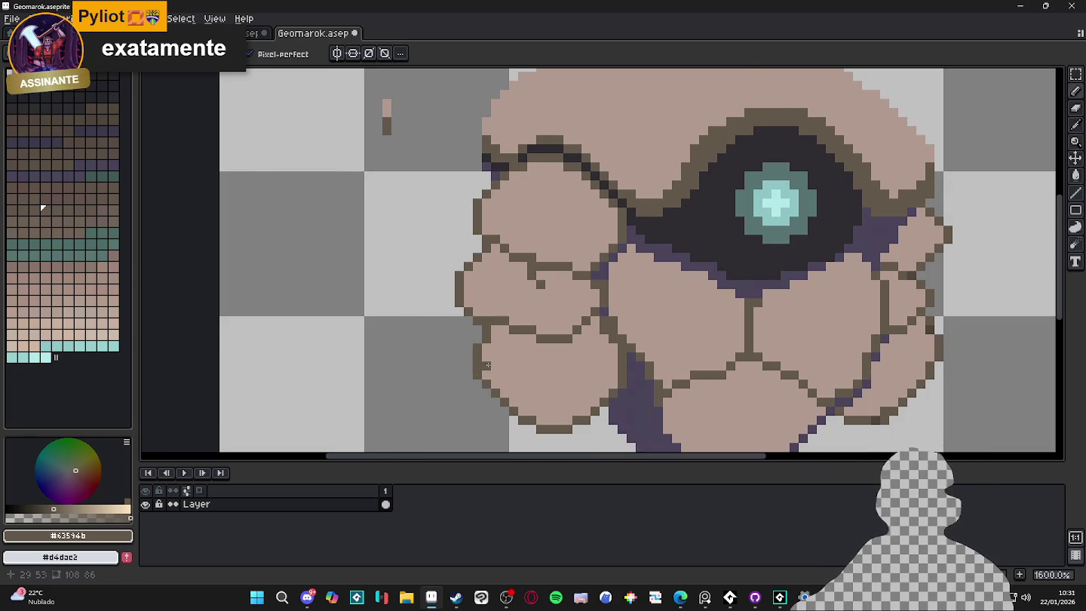
scroll(558, 402, "down", 2)
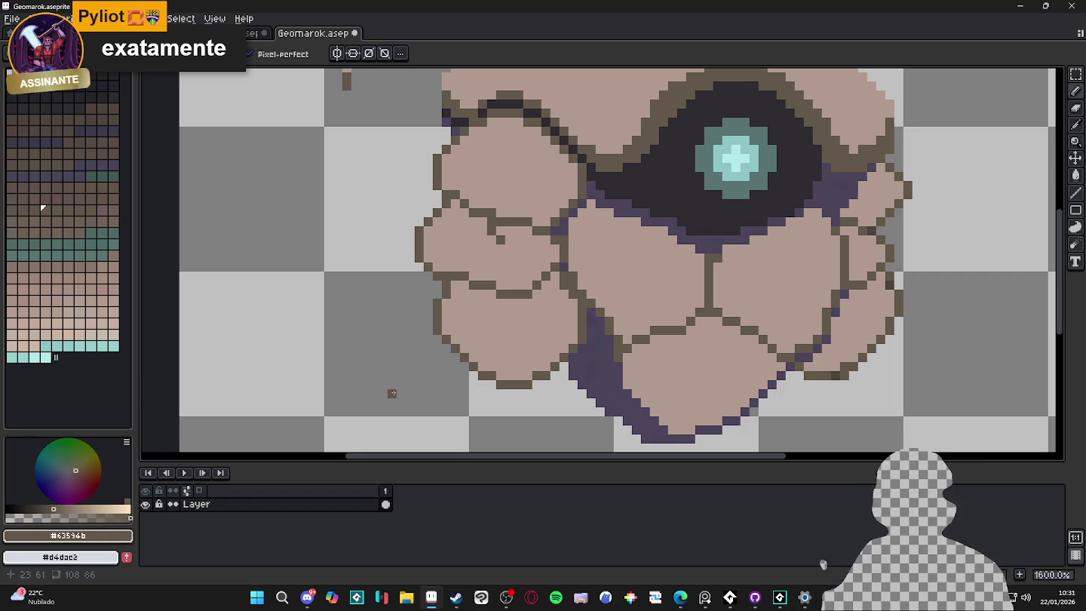
scroll(402, 339, "up", 2)
key("alt")
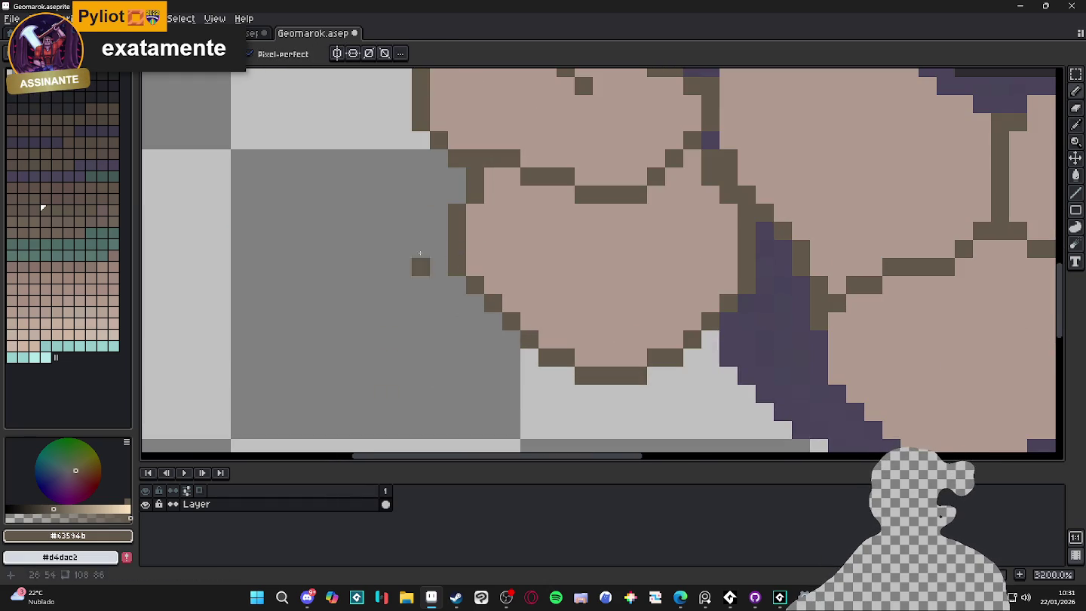
key("alt")
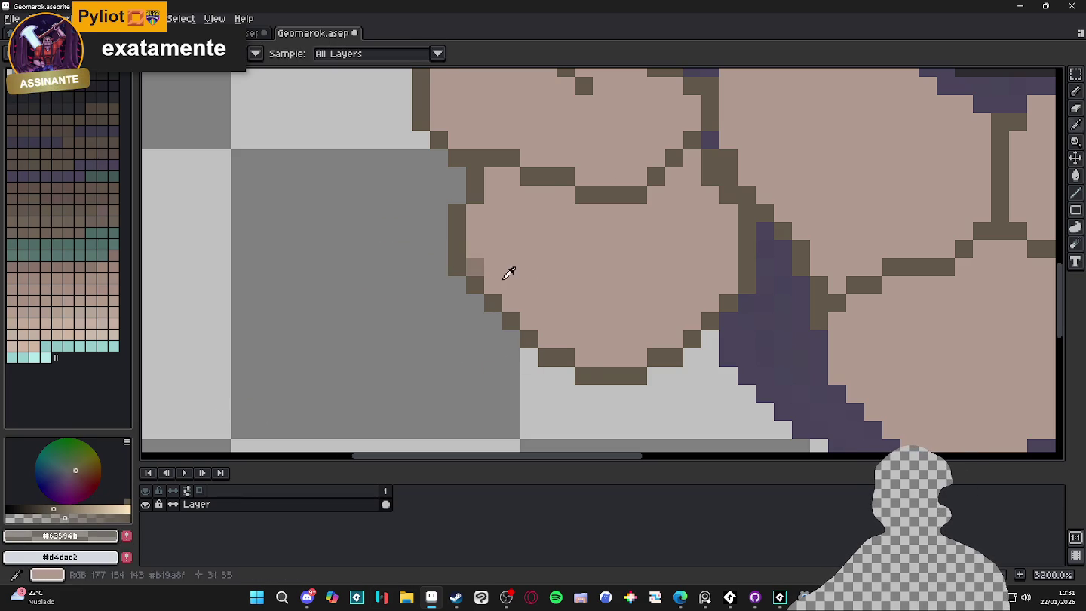
Sample mid-brown #8c7b6f and add anti-alias pixels along the rock's outer outline.
left_click(514, 272, "alt")
left_click(583, 358)
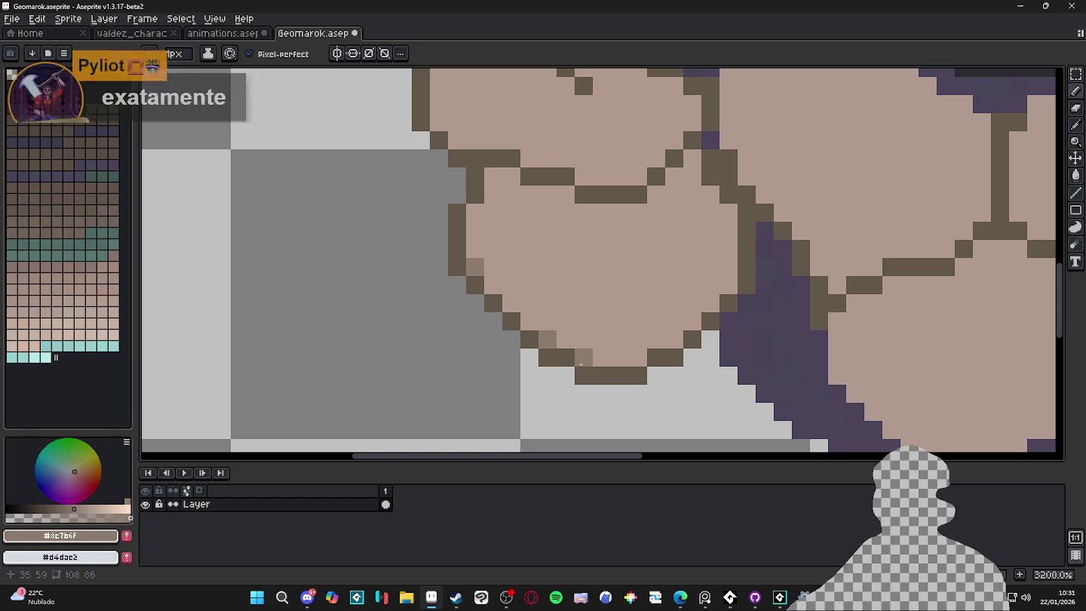
left_click(638, 358)
left_click(674, 339)
left_click(728, 284)
left_click(728, 212)
left_click(710, 213)
scroll(501, 222, "down", 3)
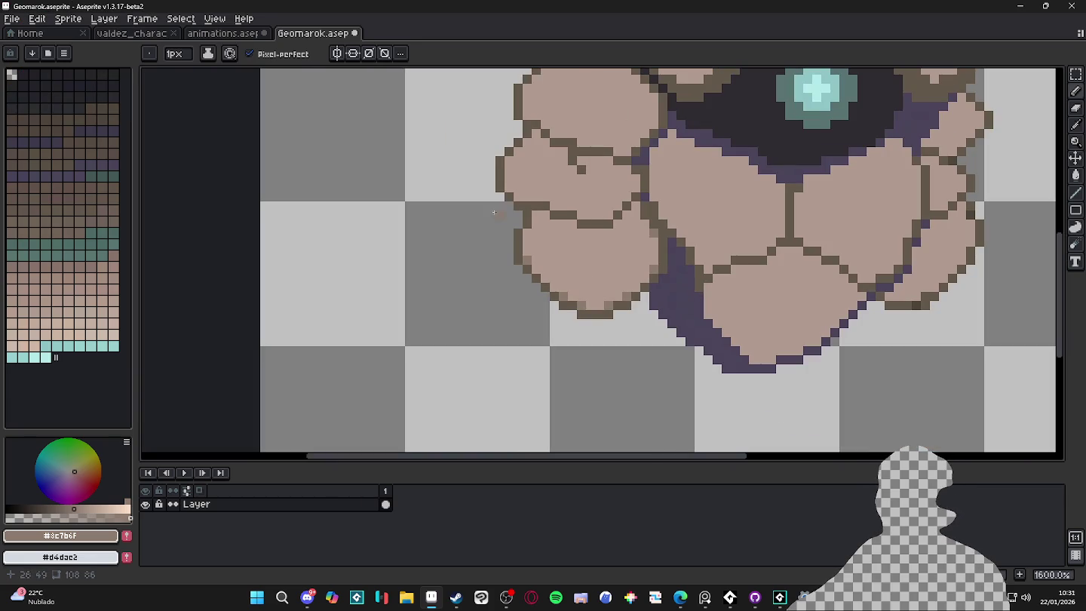
scroll(466, 208, "down", 2)
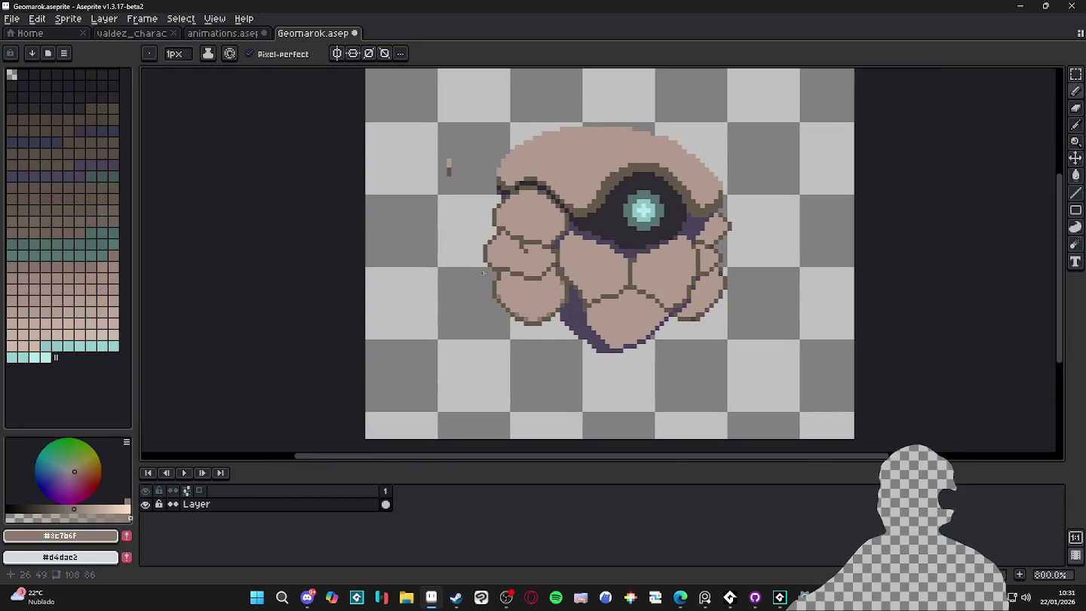
scroll(460, 333, "up", 5)
Add lighter and mid-tone anti-alias pixels at the outline's corners.
left_click(541, 302)
left_click(431, 222)
left_click(508, 208)
left_click(539, 220)
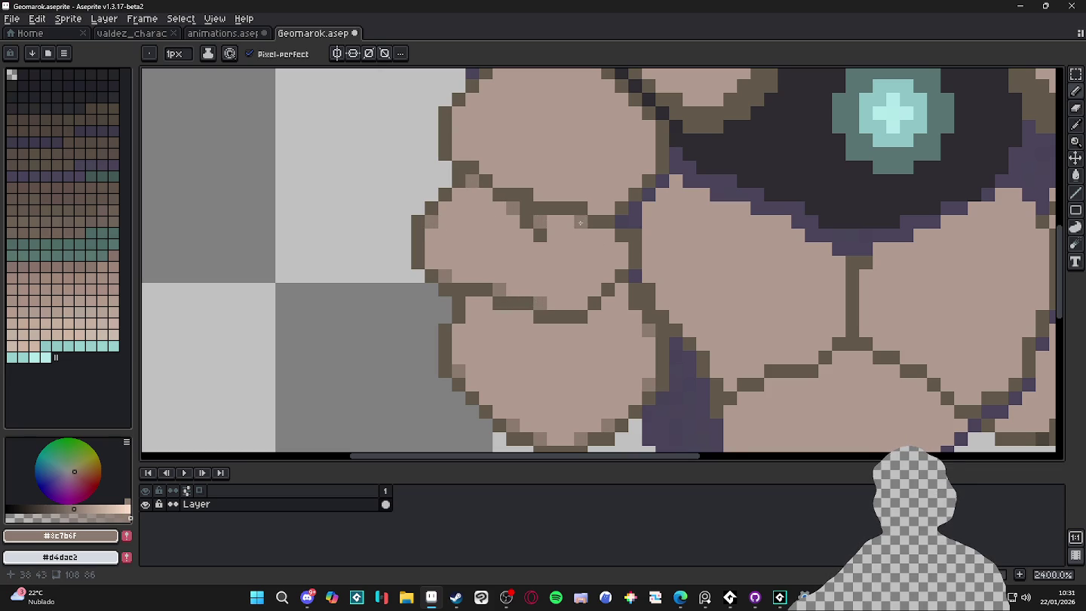
scroll(610, 240, "down", 5)
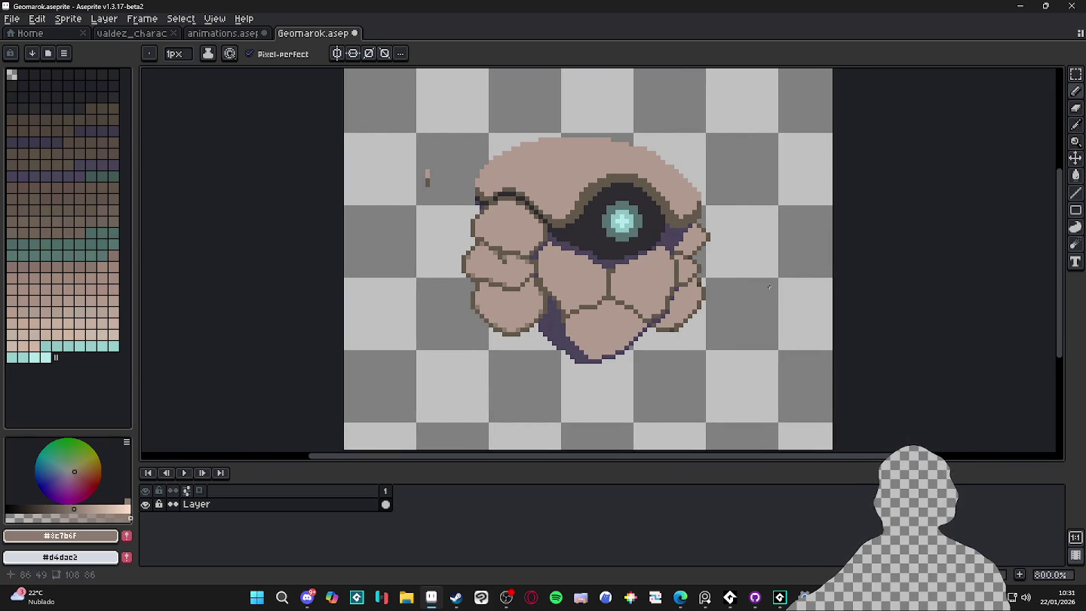
scroll(612, 397, "down", 2)
scroll(543, 244, "up", 4)
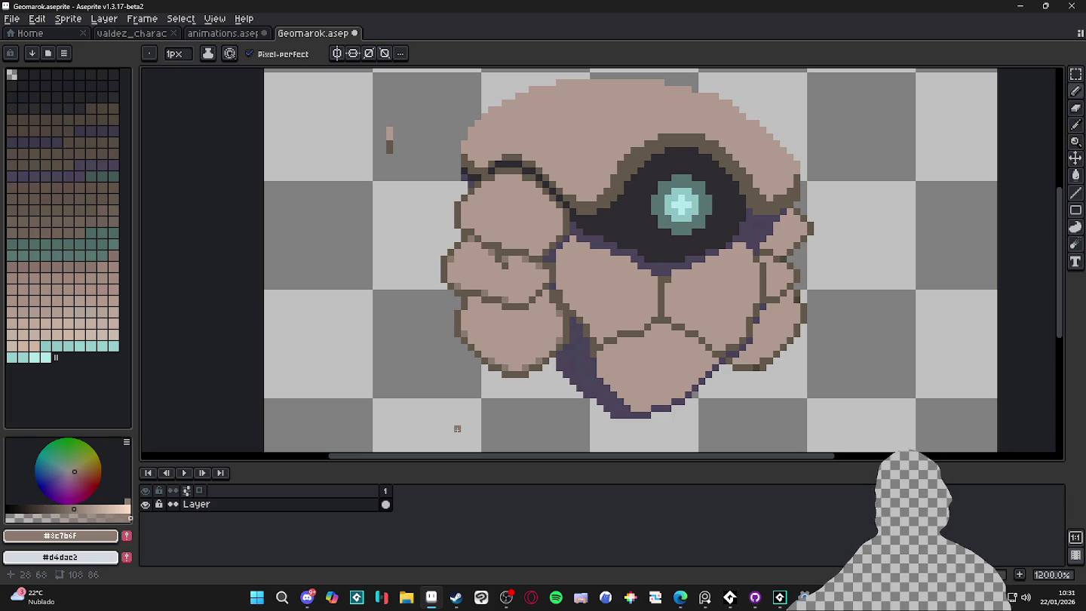
scroll(489, 442, "down", 2)
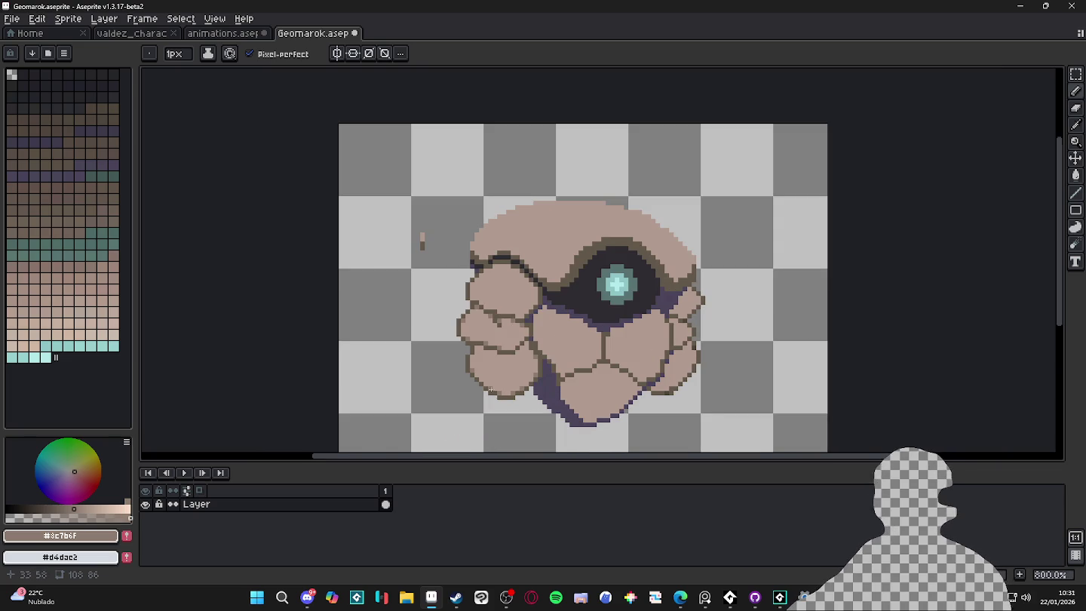
scroll(490, 389, "up", 2)
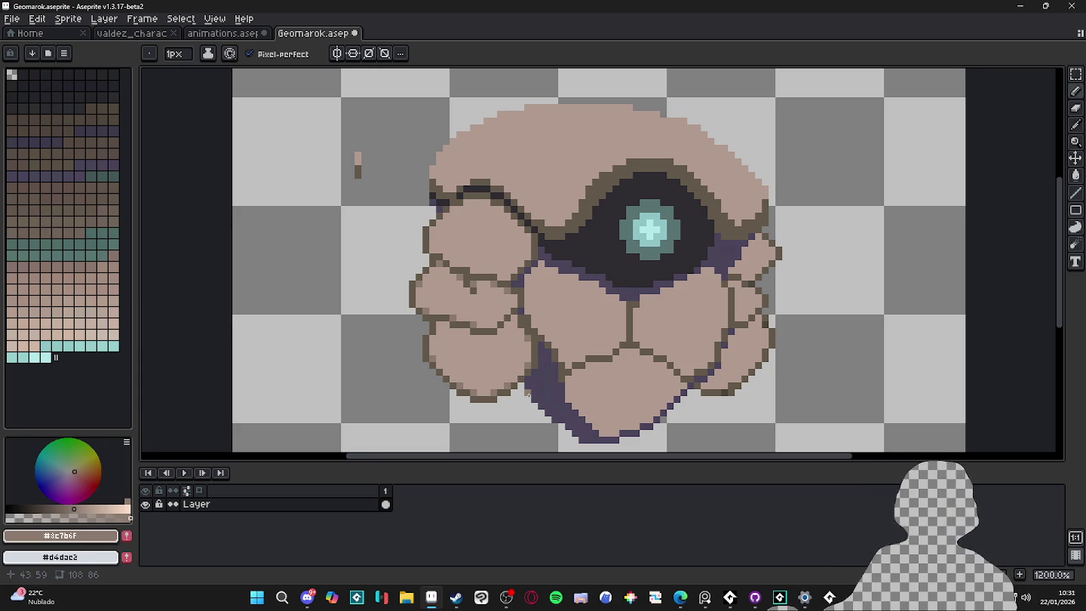
scroll(527, 394, "up", 3)
scroll(461, 417, "up", 1, "alt")
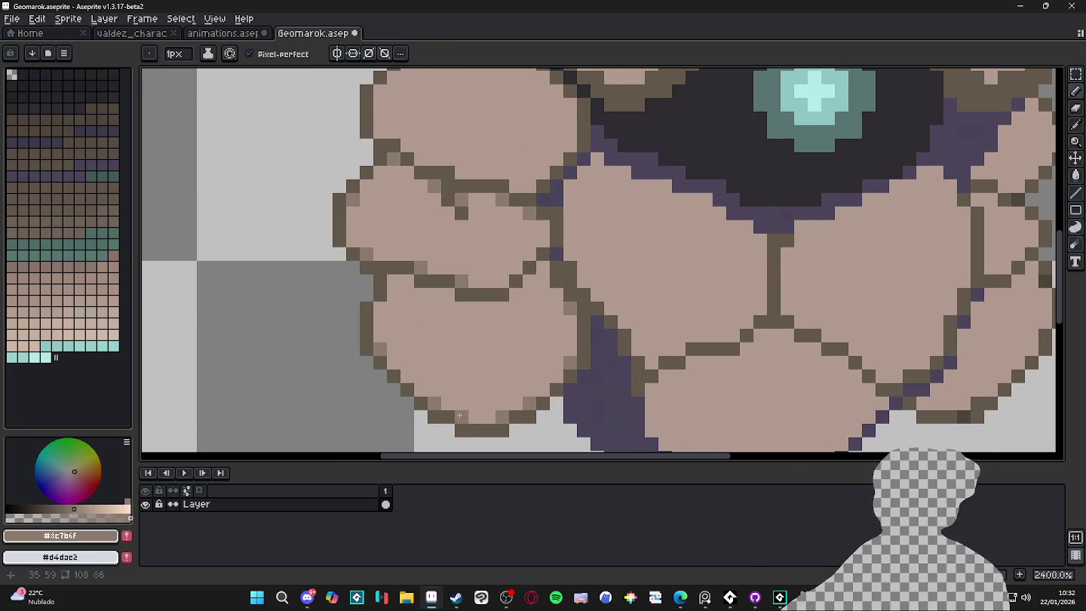
Darken the lower rock's bottom, lower-left, top and lower-right edges with a 1px pencil.
mouse_move(446, 398)
left_mouse_down()
mouse_move(461, 396)
mouse_move(476, 416)
mouse_move(502, 392)
mouse_move(520, 395)
left_mouse_up()
key("minus")
left_click_drag(420, 382, 389, 347)
mouse_move(389, 280)
left_mouse_down()
mouse_move(488, 294)
mouse_move(542, 268)
left_mouse_up()
left_click_drag(535, 387, 556, 376)
left_click(448, 375)
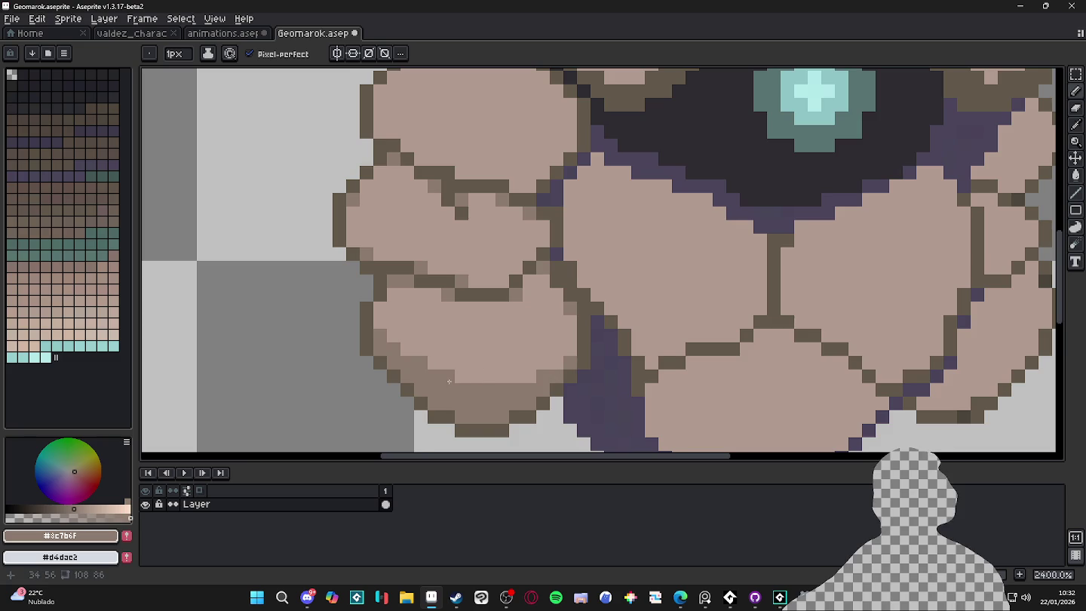
scroll(447, 380, "down", 2)
scroll(467, 366, "down", 3)
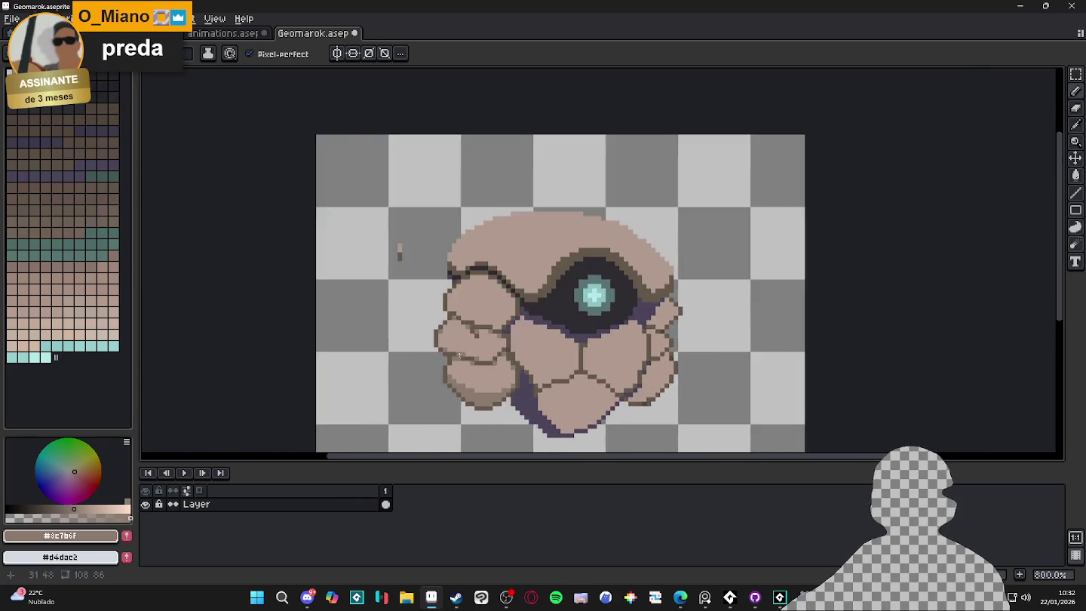
scroll(462, 359, "up", 3)
Shade the underside of the upper-left rock with a mid-brown patch, extending it left and upward.
mouse_move(496, 369)
left_mouse_down()
mouse_move(483, 347)
mouse_move(503, 326)
mouse_move(490, 329)
mouse_move(516, 369)
mouse_move(537, 370)
mouse_move(584, 316)
left_mouse_up()
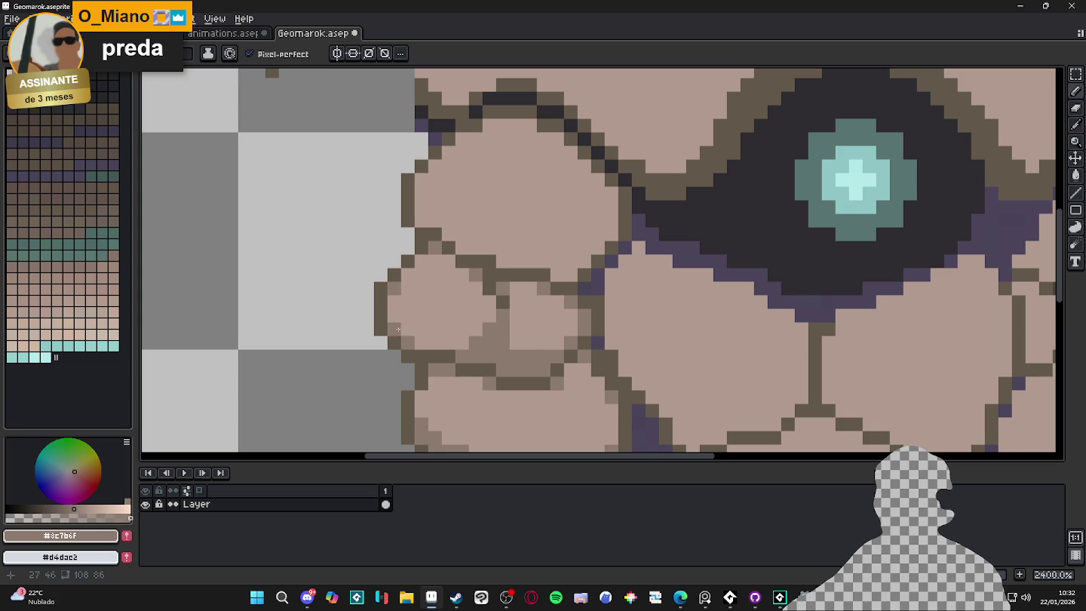
scroll(419, 339, "down", 7)
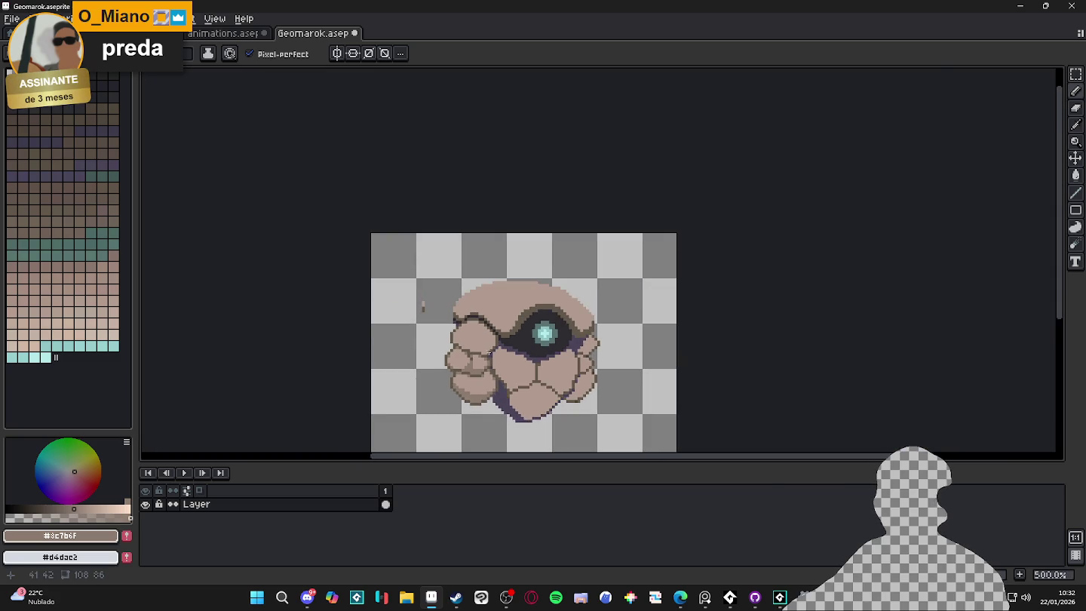
scroll(419, 340, "up", 7)
left_click(416, 340)
left_click(443, 340)
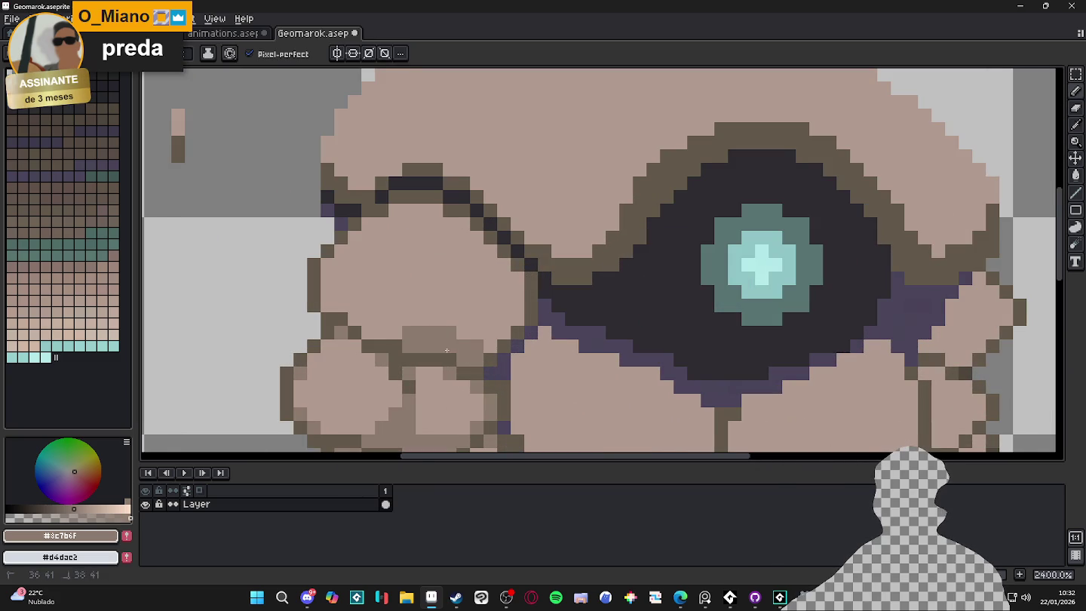
left_click_drag(395, 332, 395, 319)
left_click(353, 320)
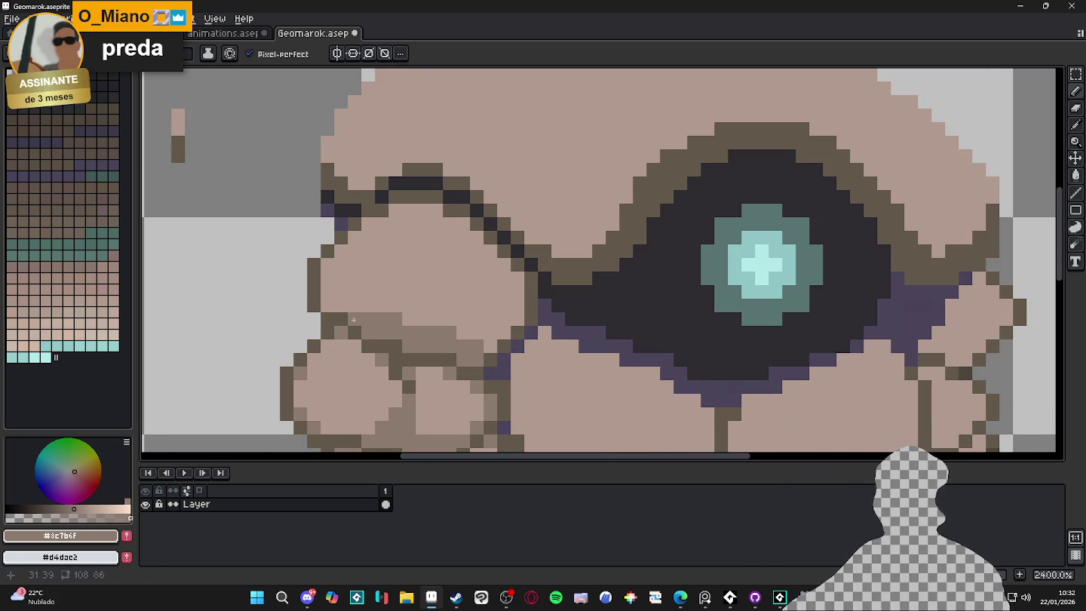
left_click_drag(327, 278, 341, 264)
left_click_drag(368, 305, 349, 285)
left_click(341, 251)
left_click(462, 333)
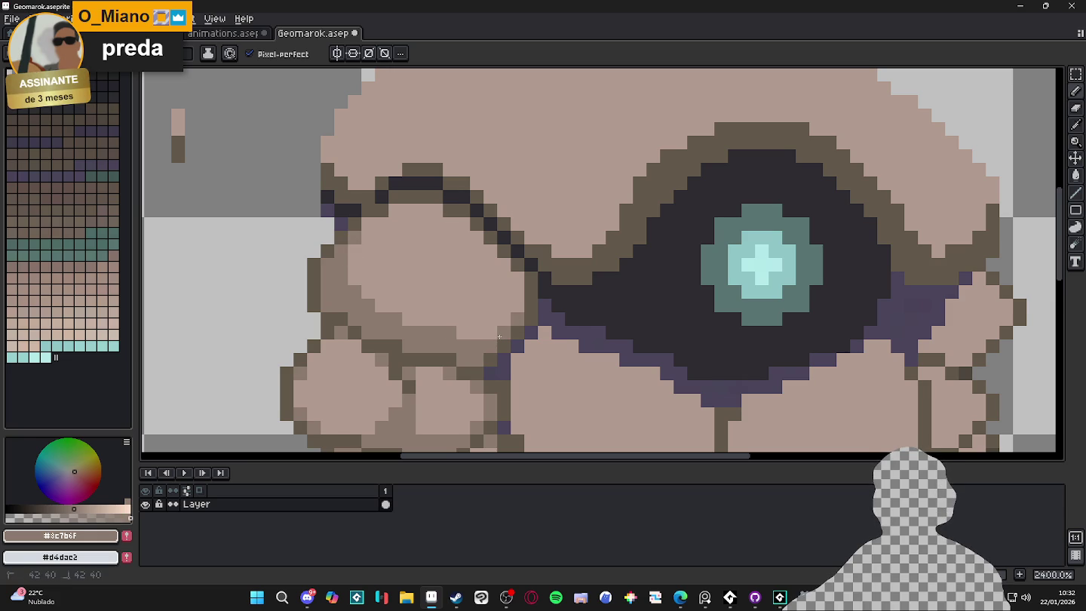
Cover dark outline pixels beside the eye with lighter skin colour #b19a8f.
left_click(509, 277, "alt")
left_click(514, 277)
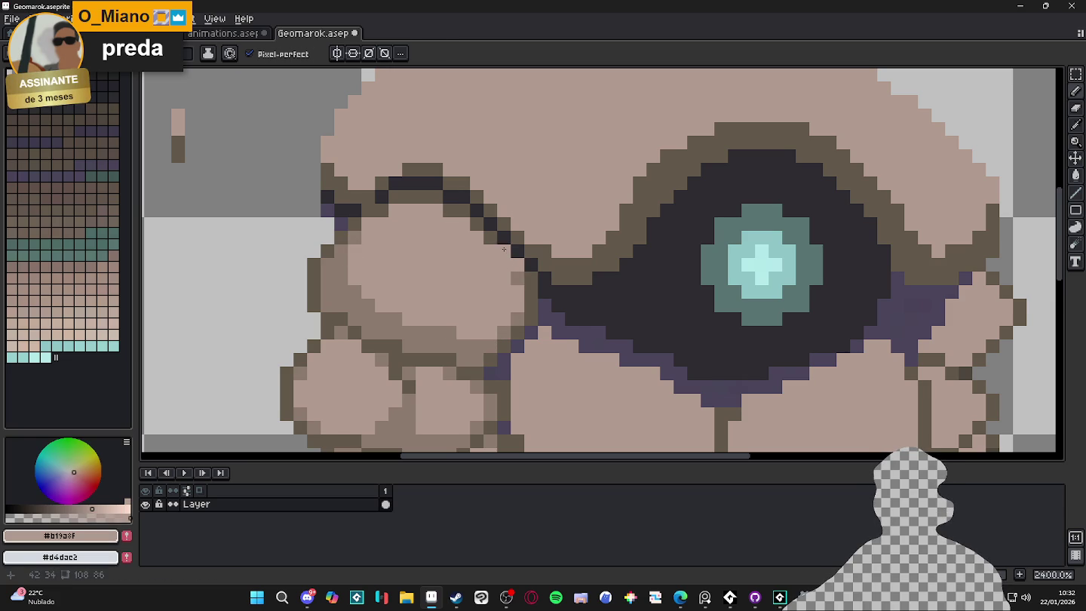
mouse_move(488, 237)
left_mouse_down()
mouse_move(463, 212)
mouse_move(393, 190)
left_mouse_up()
Lighten another outline pixel beside the eye and redraw the shell's upper-left corner higher.
left_click(509, 274, "alt")
scroll(437, 321, "down", 5)
scroll(438, 321, "down", 1)
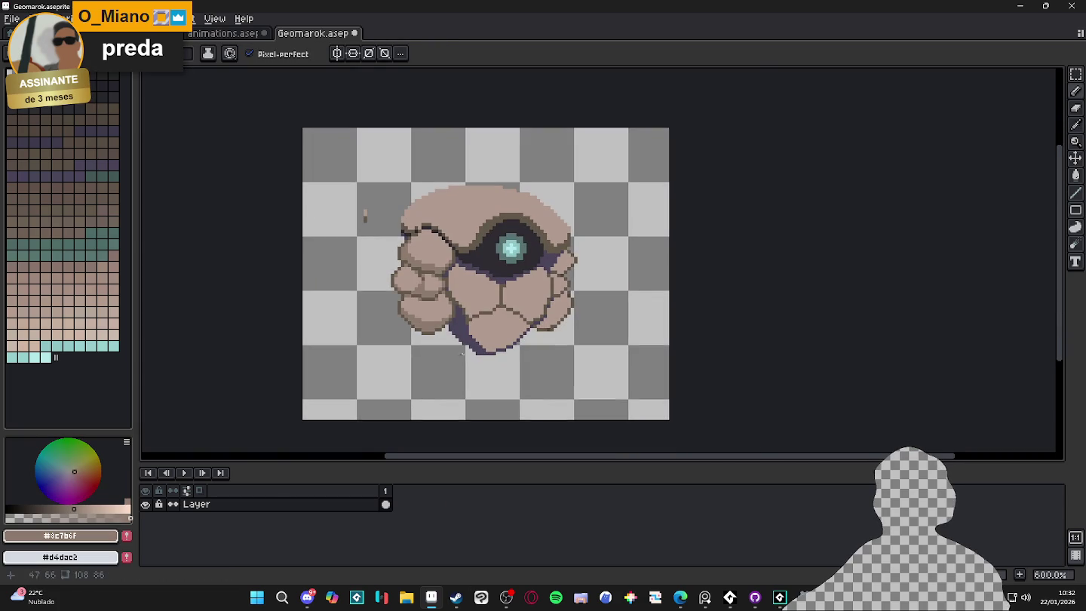
scroll(460, 242, "up", 6)
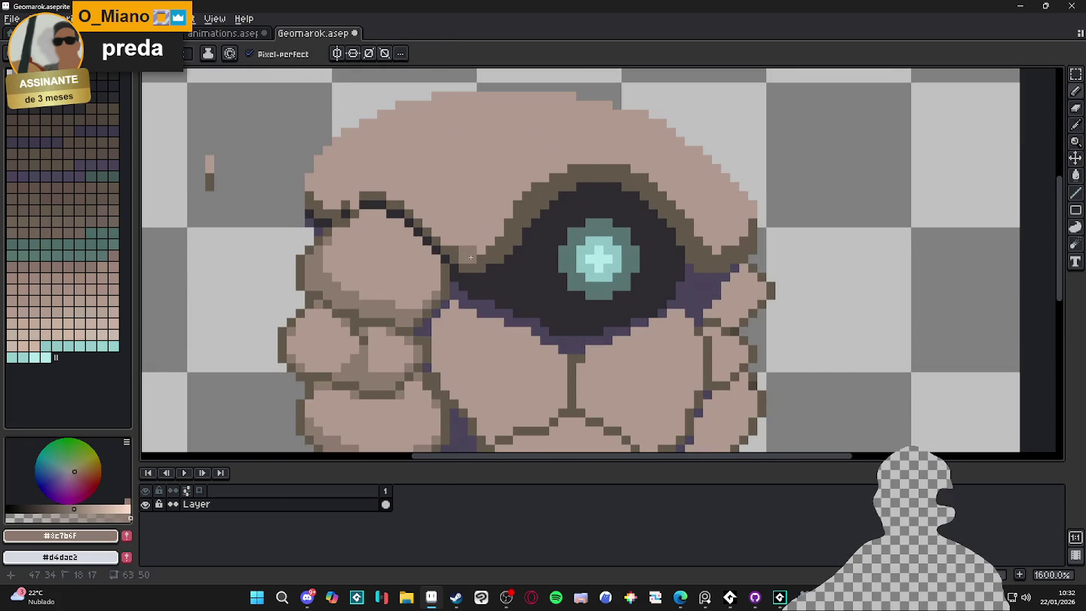
scroll(388, 244, "down", 5)
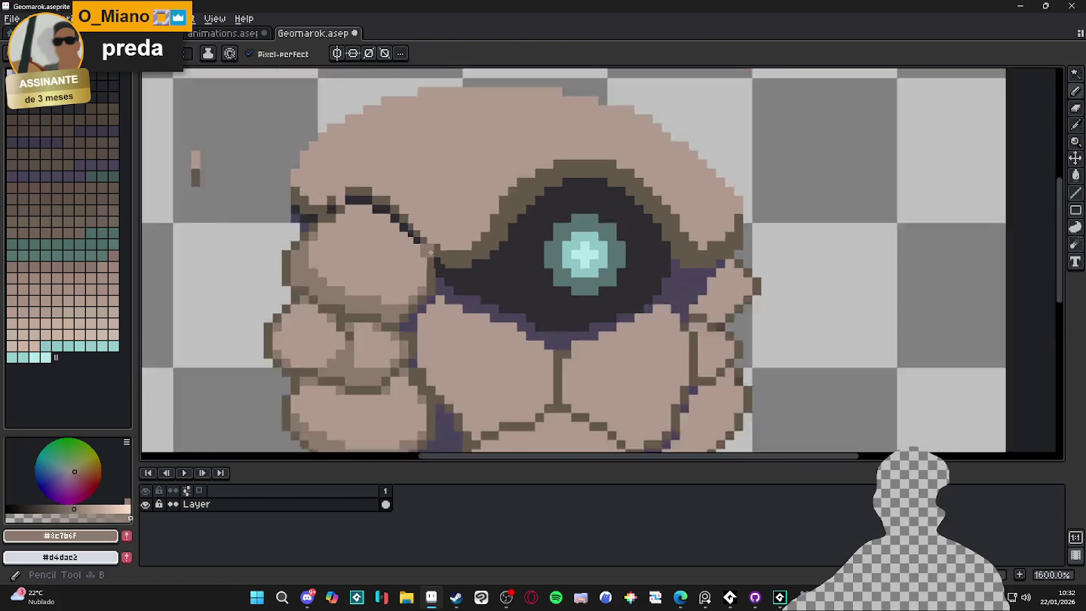
scroll(388, 243, "up", 3)
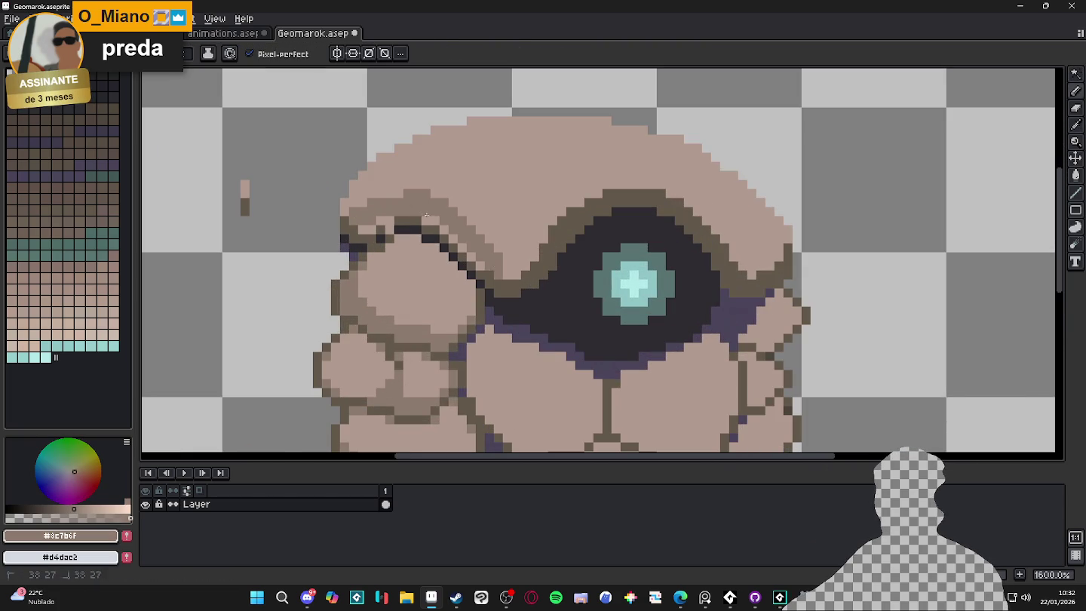
mouse_move(350, 215)
left_mouse_down()
mouse_move(354, 180)
mouse_move(416, 139)
left_mouse_up()
scroll(430, 241, "down", 2)
scroll(436, 245, "up", 2)
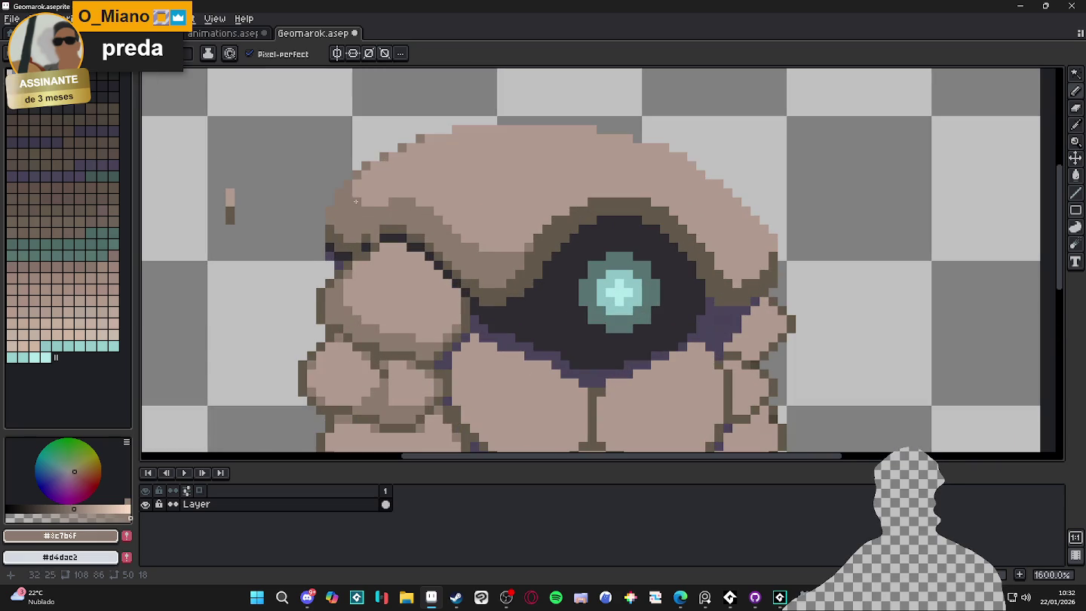
scroll(458, 260, "down", 5)
scroll(477, 226, "up", 2)
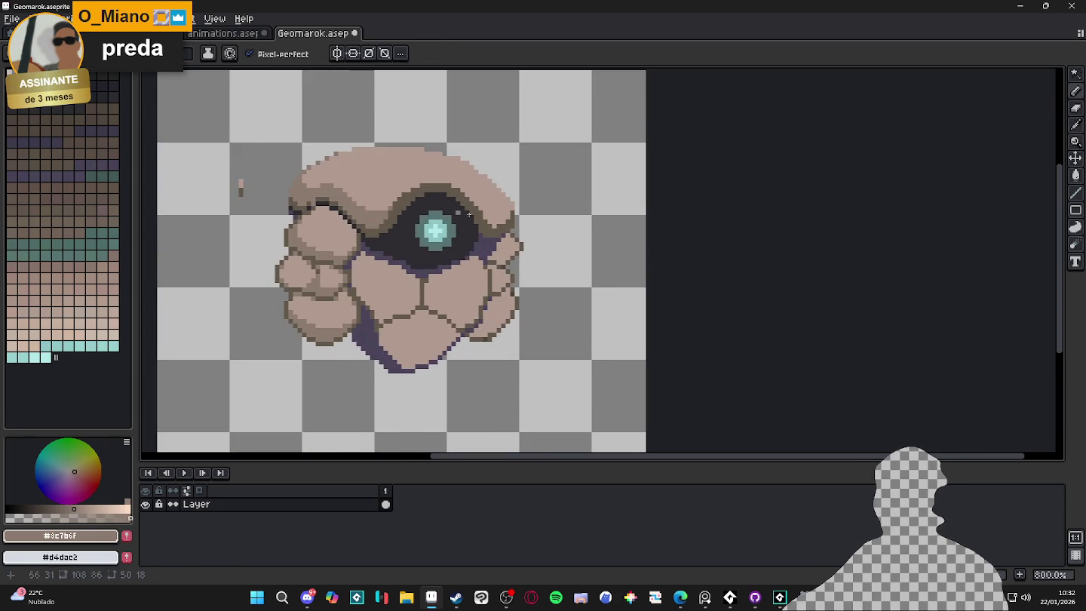
scroll(485, 229, "up", 2)
Undo a stray stroke along the shell's top edge and return to a 1px Pencil.
mouse_move(520, 210)
left_mouse_down()
mouse_move(499, 170)
mouse_move(423, 127)
mouse_move(241, 136)
mouse_move(279, 193)
left_mouse_up()
key("ctrl+z")
key("v")
key("b")
scroll(475, 228, "up", 1)
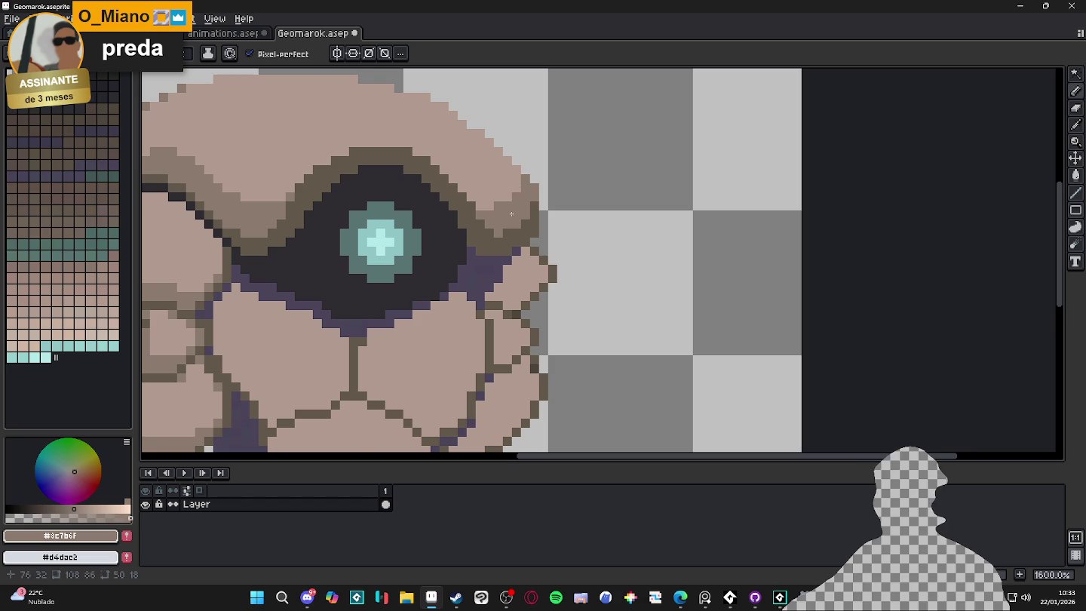
scroll(482, 256, "down", 3)
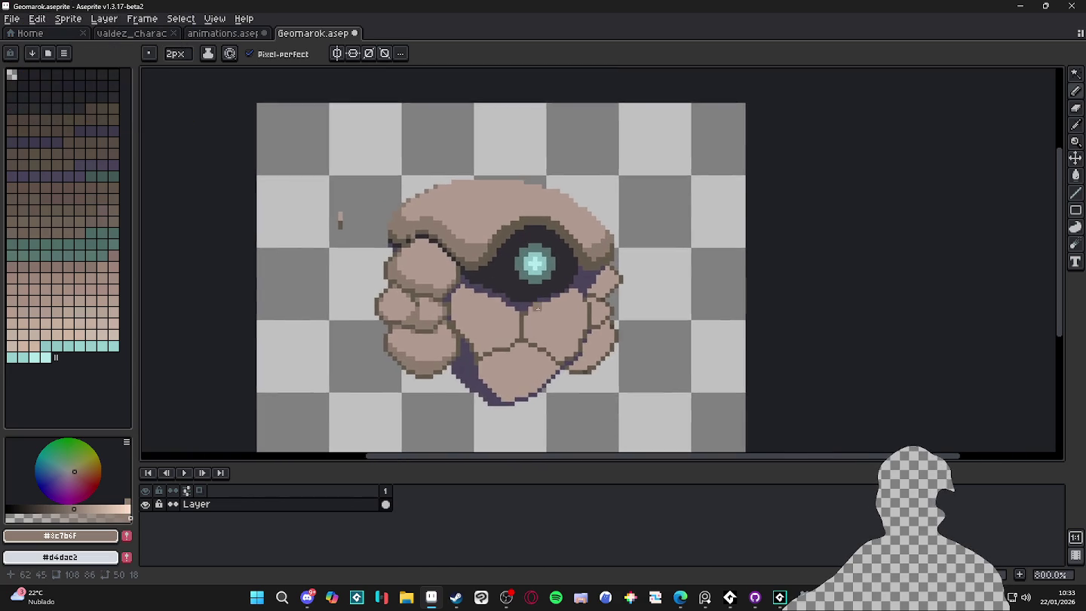
scroll(515, 307, "up", 3)
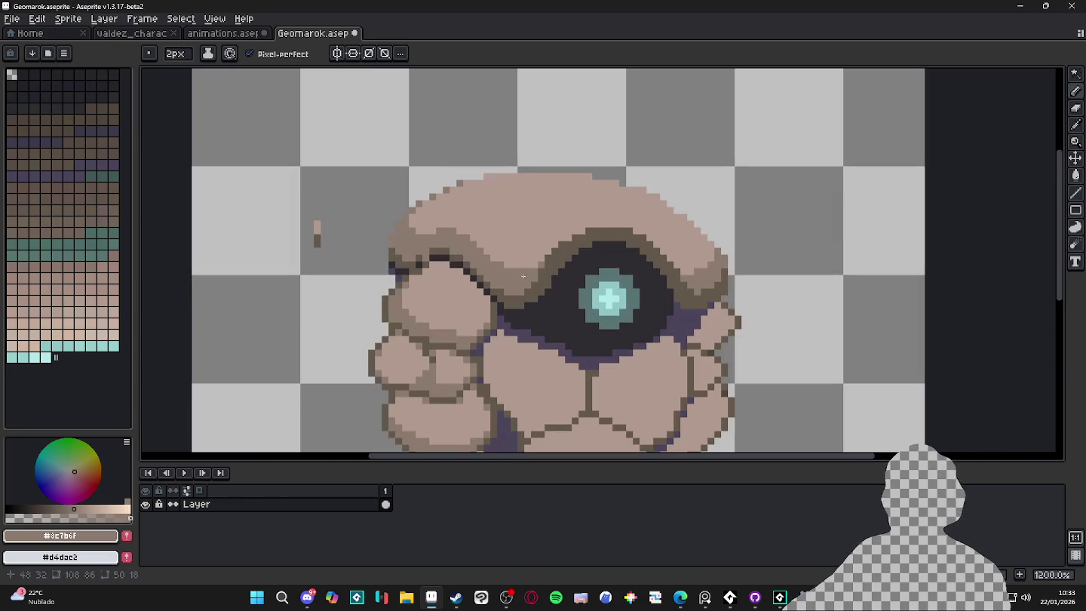
key("minus")
scroll(426, 250, "down", 3)
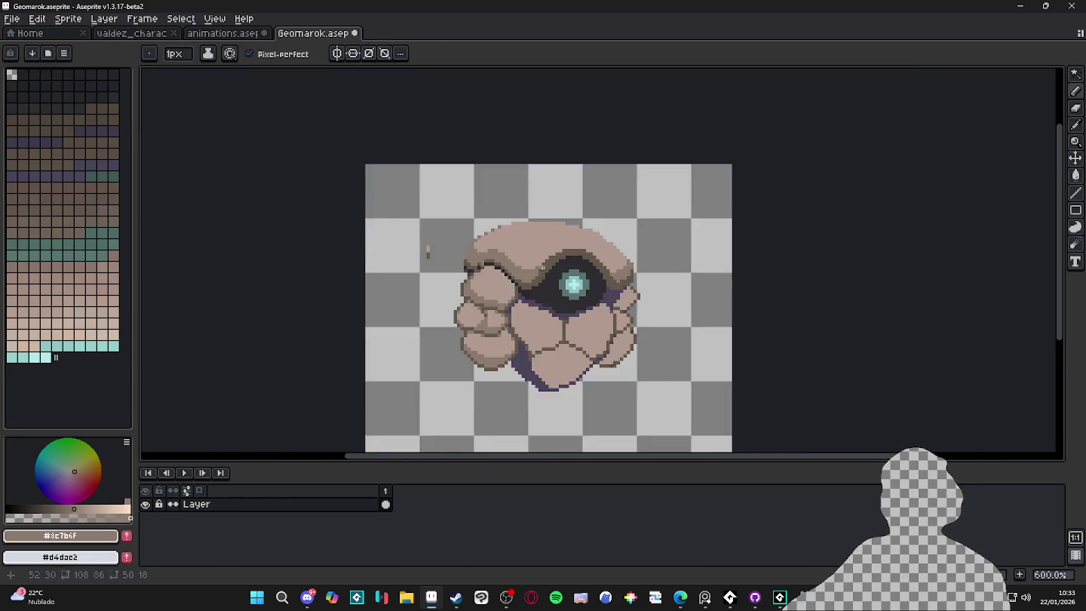
scroll(545, 251, "up", 3)
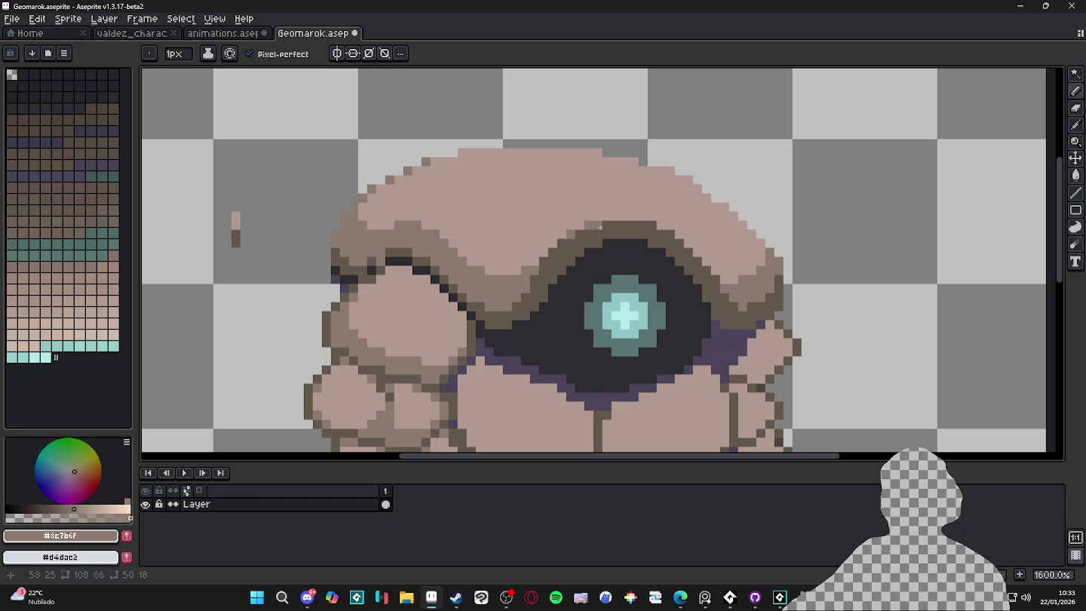
scroll(695, 269, "down", 4)
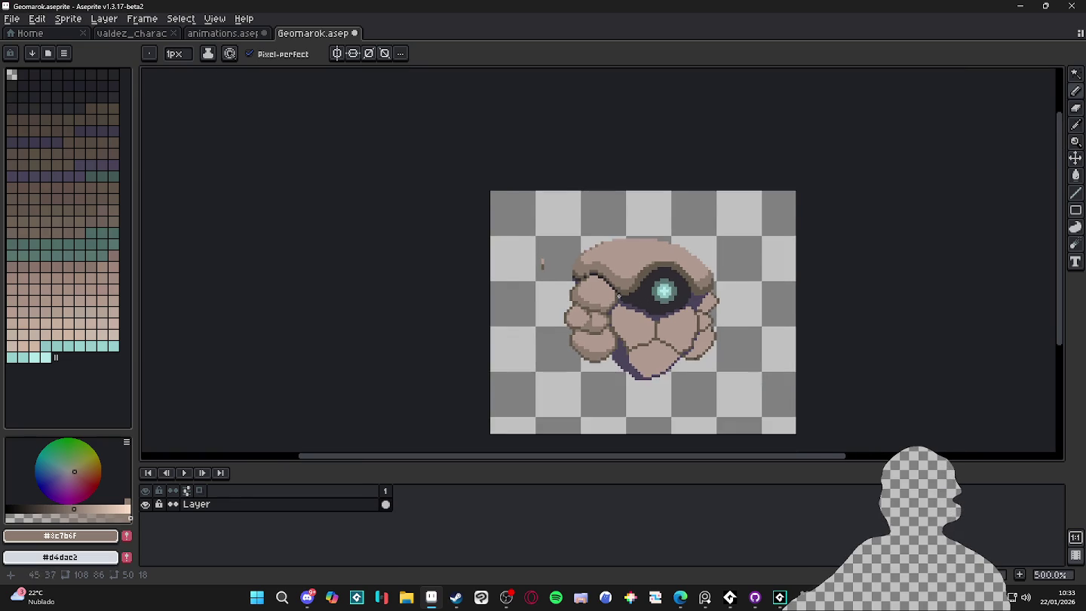
scroll(527, 256, "up", 2)
scroll(628, 267, "down", 2)
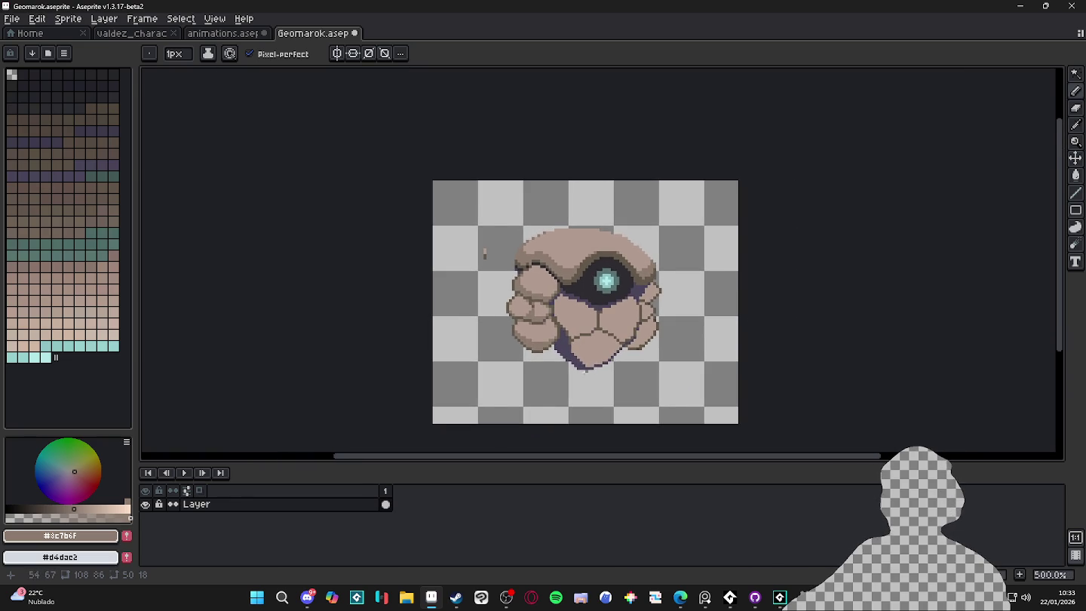
scroll(452, 261, "up", 1)
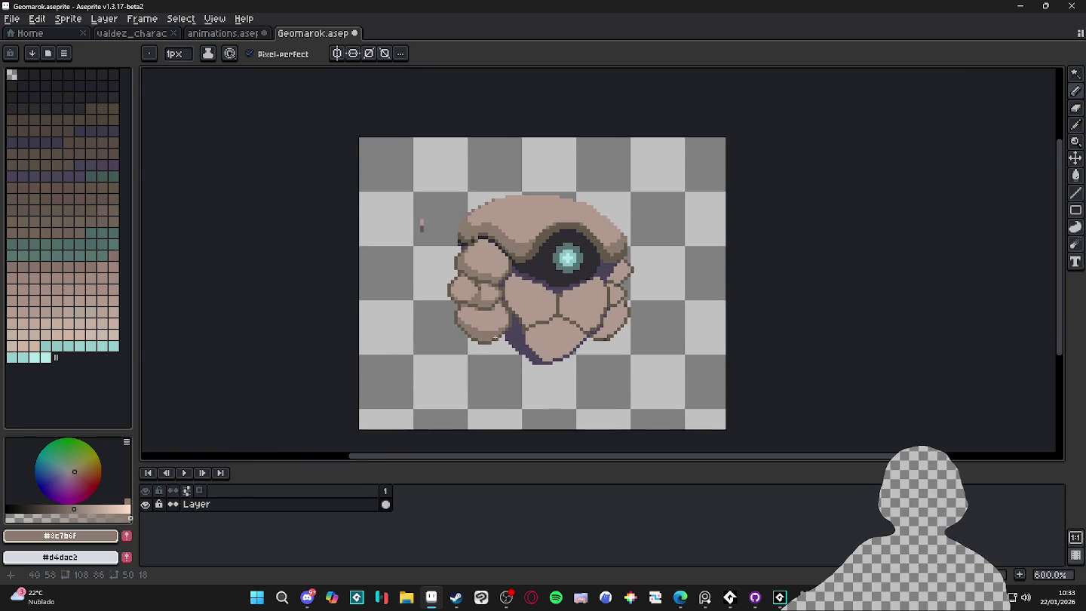
scroll(494, 337, "up", 1)
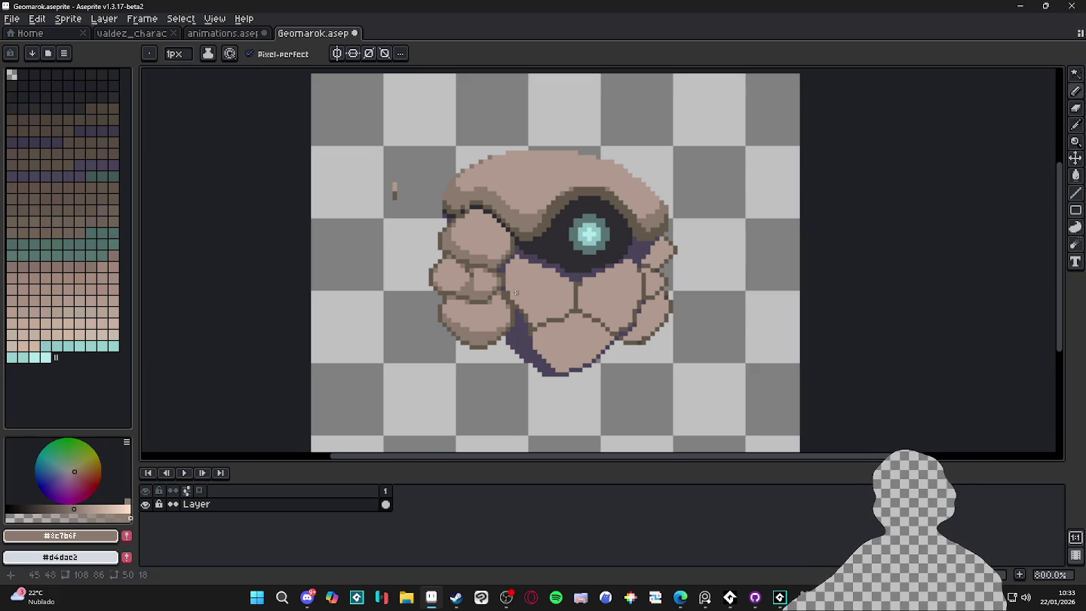
scroll(519, 292, "up", 3)
left_click(451, 300, "alt")
Paint 2px dark brown outline pixels along the crease under the left boulder.
key("minus")
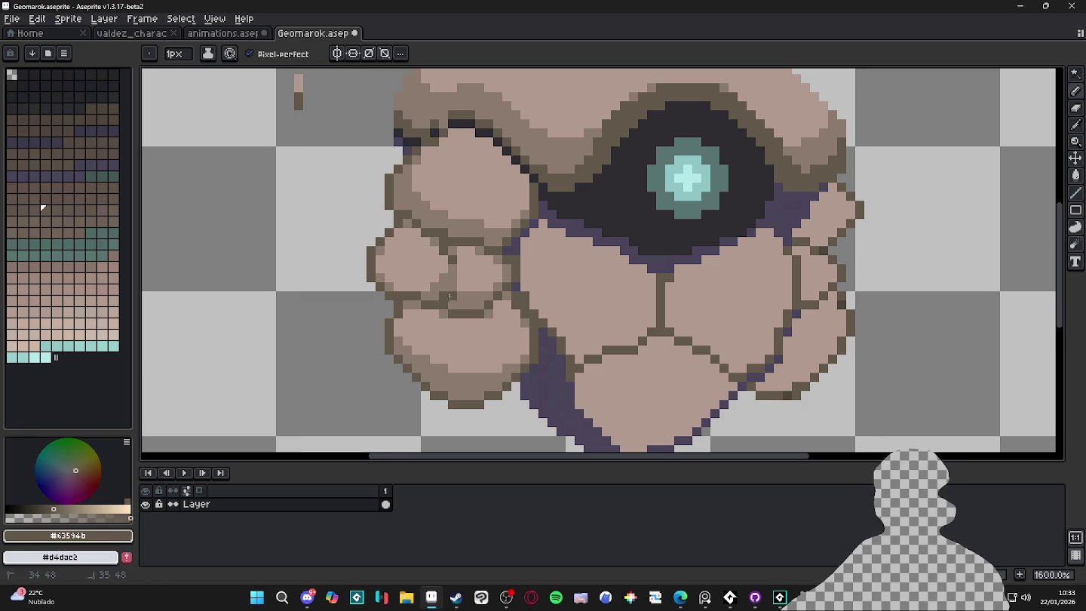
scroll(451, 309, "down", 2)
scroll(446, 337, "up", 3)
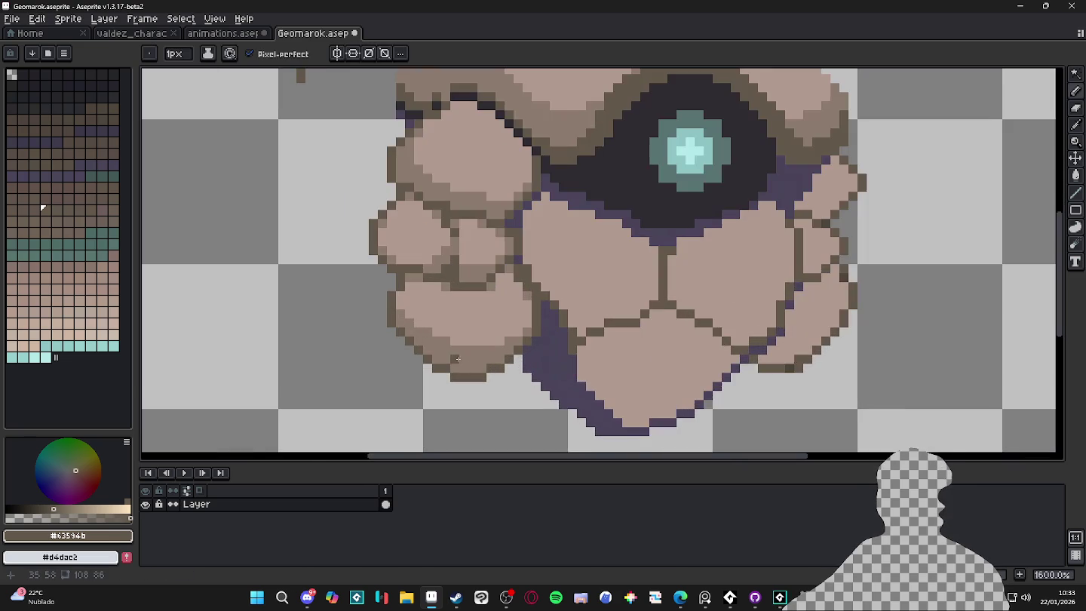
scroll(425, 350, "up", 1)
key("plus")
left_click(420, 322)
left_click(429, 349)
left_click(447, 340)
left_click(442, 362)
key("minus")
scroll(442, 361, "down", 2)
scroll(452, 355, "down", 2)
scroll(498, 347, "up", 3)
scroll(518, 345, "down", 1)
scroll(452, 302, "down", 2)
scroll(458, 286, "up", 3)
scroll(495, 316, "up", 1)
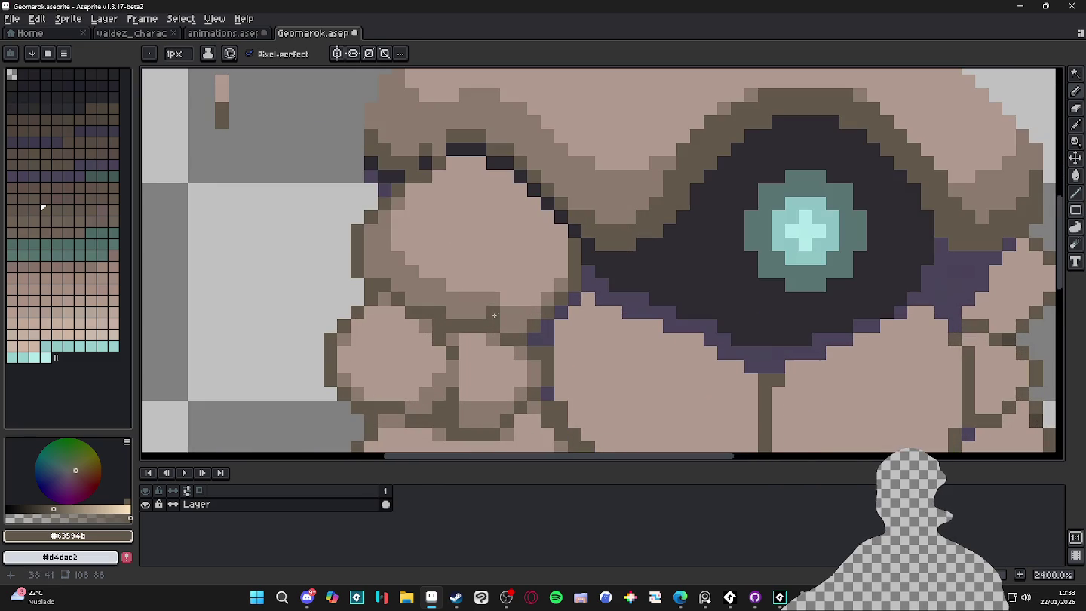
Try a dark outline stroke beneath the upper boulder, then undo it.
mouse_move(493, 317)
left_mouse_down()
mouse_move(481, 302)
mouse_move(452, 312)
left_mouse_up()
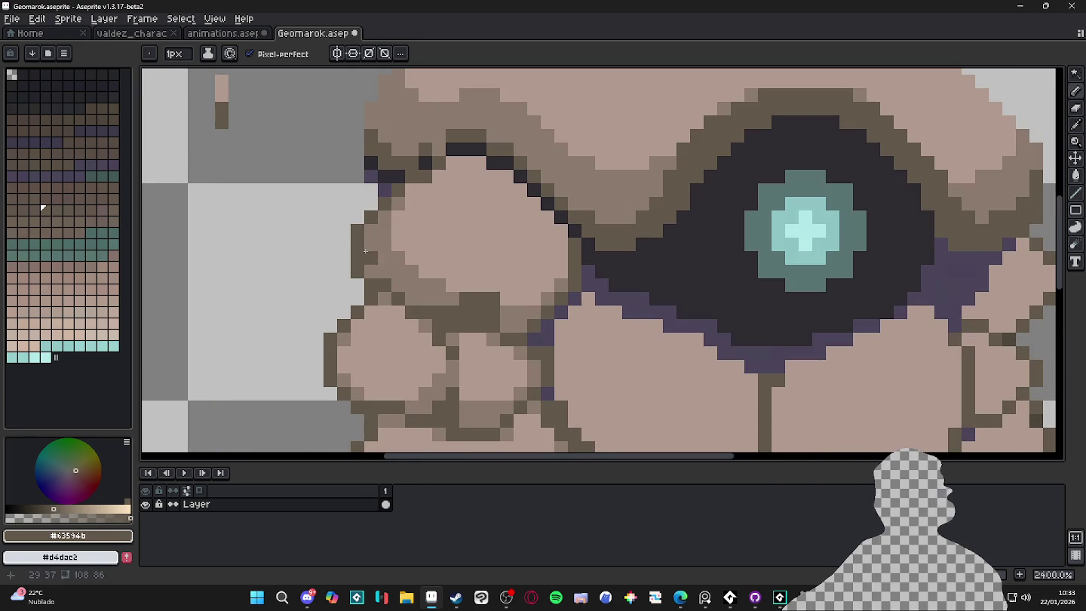
scroll(384, 272, "down", 3)
scroll(497, 305, "up", 3)
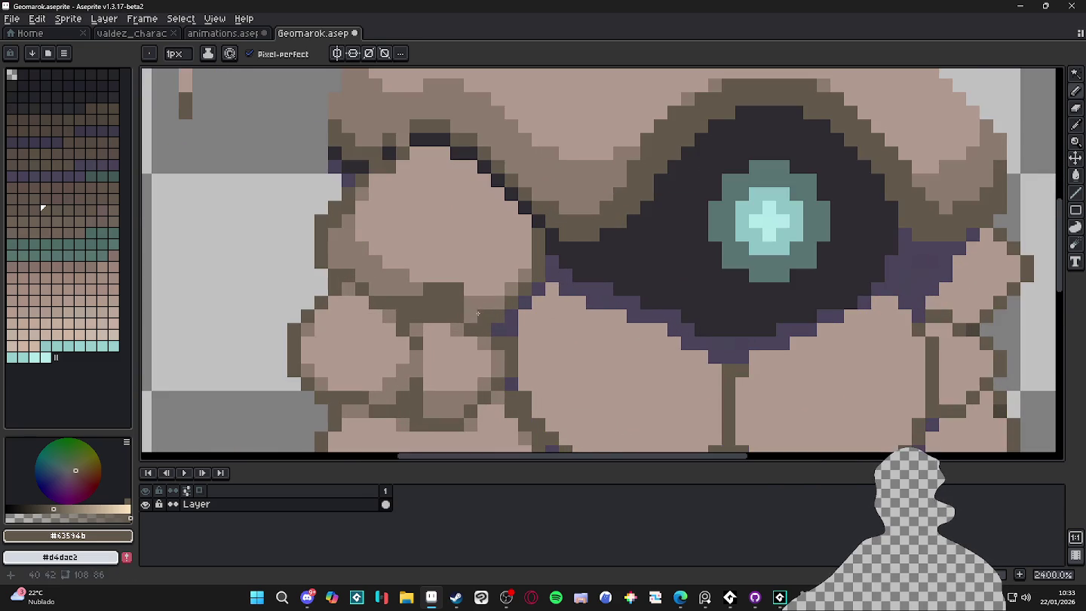
scroll(487, 315, "down", 6)
scroll(498, 366, "up", 1)
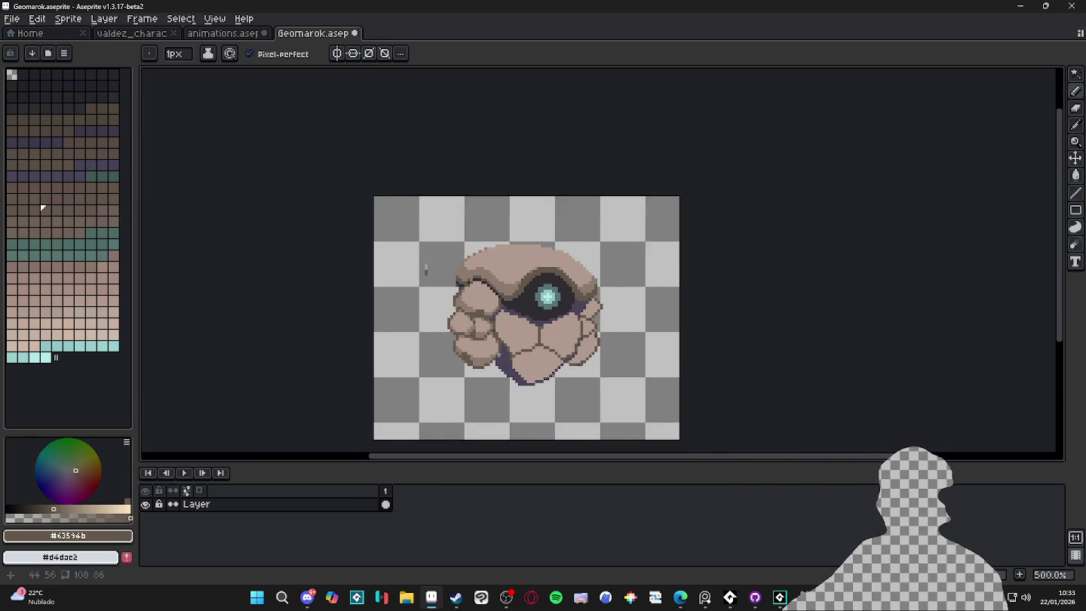
scroll(472, 362, "down", 1)
scroll(480, 370, "up", 1)
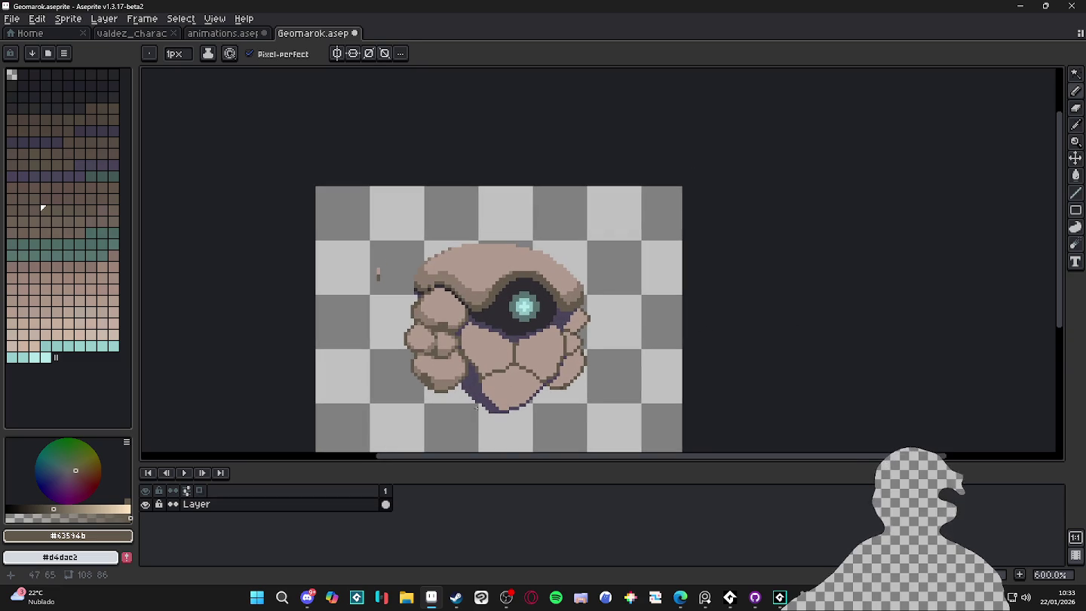
key("ctrl+z")
key("ctrl+z")
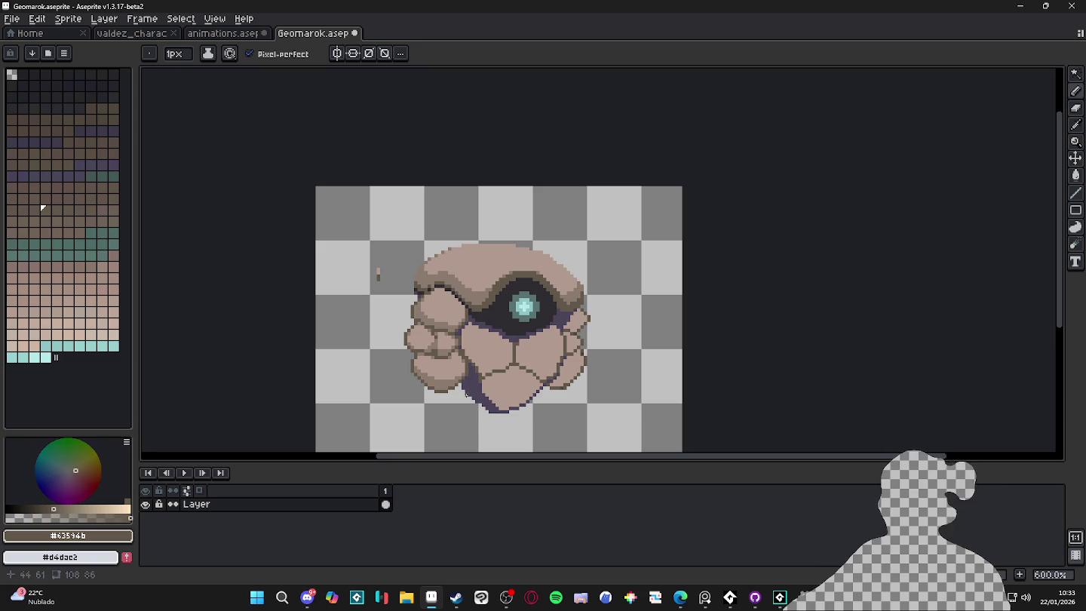
scroll(463, 386, "down", 1)
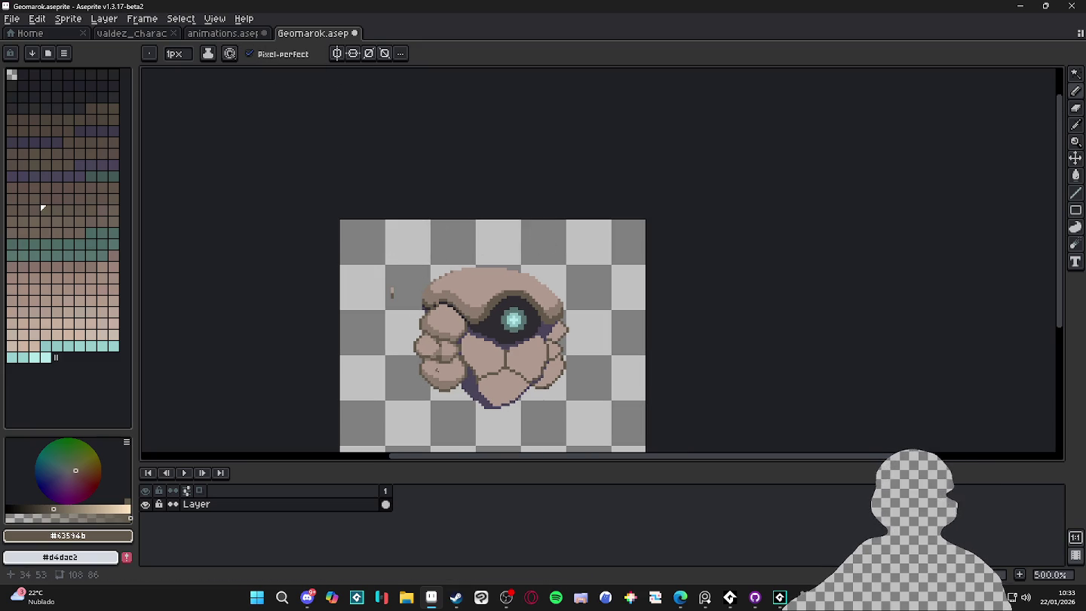
scroll(452, 316, "up", 5)
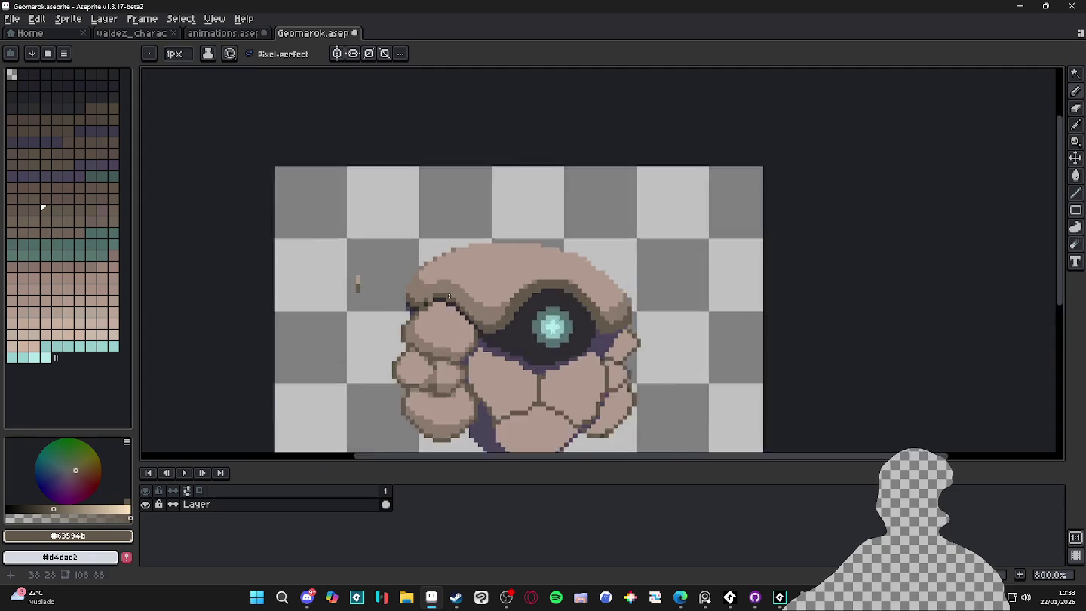
left_click(425, 287, "alt")
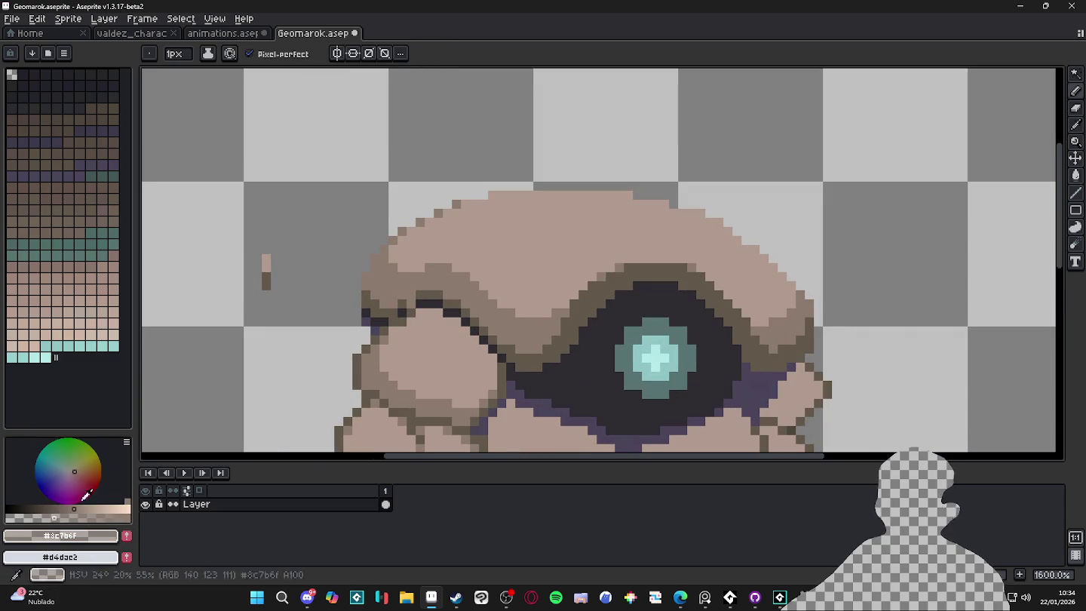
Sample the browns #a38e83, #63594b and #786b5e, and recolour a dark pixel medium brown.
left_click(413, 266, "alt")
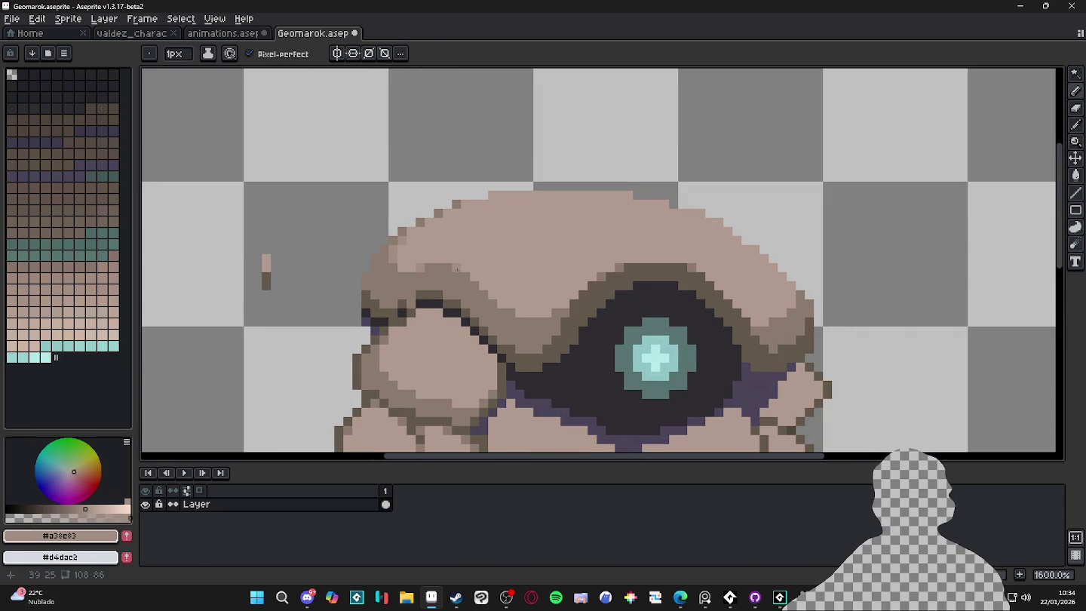
scroll(551, 313, "down", 3)
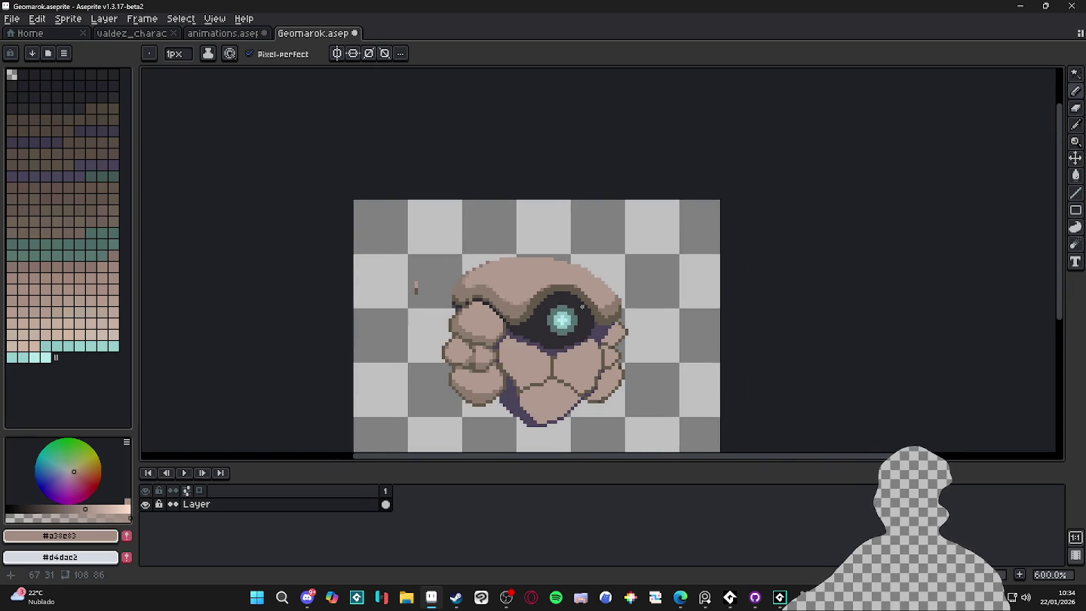
scroll(597, 309, "up", 1)
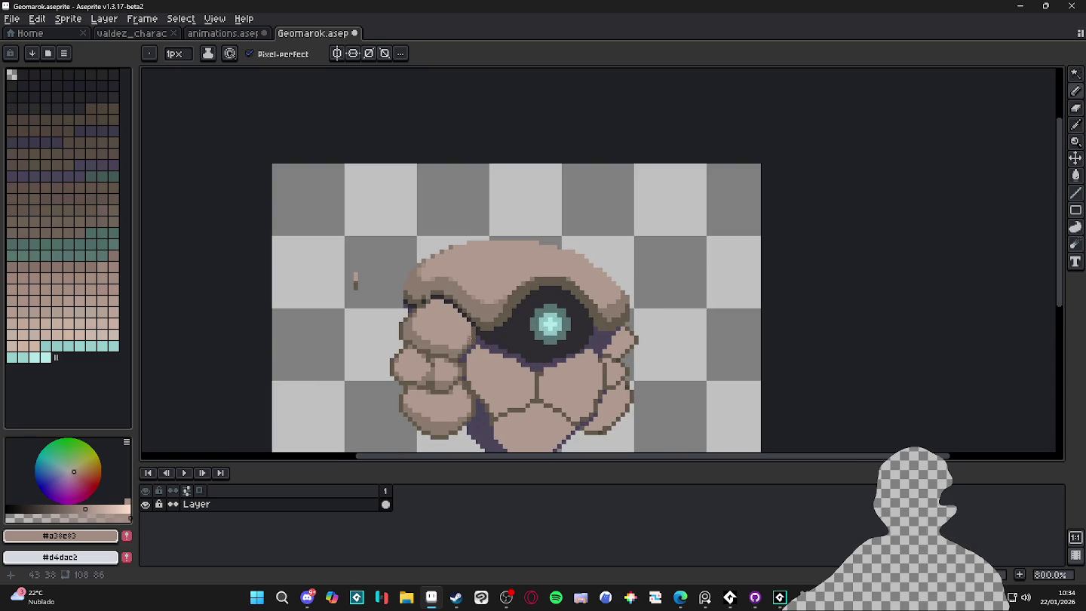
scroll(491, 324, "up", 5)
left_click(74, 515)
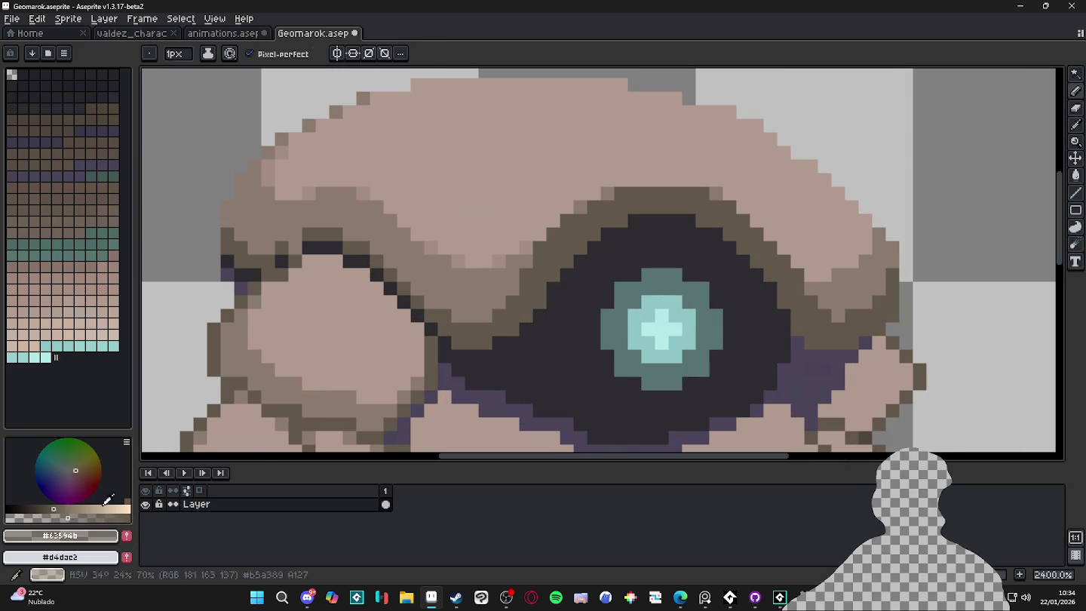
left_click(499, 300, "alt")
scroll(444, 289, "down", 3)
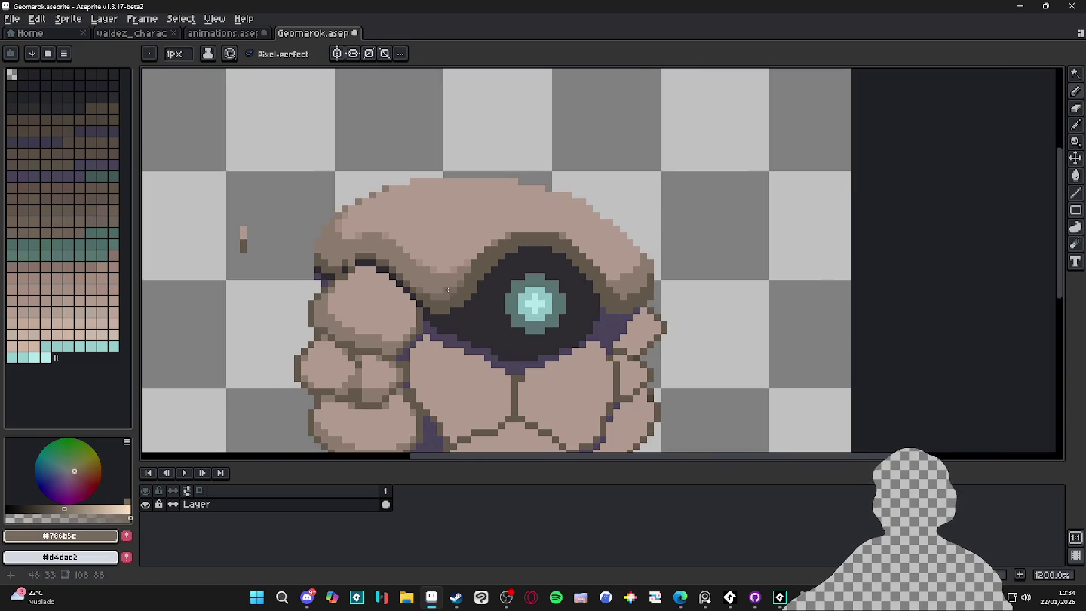
scroll(294, 260, "up", 3)
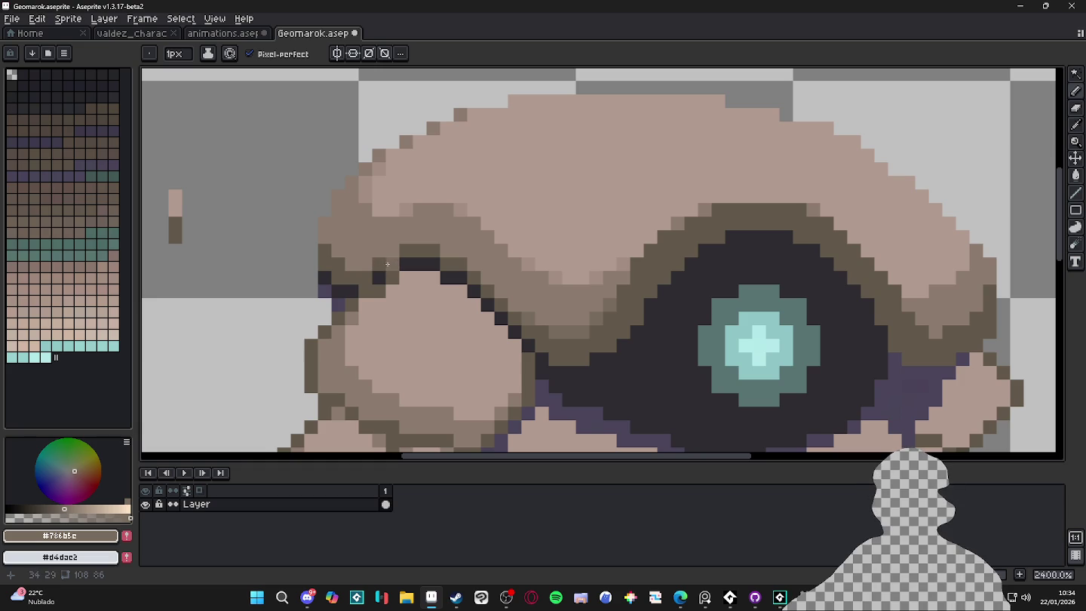
left_click(383, 265)
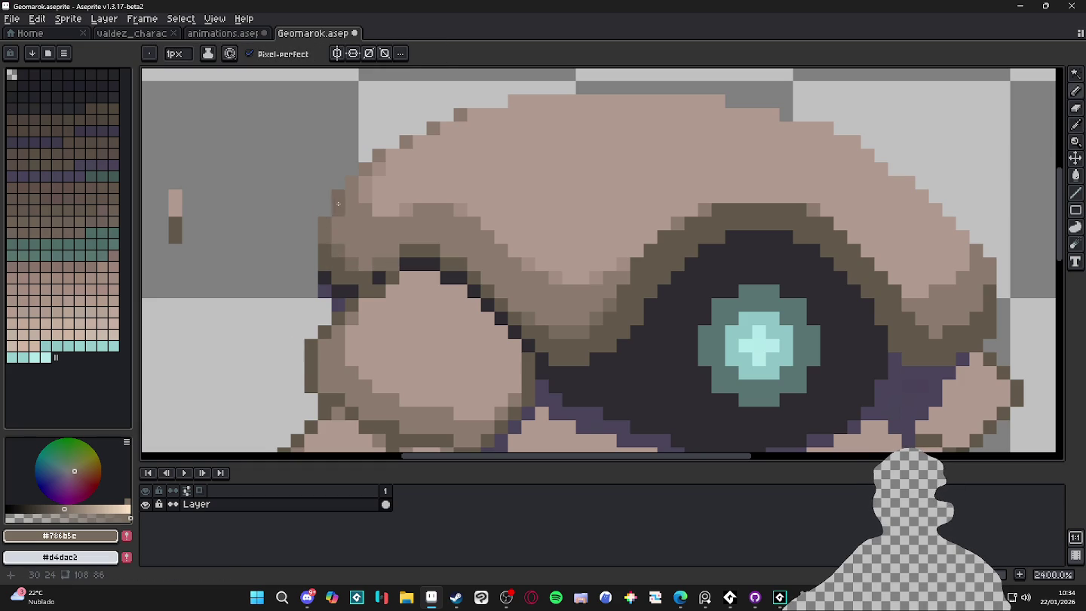
Pick the dark brown and place a test pixel beside the colour samples.
scroll(338, 197, "down", 5)
scroll(395, 304, "down", 1)
scroll(403, 302, "up", 1)
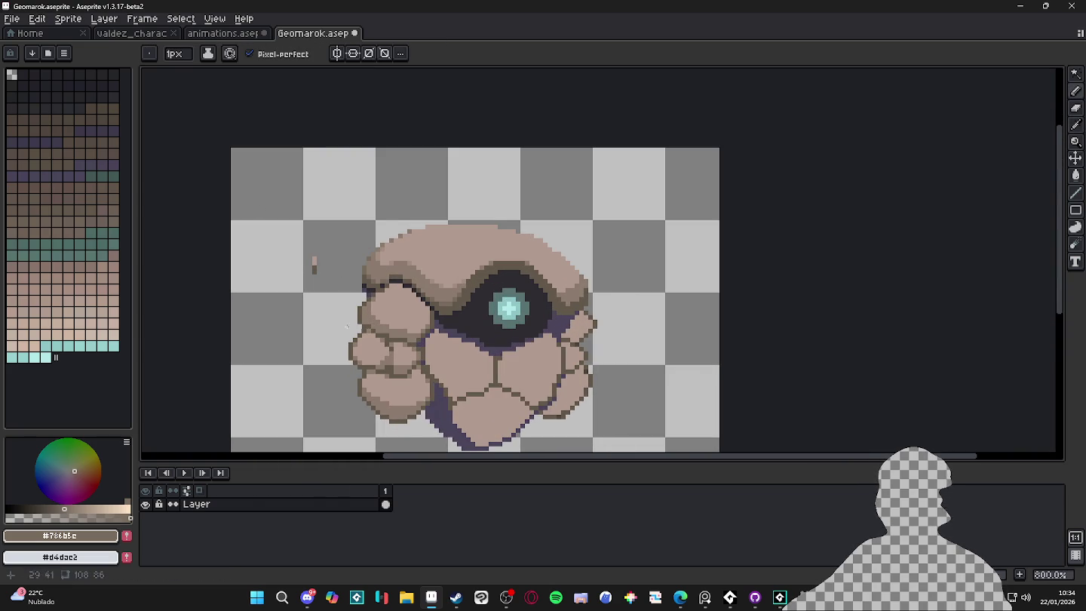
scroll(525, 240, "down", 1)
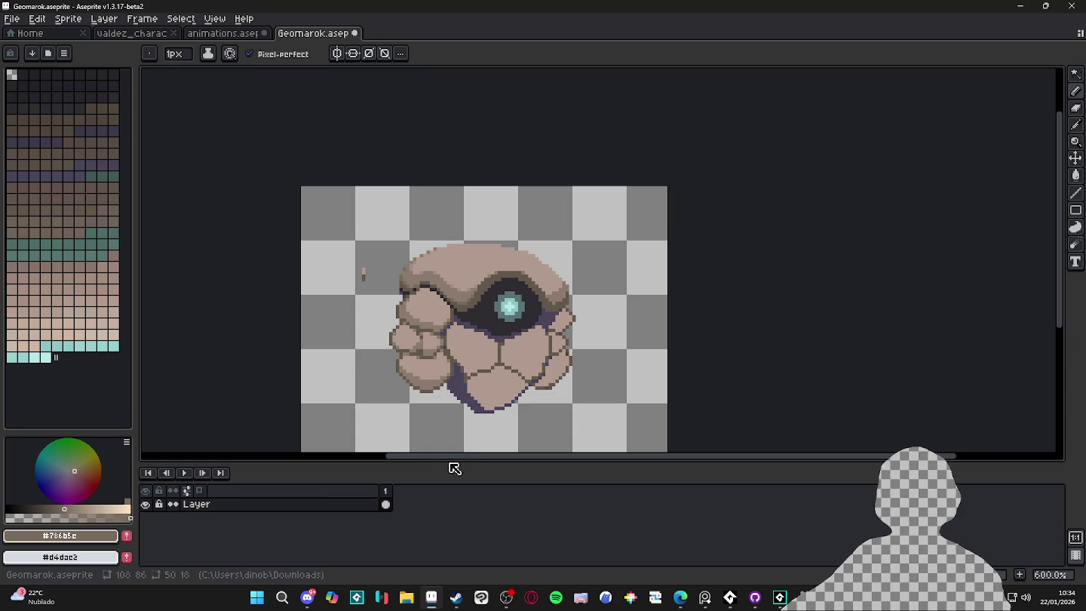
scroll(406, 237, "up", 3)
left_click(369, 315, "alt")
left_click(398, 322)
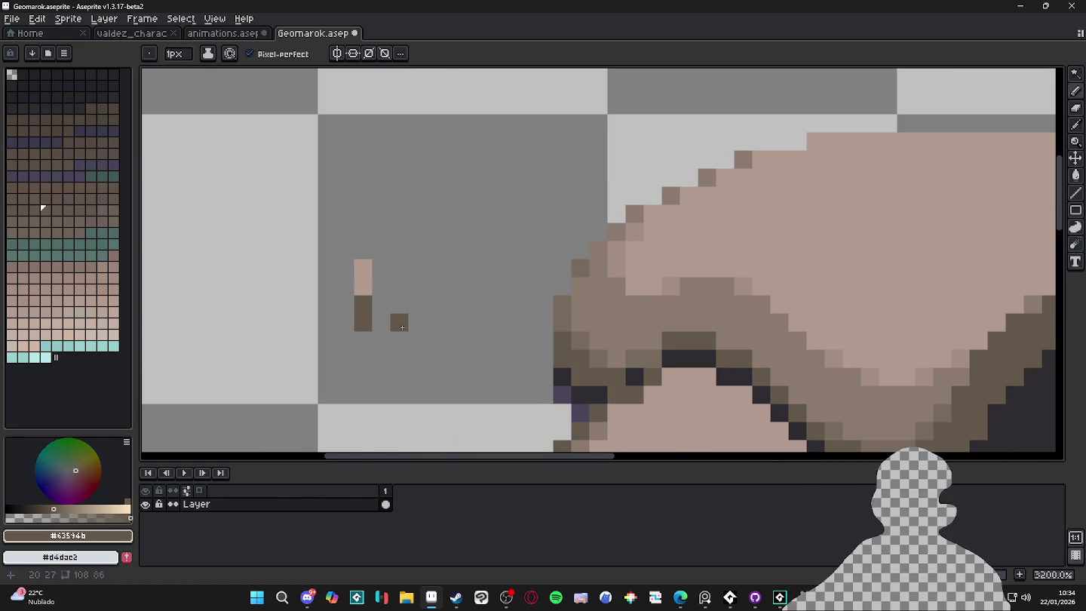
Undo a stray dark test pixel and sample the rock's mid brown #8c7b6f.
left_click(399, 304)
key("ctrl+z")
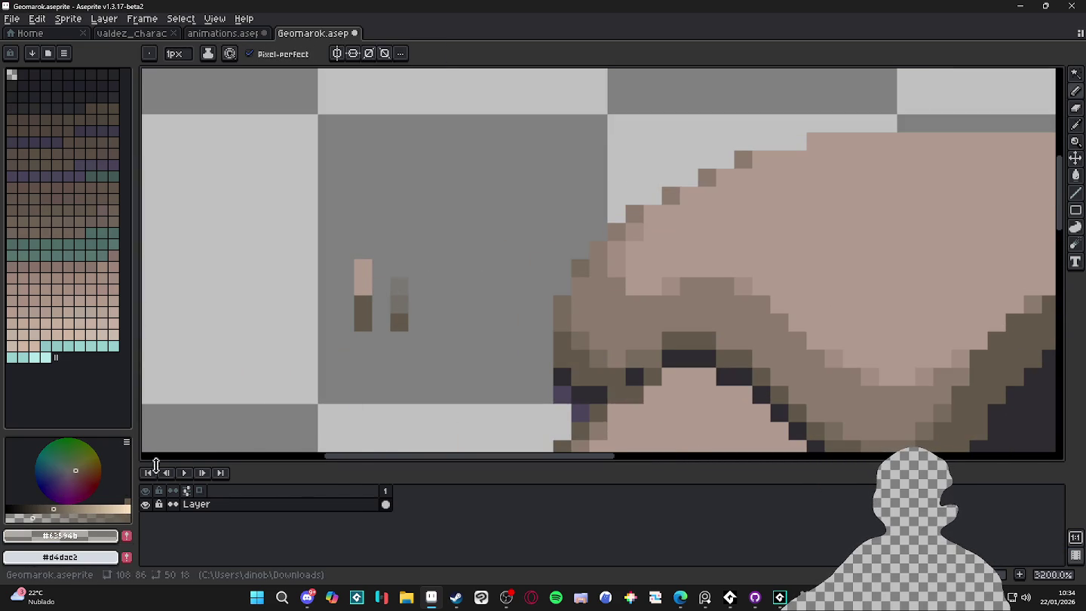
scroll(431, 385, "down", 4)
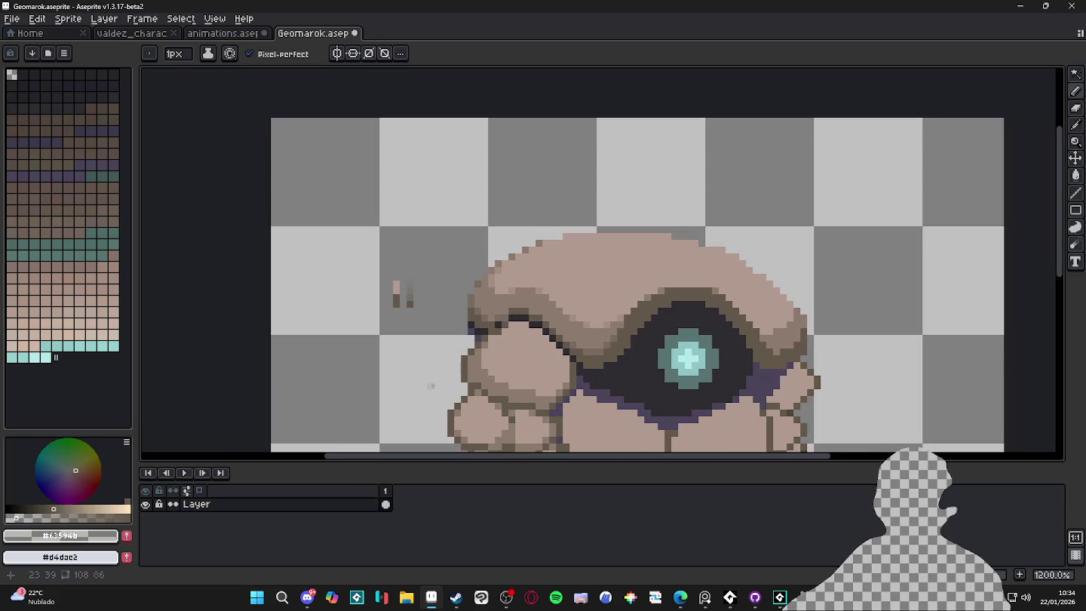
scroll(433, 354, "down", 3)
scroll(400, 279, "up", 3)
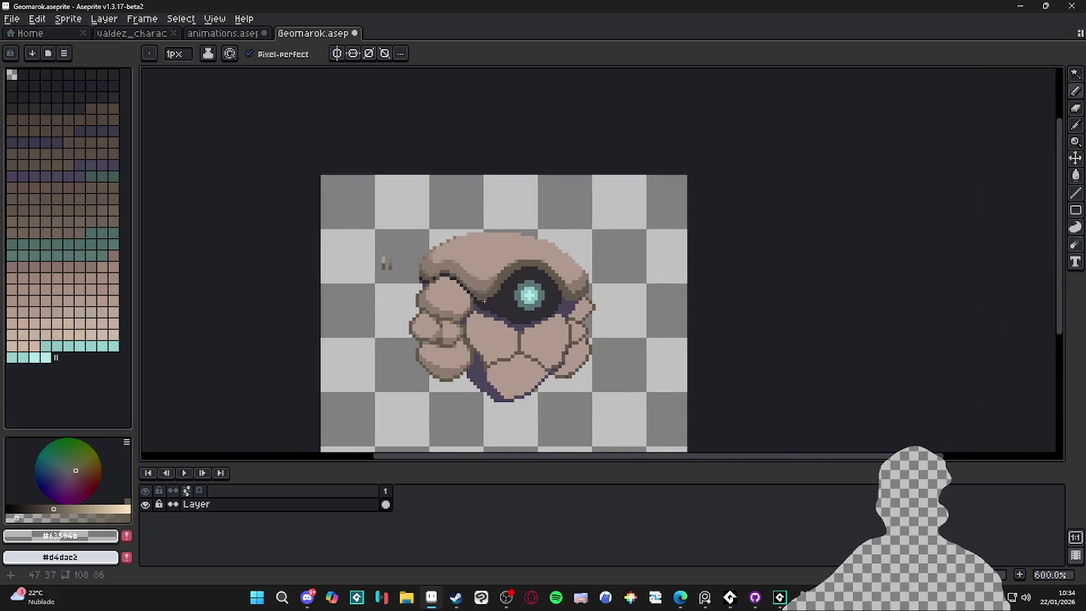
left_click(483, 279, "alt")
Sample the eye's dark teal #587371 and make it semi-transparent.
scroll(344, 259, "down", 3)
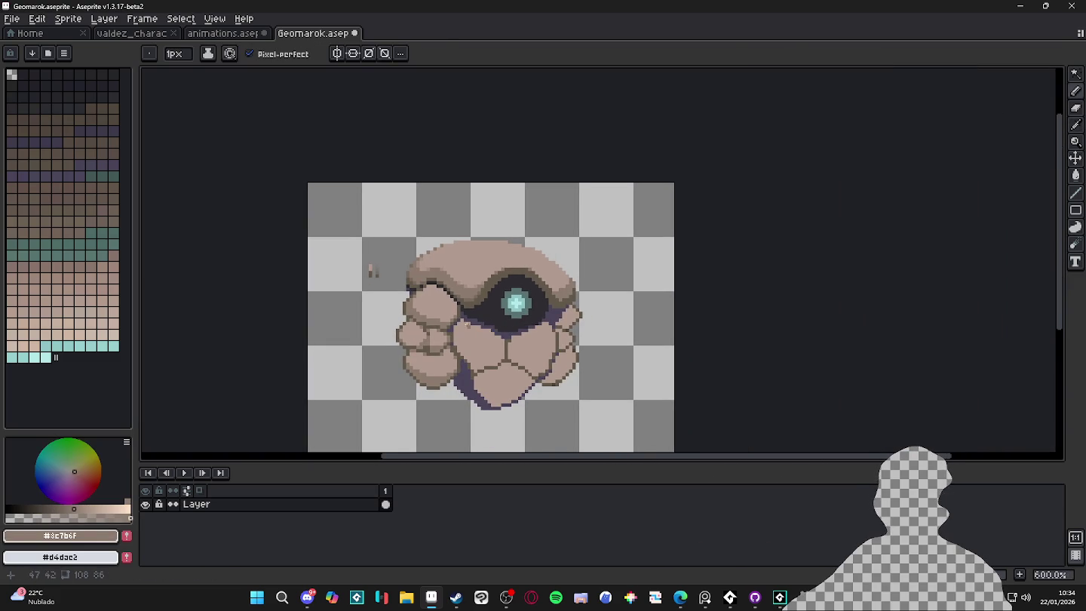
scroll(519, 330, "up", 1)
scroll(457, 303, "up", 3)
scroll(458, 304, "down", 3)
scroll(458, 304, "up", 1)
scroll(417, 248, "down", 1)
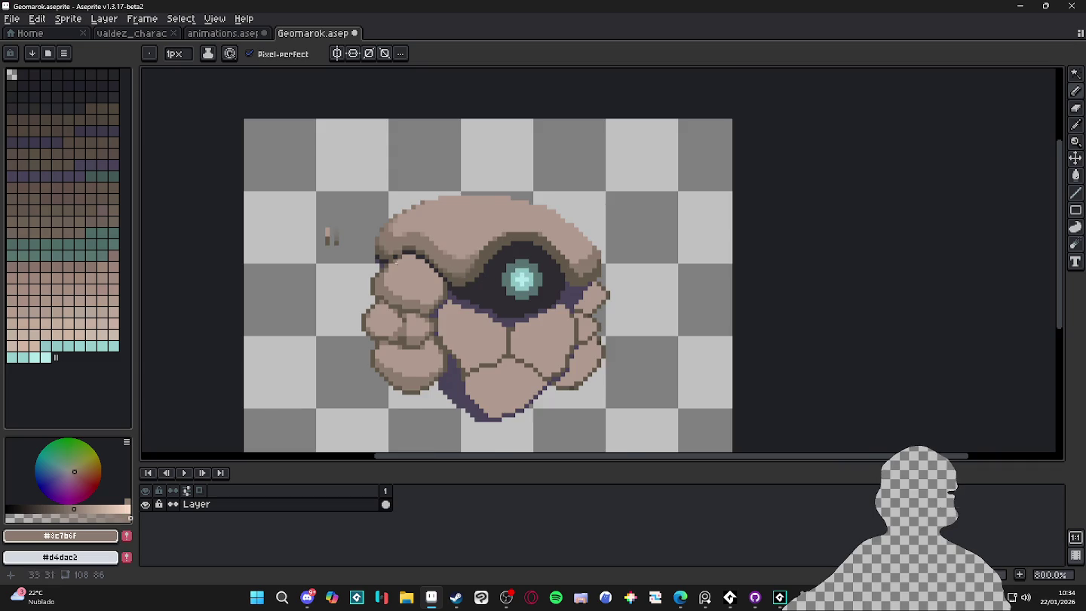
scroll(482, 287, "down", 1)
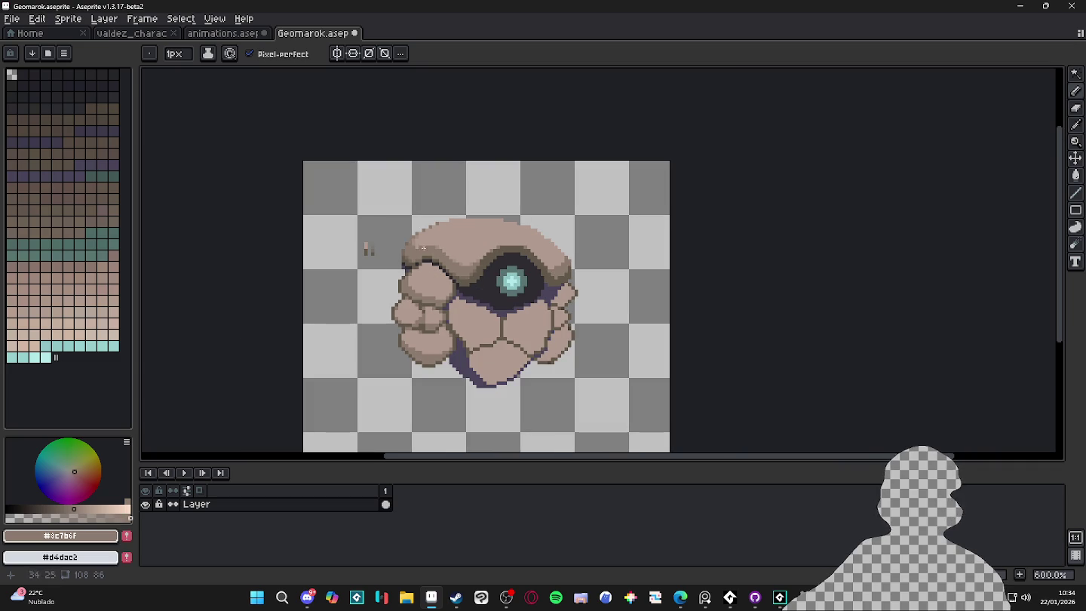
scroll(489, 274, "down", 1)
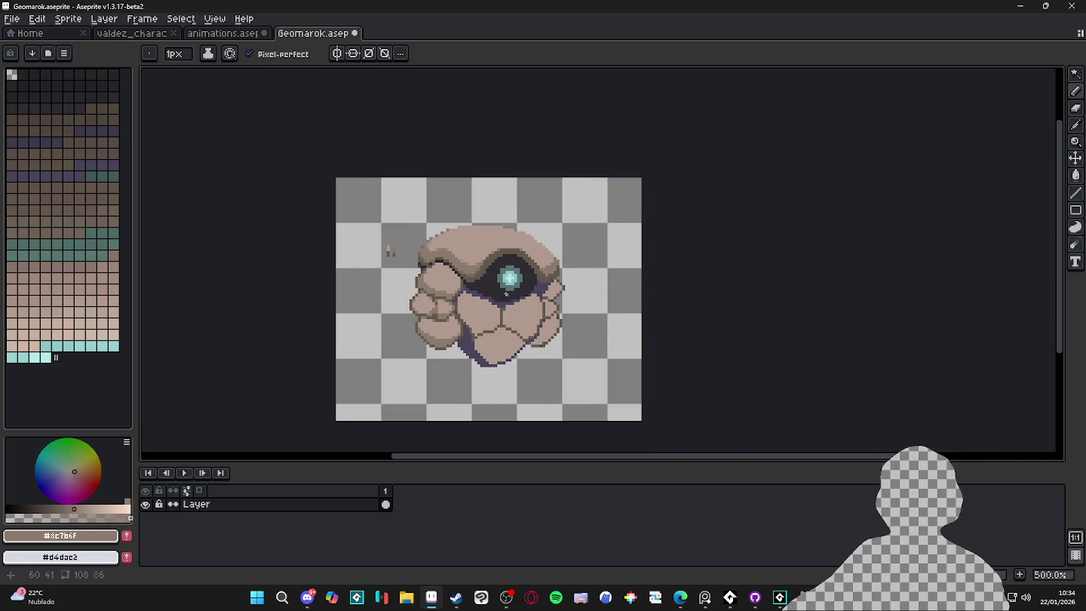
scroll(499, 281, "up", 1)
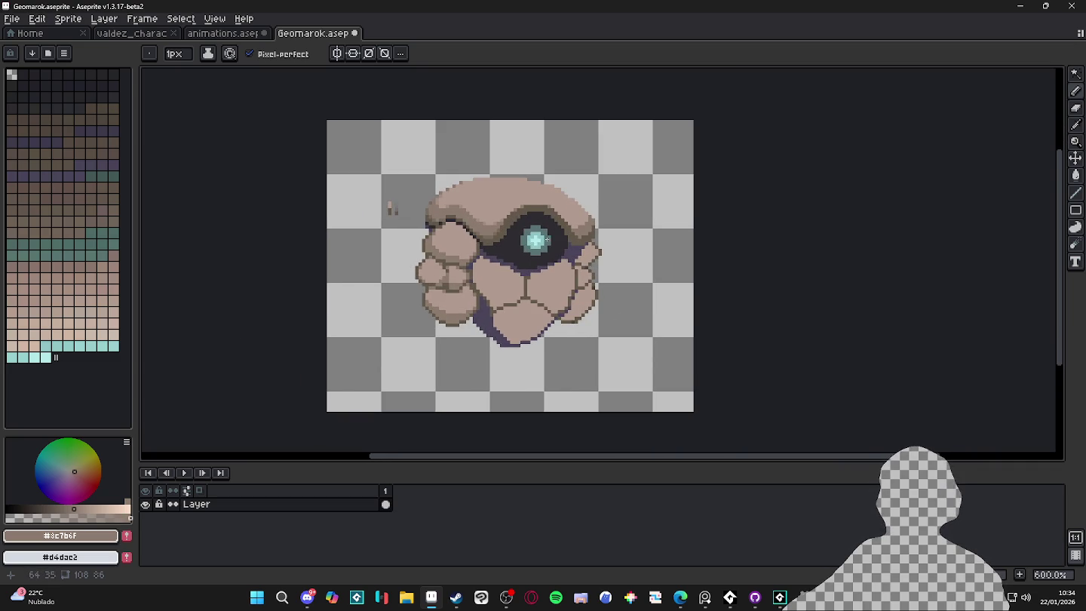
scroll(545, 246, "up", 6)
left_click(545, 245, "alt")
left_click(64, 518)
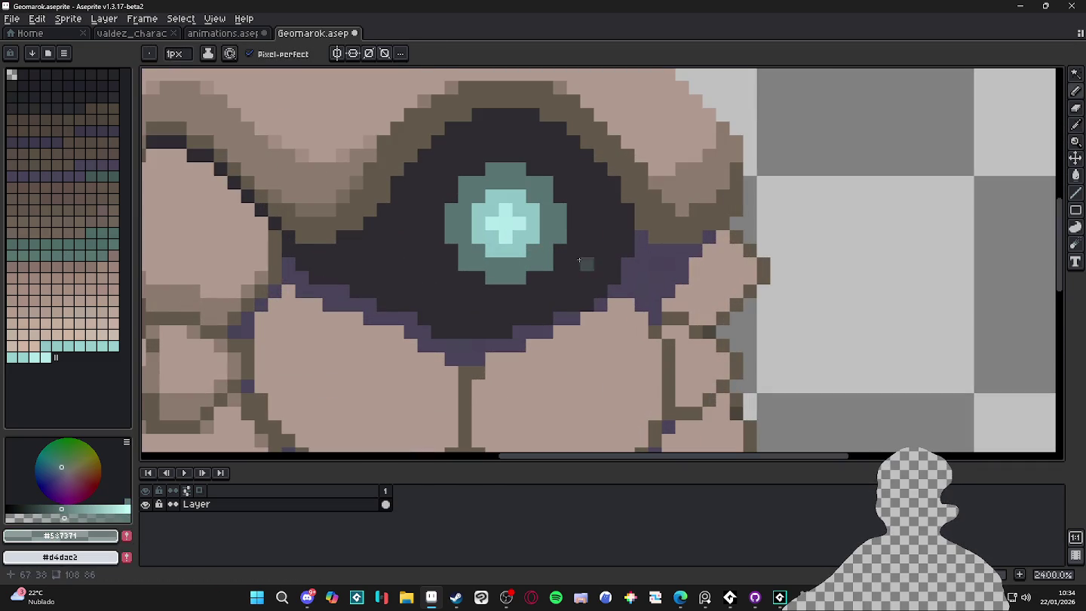
Soften the eye's four dark corners and right side with semi-transparent teal pixels.
left_click(478, 170)
left_click(533, 169)
left_click(560, 196)
left_click(479, 277)
left_click(533, 277)
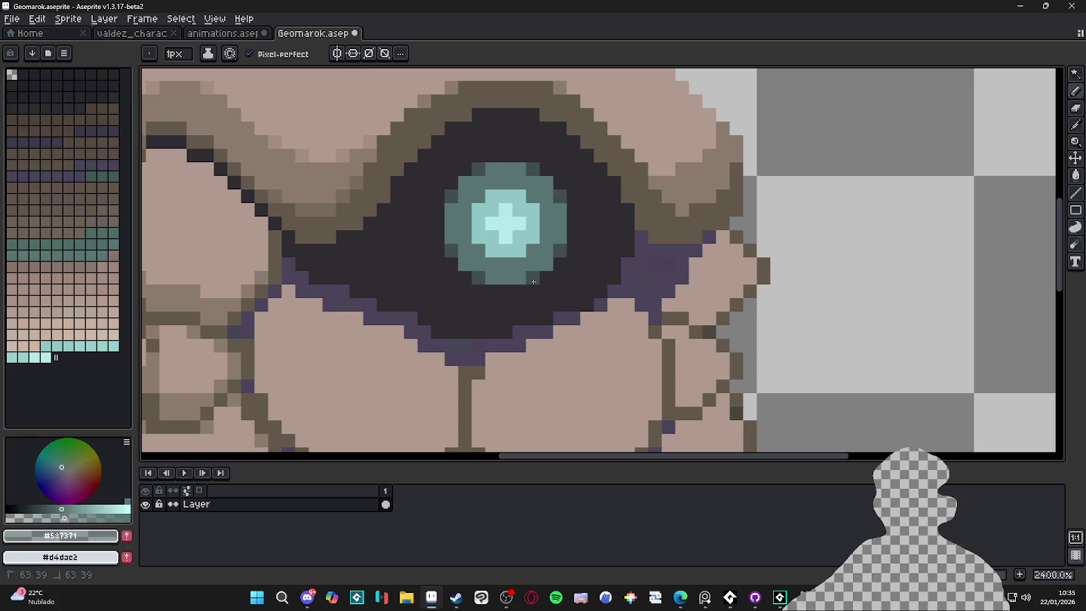
scroll(349, 343, "down", 4)
scroll(349, 343, "up", 4)
Sample the opaque light teal #8fc5c7 and shift its hue on the colour wheel.
left_click(498, 226, "alt")
scroll(349, 343, "down", 6)
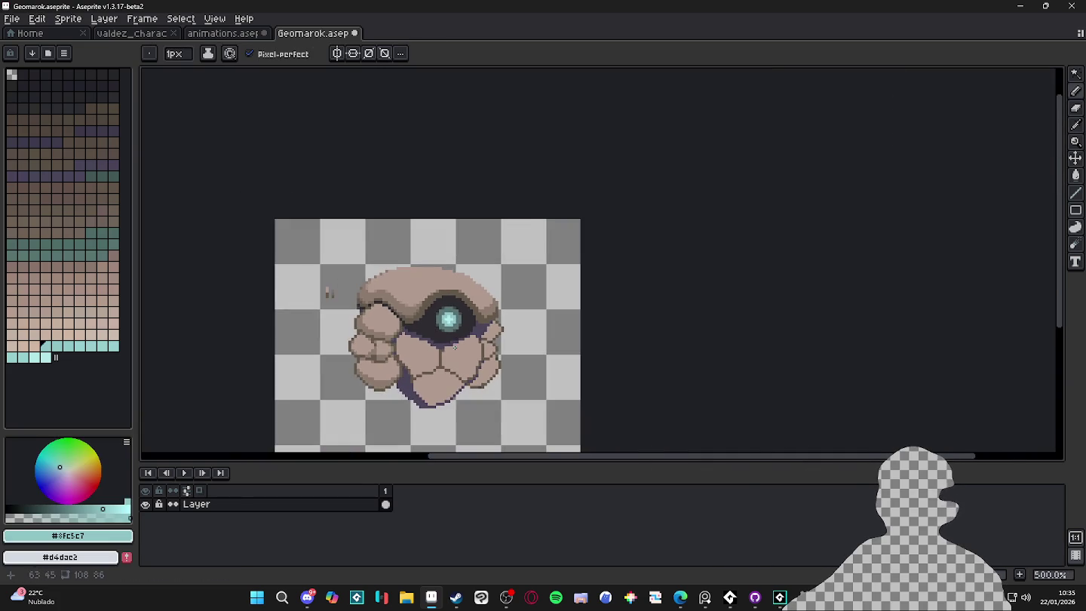
scroll(326, 290, "up", 2)
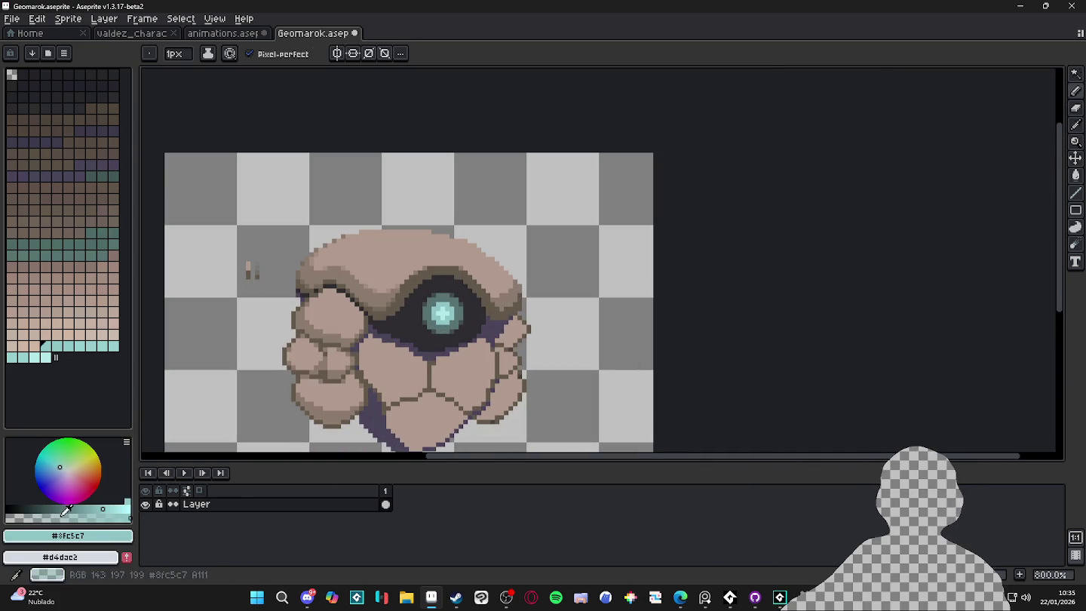
left_click(57, 466)
scroll(442, 327, "up", 3)
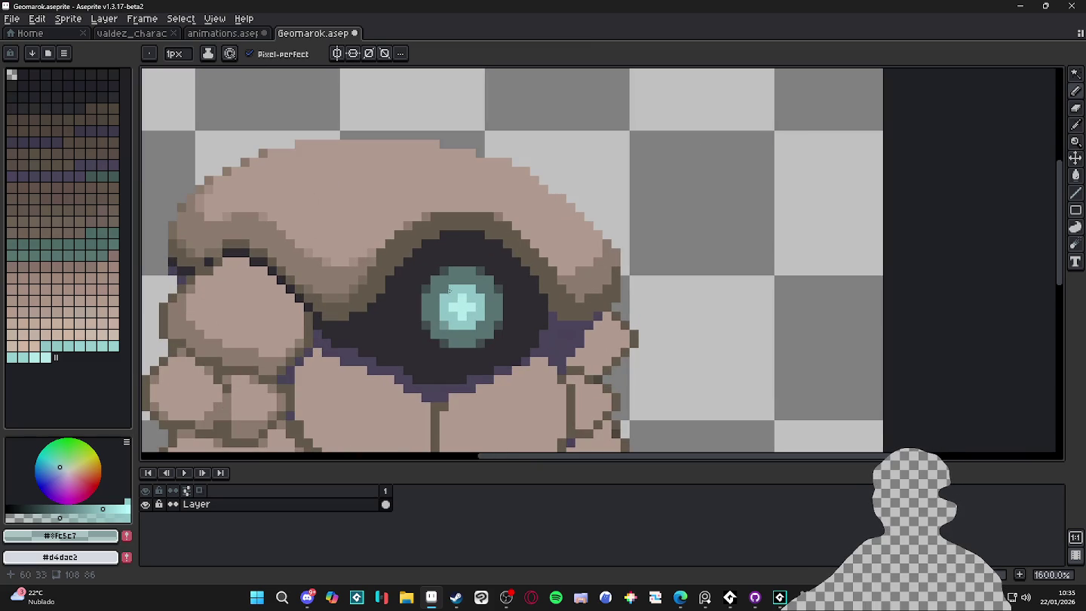
scroll(481, 326, "down", 3)
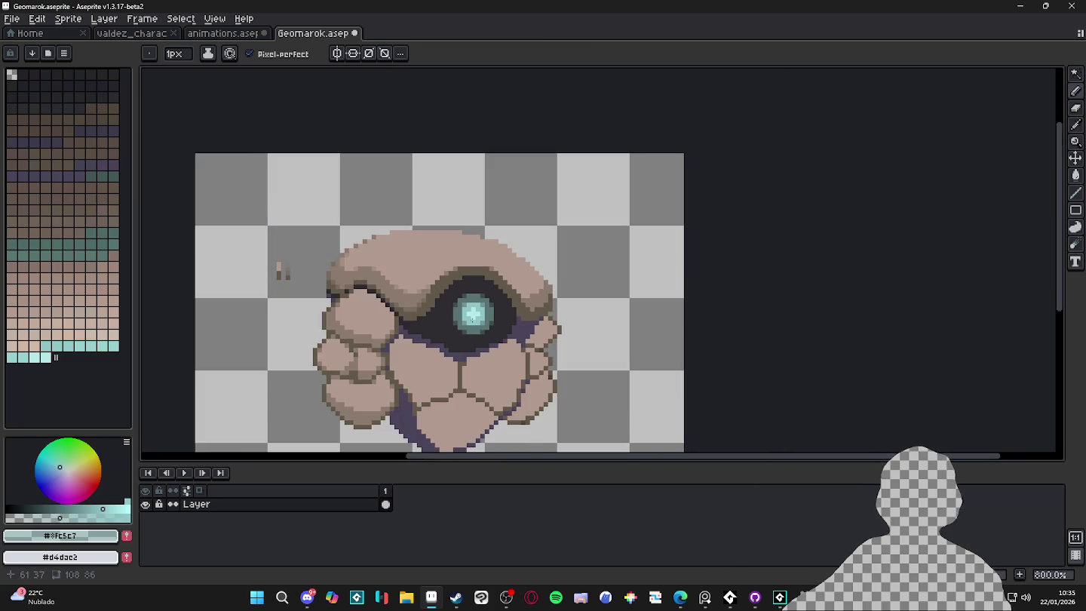
scroll(472, 320, "up", 4)
Try a greyer pale teal, then settle on the eye's light teal #9ccecf.
left_click(480, 296, "alt")
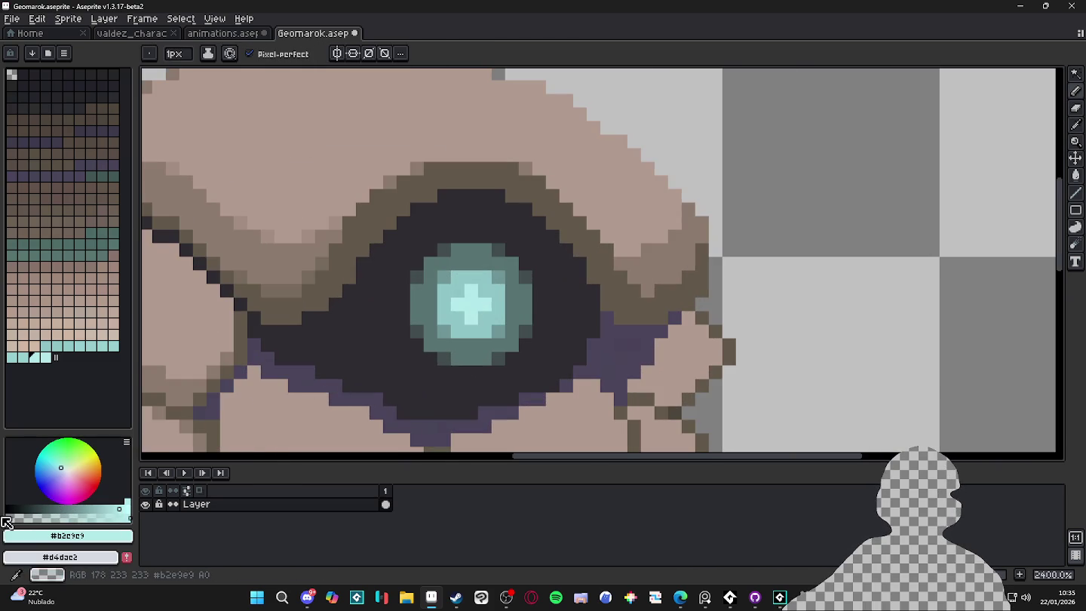
left_click(23, 517)
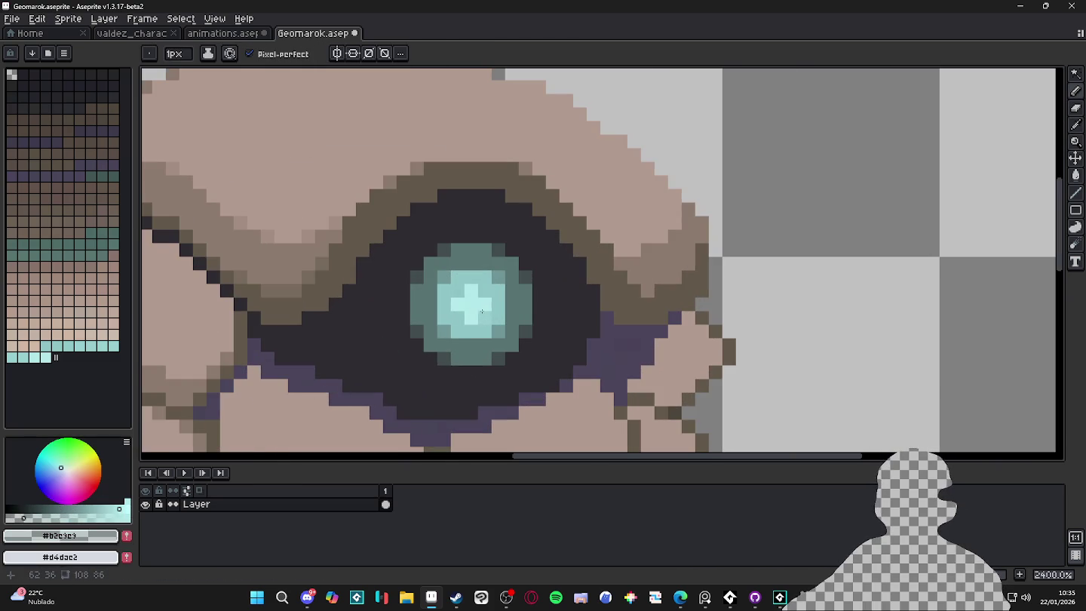
left_click(460, 308, "alt")
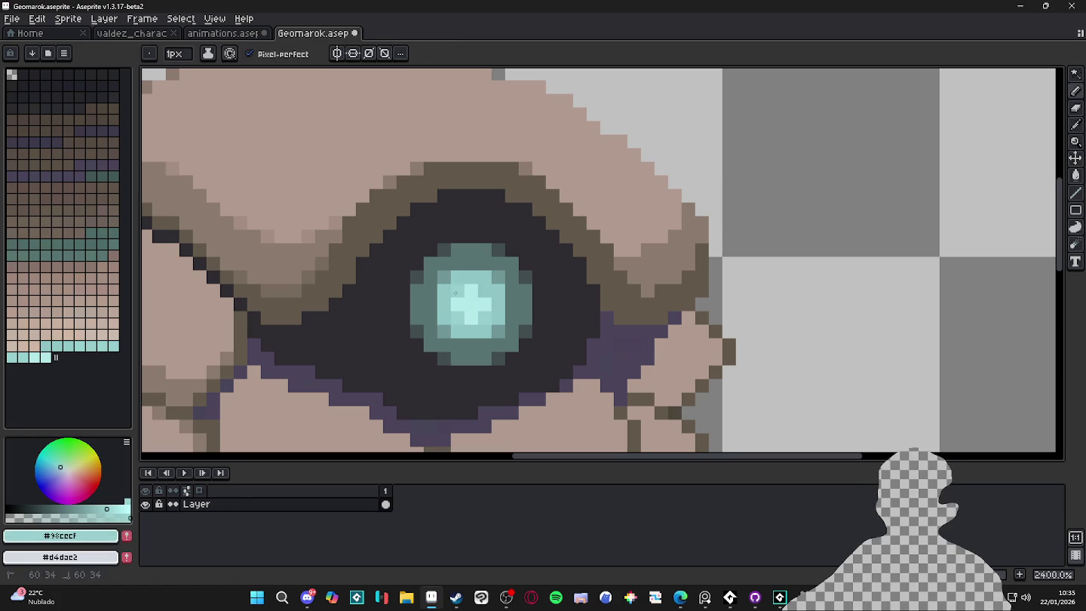
scroll(485, 300, "down", 3)
scroll(485, 300, "down", 2)
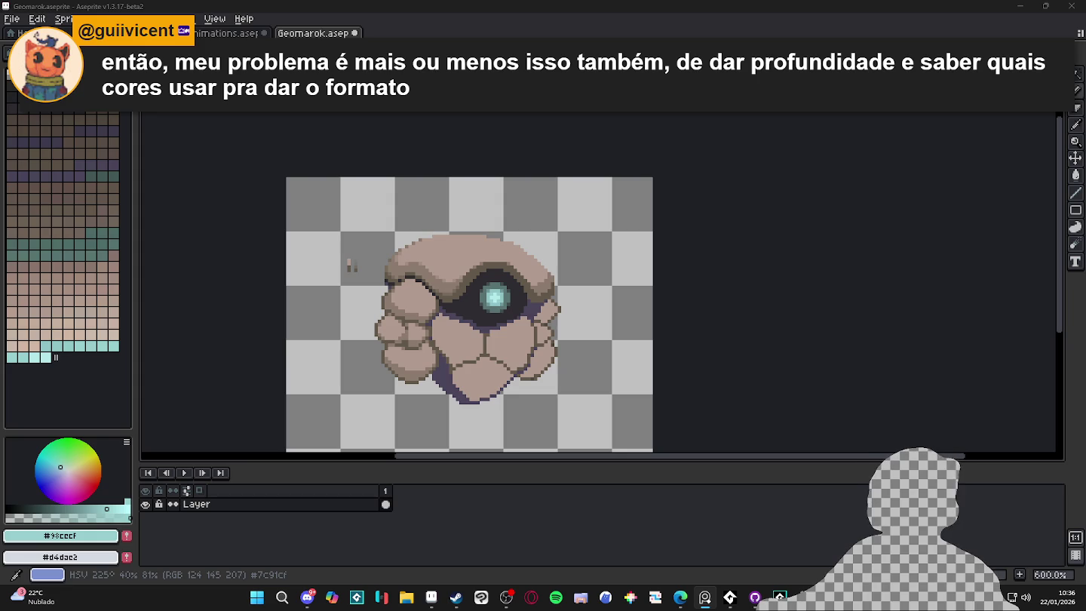
Bring the wizard tower reference images up over the Geomarok sprite.
key("alt+Tab")
scroll(511, 410, "up", 5)
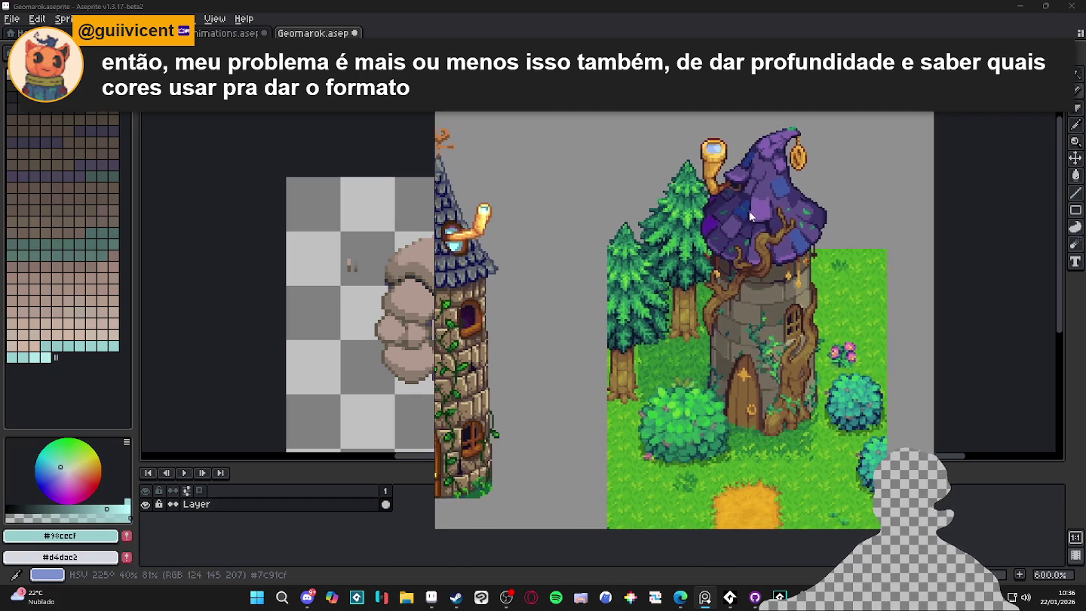
scroll(762, 212, "up", 2)
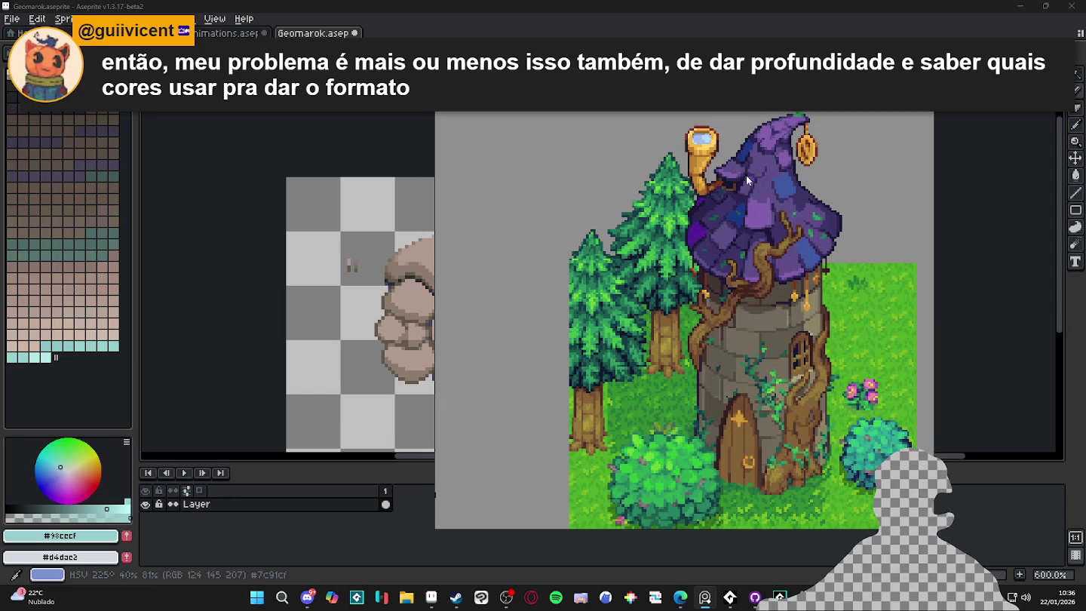
scroll(762, 224, "down", 2)
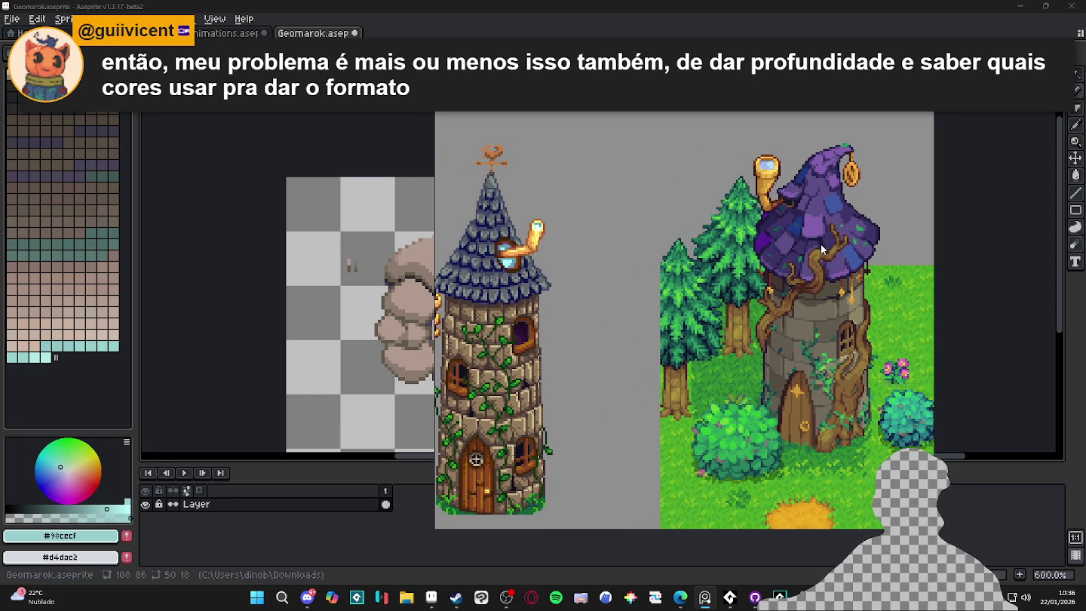
scroll(837, 217, "up", 2)
scroll(833, 231, "down", 2)
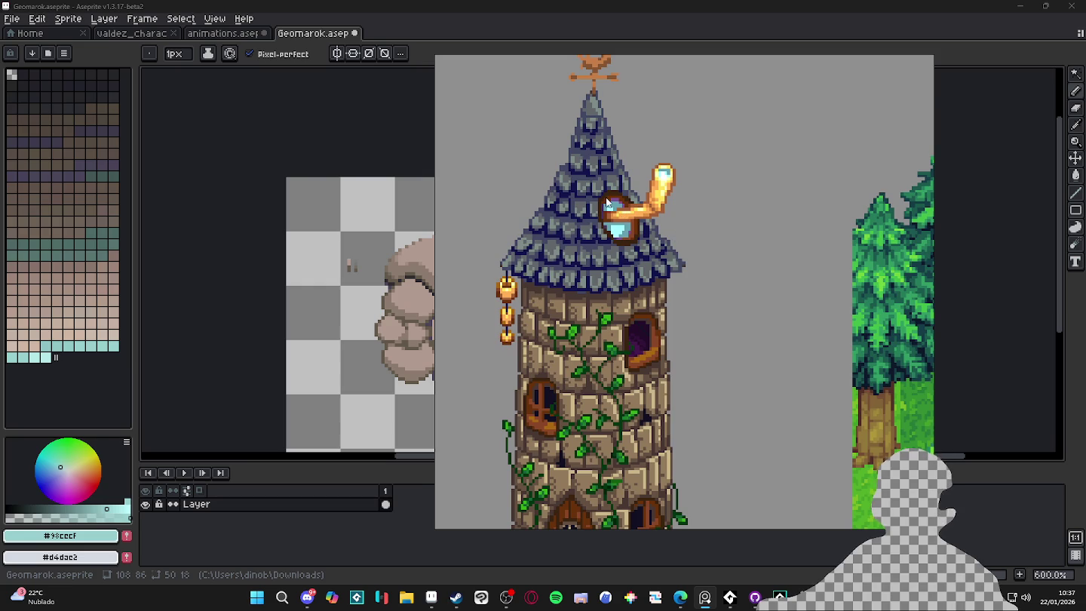
scroll(607, 202, "down", 3)
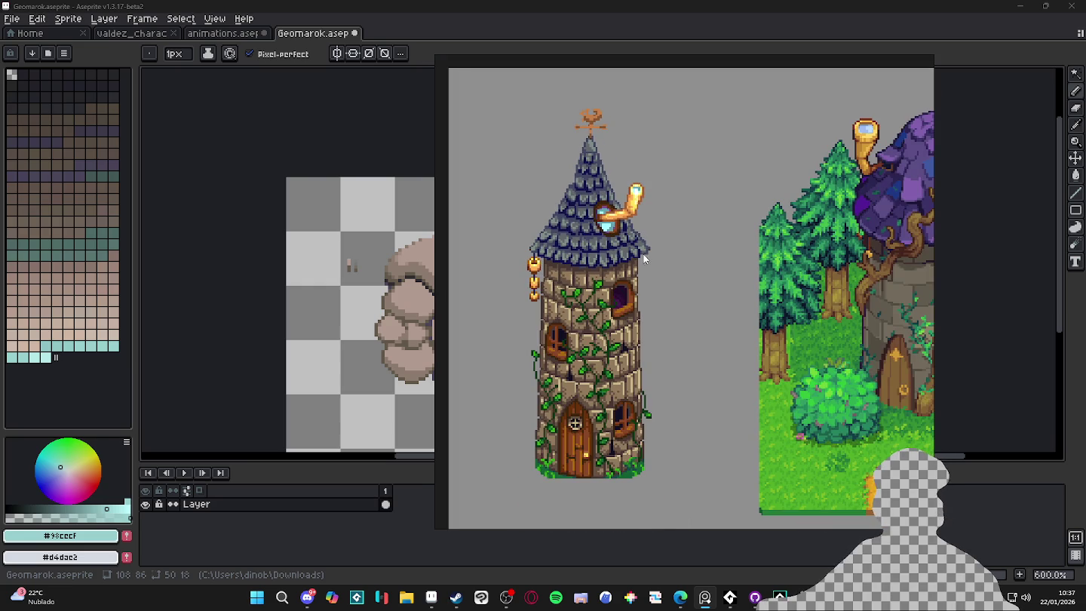
scroll(642, 259, "down", 2)
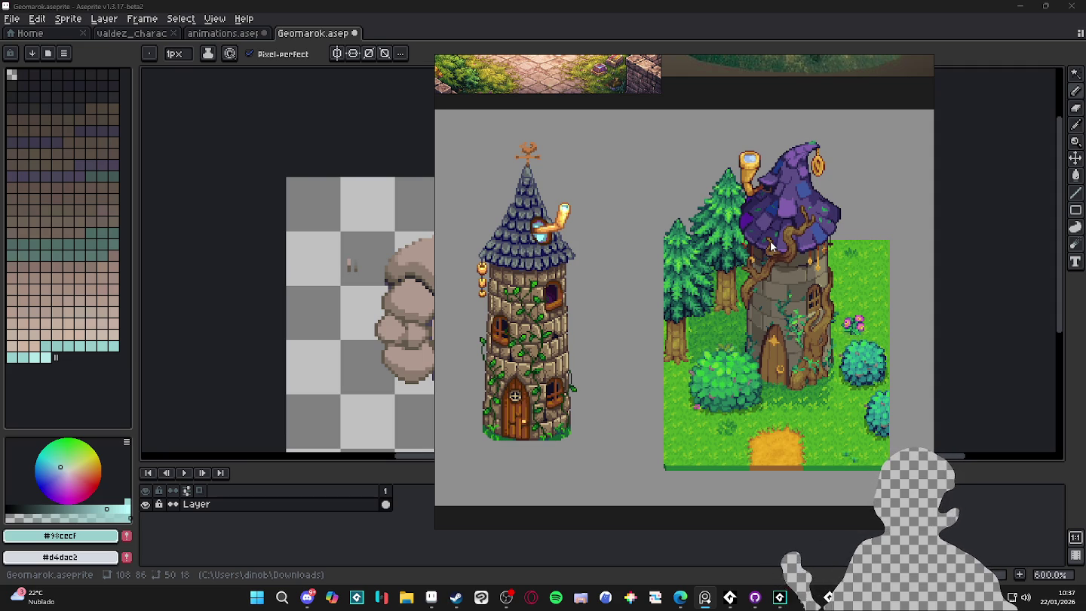
scroll(554, 321, "up", 1)
scroll(566, 339, "down", 1)
scroll(534, 328, "up", 1)
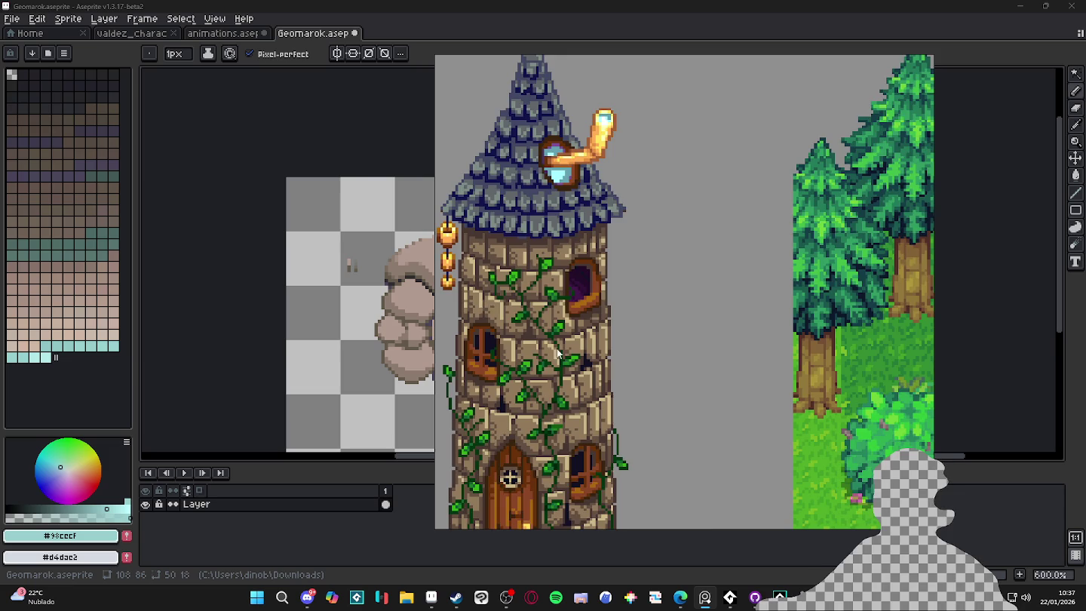
scroll(564, 367, "down", 1)
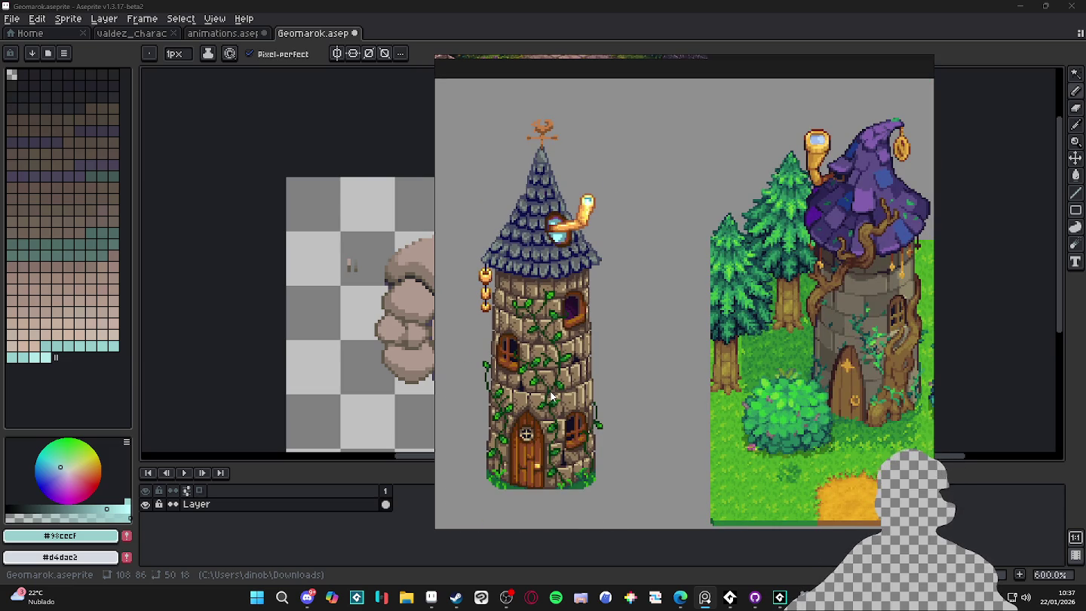
scroll(551, 396, "down", 2)
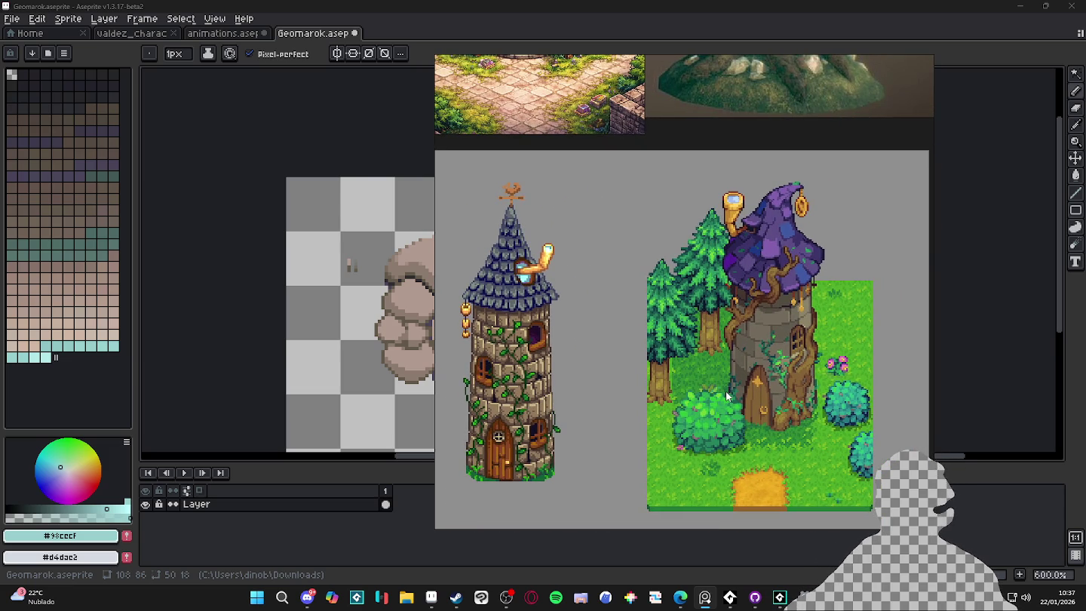
scroll(727, 396, "up", 2)
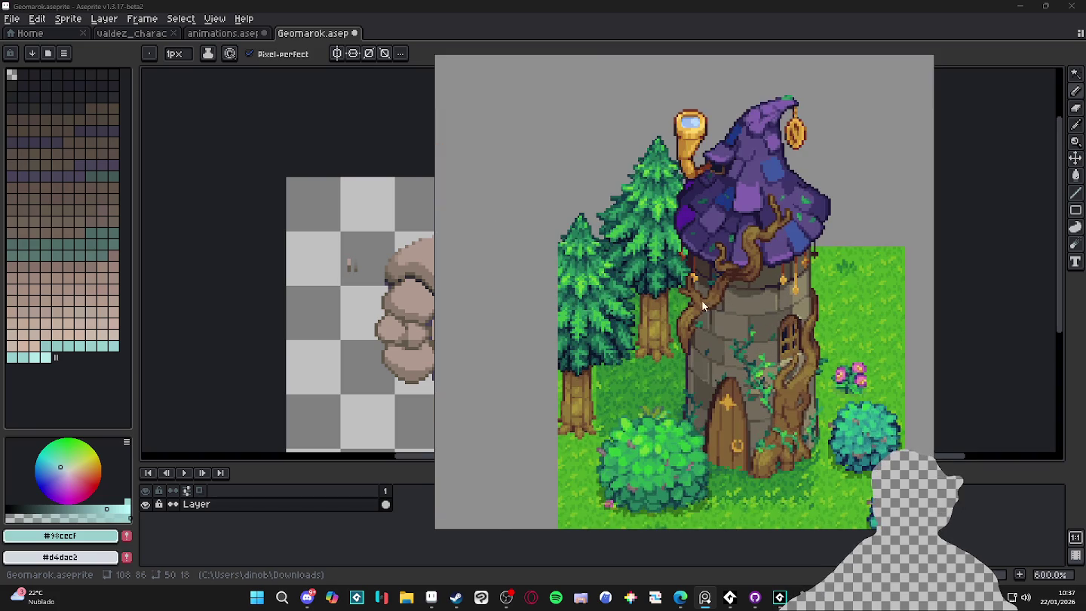
scroll(775, 377, "down", 3)
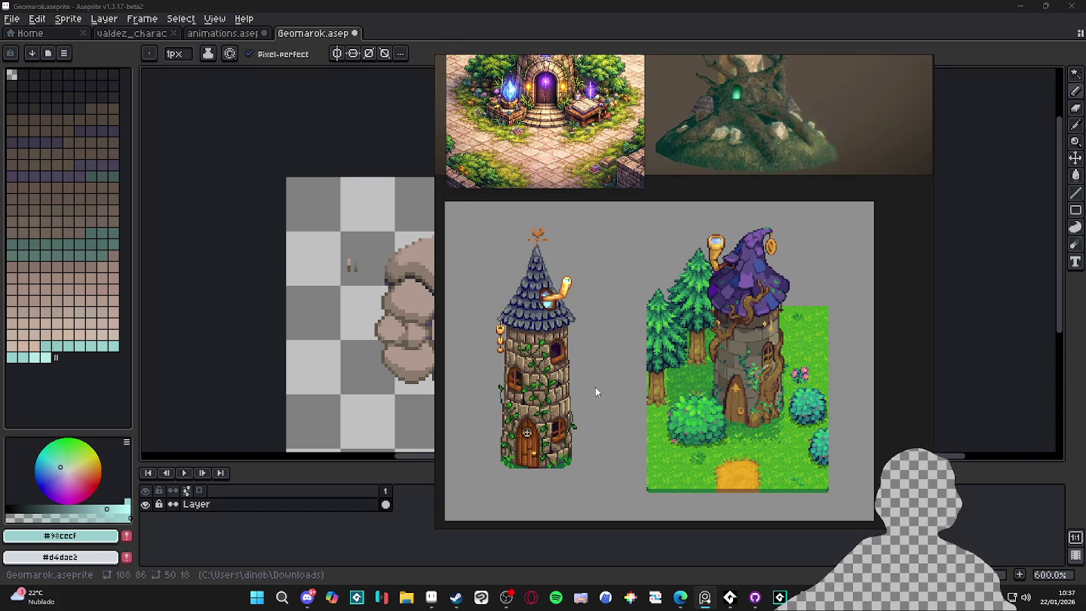
scroll(740, 351, "up", 3)
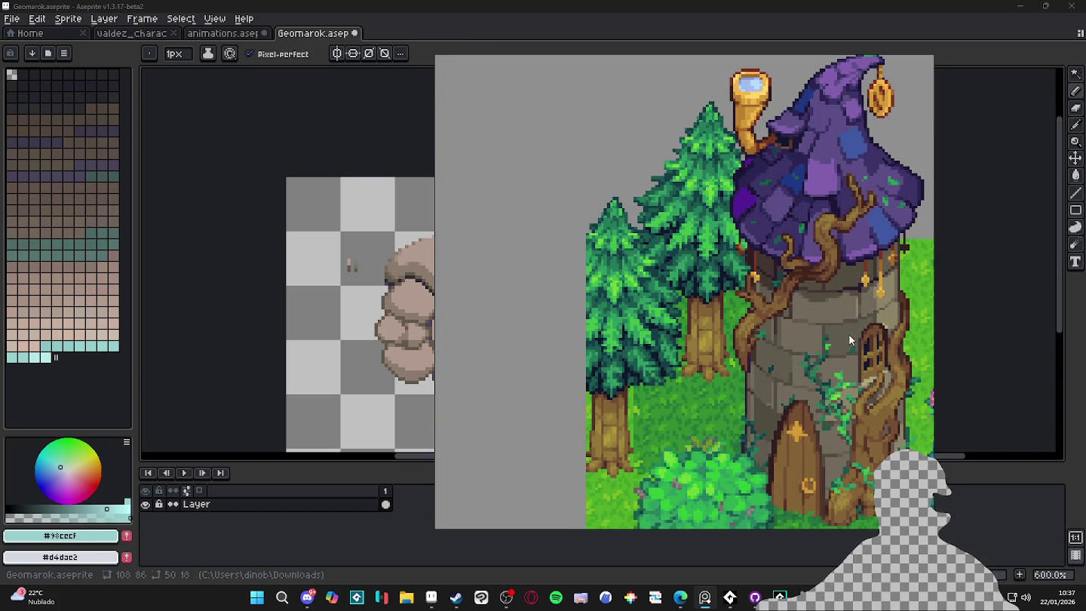
scroll(853, 310, "down", 3)
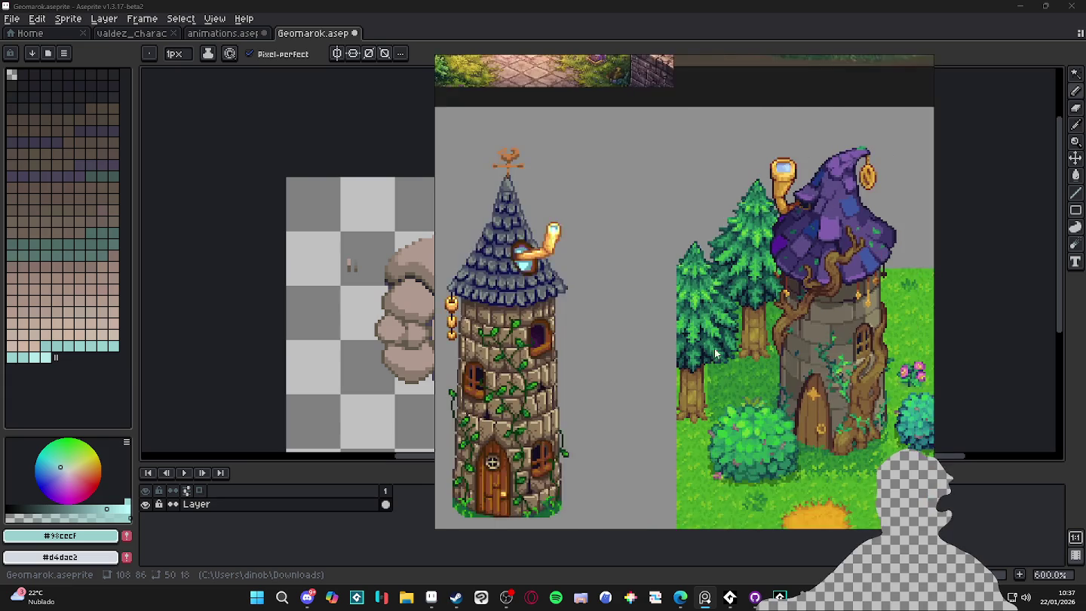
scroll(545, 338, "up", 5)
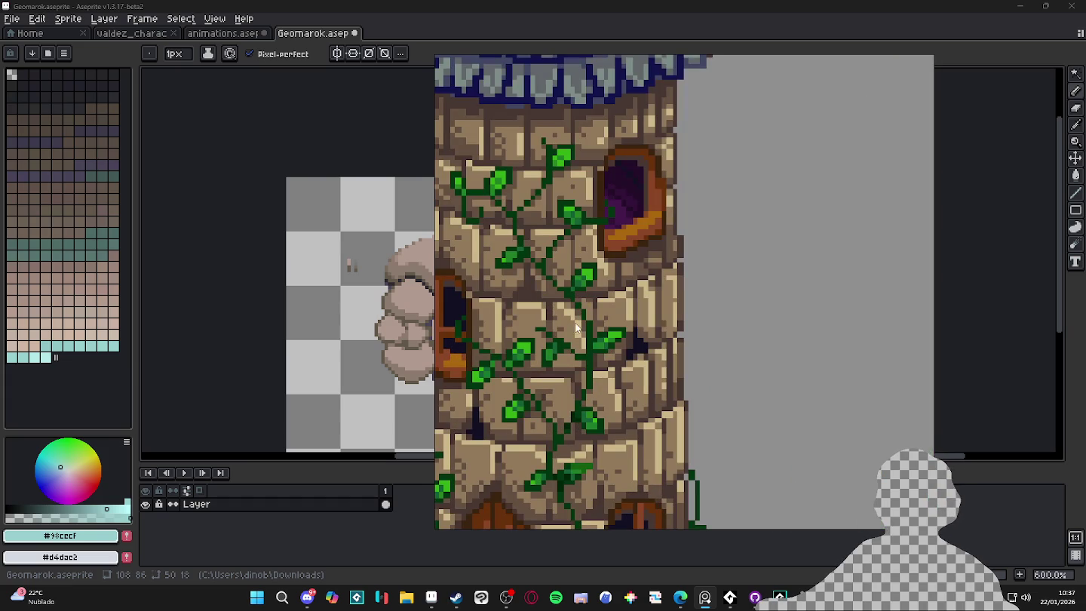
Study the tower reference's lamp and roof up close, then hide the reference overlay.
scroll(556, 309, "down", 1)
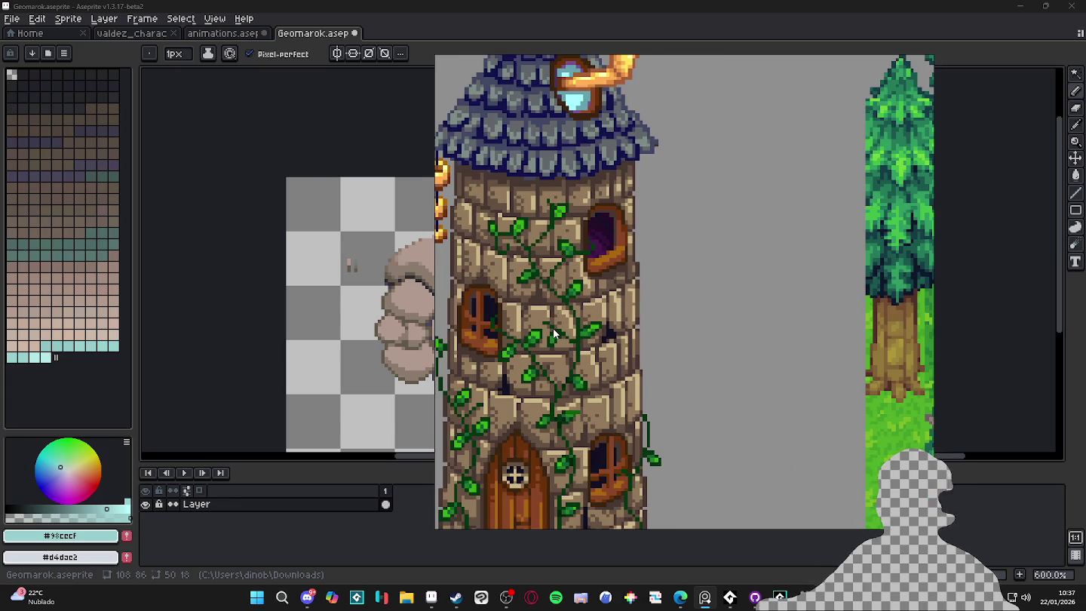
scroll(554, 328, "down", 1)
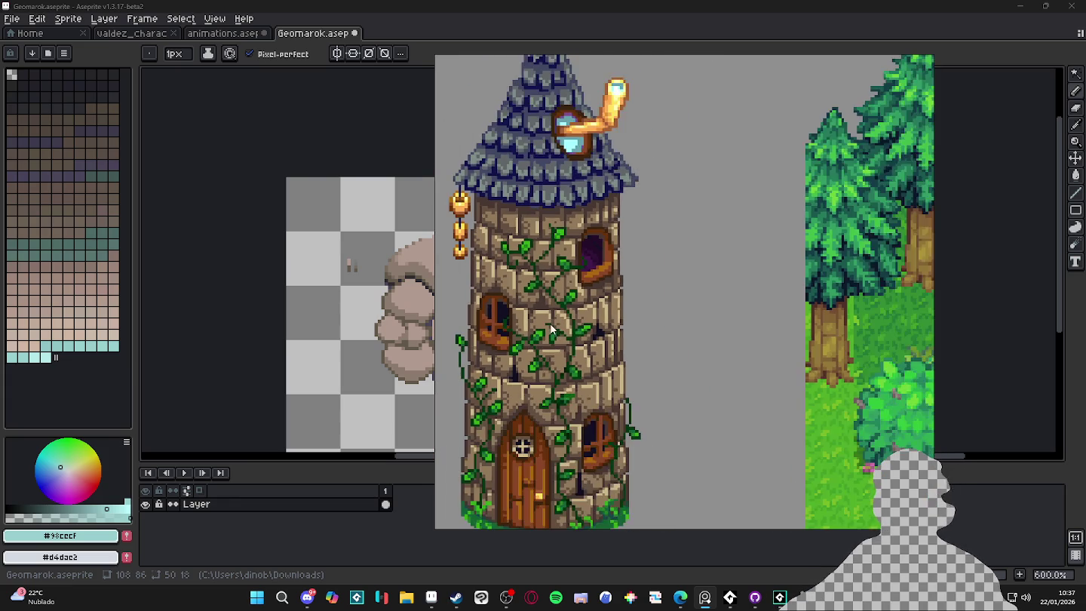
scroll(508, 310, "up", 2)
scroll(535, 251, "down", 2)
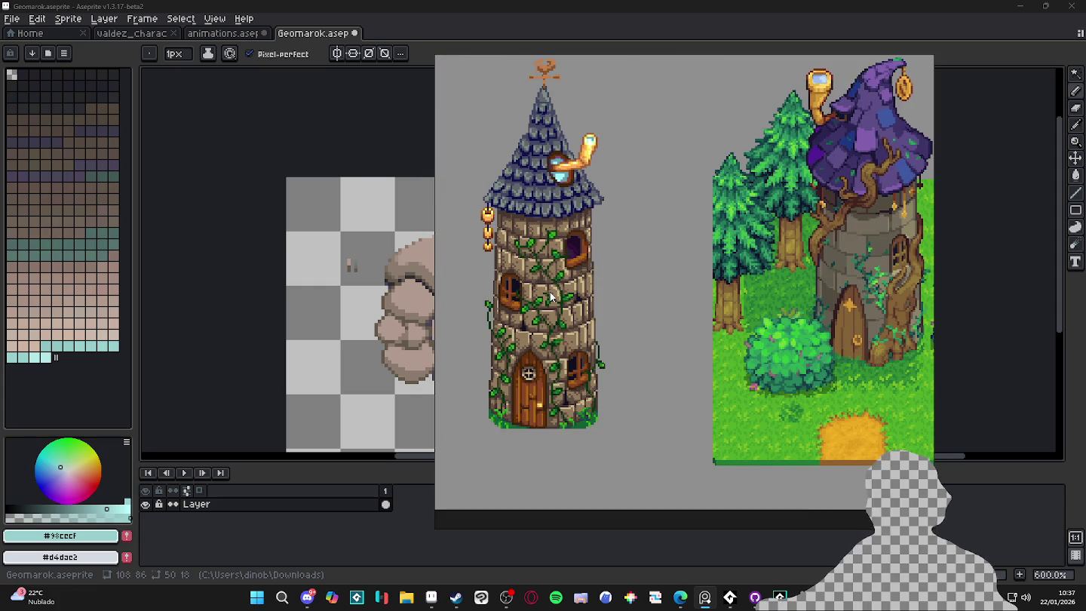
scroll(551, 301, "down", 2)
scroll(495, 326, "up", 1)
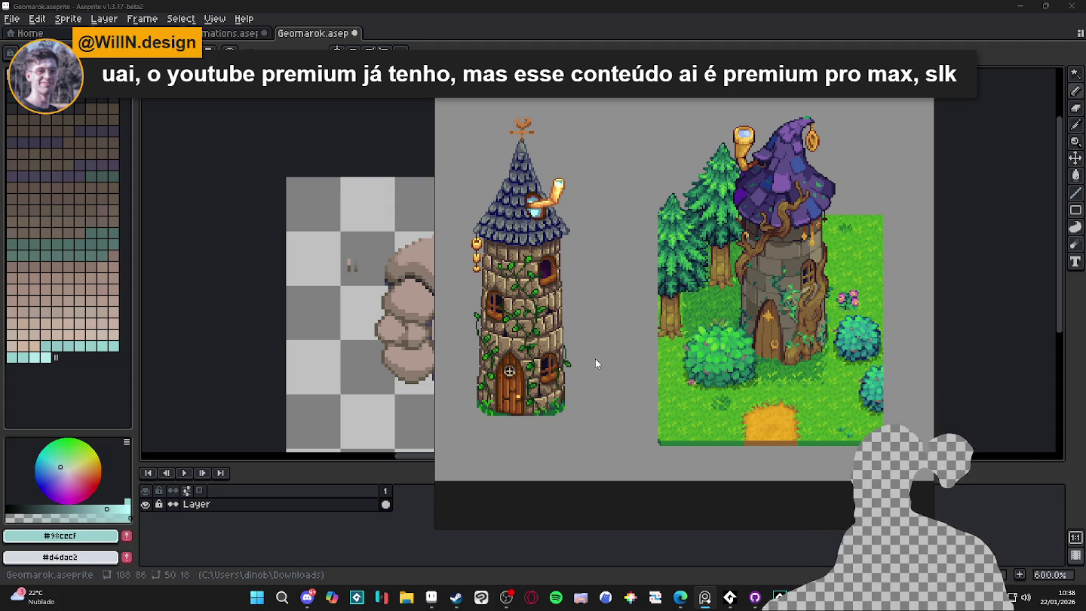
scroll(651, 150, "up", 2)
scroll(531, 205, "up", 2)
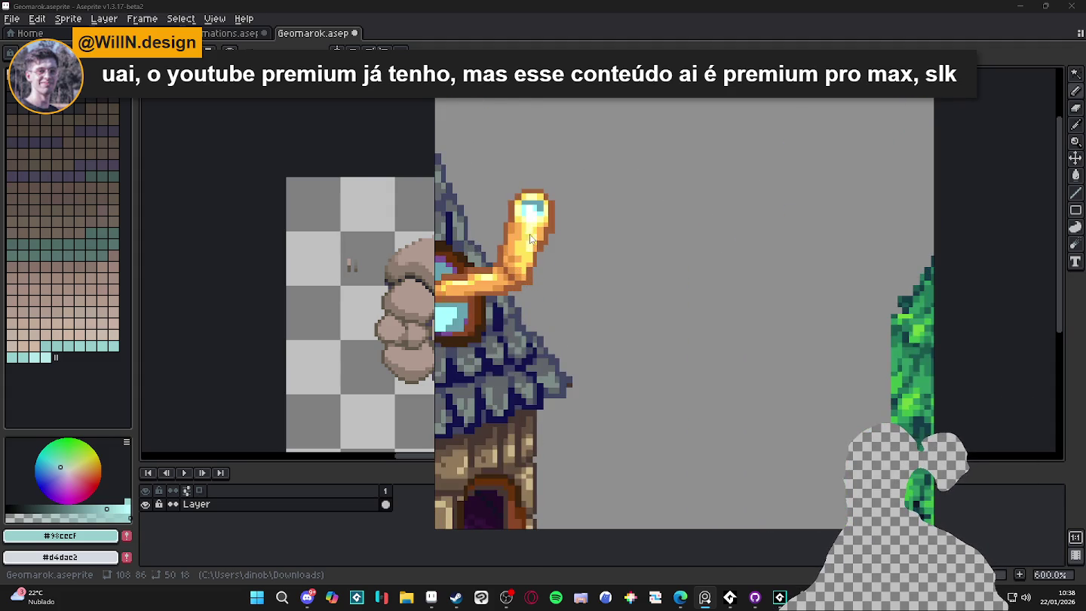
scroll(519, 225, "down", 1)
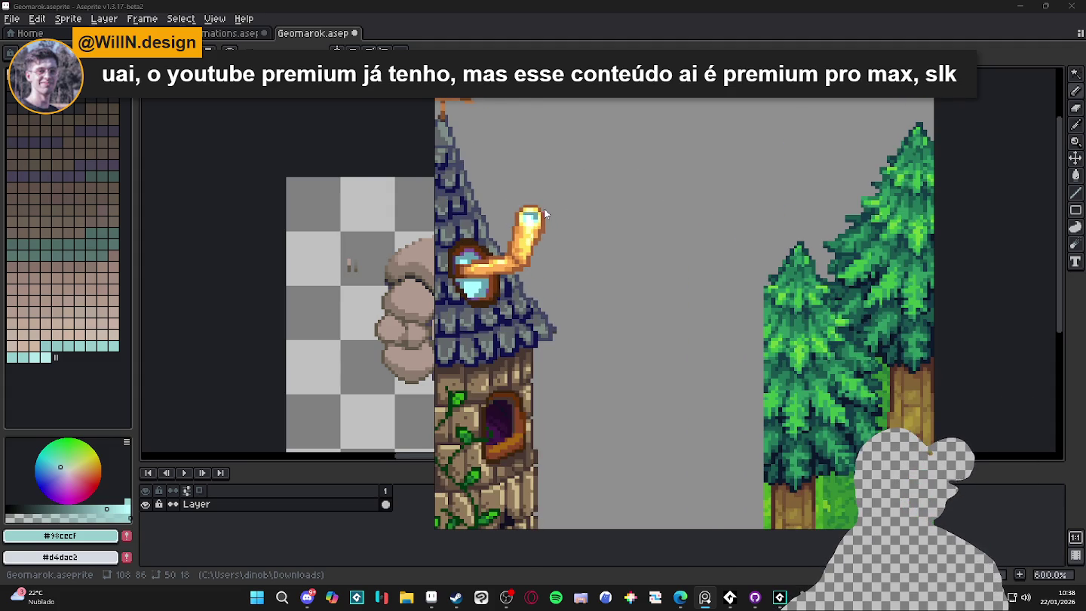
scroll(521, 237, "up", 1)
scroll(522, 243, "down", 2)
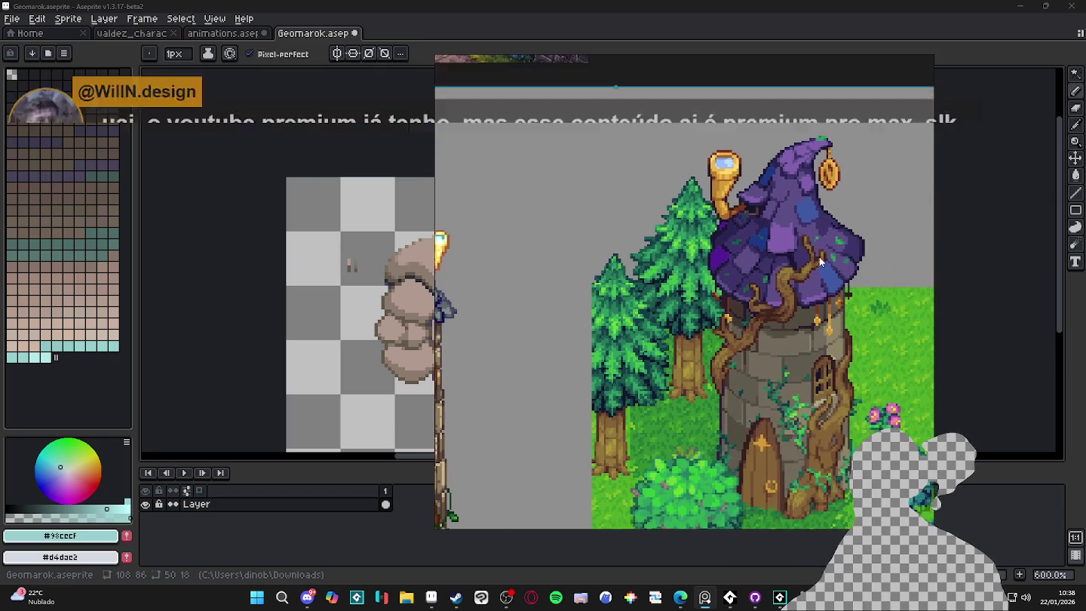
scroll(644, 296, "down", 1)
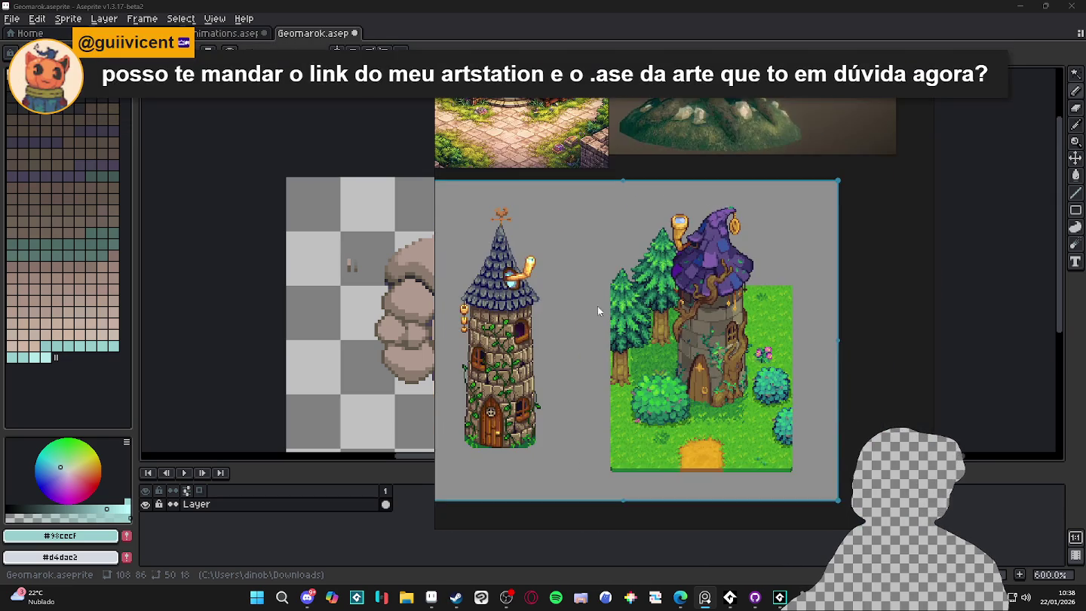
scroll(567, 331, "up", 1)
key("Escape")
scroll(511, 296, "down", 1)
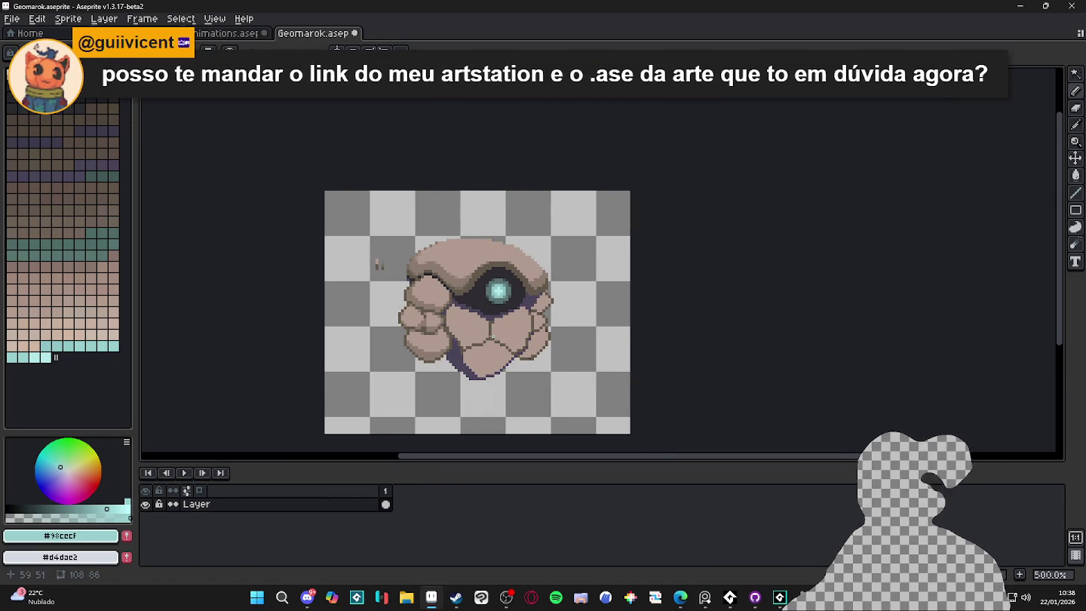
Sample the jaw's light brown and lighten it to a pale yellow.
scroll(489, 325, "up", 1)
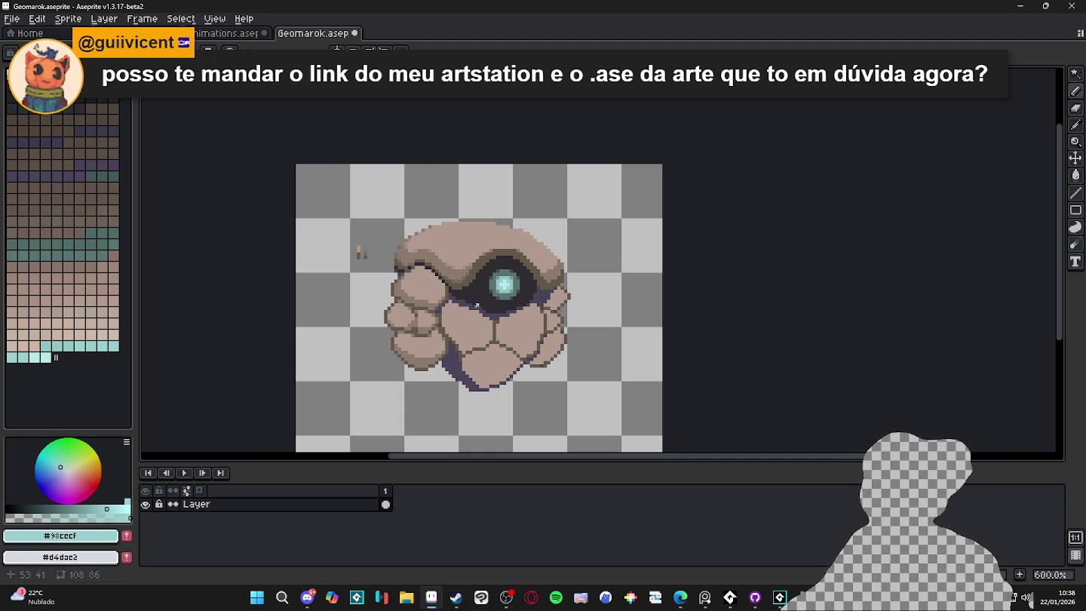
scroll(437, 288, "up", 3)
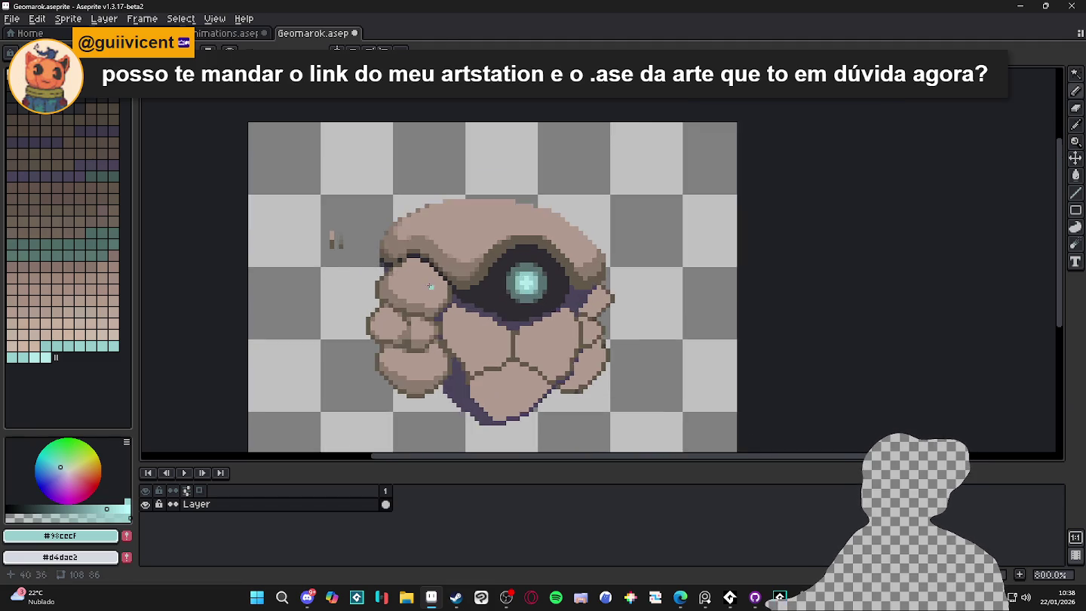
left_click(438, 288, "alt")
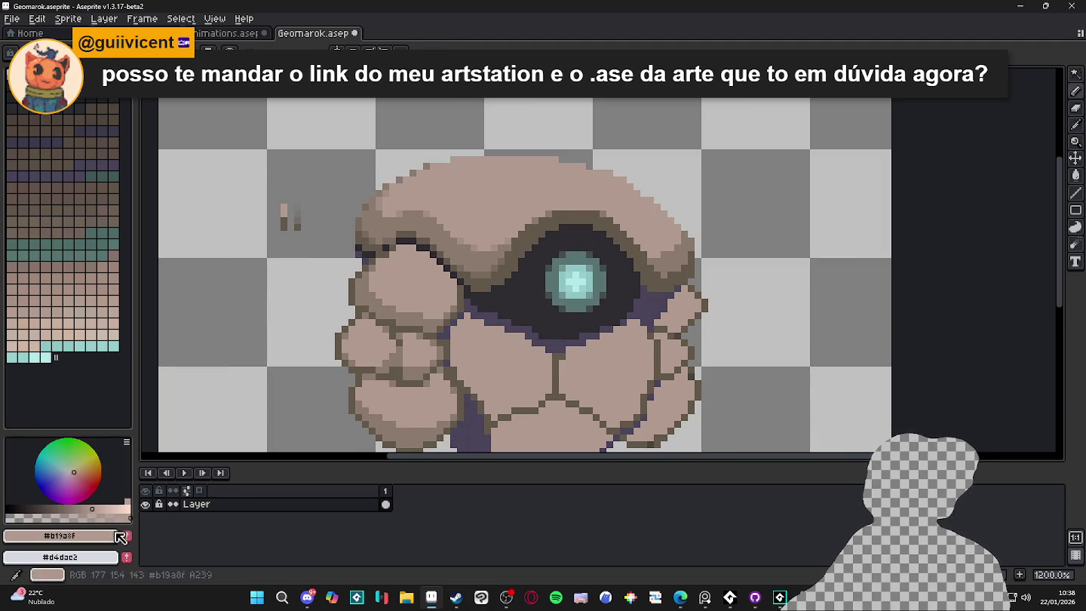
left_click(100, 509)
left_click(76, 469)
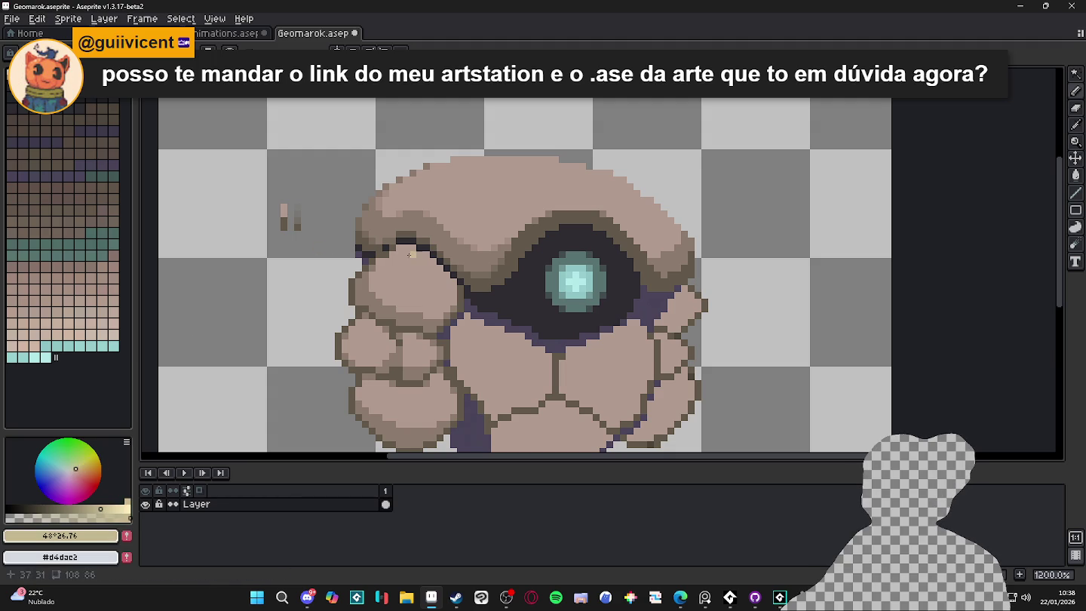
Paint pale yellow highlights on the jaw's front lobe and across the top of the head.
mouse_move(409, 277)
left_mouse_down()
mouse_move(419, 278)
mouse_move(402, 276)
left_mouse_up()
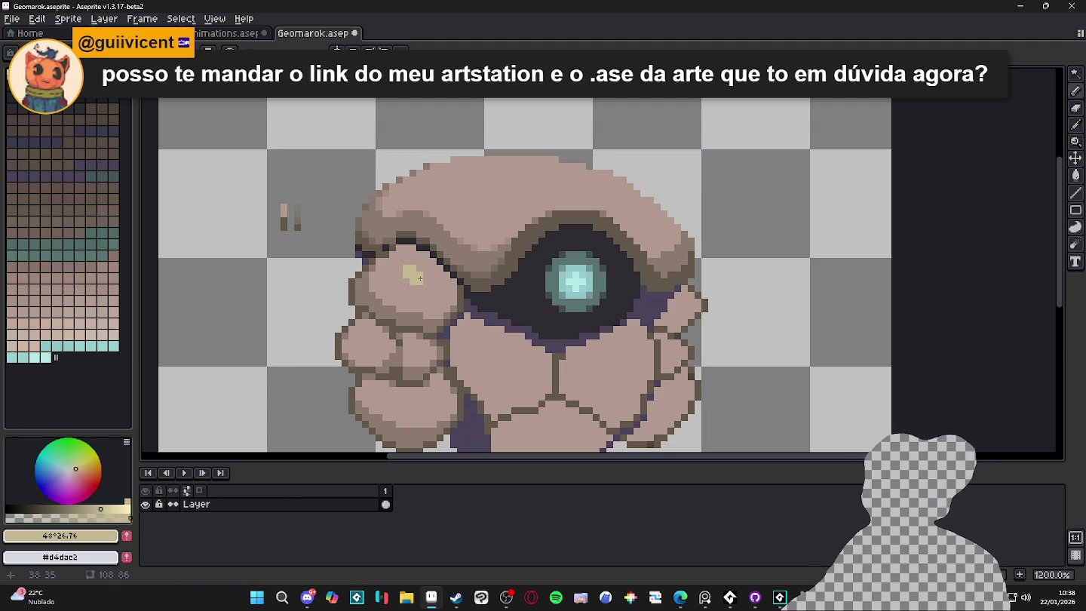
scroll(400, 273, "down", 5)
scroll(422, 280, "up", 6)
left_click_drag(431, 286, 440, 287)
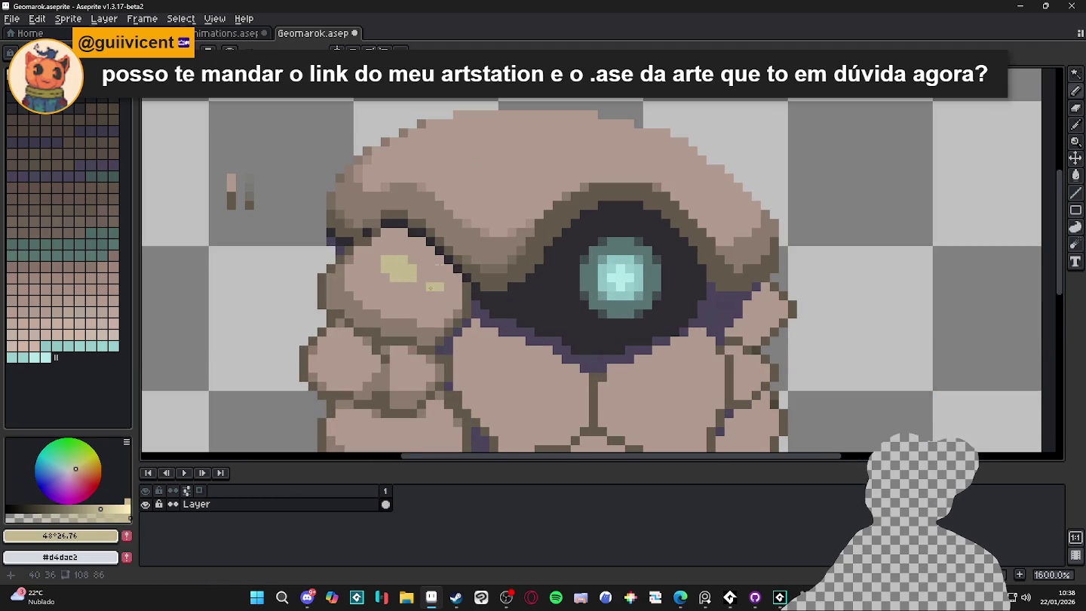
mouse_move(598, 157)
left_mouse_down()
mouse_move(637, 156)
mouse_move(585, 157)
mouse_move(574, 169)
mouse_move(558, 160)
left_mouse_up()
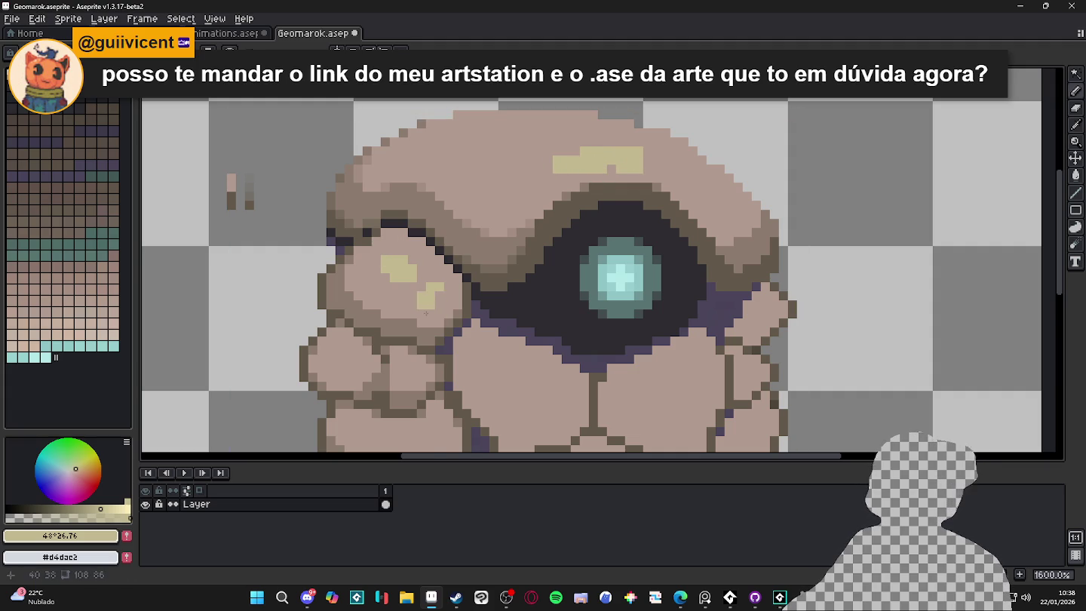
Try two more highlight strokes on the head and undo both.
scroll(457, 250, "down", 3)
scroll(465, 317, "up", 1)
scroll(468, 313, "down", 1)
scroll(366, 315, "up", 3)
mouse_move(349, 258)
left_mouse_down()
mouse_move(370, 238)
mouse_move(351, 283)
left_mouse_up()
key("ctrl+z")
scroll(346, 248, "down", 3)
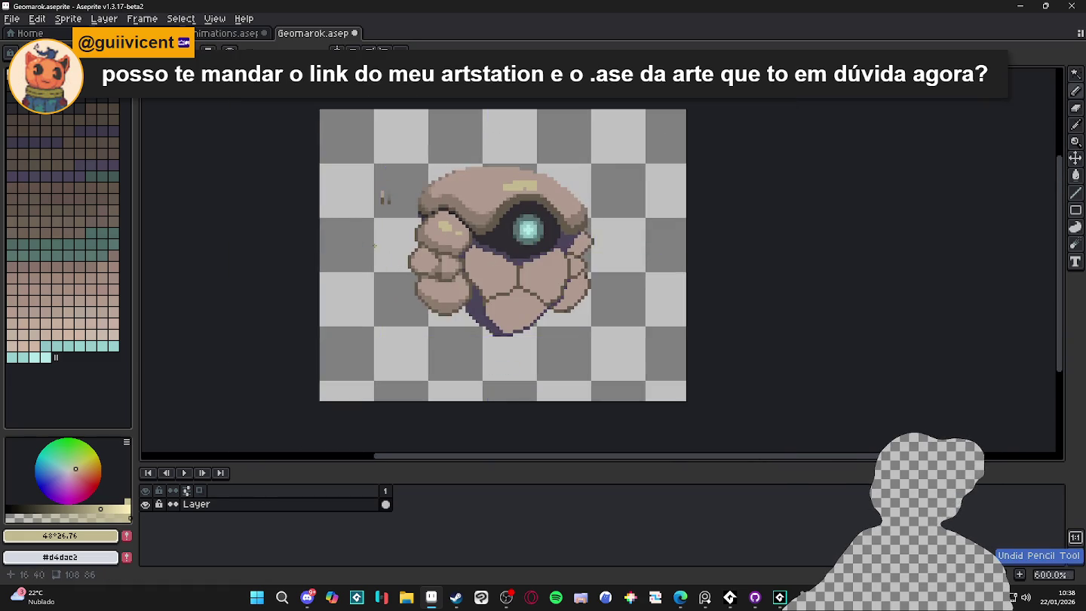
scroll(377, 212, "up", 3)
mouse_move(466, 194)
left_mouse_down()
mouse_move(490, 226)
mouse_move(486, 241)
mouse_move(501, 233)
left_mouse_up()
key("ctrl+z")
key("ctrl+z")
scroll(422, 241, "down", 3)
scroll(346, 223, "up", 1)
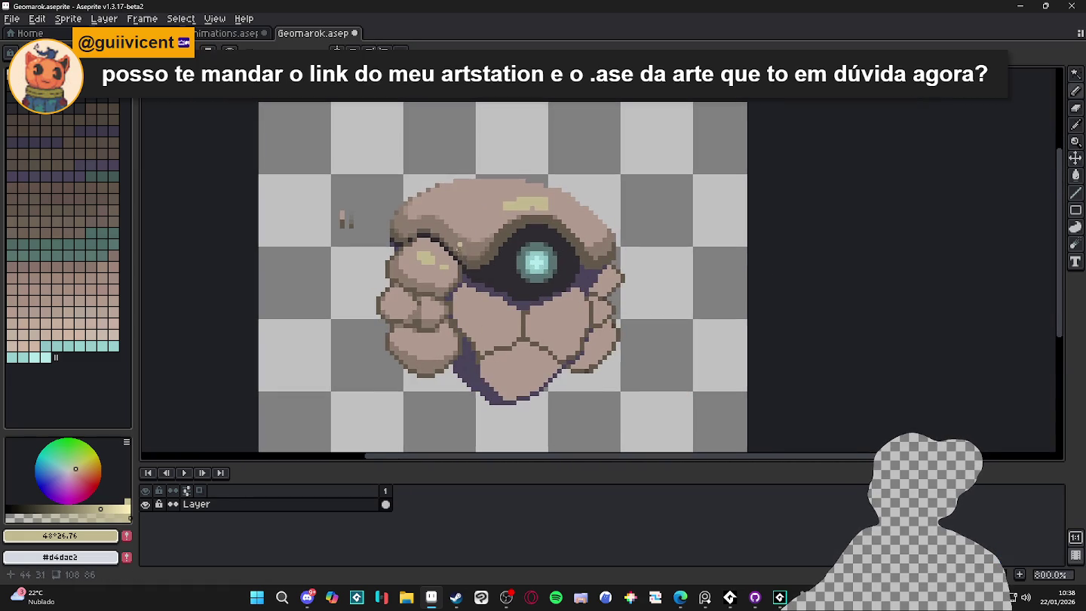
scroll(318, 224, "up", 3)
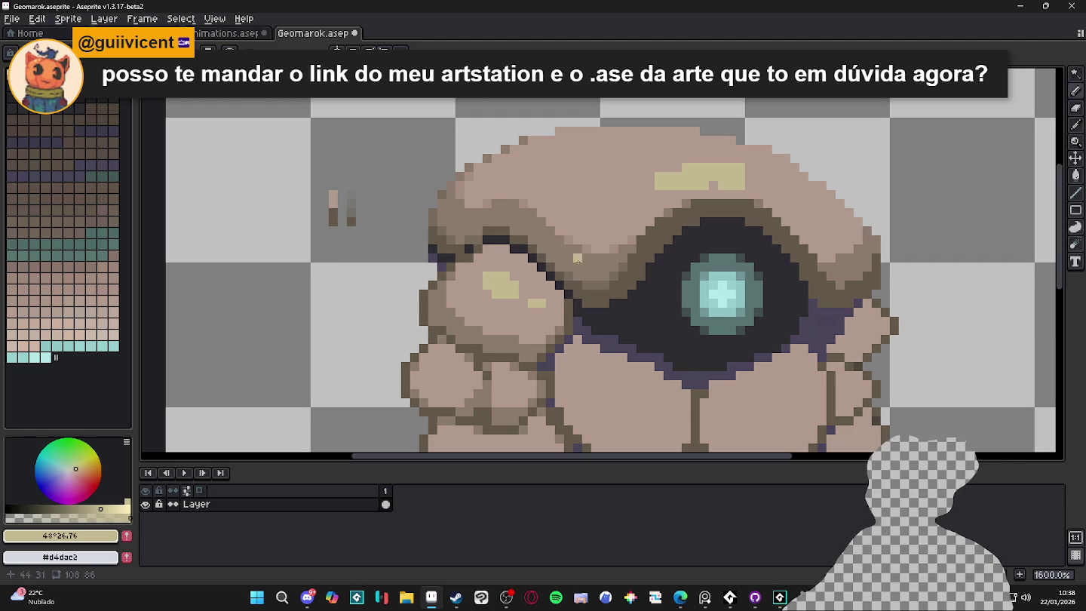
scroll(526, 257, "down", 4)
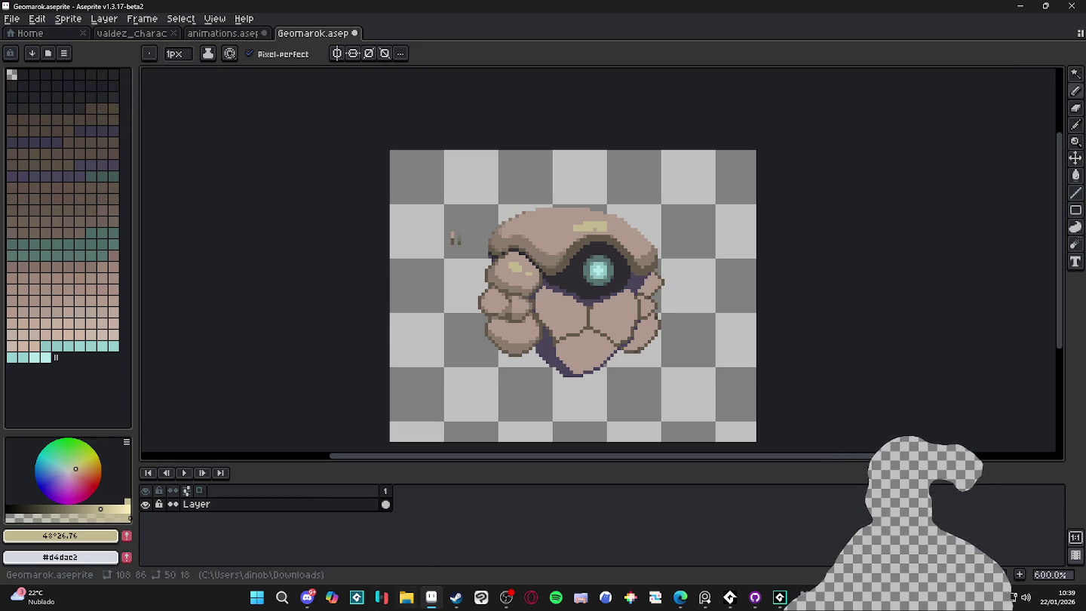
scroll(539, 344, "down", 1)
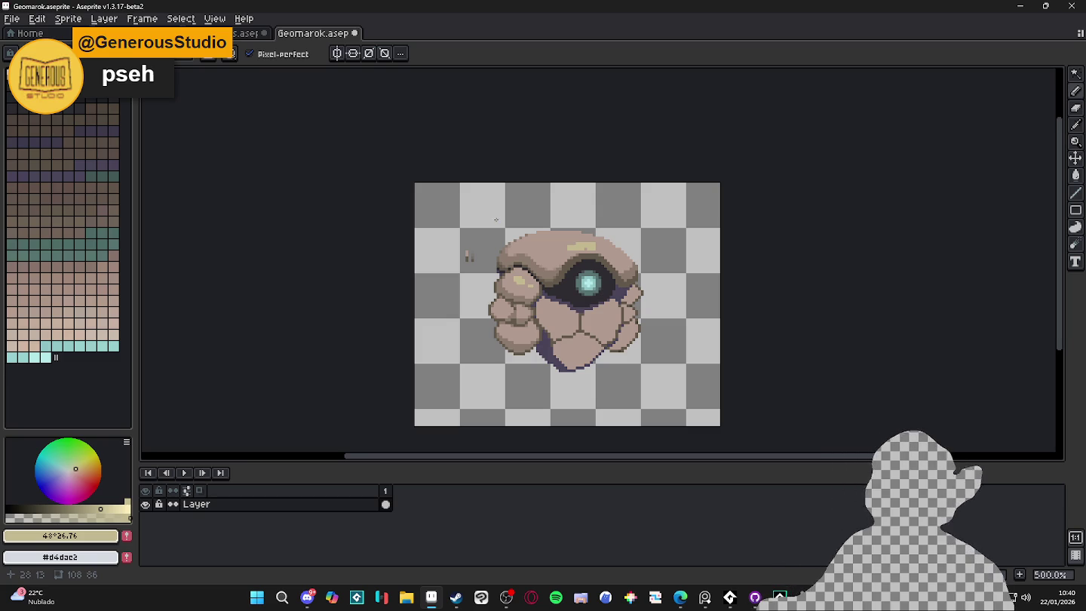
left_click_drag(484, 286, 471, 271)
scroll(471, 270, "up", 2)
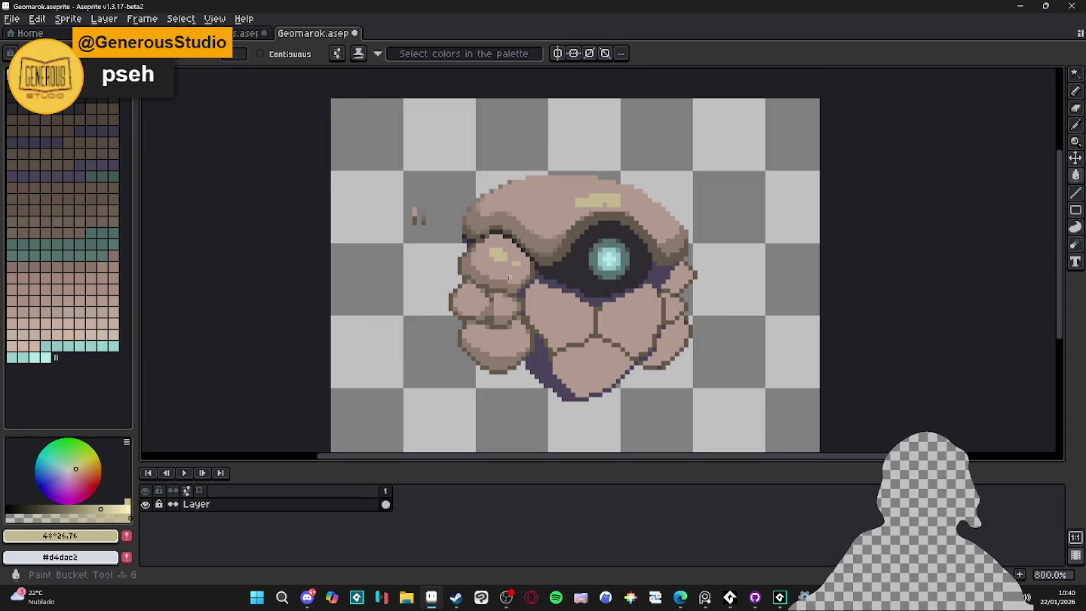
key("g")
left_click(681, 312, "alt")
left_click(680, 313)
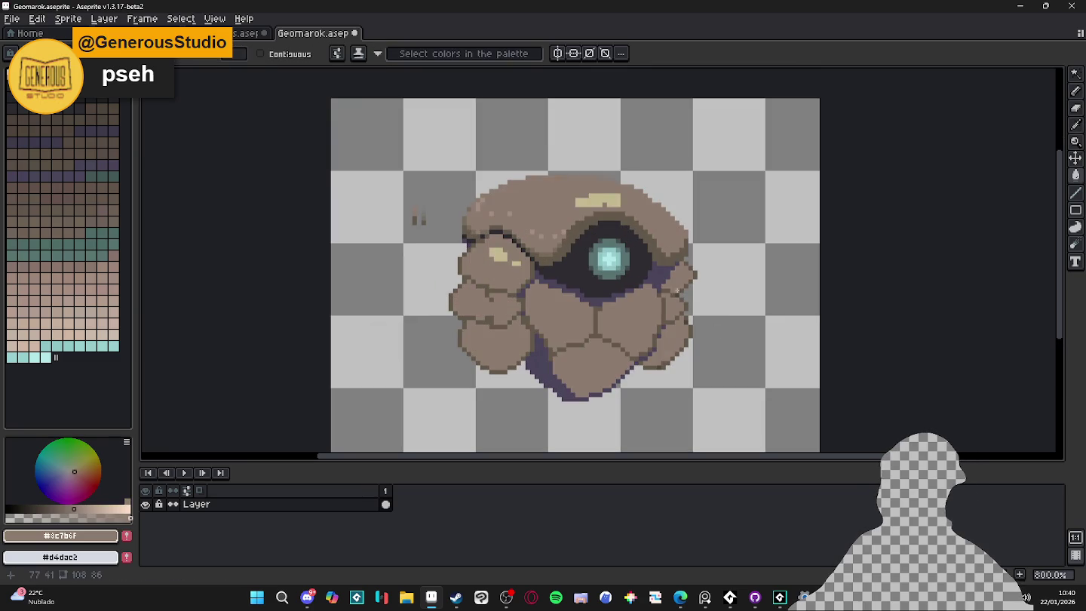
key("ctrl+z")
left_click(274, 54)
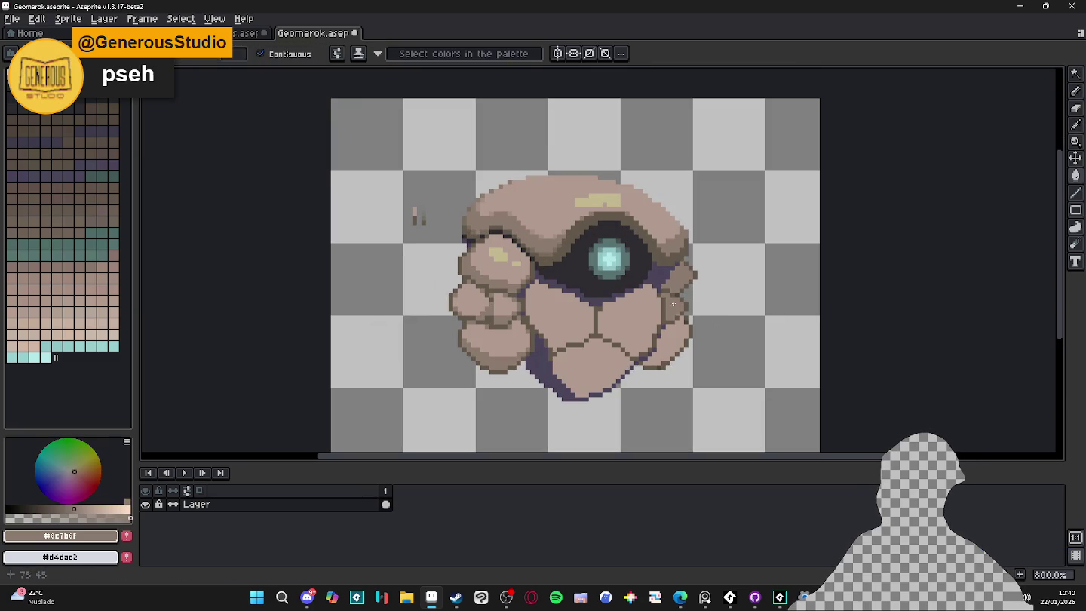
scroll(650, 348, "down", 1)
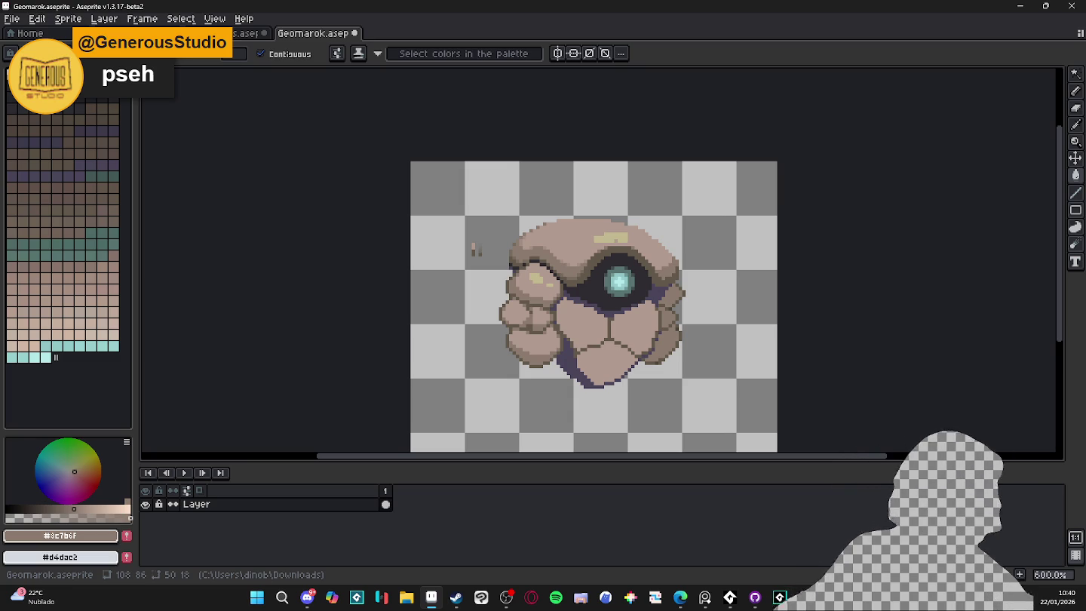
Open YouTube in Edge and go to your channel's Vídeos tab.
left_click(680, 597)
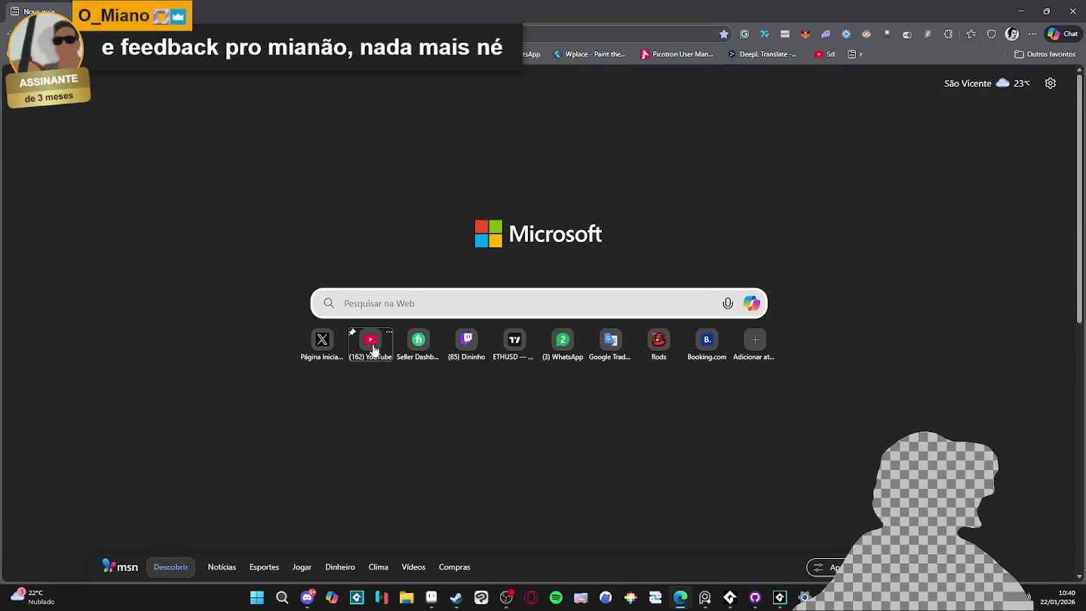
left_click(373, 349)
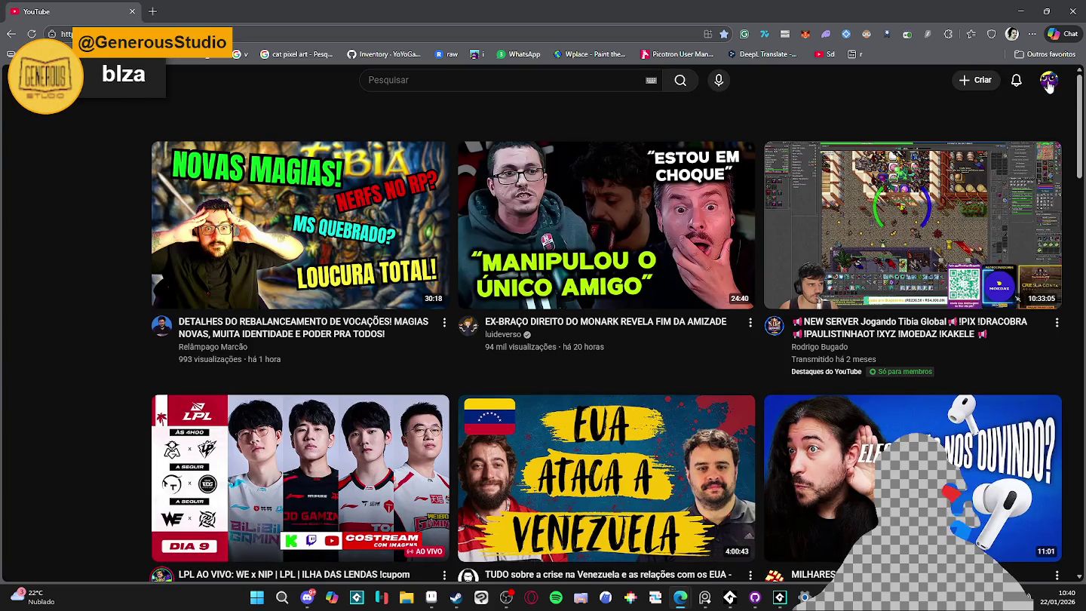
left_click(1016, 80)
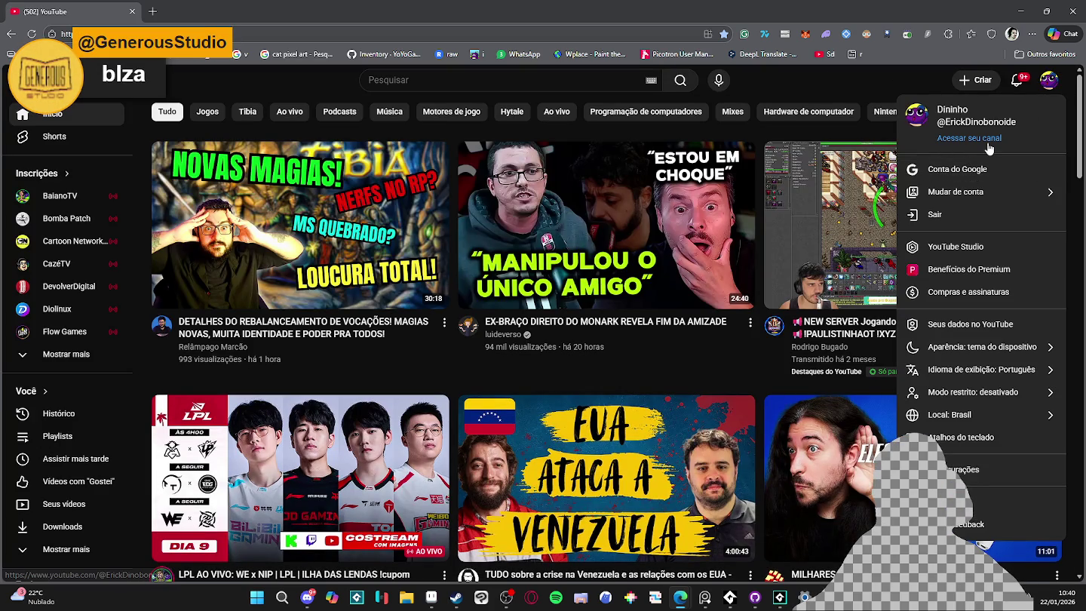
key("Escape")
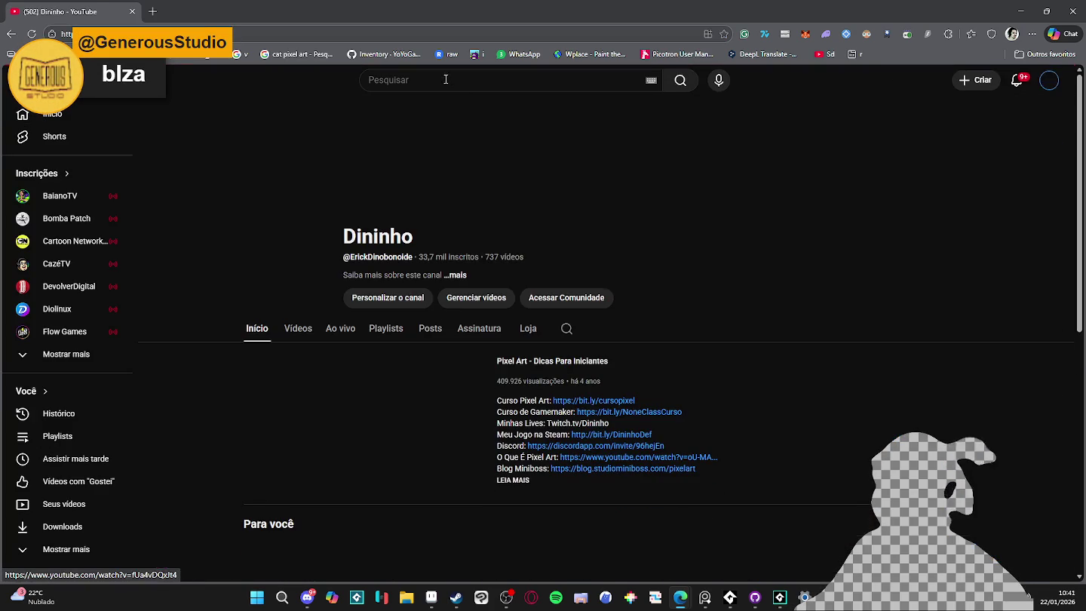
left_click(299, 328)
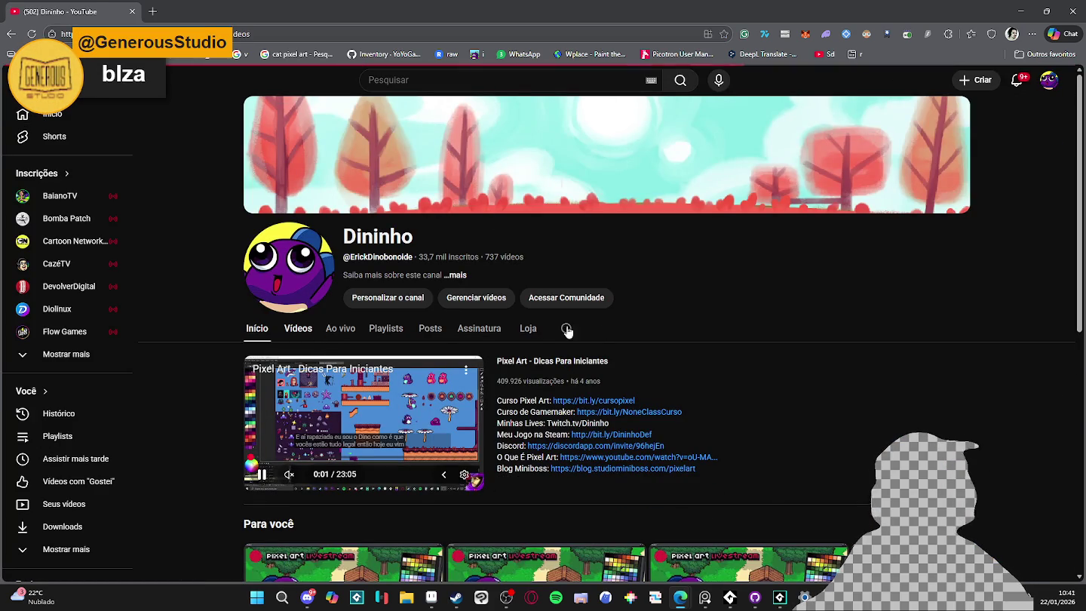
Open the latest video and copy its URL with Copiar URL do vídeo.
scroll(472, 319, "down", 1)
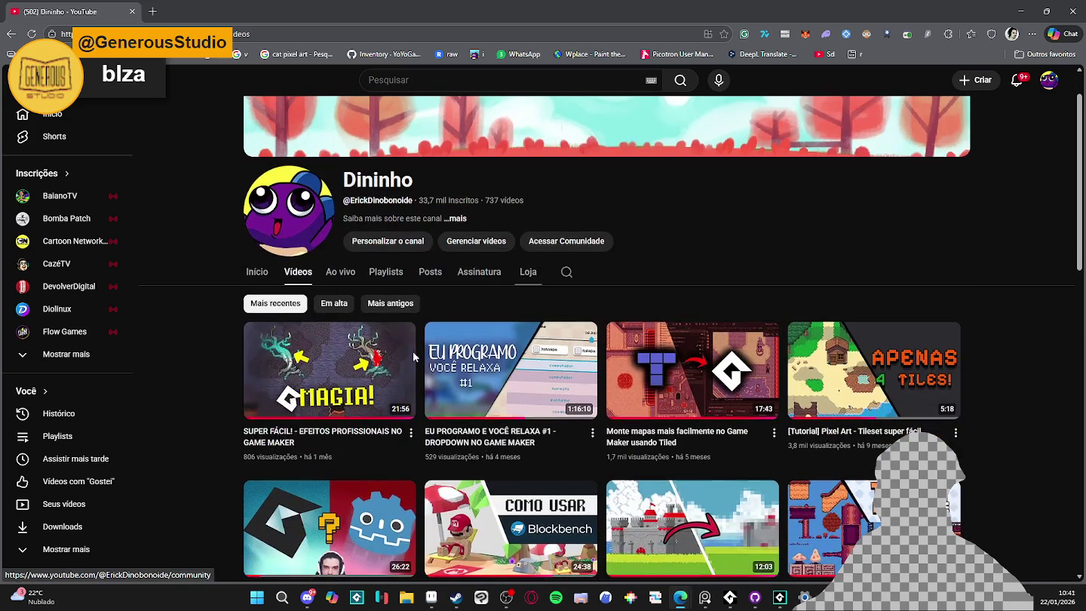
left_click(332, 373)
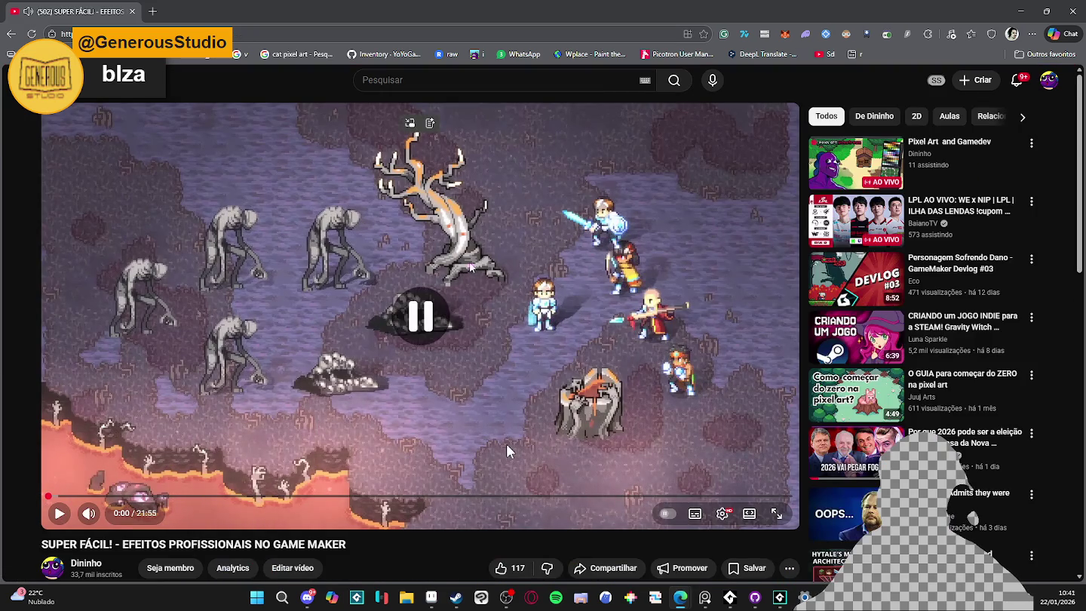
right_click(435, 218)
left_click(511, 279)
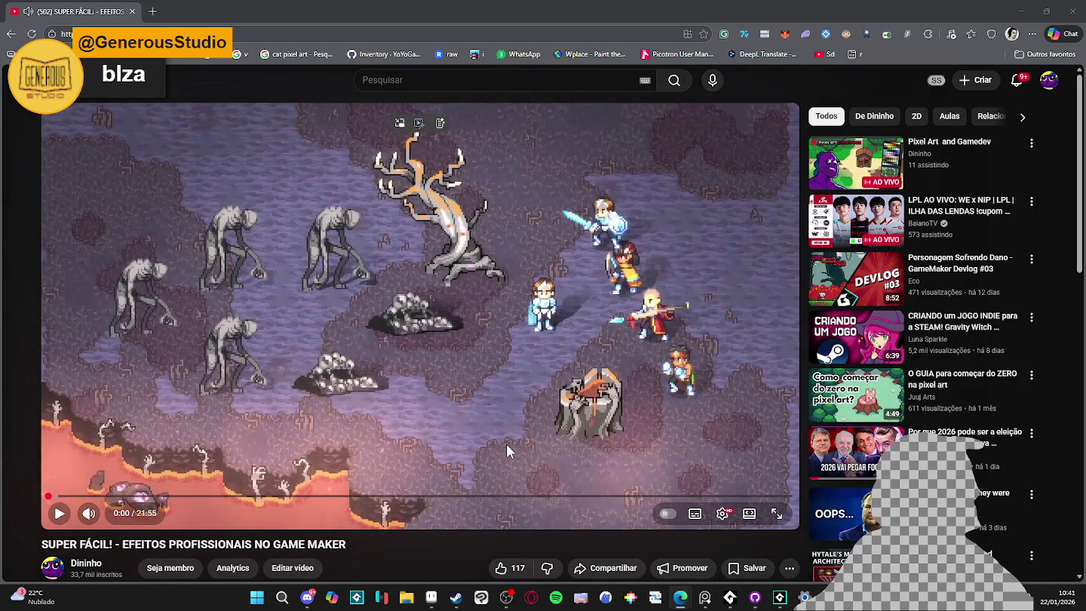
Close the news and weather Widgets panel and switch windows with Alt+Tab.
mouse_move(65, 594)
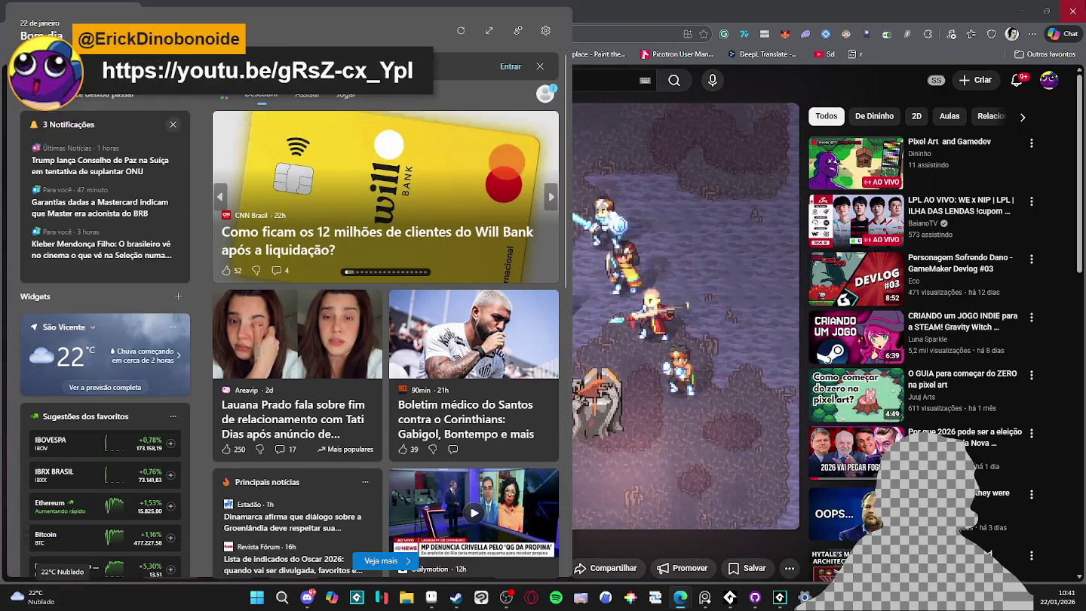
left_click(505, 443)
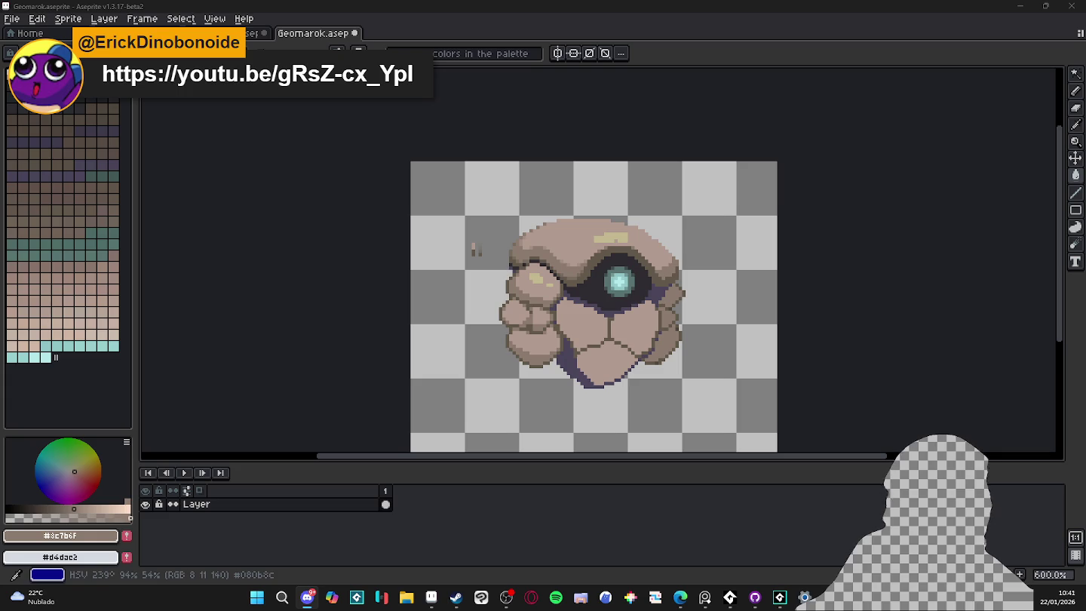
key("alt+Tab")
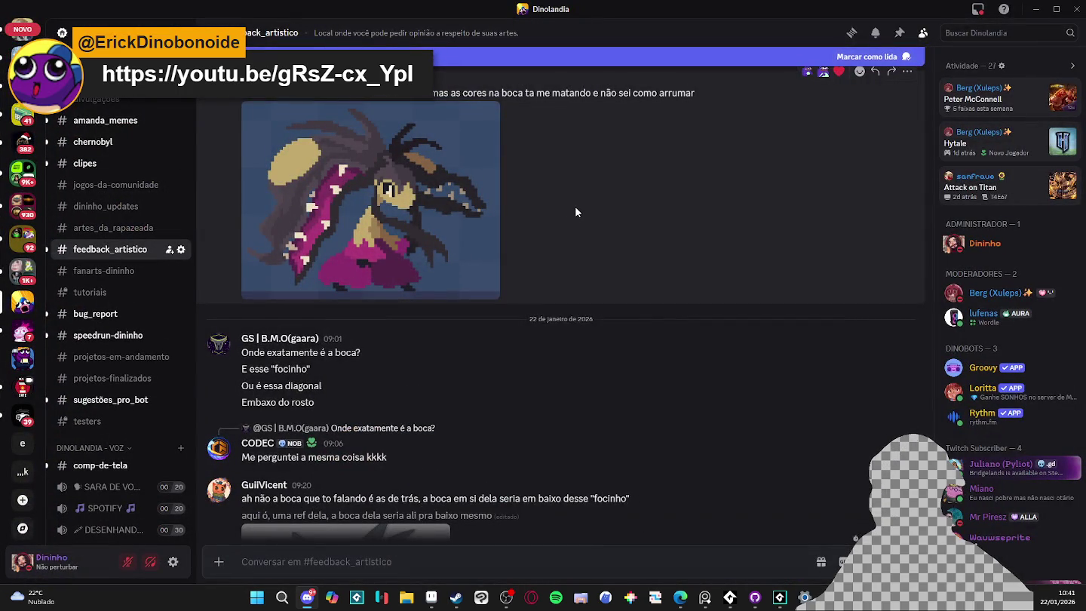
Open the Mega Mawile pixel art in #feedback_artistico full size and copy the image.
scroll(579, 218, "up", 1)
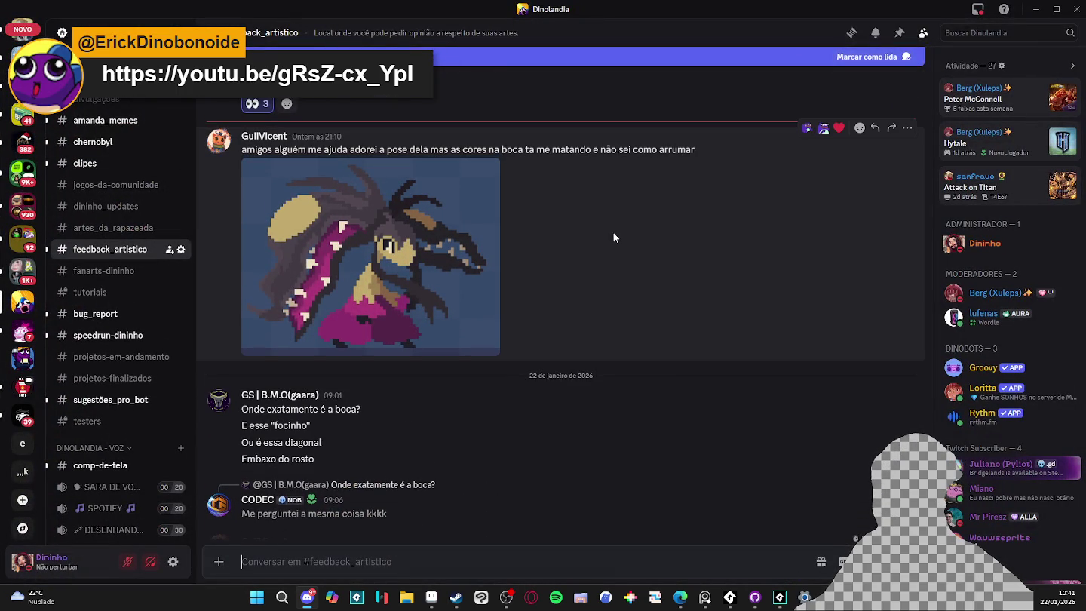
scroll(592, 216, "down", 5)
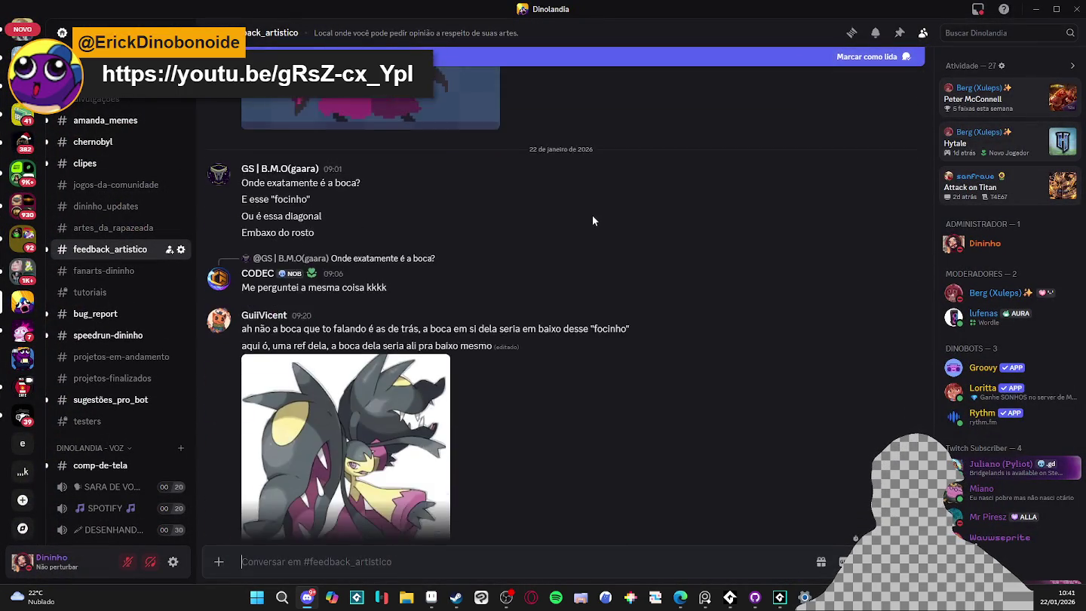
scroll(594, 208, "up", 5)
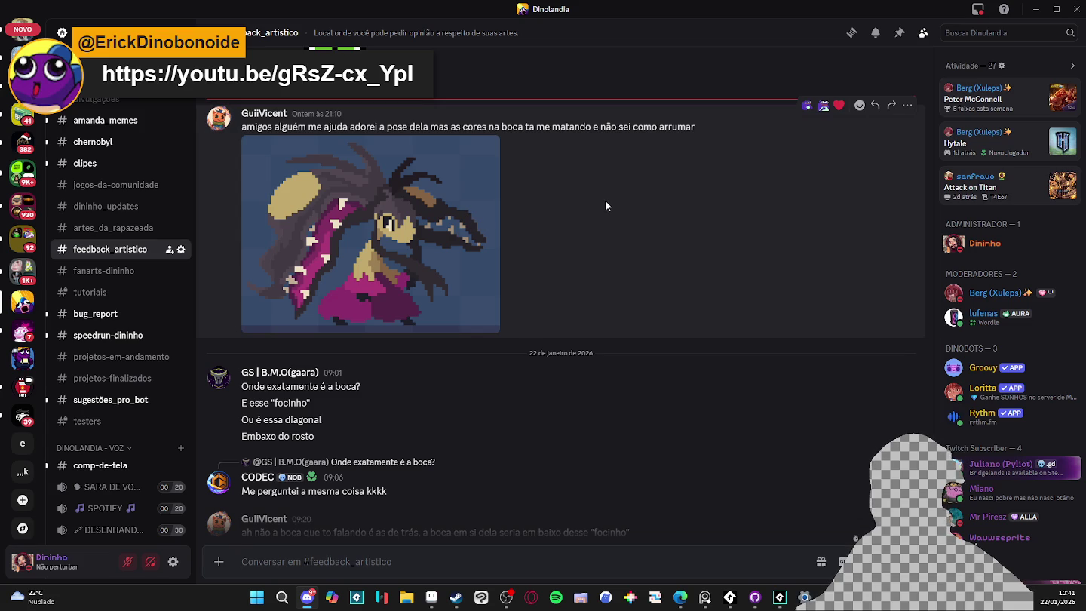
scroll(596, 219, "down", 4)
scroll(590, 235, "up", 4)
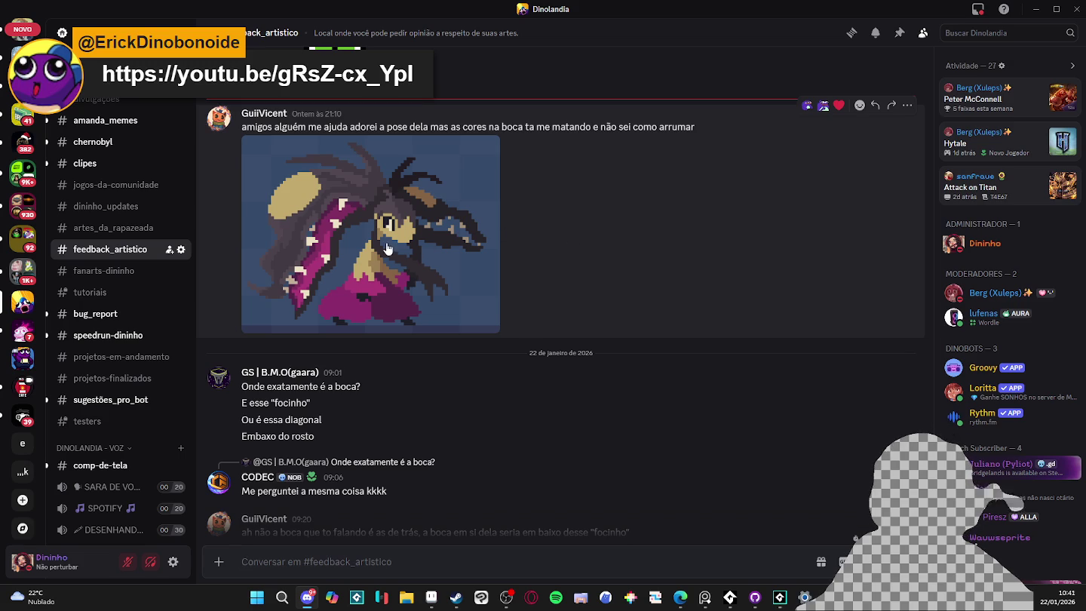
scroll(388, 249, "up", 4)
scroll(445, 224, "down", 8)
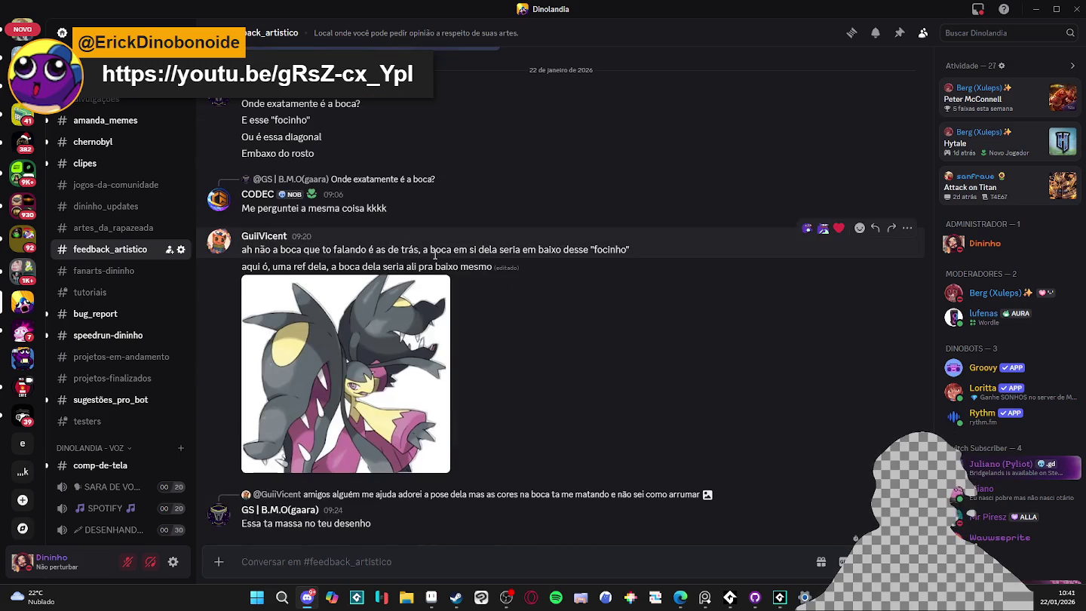
scroll(437, 258, "up", 3)
left_click(444, 198)
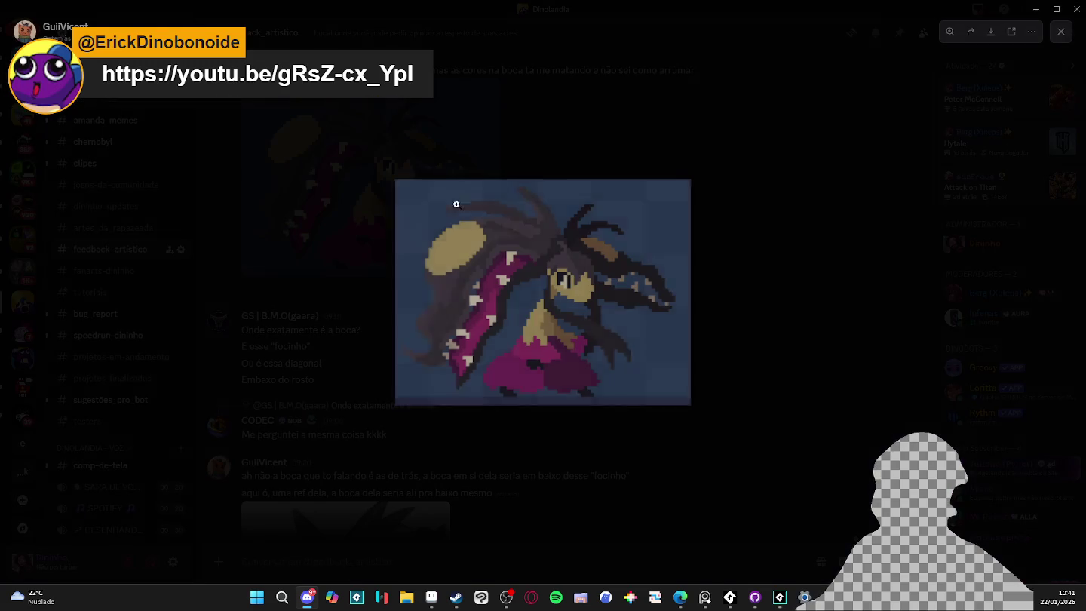
right_click(576, 261)
left_click(648, 274)
left_click(760, 298)
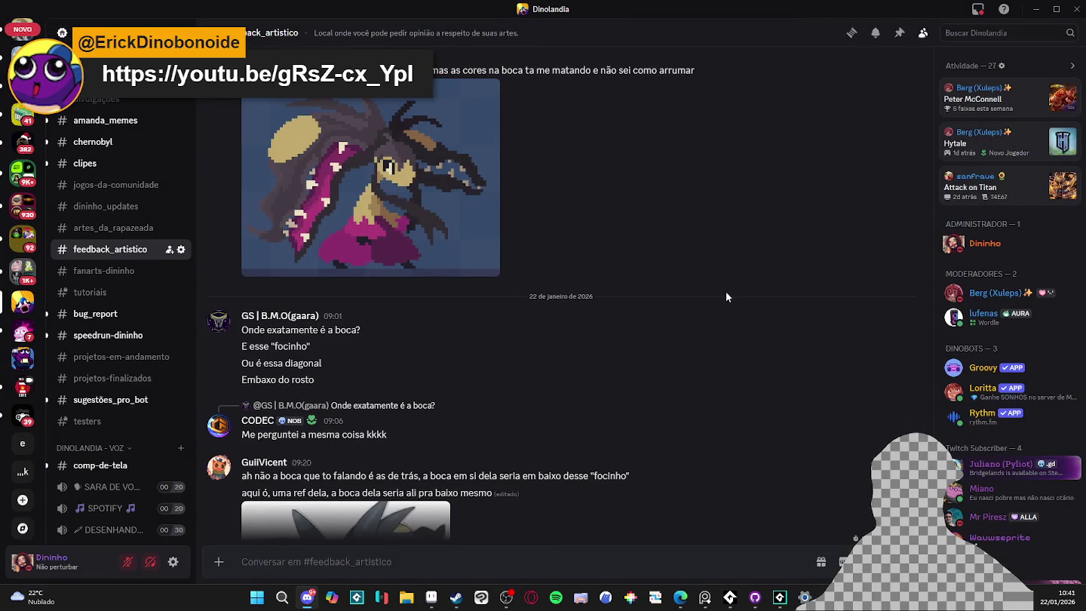
Copy the pixel-art image again from its full-size view, then return to Aseprite.
scroll(716, 293, "down", 4)
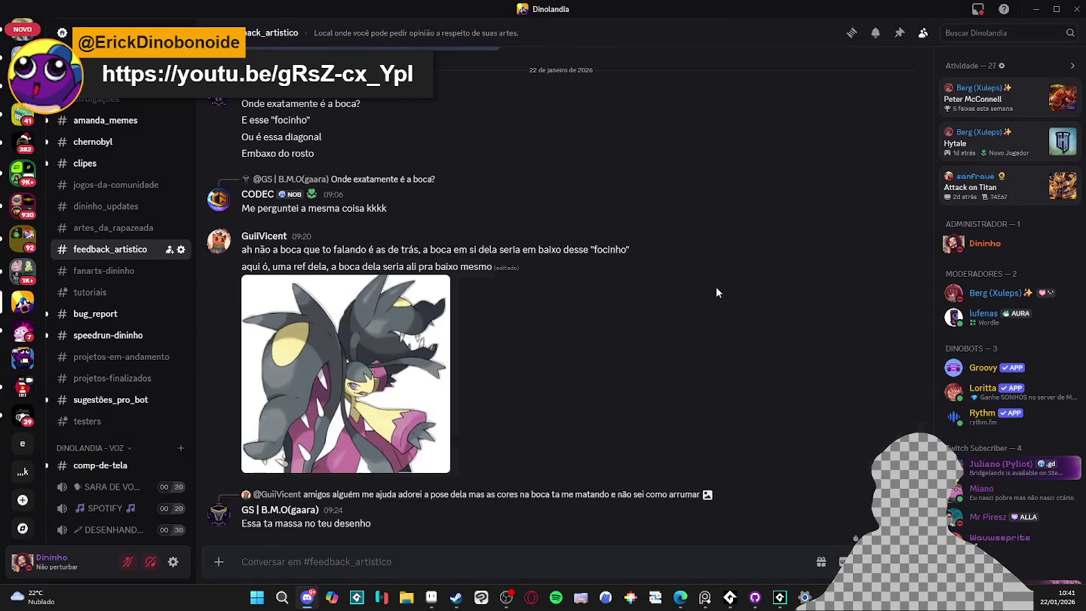
scroll(716, 293, "up", 3)
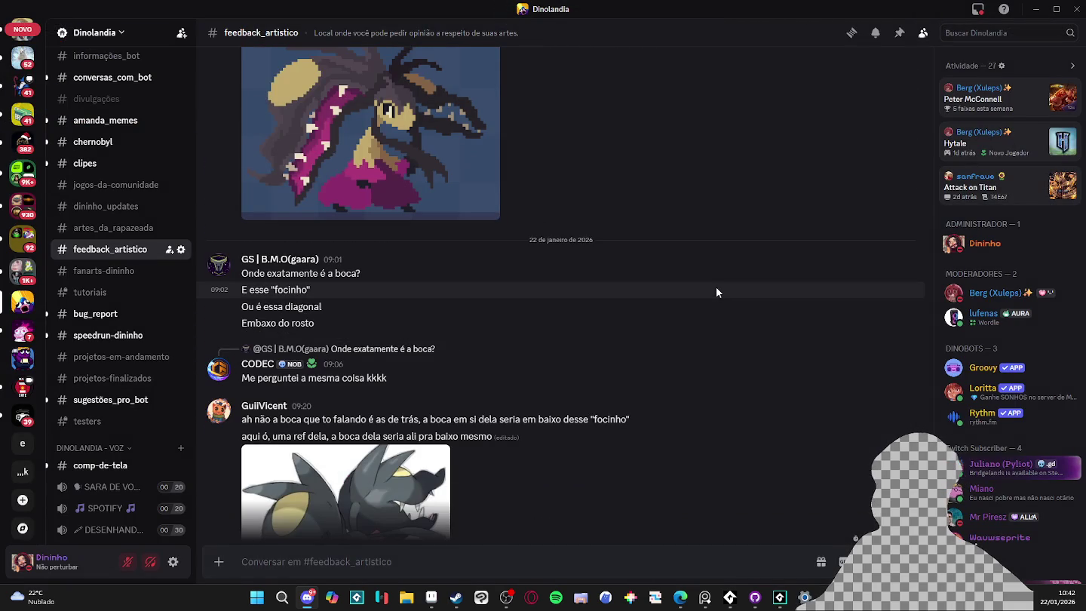
scroll(717, 288, "up", 1)
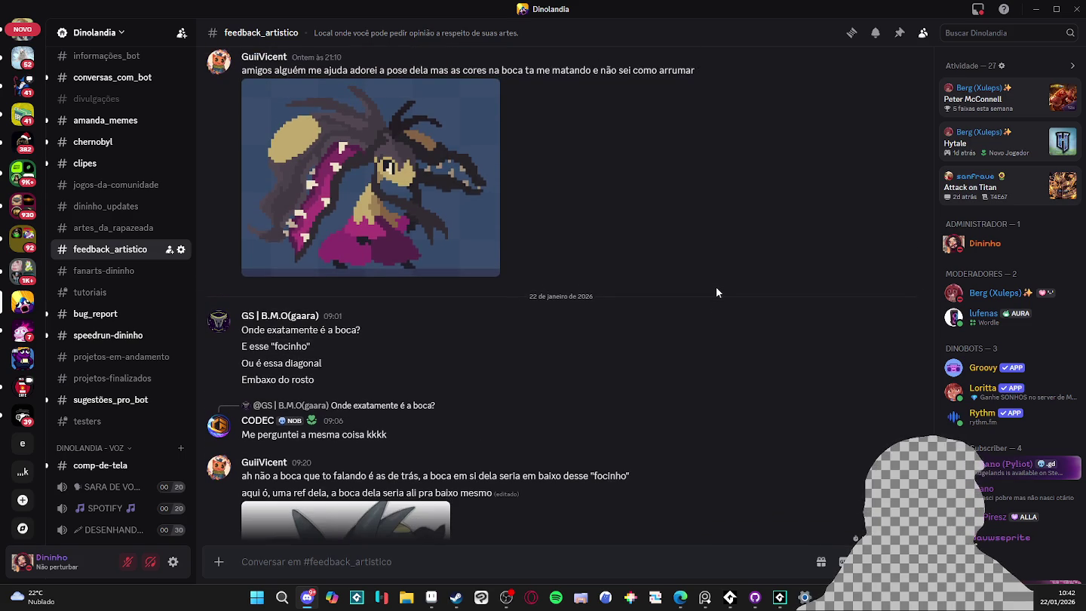
scroll(716, 286, "down", 4)
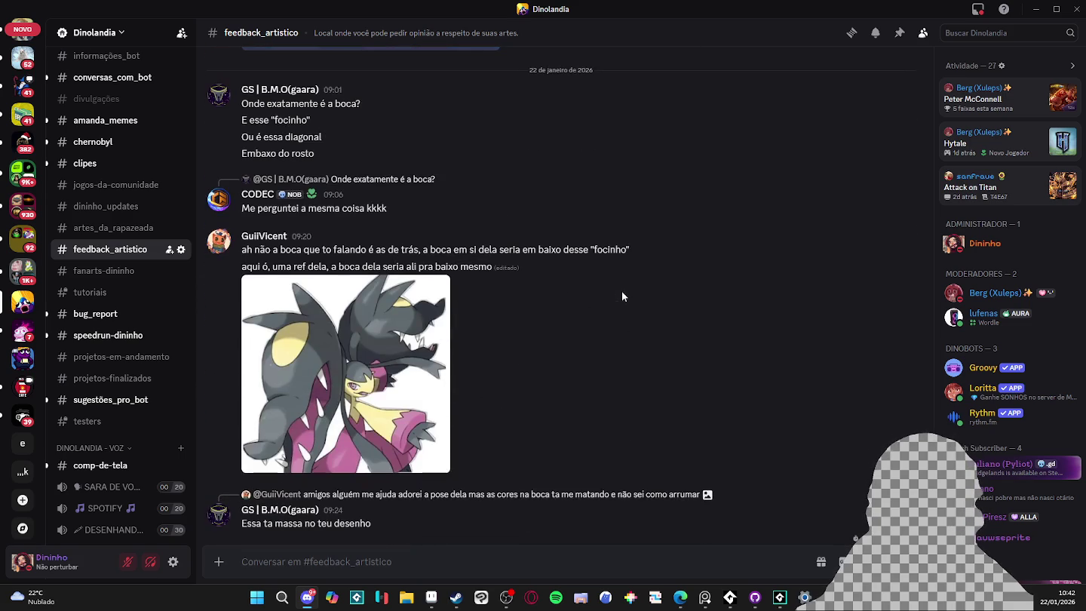
scroll(555, 279, "up", 4)
right_click(440, 219)
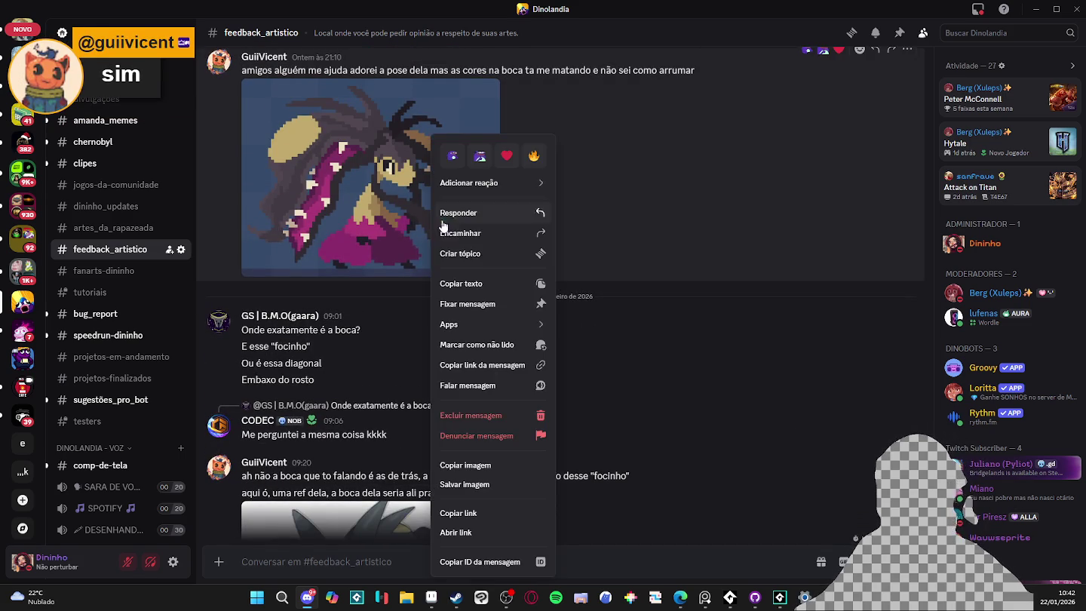
left_click(407, 226)
left_click(407, 226)
right_click(457, 256)
left_click(456, 257)
left_click(625, 462)
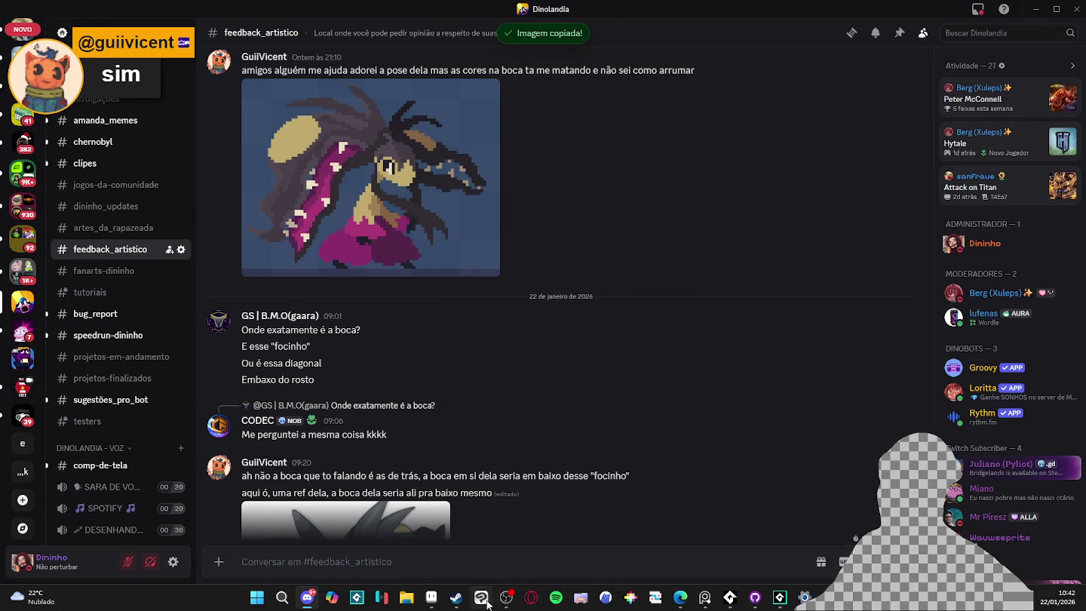
left_click(430, 598)
left_click(11, 19)
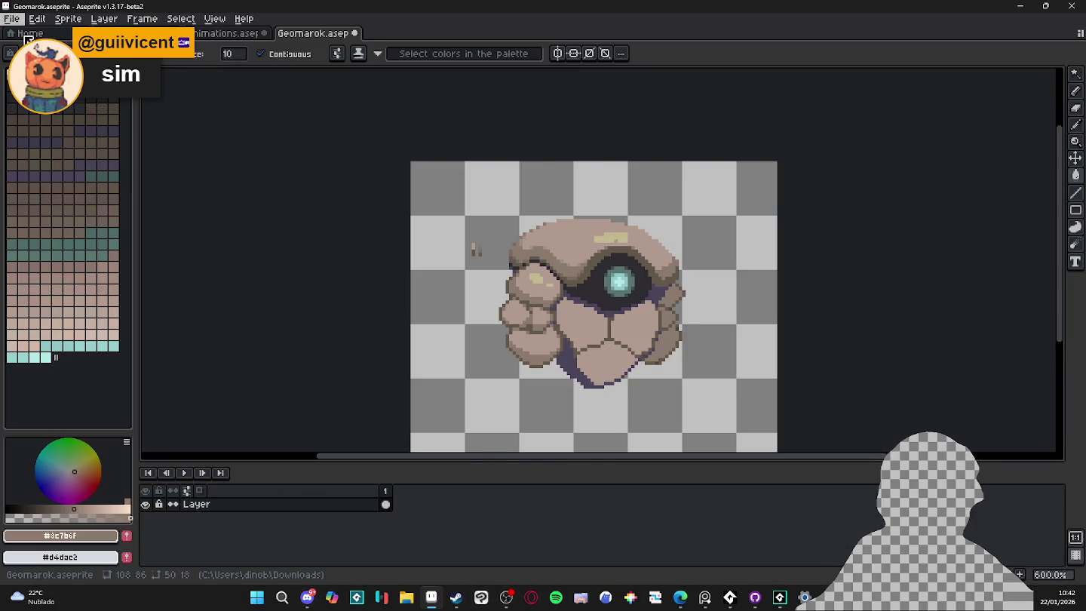
Create a new sprite from the clipboard holding the copied Mawile pixel art.
left_click(25, 36)
left_click(497, 417)
key("ctrl+v")
scroll(555, 277, "up", 5)
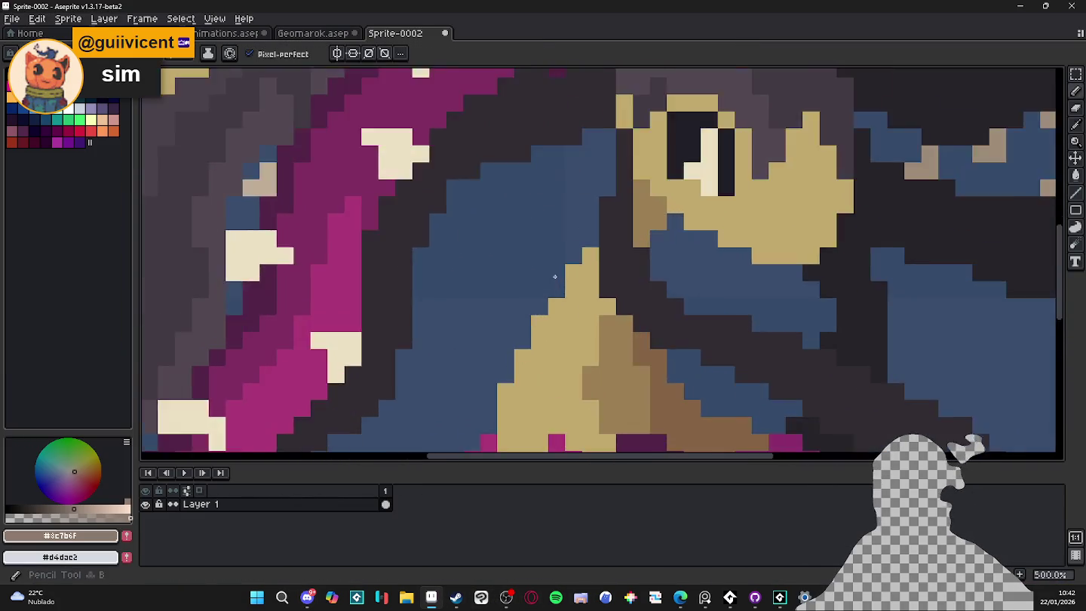
scroll(555, 277, "up", 8)
Erase the stray white square outline using a rectangular selection, then deselect.
key("m")
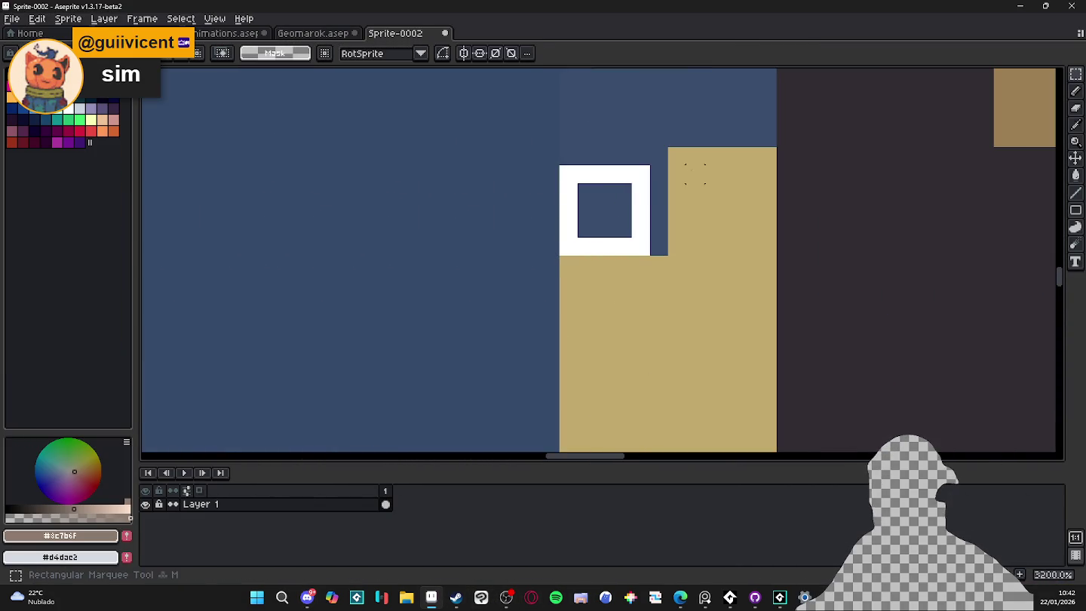
left_click_drag(559, 164, 650, 256)
key("Delete")
key("ctrl+d")
Check Sprite Size, leaving it unchanged, and select a small area at the sprite's bottom-right.
left_click(69, 18)
left_click(83, 78)
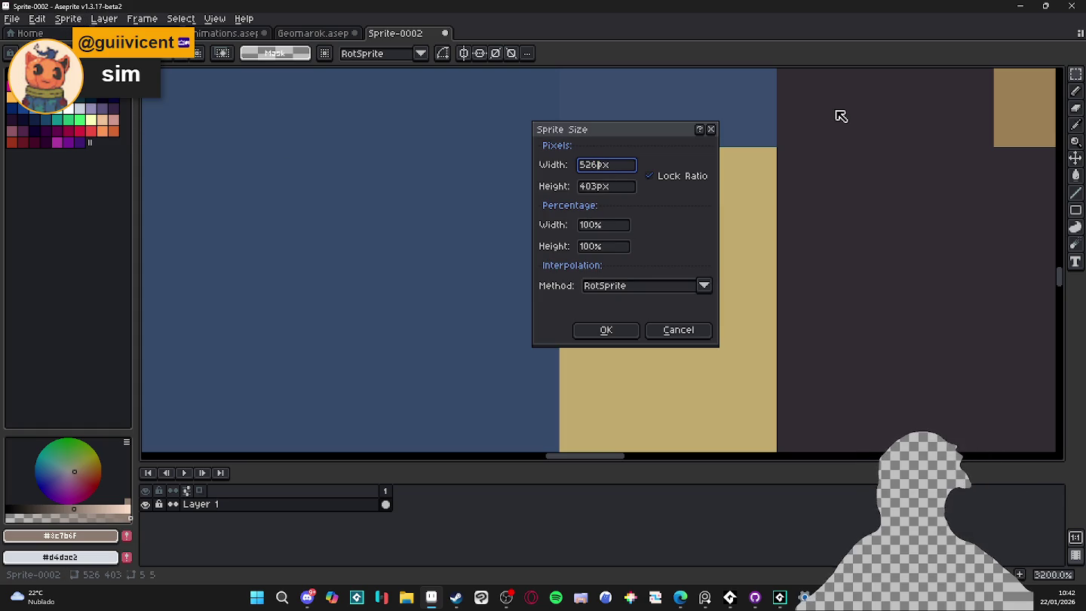
key("Return")
scroll(613, 270, "down", 8)
scroll(550, 244, "down", 2)
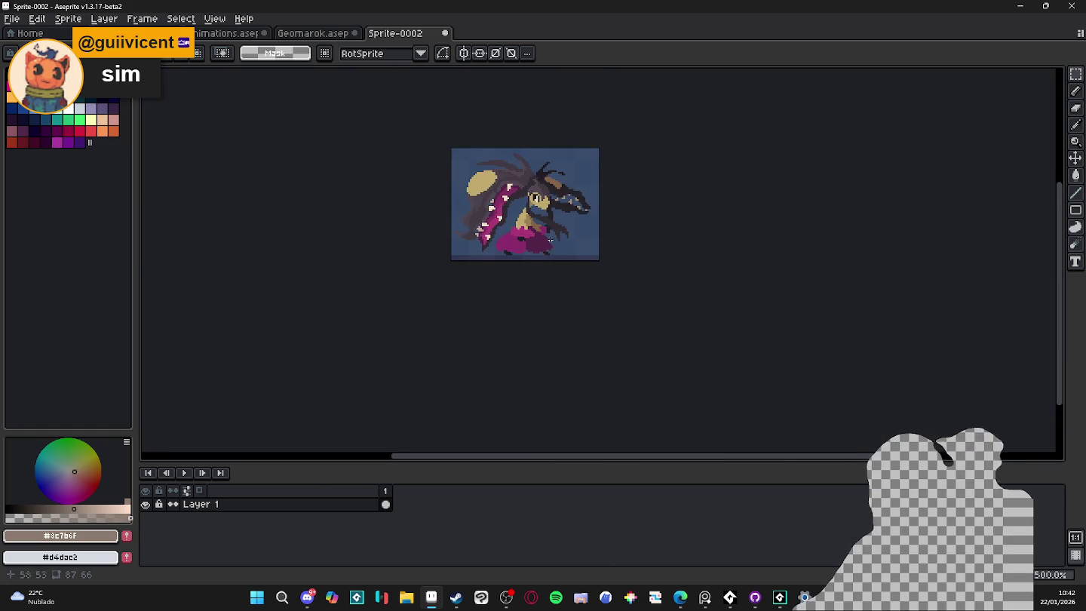
scroll(579, 241, "up", 2)
left_click_drag(579, 241, 585, 243)
Make the blue background transparent by Magic Wand selecting and deleting it.
key("w")
left_click(644, 268)
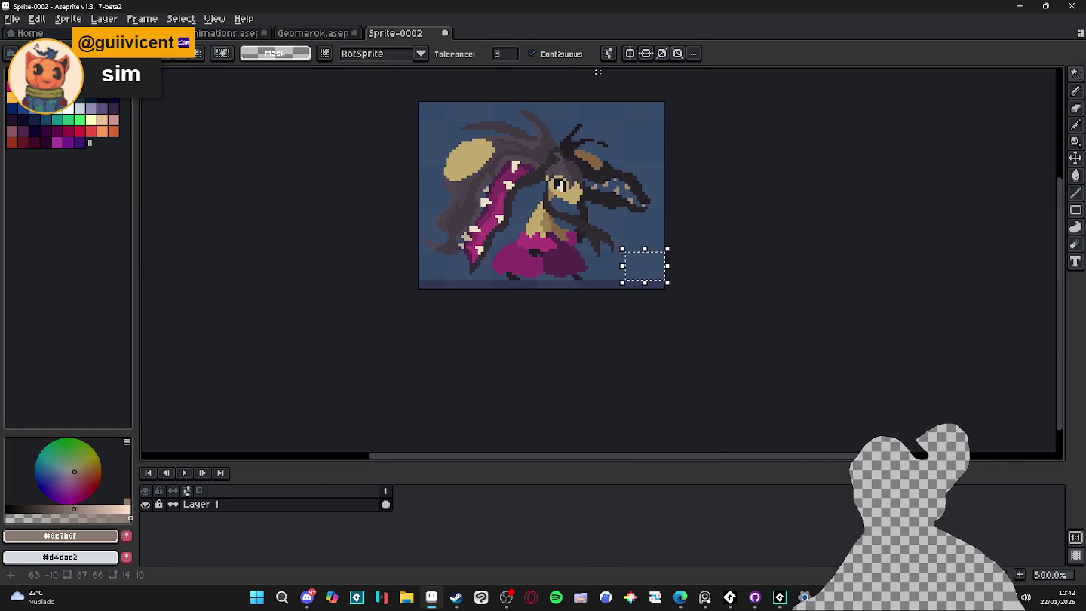
key("Delete")
scroll(497, 199, "up", 7)
Pencil dark outline pixels beside the cream spike.
key("e")
scroll(497, 199, "down", 2)
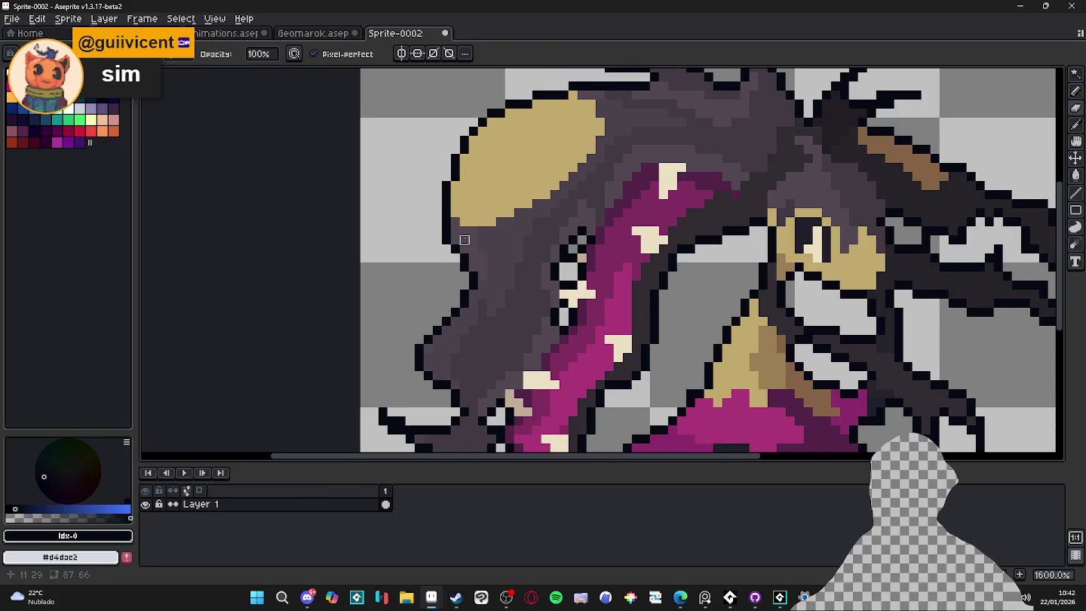
key("b")
scroll(445, 287, "down", 1)
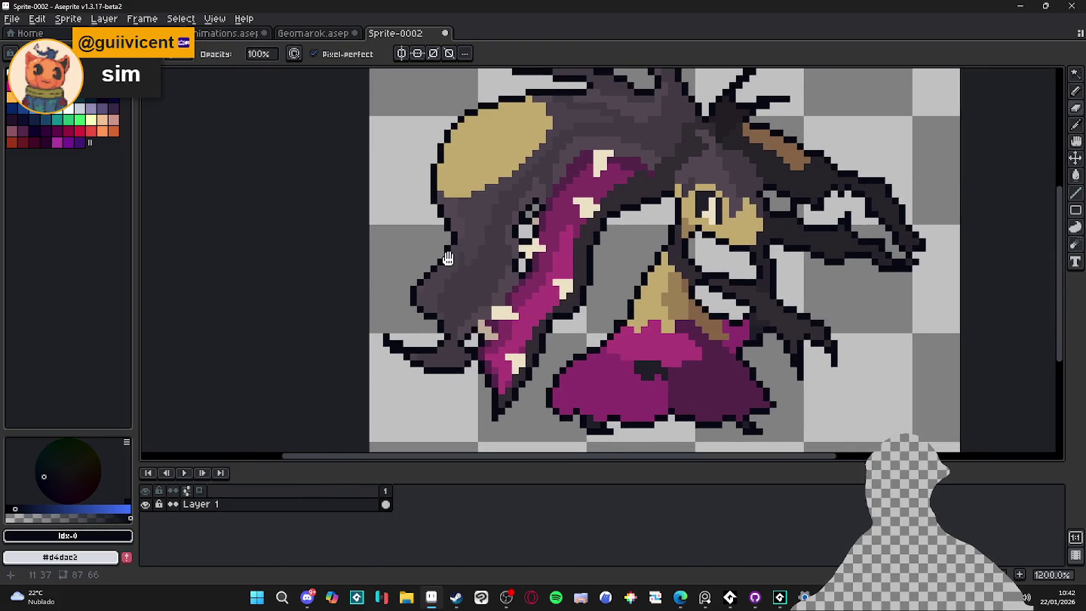
scroll(441, 294, "up", 1)
scroll(439, 290, "down", 3)
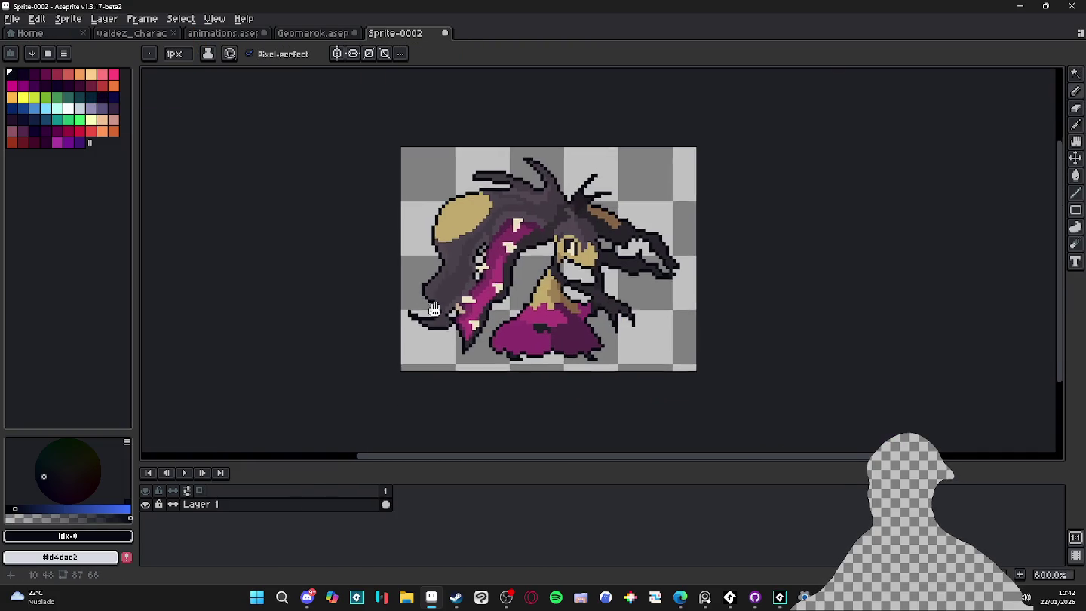
scroll(487, 303, "up", 3)
left_click_drag(423, 295, 464, 285)
left_click(449, 271)
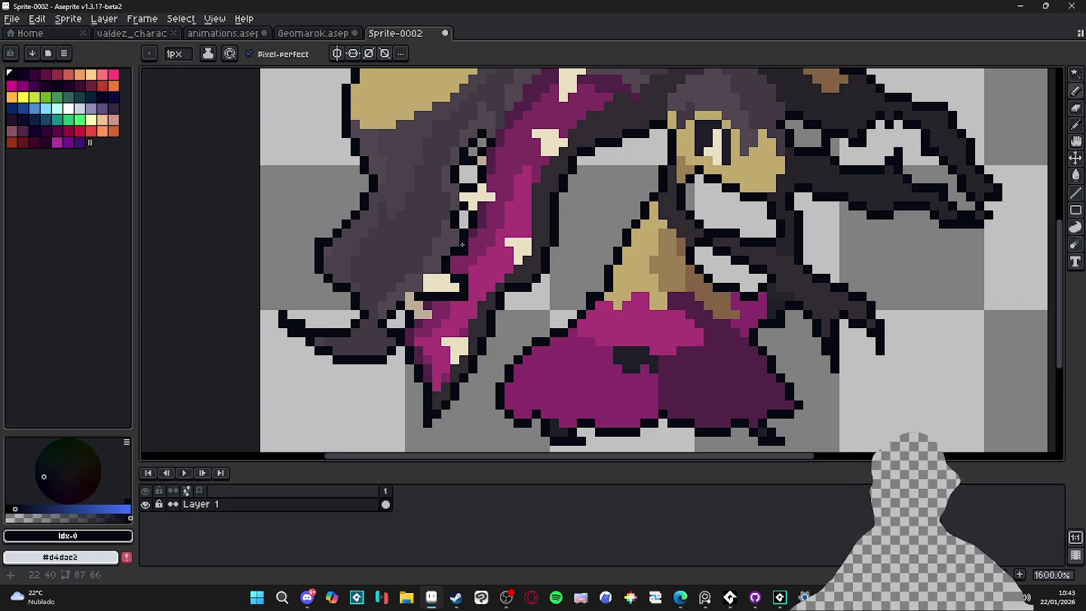
Extend the 1px dark outline along the skirt's bottom edge and right side.
scroll(466, 256, "down", 5)
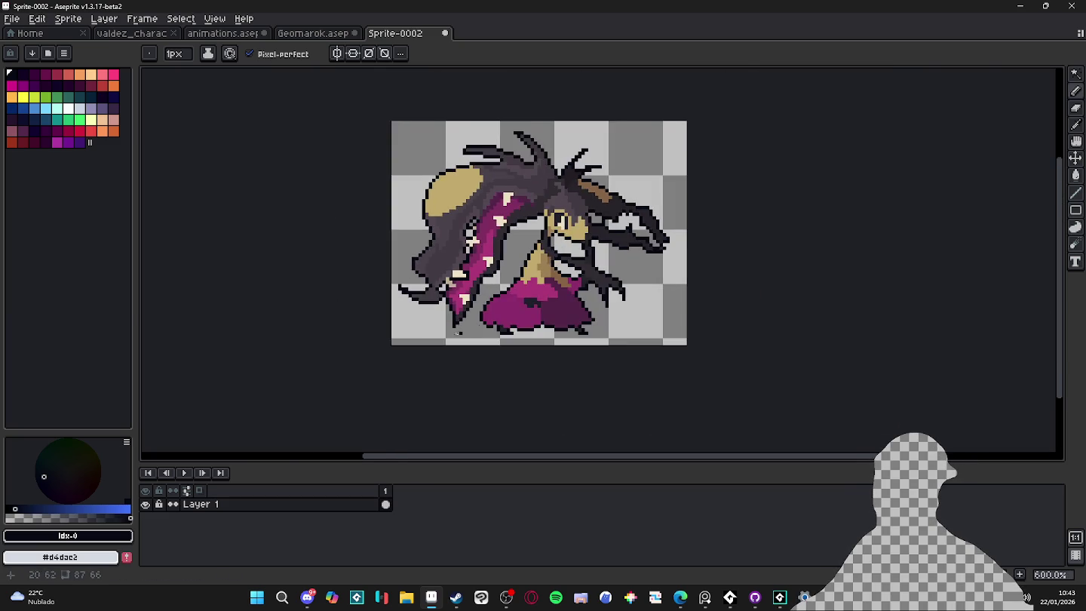
scroll(454, 287, "up", 5)
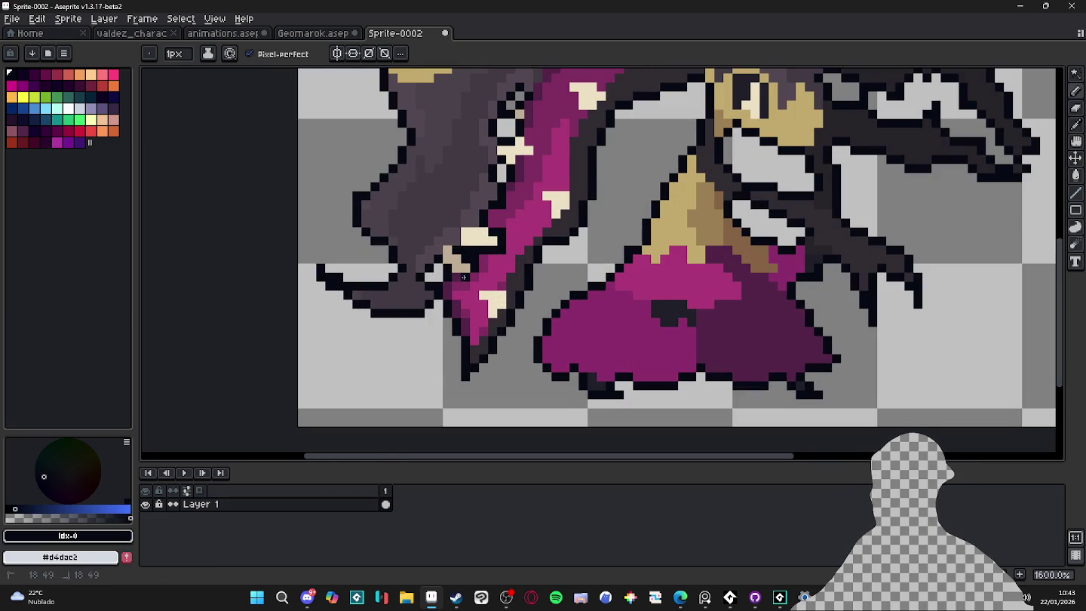
scroll(465, 278, "down", 3)
scroll(463, 275, "up", 3)
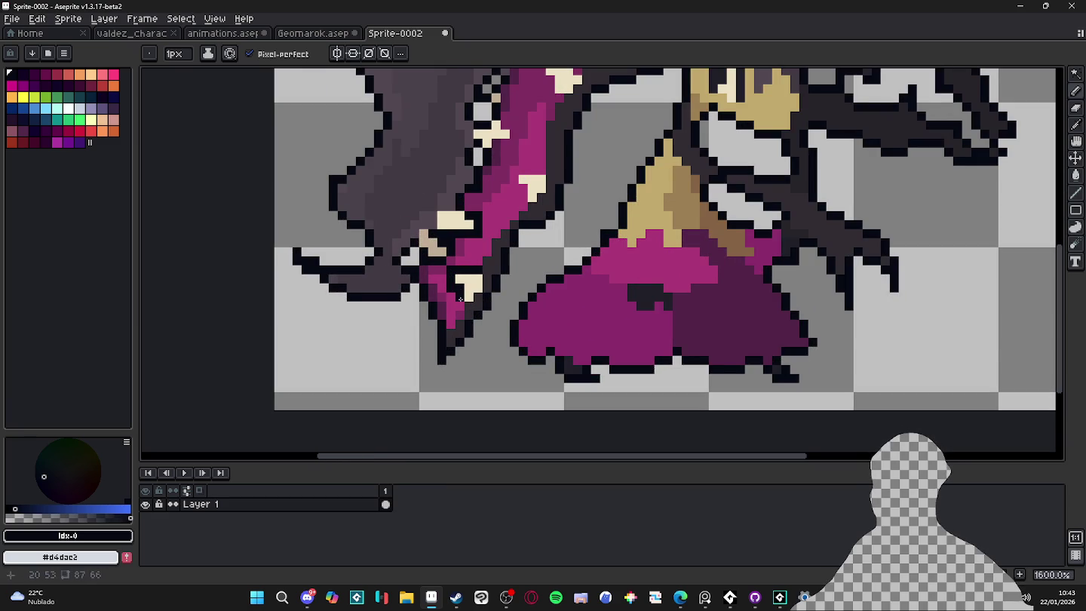
scroll(472, 326, "down", 3)
scroll(473, 327, "up", 2)
scroll(473, 320, "up", 1)
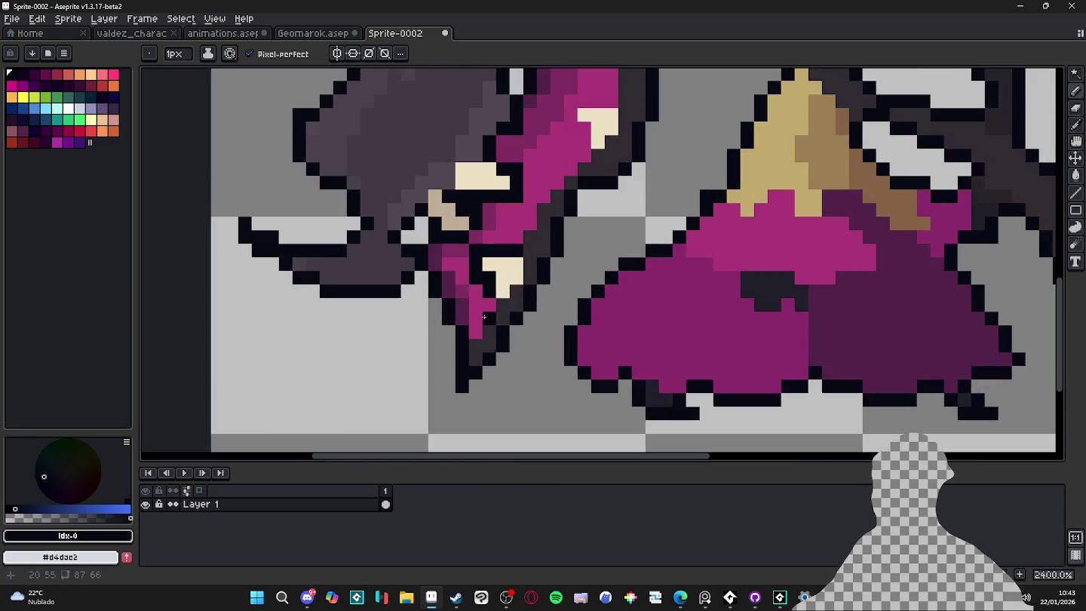
scroll(490, 339, "down", 3)
scroll(452, 343, "up", 2)
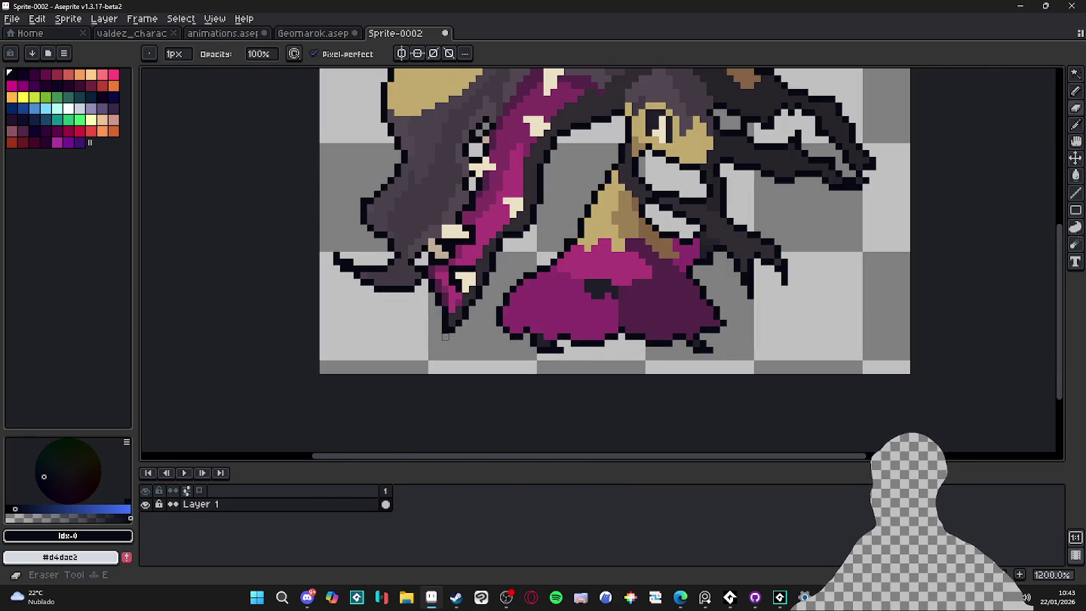
scroll(450, 341, "down", 3)
scroll(332, 304, "up", 4)
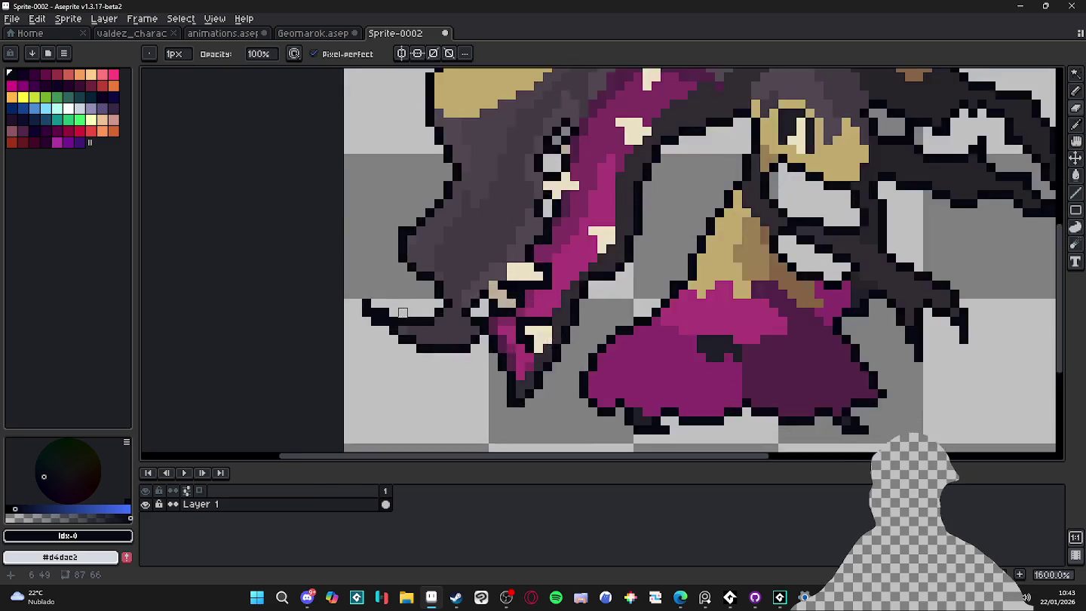
key("plus")
scroll(342, 290, "down", 4)
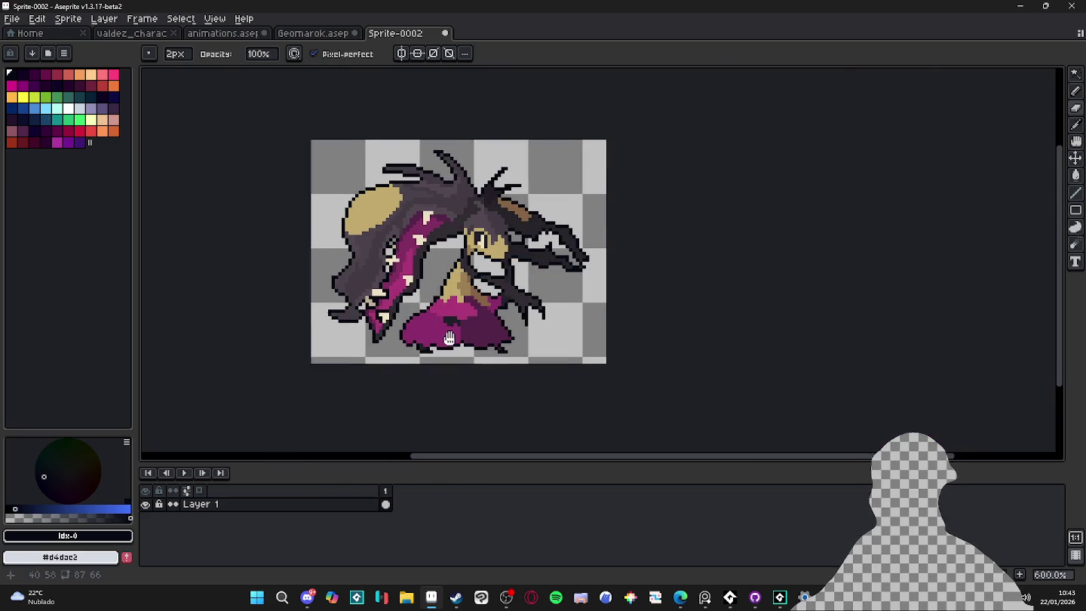
key("minus")
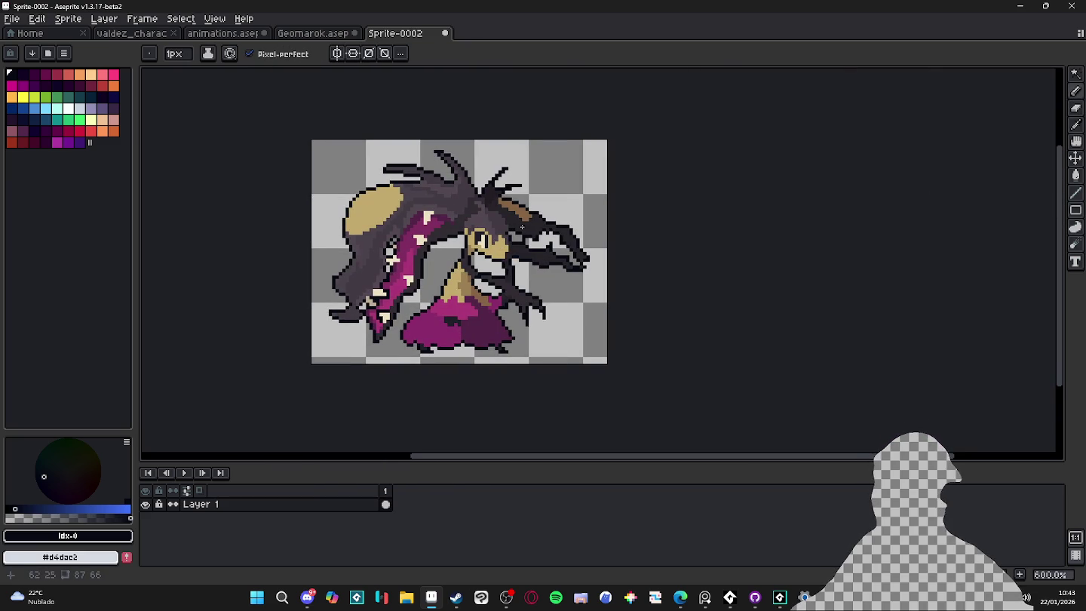
scroll(477, 306, "up", 3)
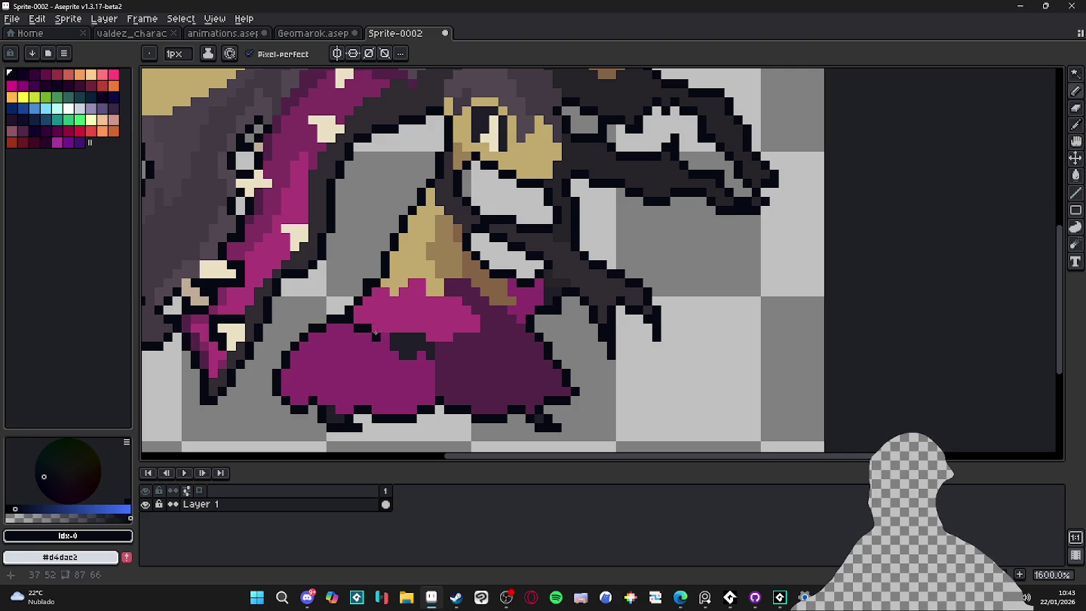
left_click_drag(375, 333, 432, 338)
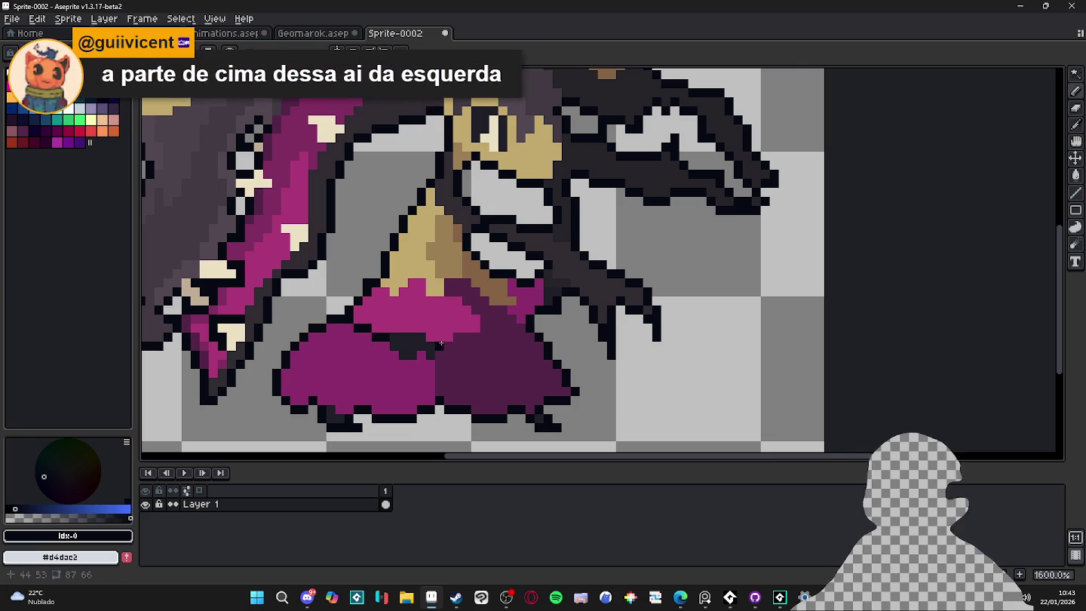
mouse_move(452, 344)
left_mouse_down()
mouse_move(486, 338)
mouse_move(485, 318)
left_mouse_up()
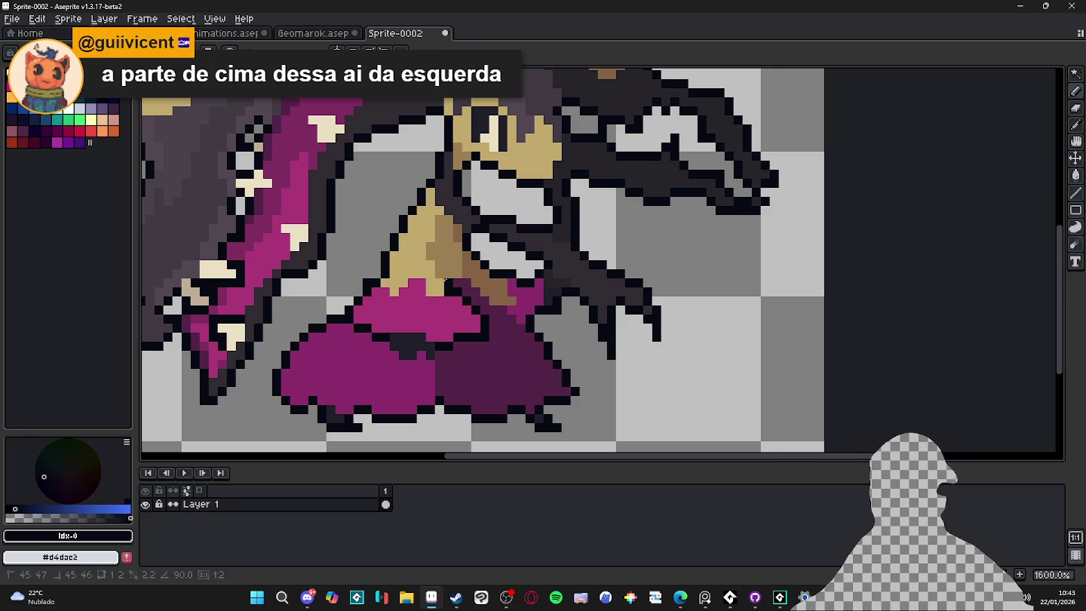
Sample the tan, outline and skirt colours, and add a dark pixel at the skirt's lower-left edge.
left_click(430, 256, "alt")
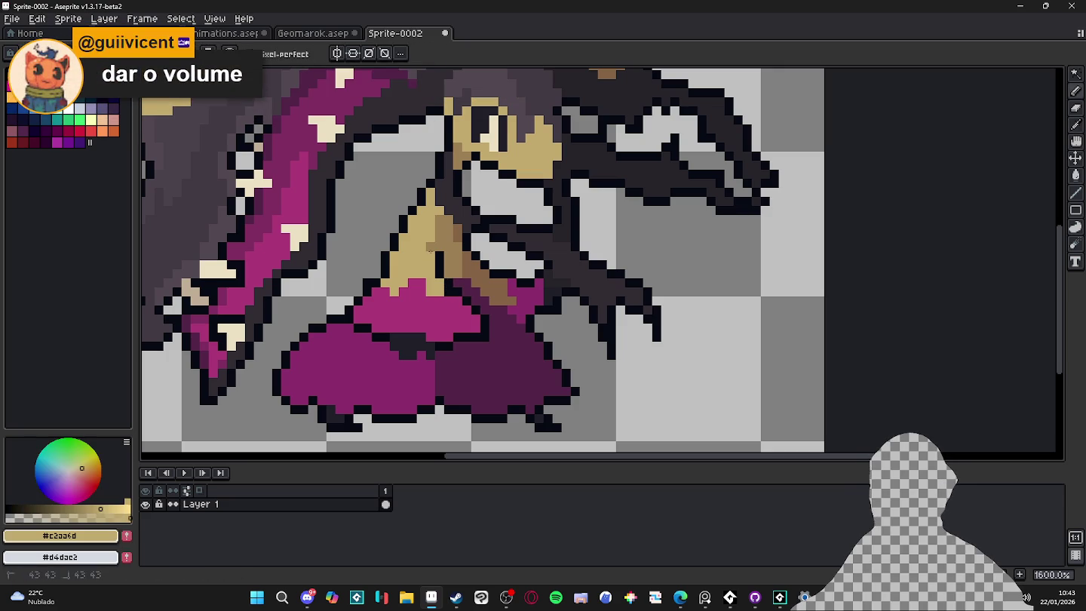
scroll(430, 251, "down", 5)
scroll(465, 282, "up", 4)
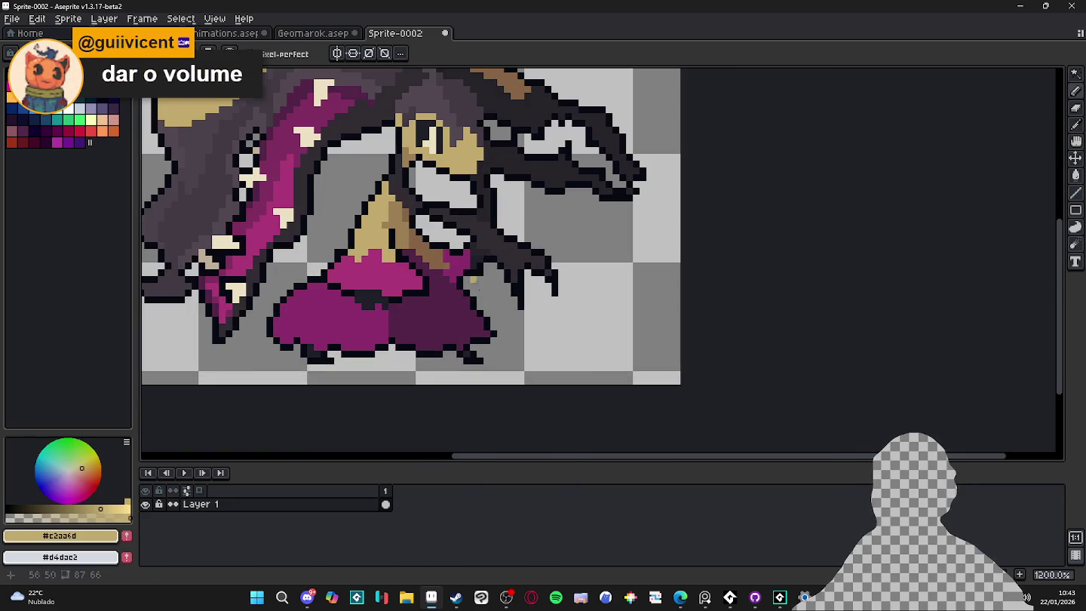
left_click(463, 285, "alt")
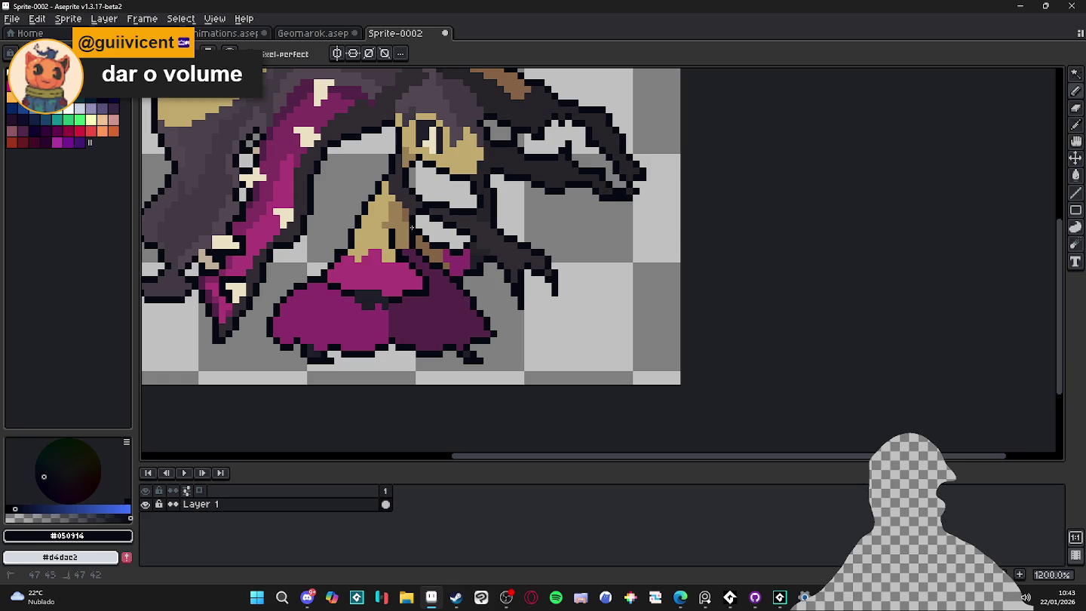
left_click(418, 244, "alt")
scroll(423, 253, "down", 4)
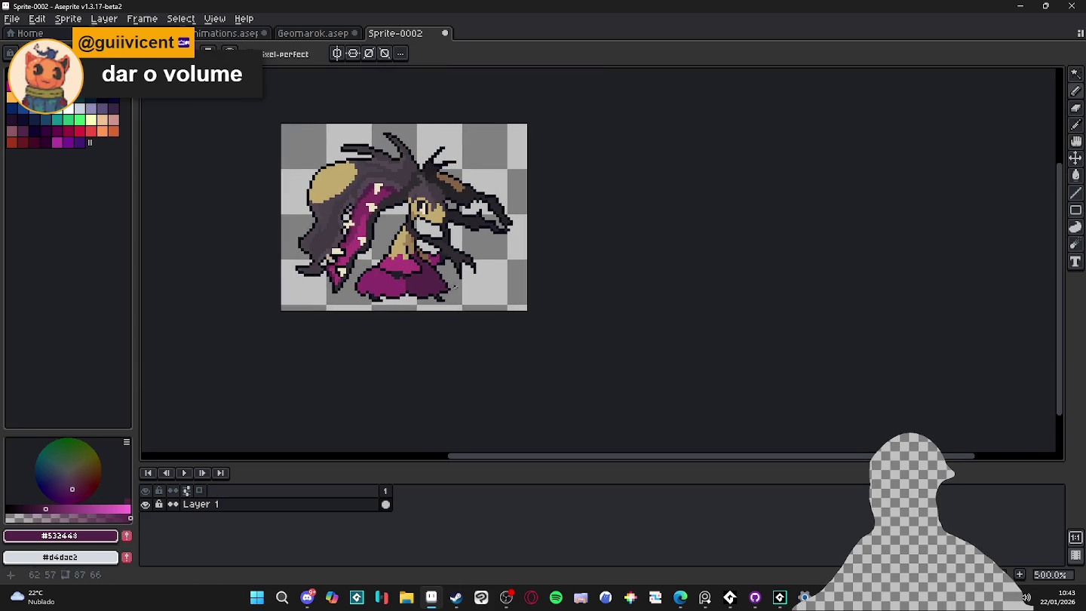
left_click_drag(452, 288, 493, 321)
scroll(496, 322, "up", 5)
left_click(510, 343, "alt")
left_click(509, 324, "alt")
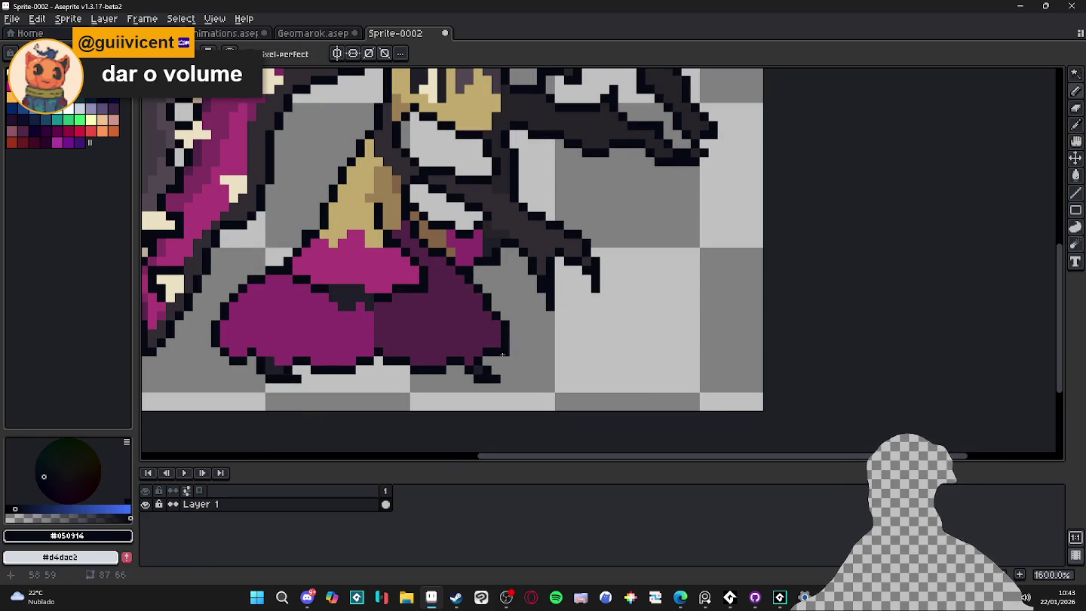
left_click(242, 350)
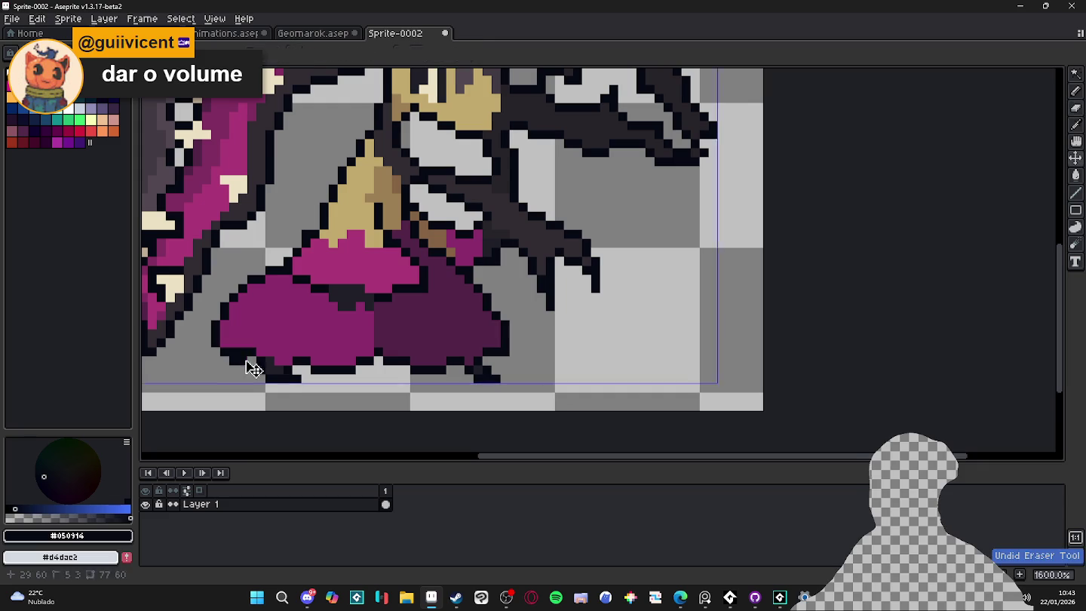
scroll(386, 384, "down", 4)
scroll(386, 384, "left", 2)
scroll(395, 357, "up", 4)
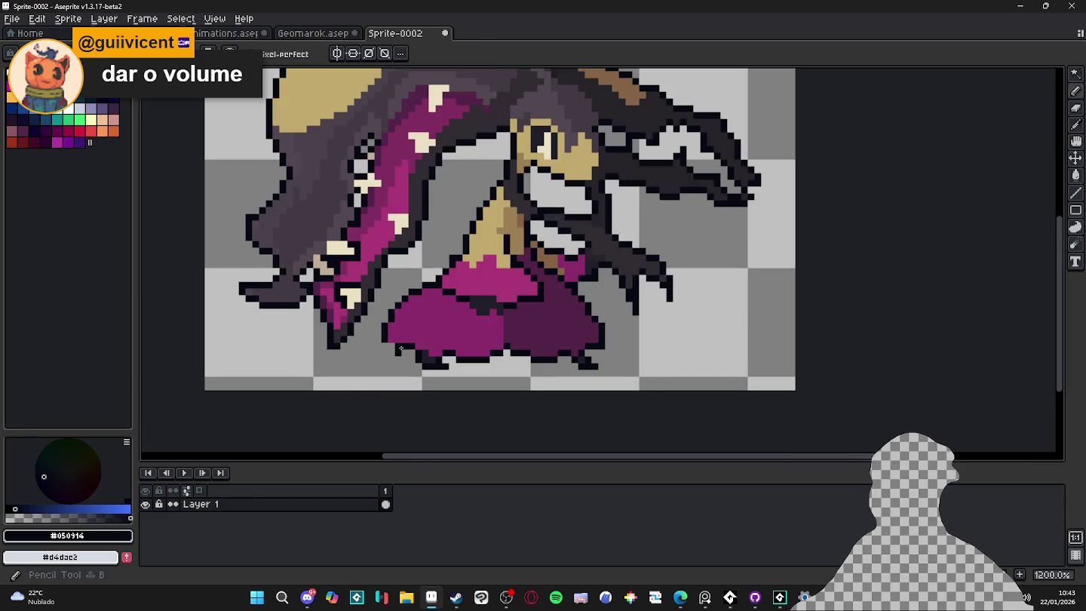
key("b")
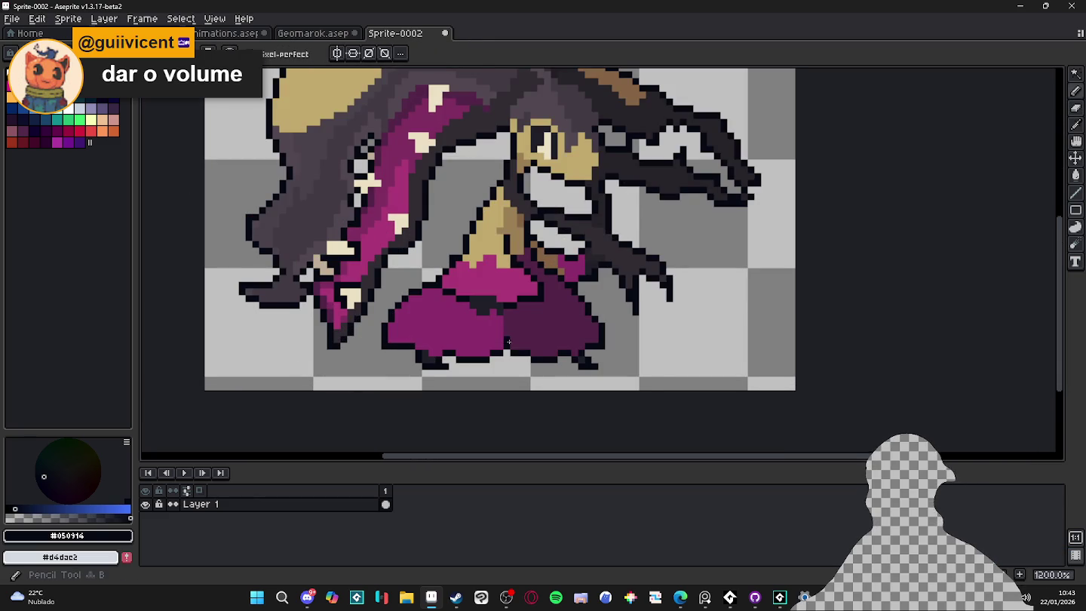
scroll(509, 342, "down", 5)
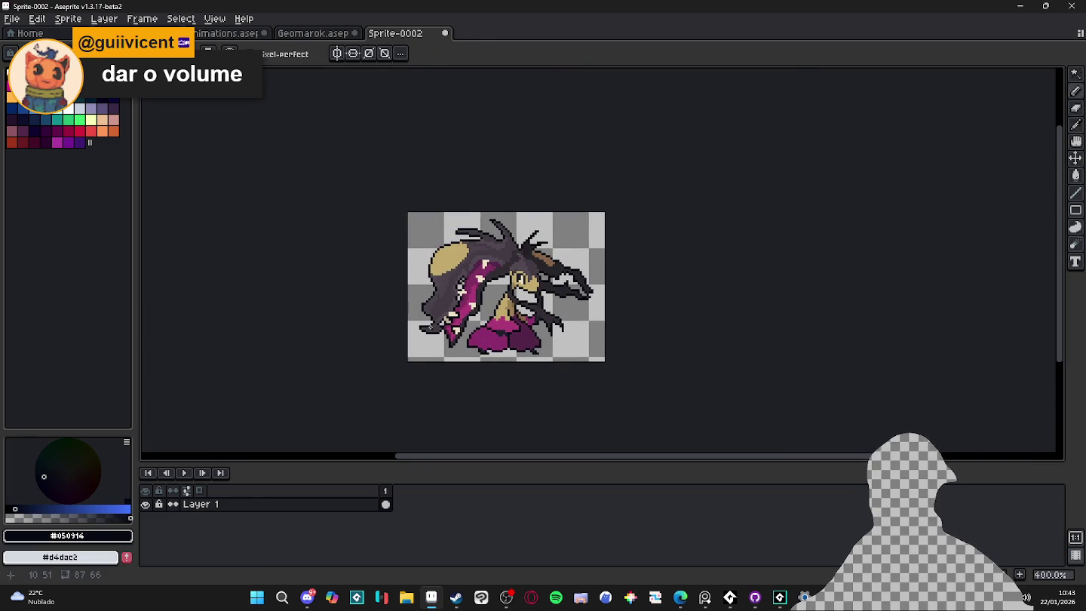
scroll(435, 324, "up", 1)
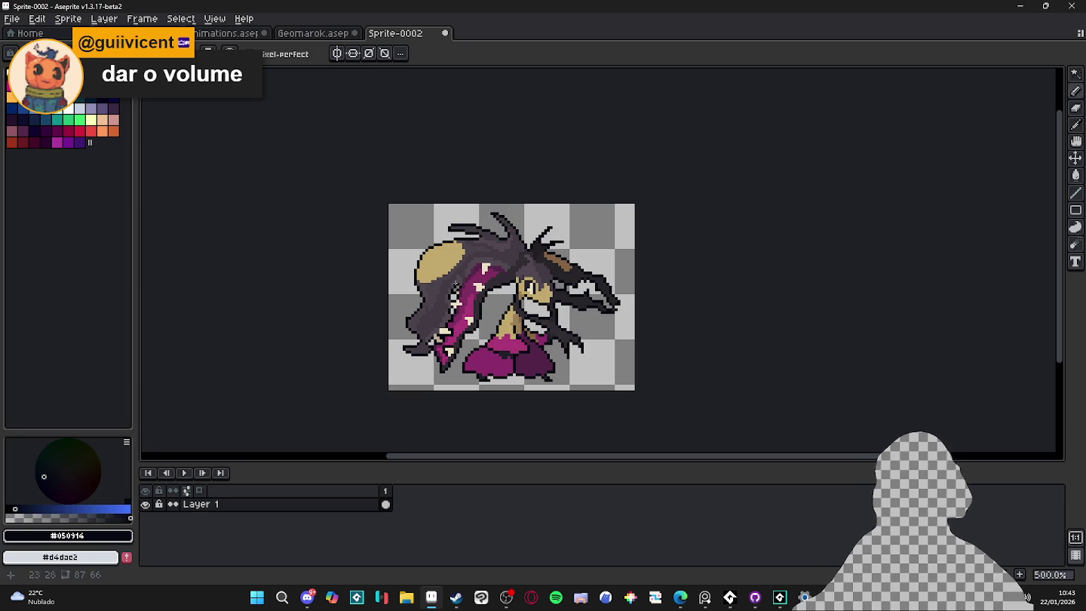
scroll(454, 283, "up", 2)
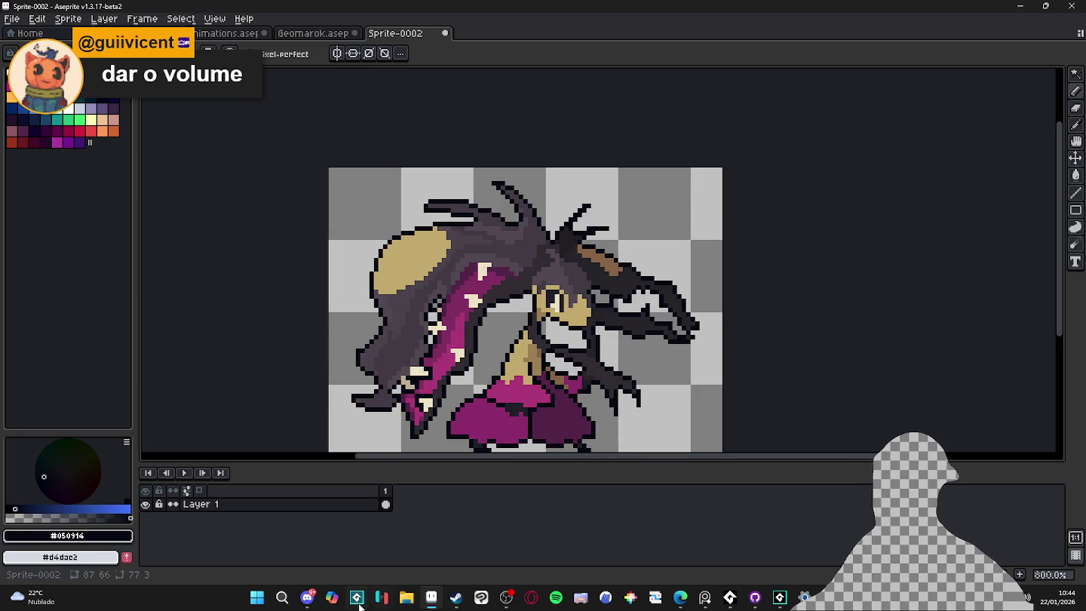
Copy the Mega Mawile reference image from the Discord thread and return to Aseprite.
left_click(307, 597)
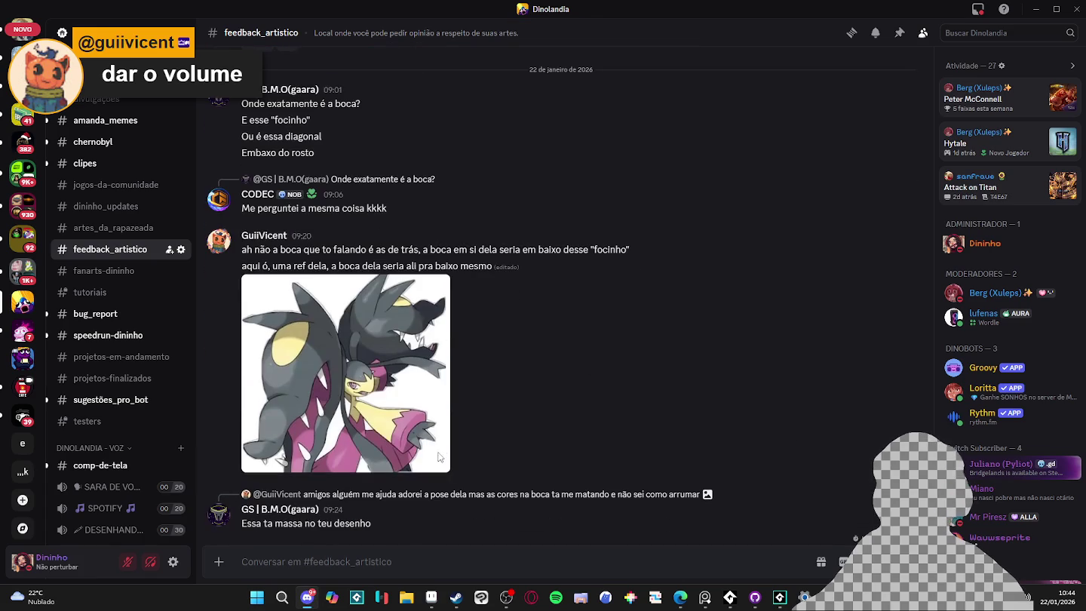
left_click(386, 358)
right_click(386, 324)
left_click(484, 290)
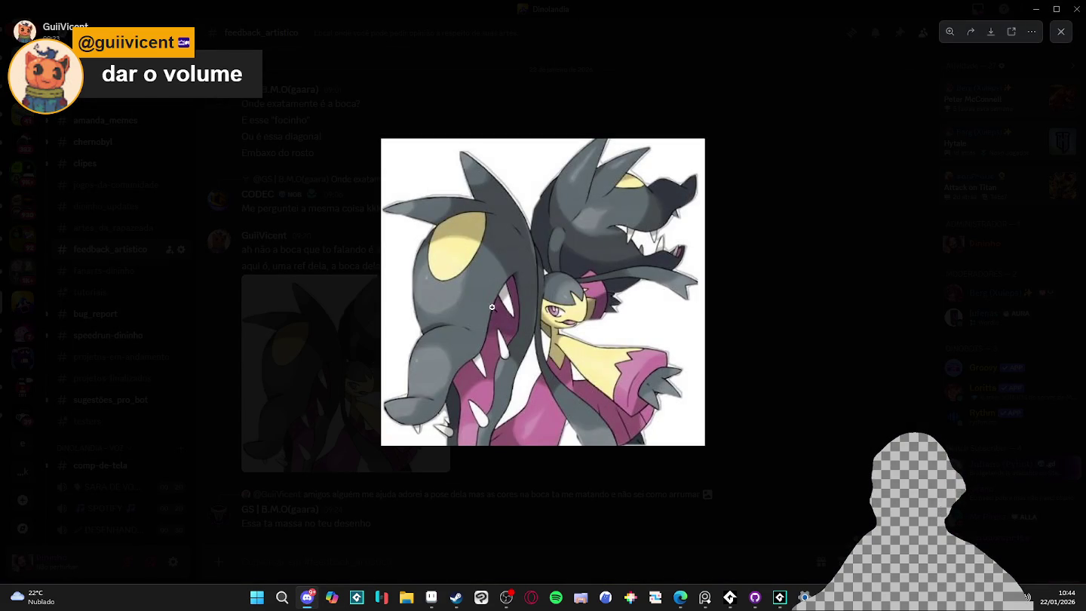
right_click(507, 288)
left_click(570, 285)
left_click(906, 218)
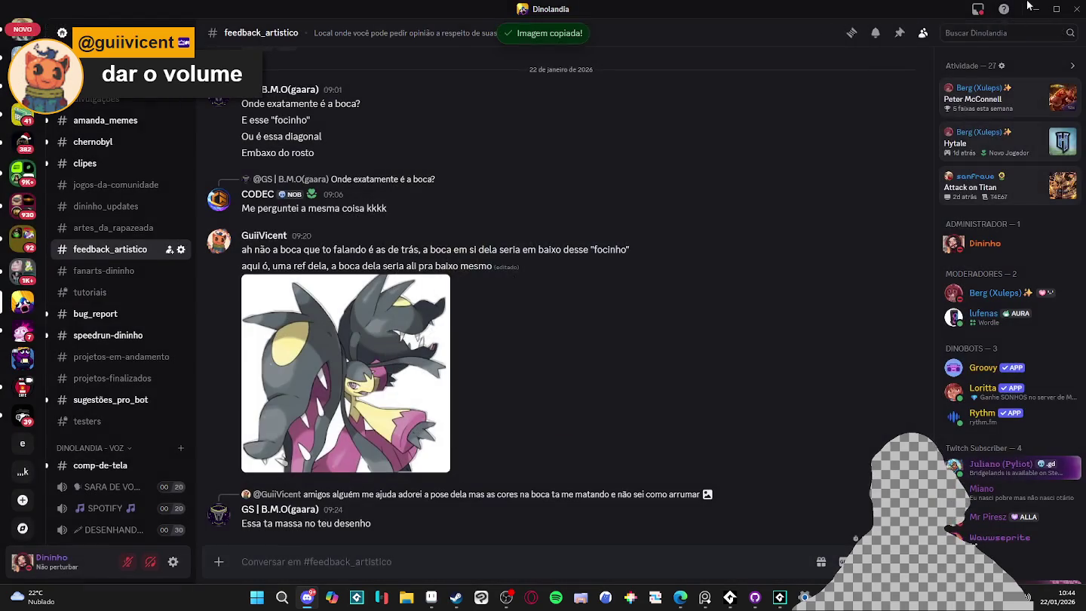
key("alt+Tab")
left_click(12, 18)
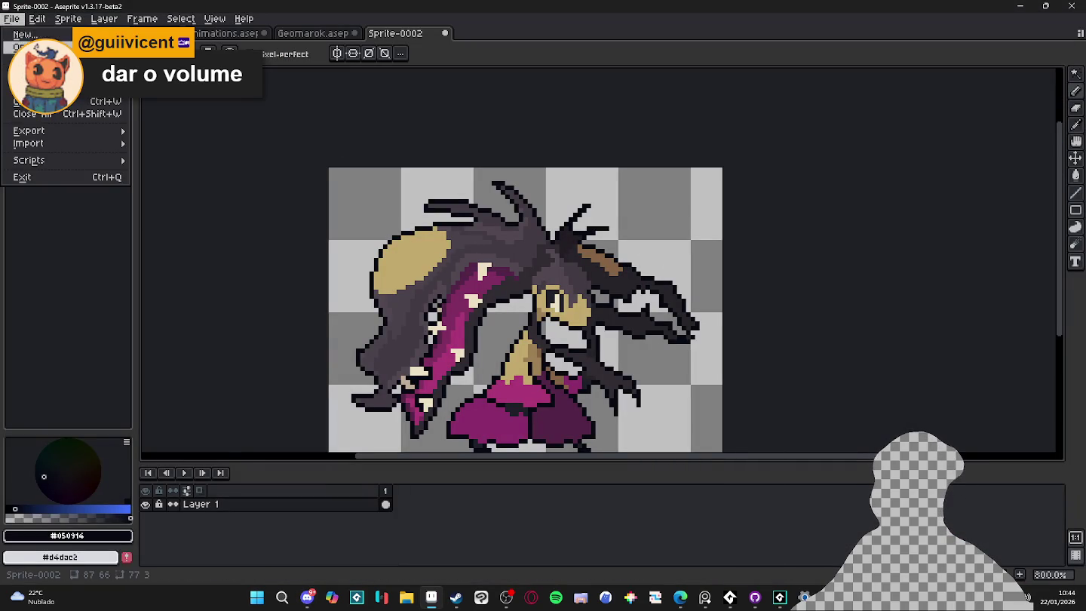
Create a 572×543 Sprite-0003, paste the reference, and dock it beside the pixel art.
left_click(23, 32)
left_click(508, 418)
key("ctrl+v")
mouse_move(483, 33)
left_mouse_down()
mouse_move(172, 198)
mouse_move(226, 221)
left_mouse_up()
scroll(227, 221, "down", 2)
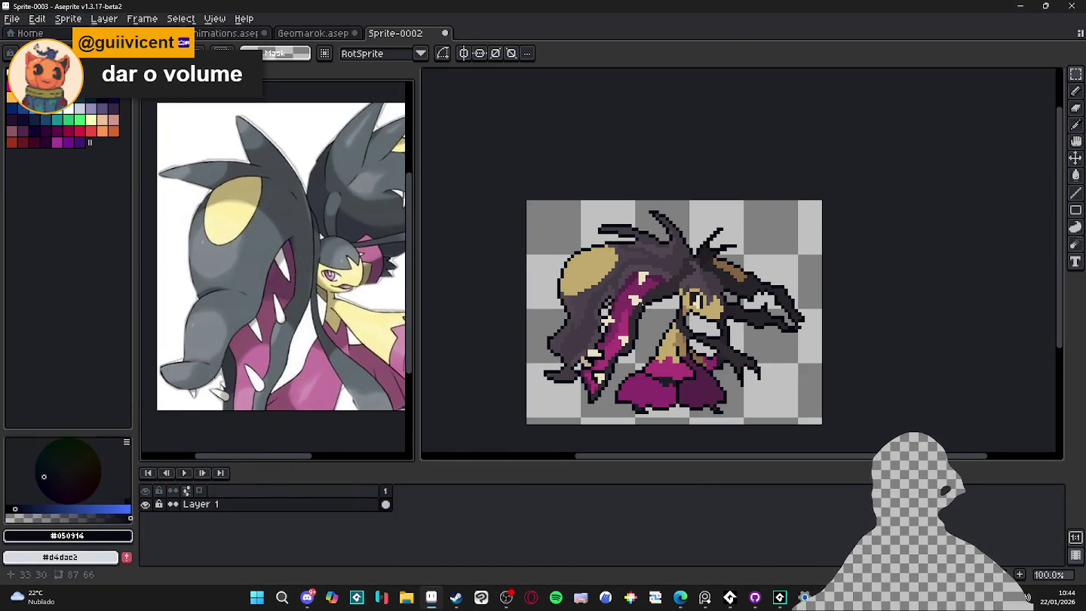
scroll(664, 280, "up", 1)
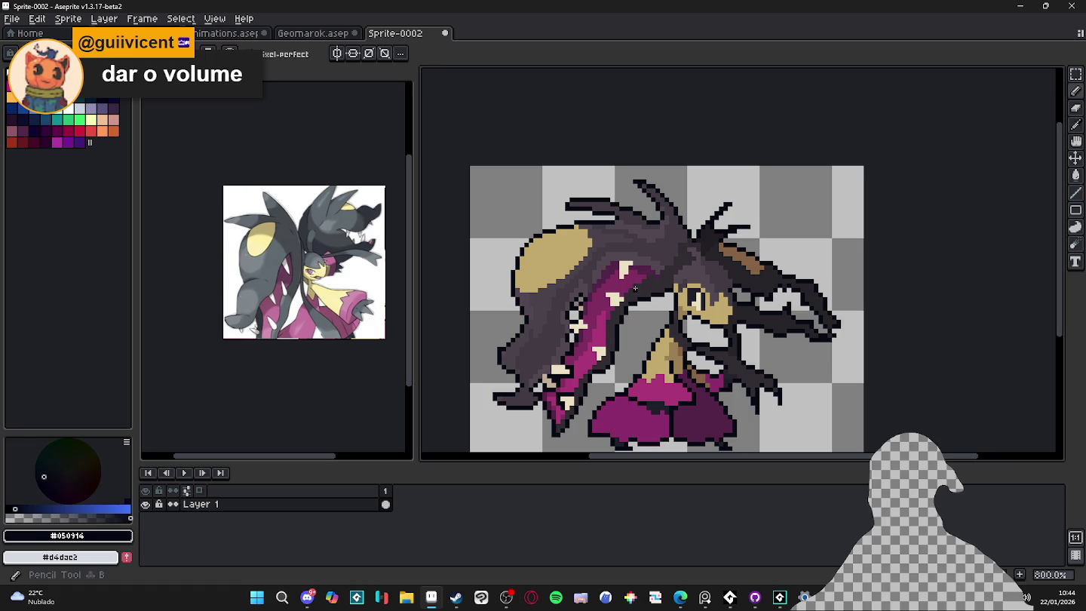
Eyedrop the dark shadow colour #312c32 from the reference.
left_click(665, 281, "alt")
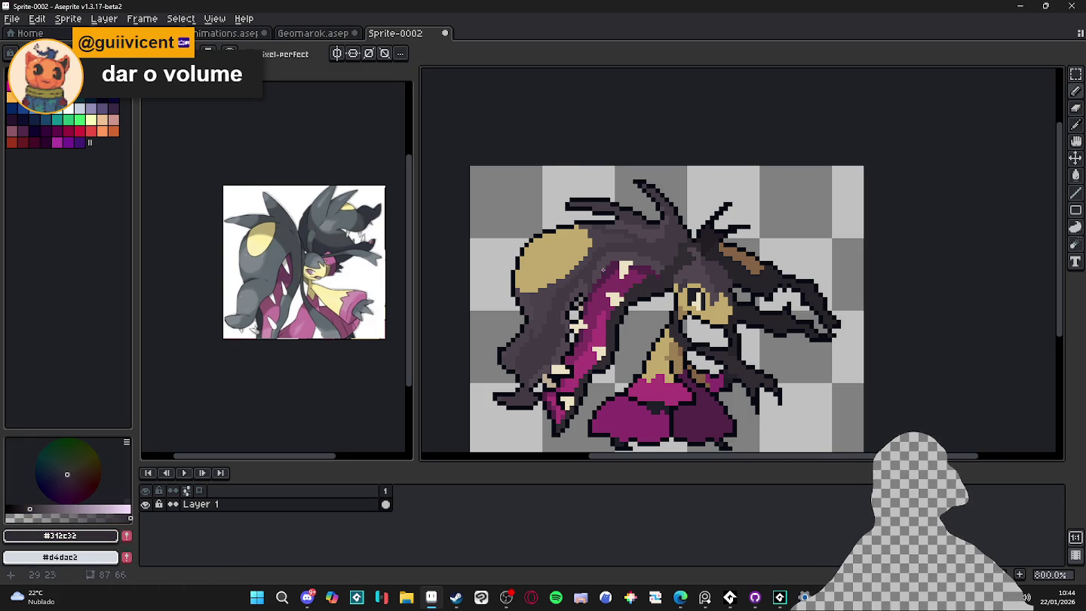
scroll(679, 275, "up", 1)
scroll(699, 268, "down", 1)
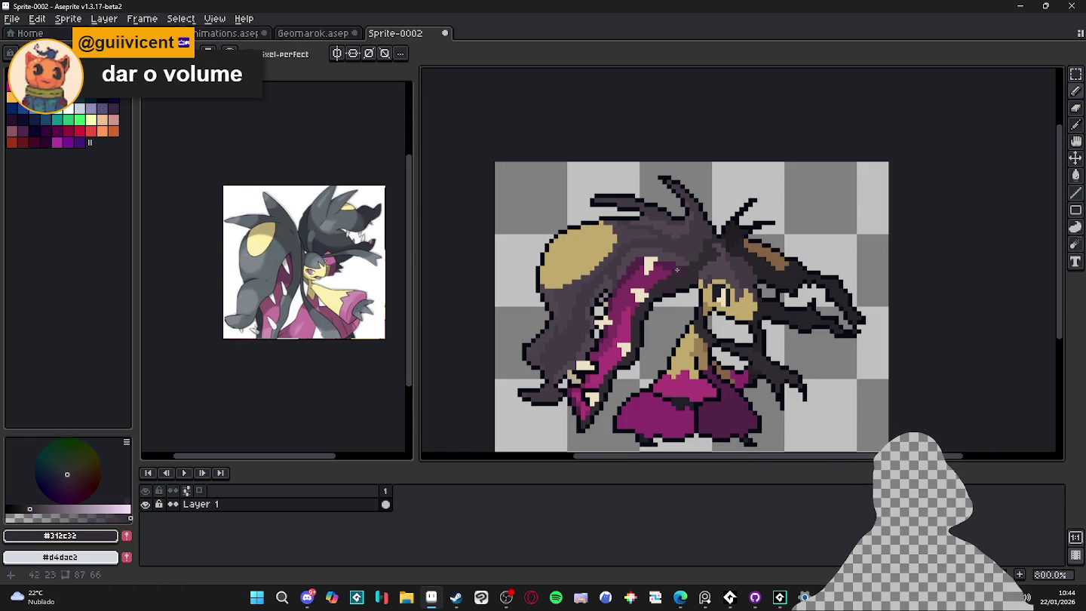
scroll(562, 332, "up", 1)
scroll(569, 328, "down", 1)
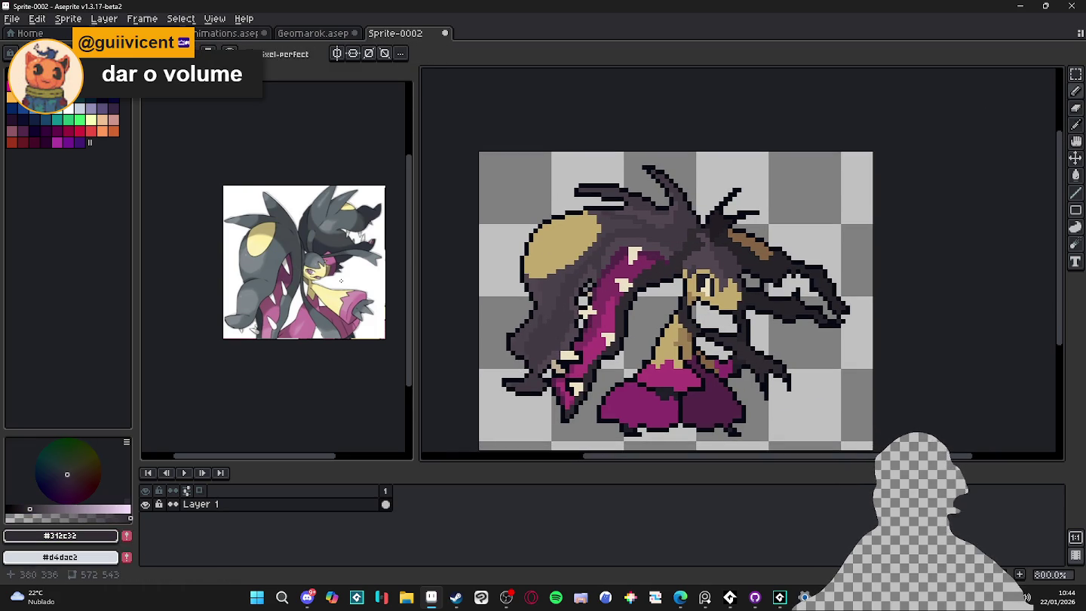
scroll(582, 275, "up", 1)
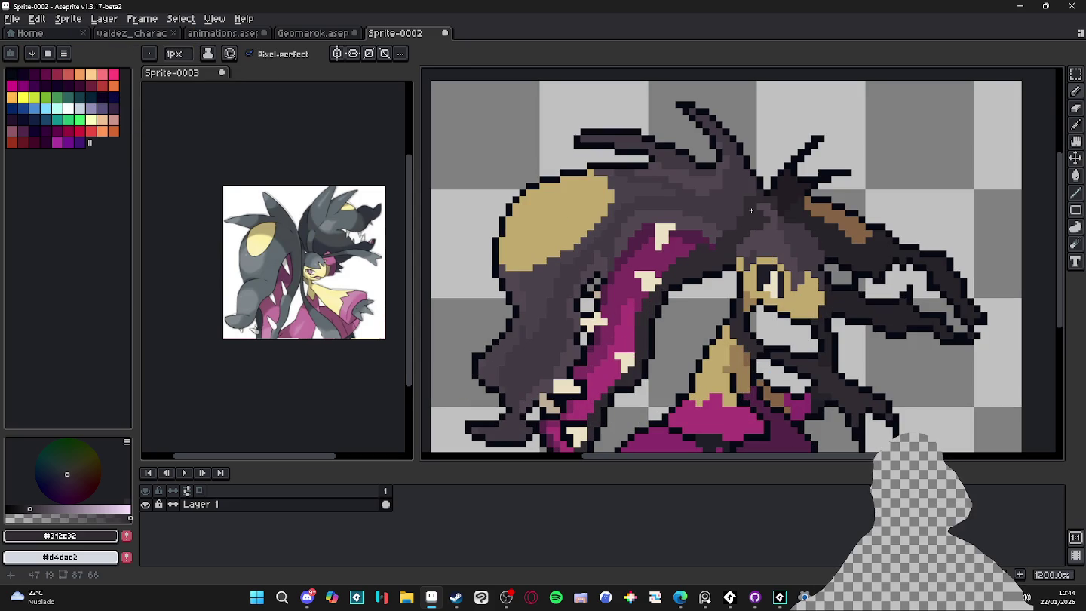
Paint and bucket-fill darker #312c32 shading across the head.
left_click_drag(754, 202, 658, 208)
key("g")
left_click(643, 224)
key("b")
left_click(656, 202, "shift")
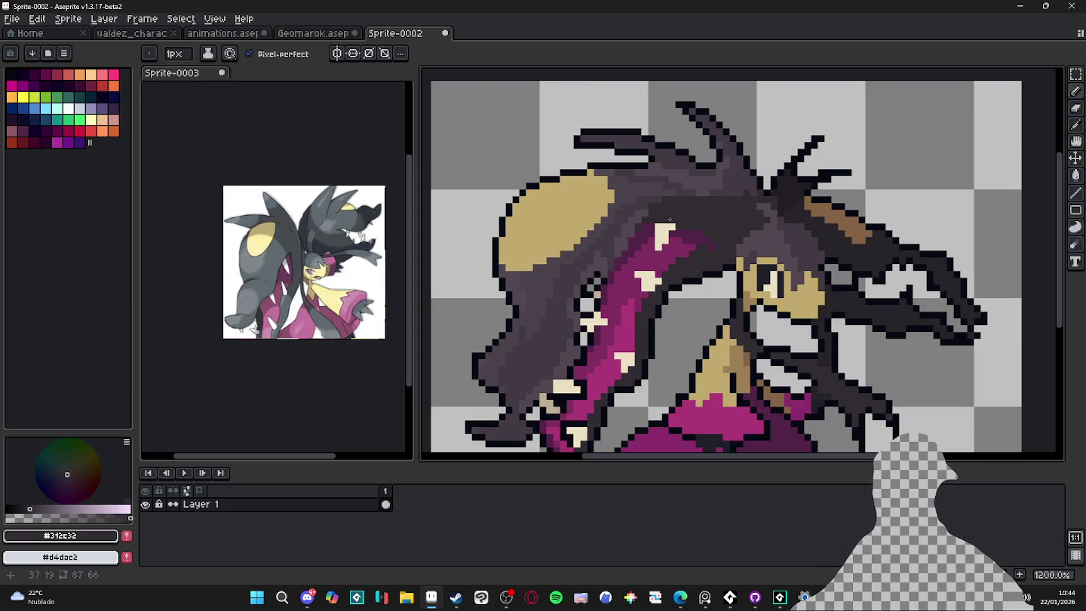
Add darker pixels and a dark fill down the body.
left_click(563, 304)
mouse_move(552, 309)
left_mouse_down()
mouse_move(535, 307)
mouse_move(557, 329)
left_mouse_up()
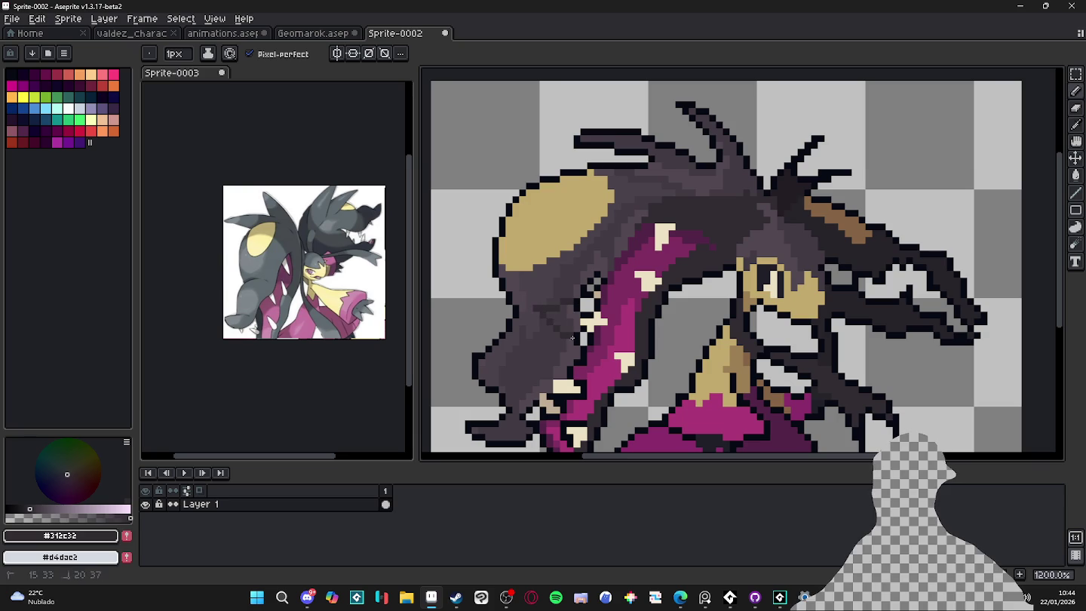
key("g")
left_click(564, 319)
key("b")
left_click(533, 307)
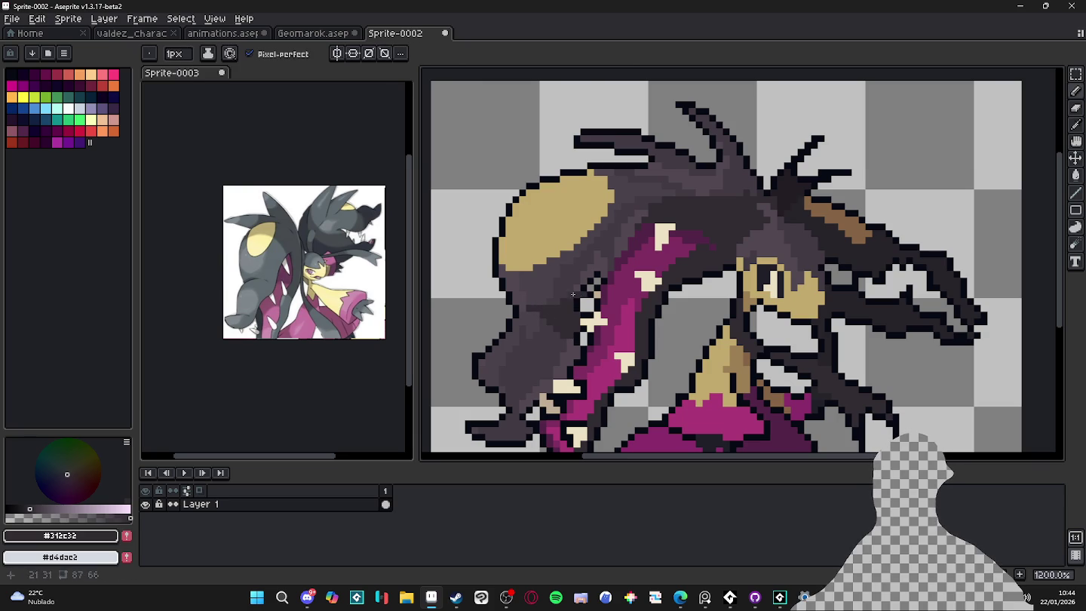
Shade from the cheek down toward the jaw with a 2px brush.
key("plus")
key("minus")
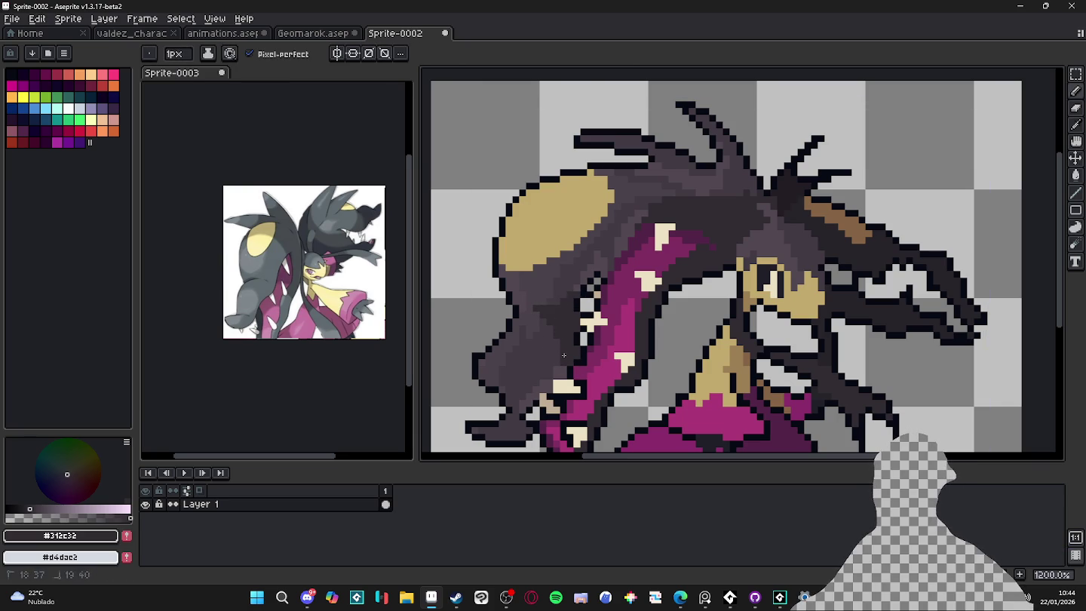
key("plus")
key("plus")
left_click_drag(562, 376, 532, 396)
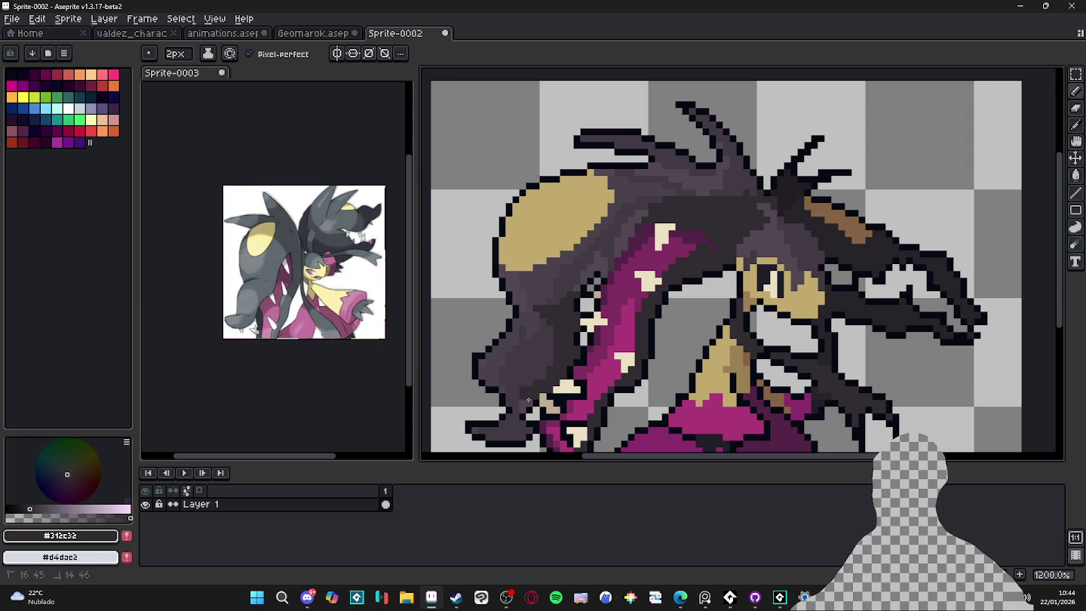
scroll(526, 406, "down", 3)
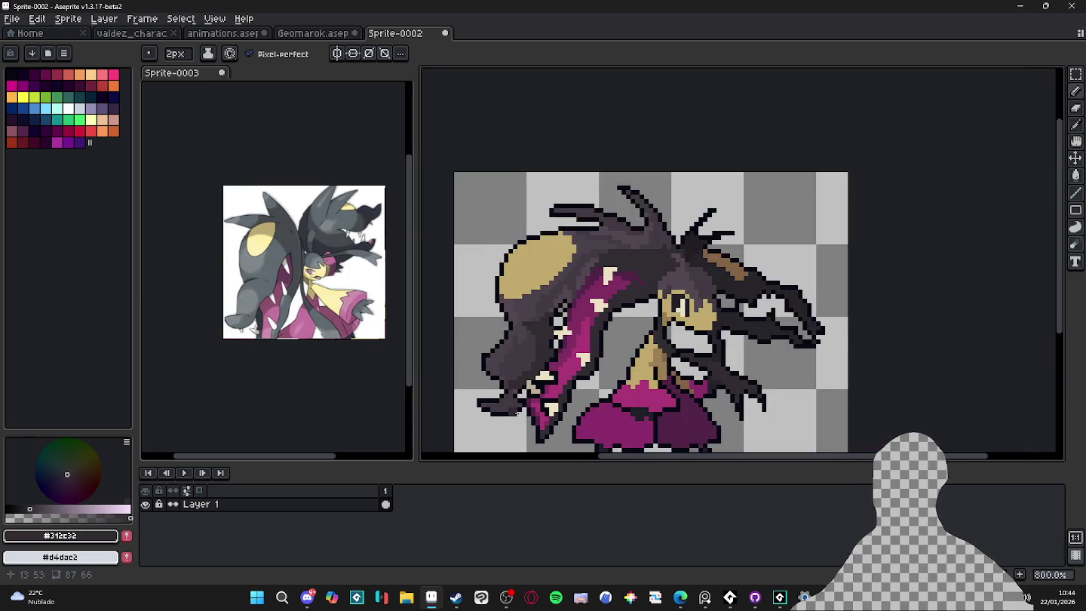
scroll(532, 395, "up", 1)
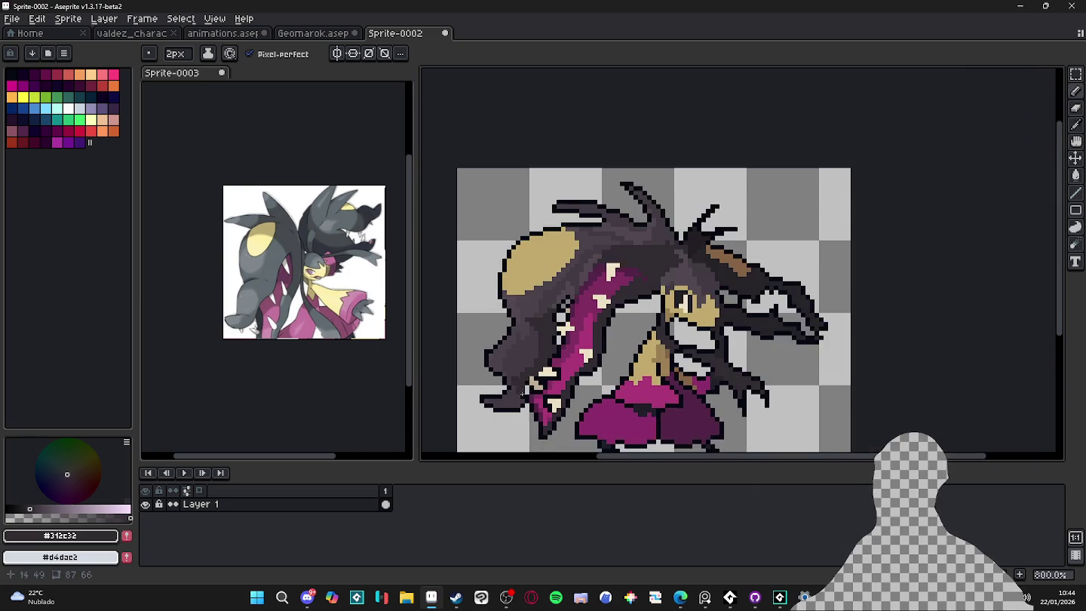
scroll(532, 344, "up", 1)
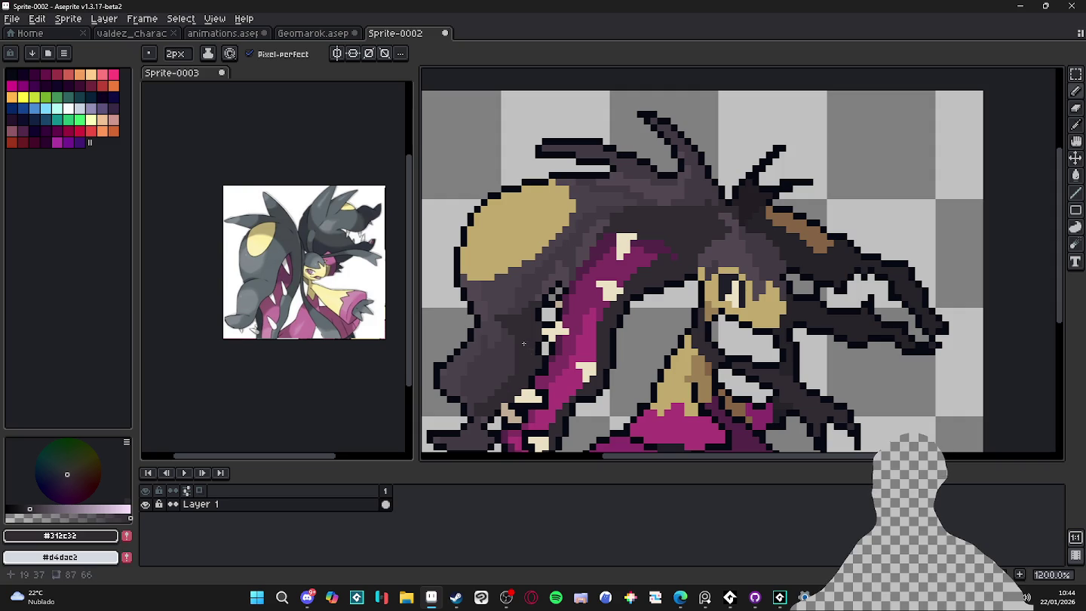
key("minus")
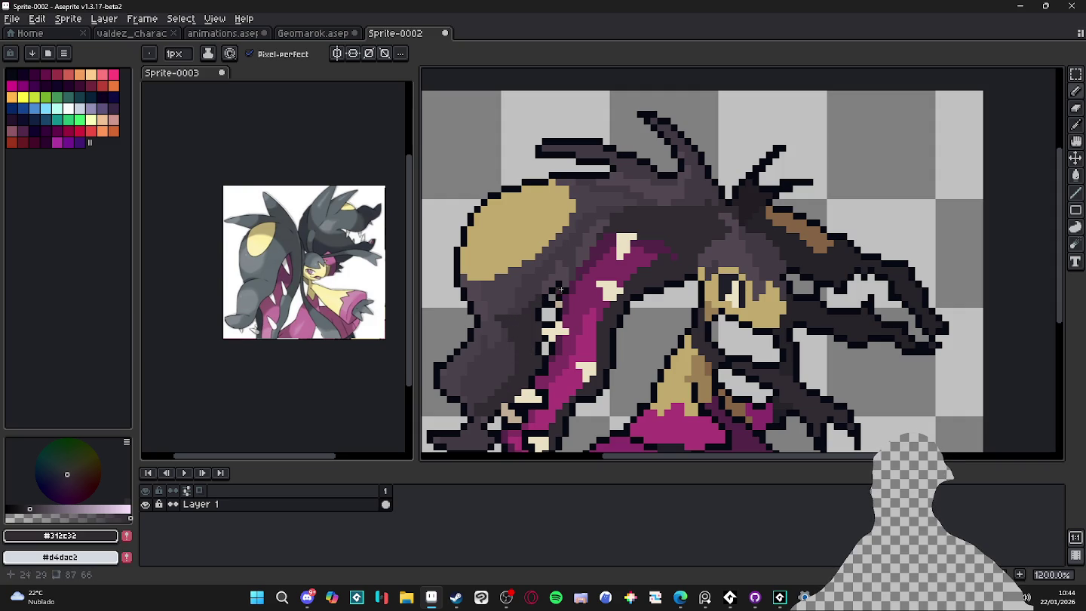
key("plus")
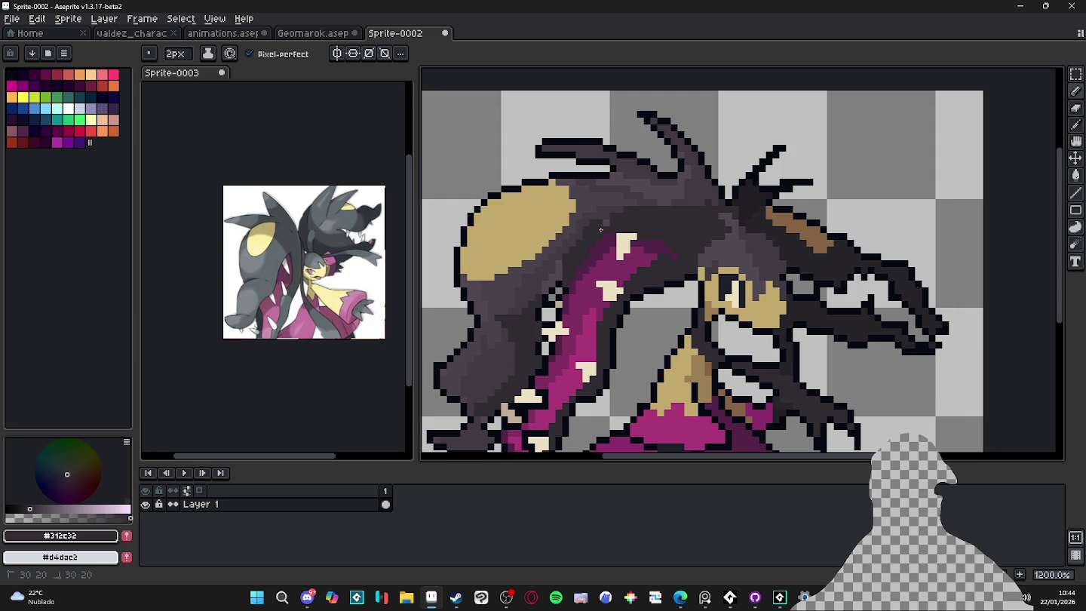
scroll(600, 231, "down", 3)
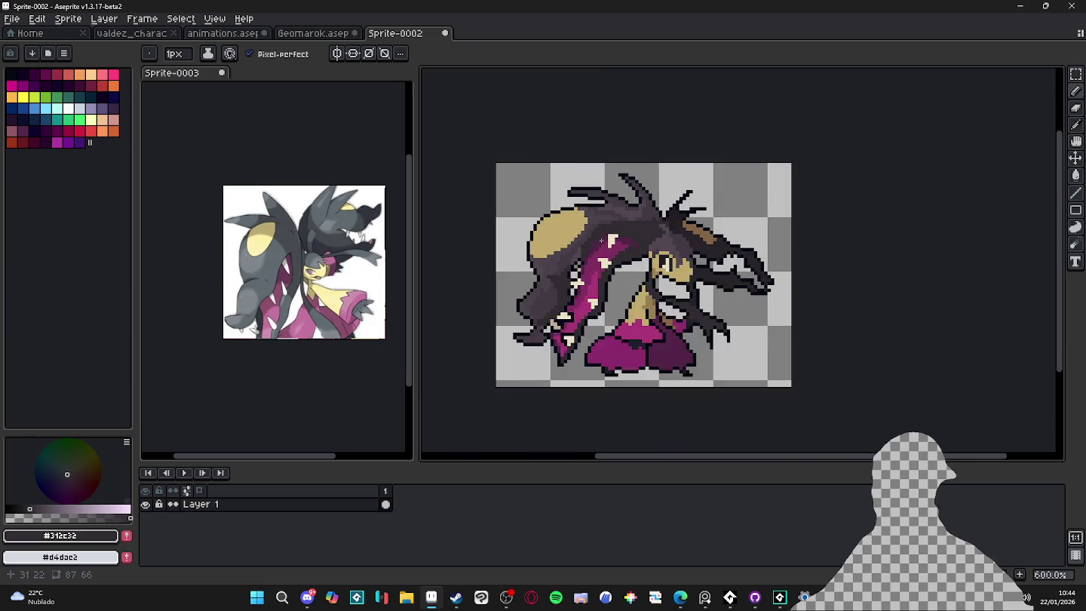
scroll(575, 260, "up", 4)
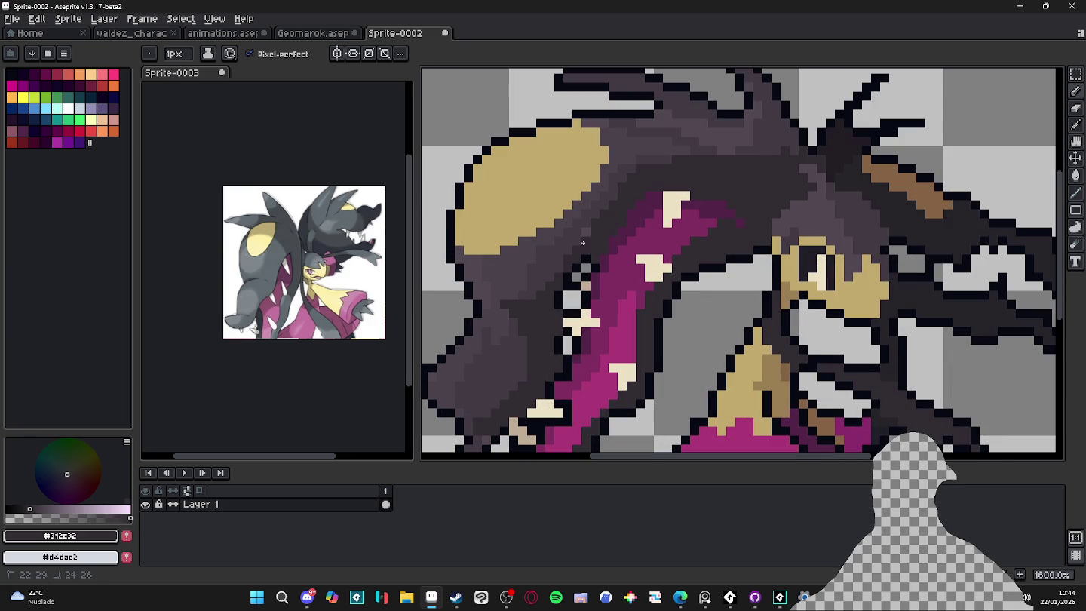
scroll(587, 240, "down", 3)
scroll(588, 215, "up", 3)
Sample the tan colour, then pick the dark shadow colour again.
left_click(587, 197, "alt")
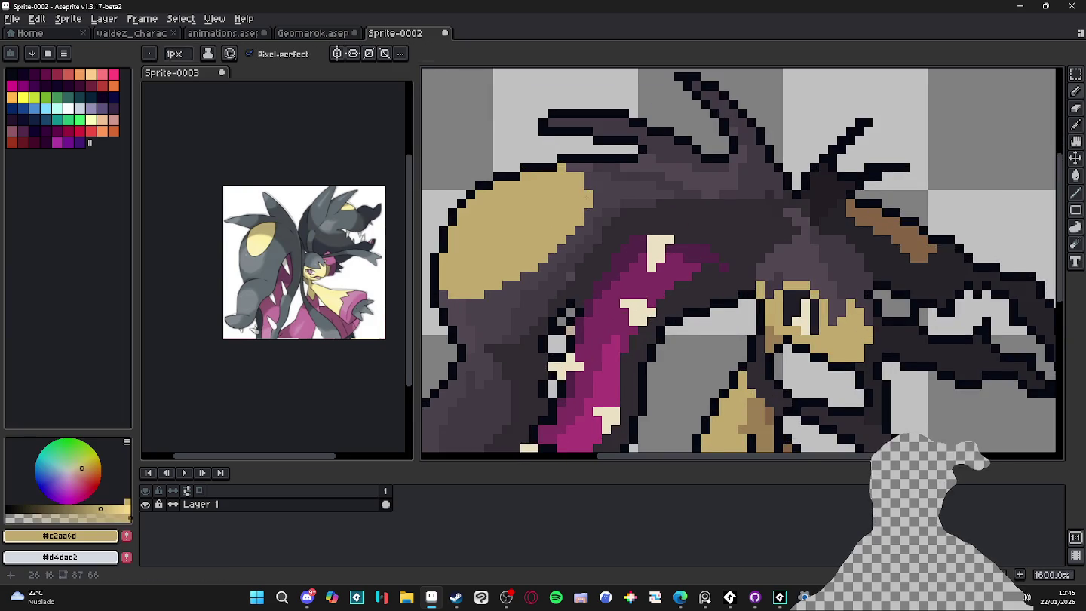
scroll(587, 197, "down", 4)
scroll(588, 258, "up", 1)
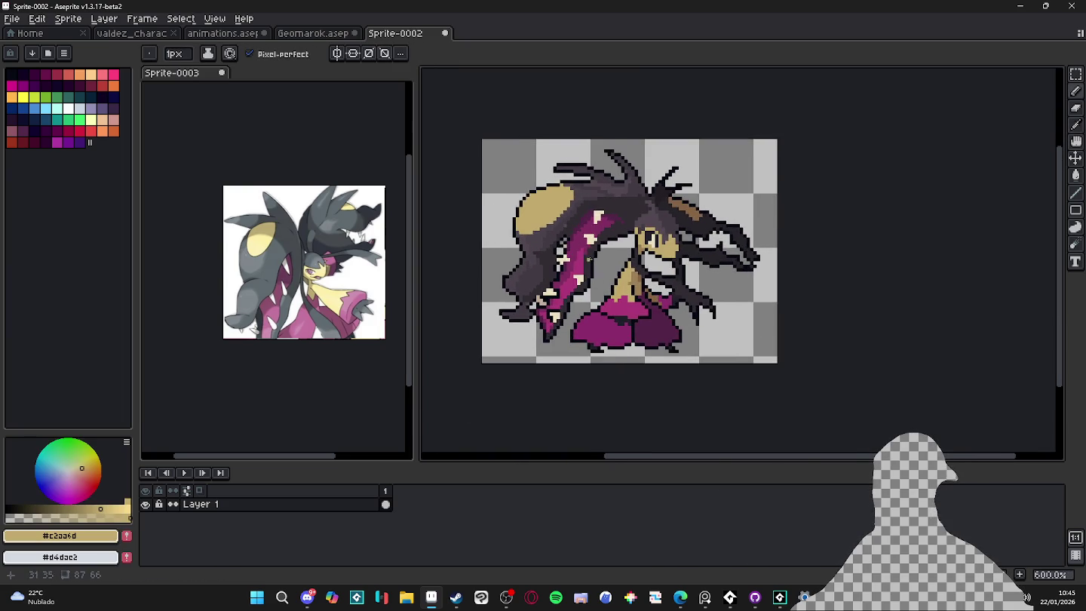
scroll(592, 255, "up", 3)
left_click(597, 251, "alt")
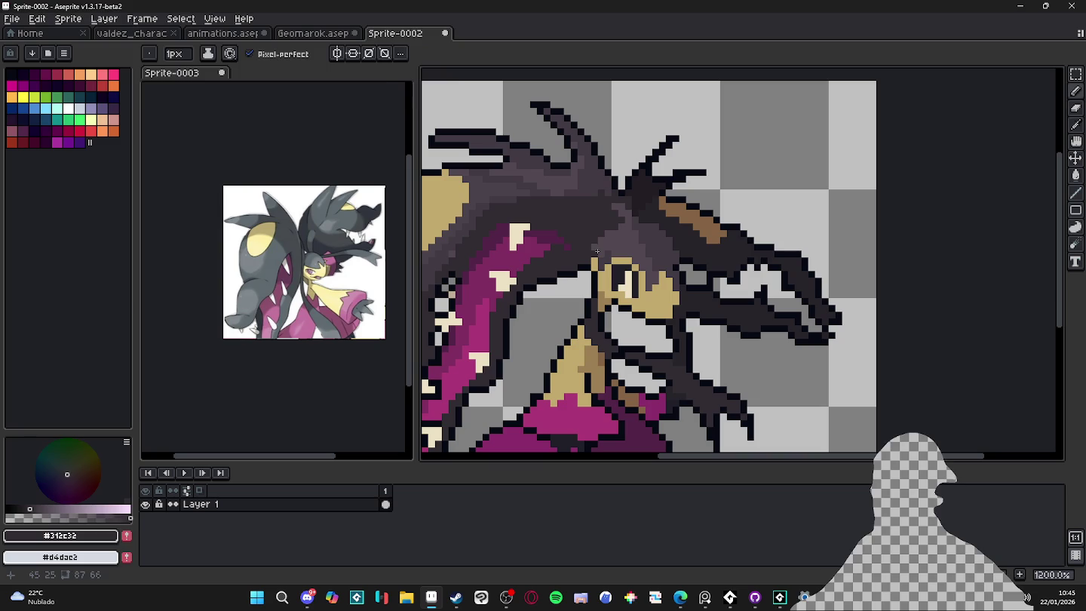
scroll(588, 237, "down", 3)
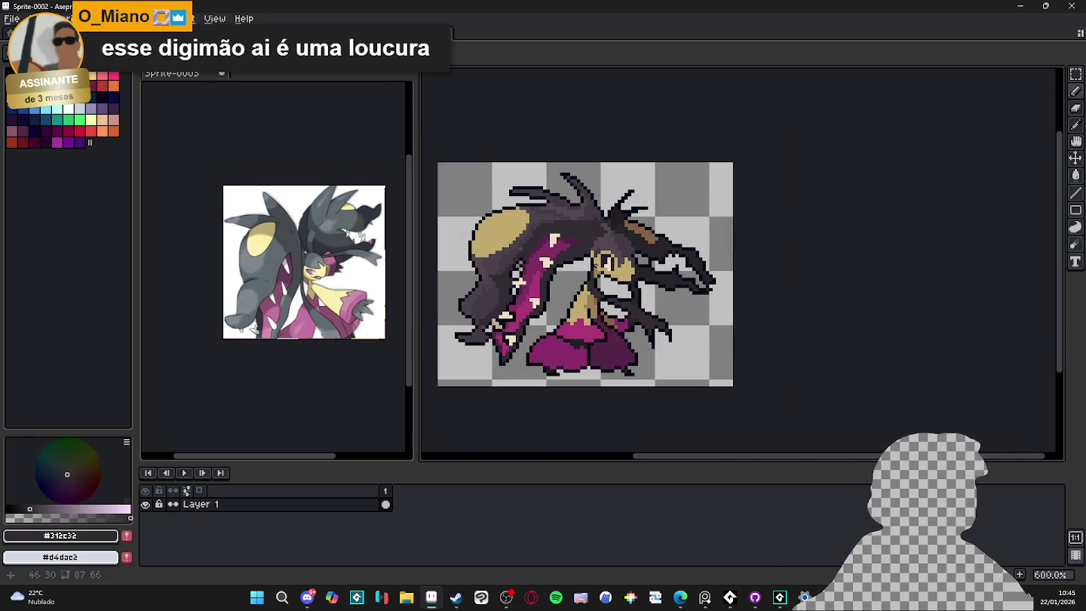
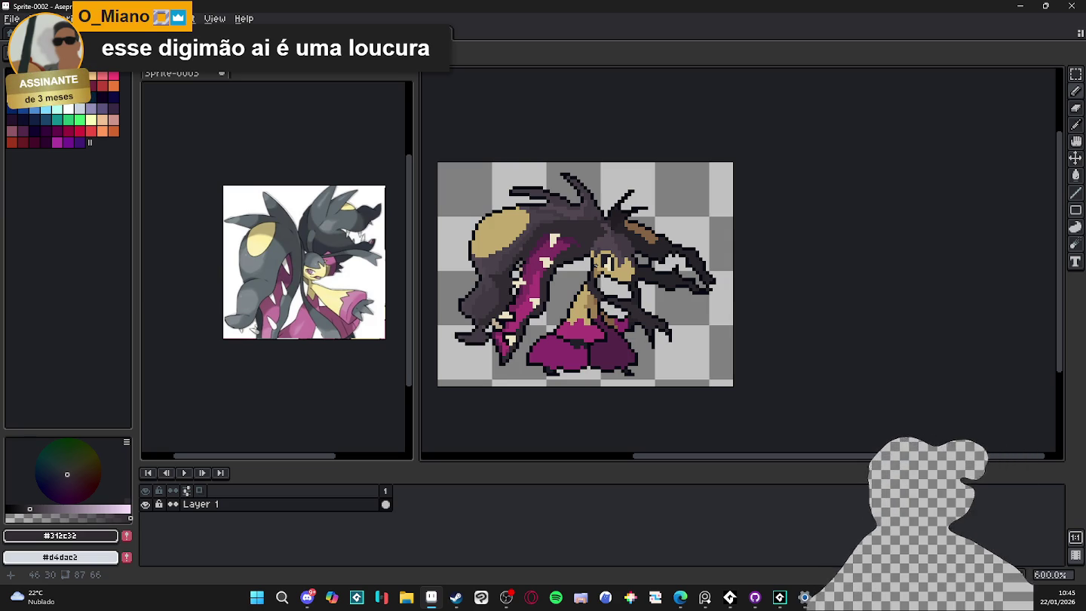
Sample the dark purple shades, including #312c32, from the sprite and switch to the fill tool.
scroll(564, 223, "up", 1)
left_click(459, 273, "alt")
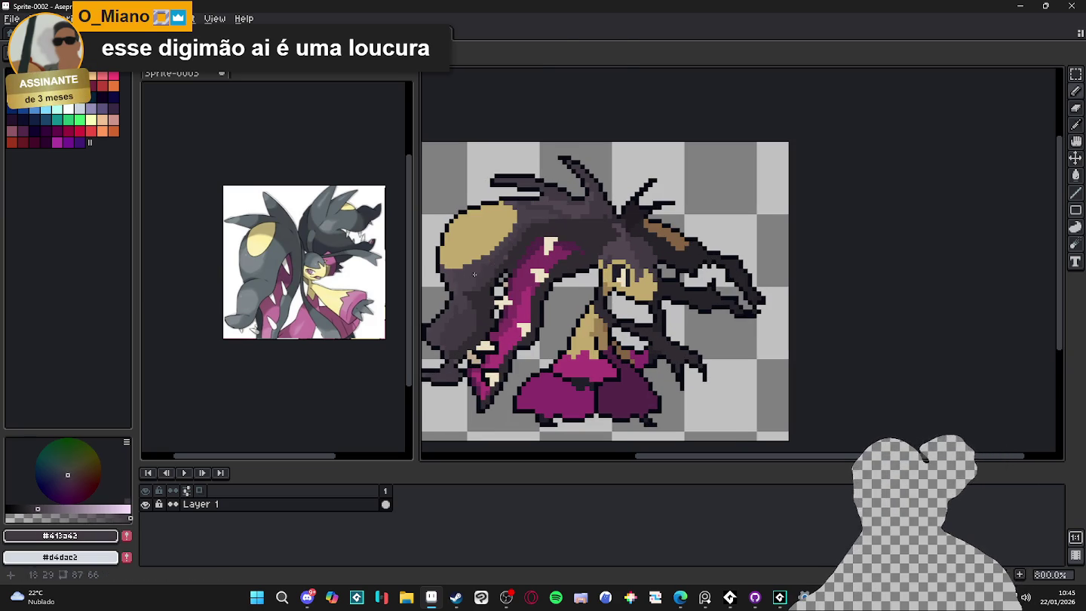
key("g")
scroll(596, 227, "down", 1)
scroll(611, 229, "up", 1)
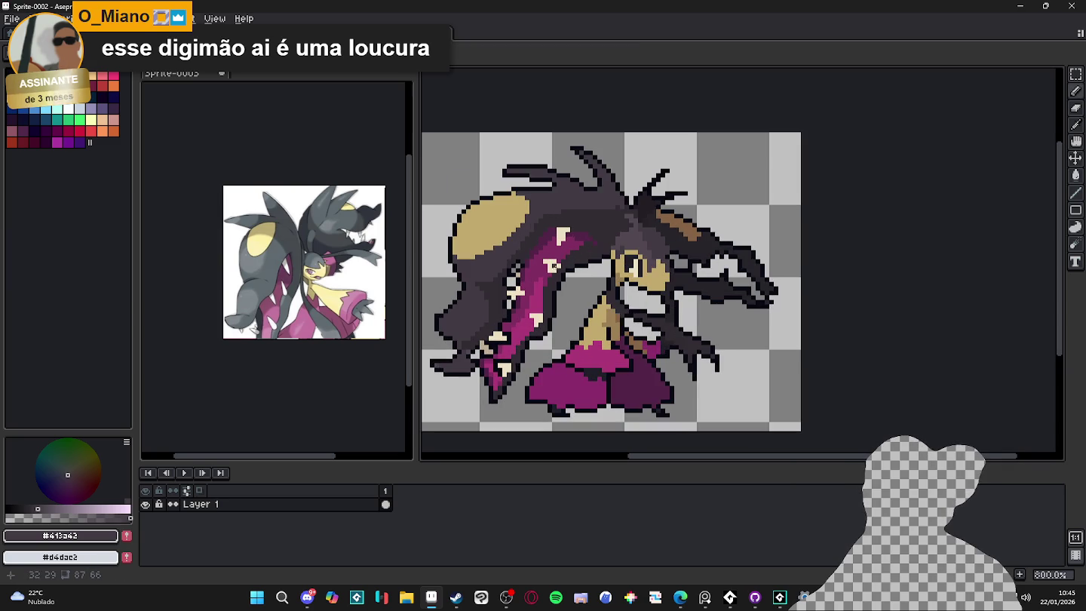
left_click(611, 229, "alt")
scroll(568, 183, "up", 3)
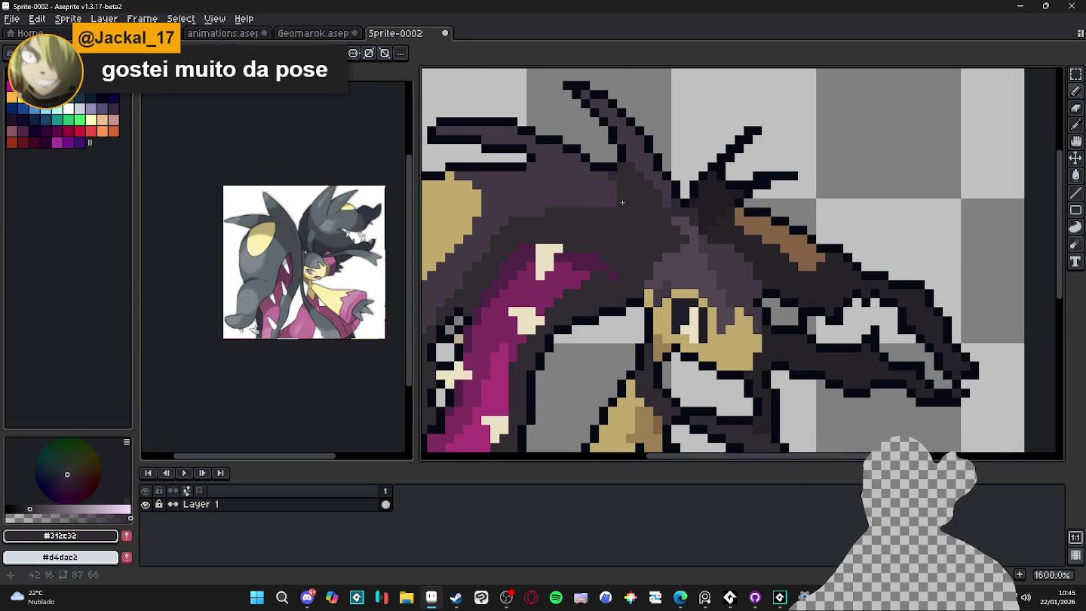
Pick the near-black outline colour and paint dark pixels along the magenta arm's edge.
left_click_drag(613, 210, 646, 223)
scroll(646, 224, "down", 4)
scroll(589, 187, "up", 4)
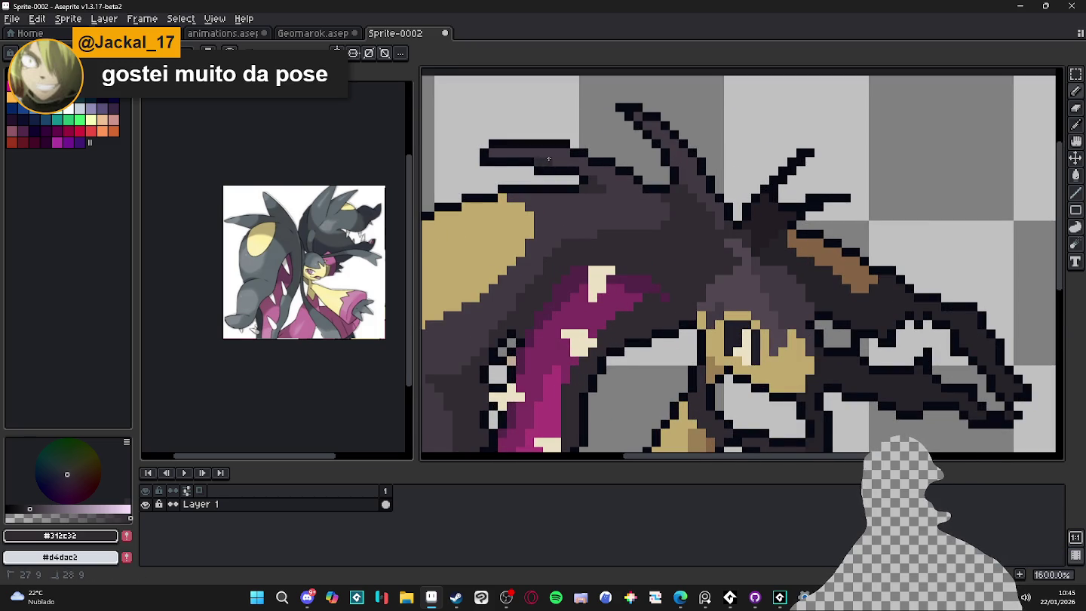
scroll(548, 158, "down", 2)
scroll(629, 260, "up", 1)
scroll(629, 260, "down", 2)
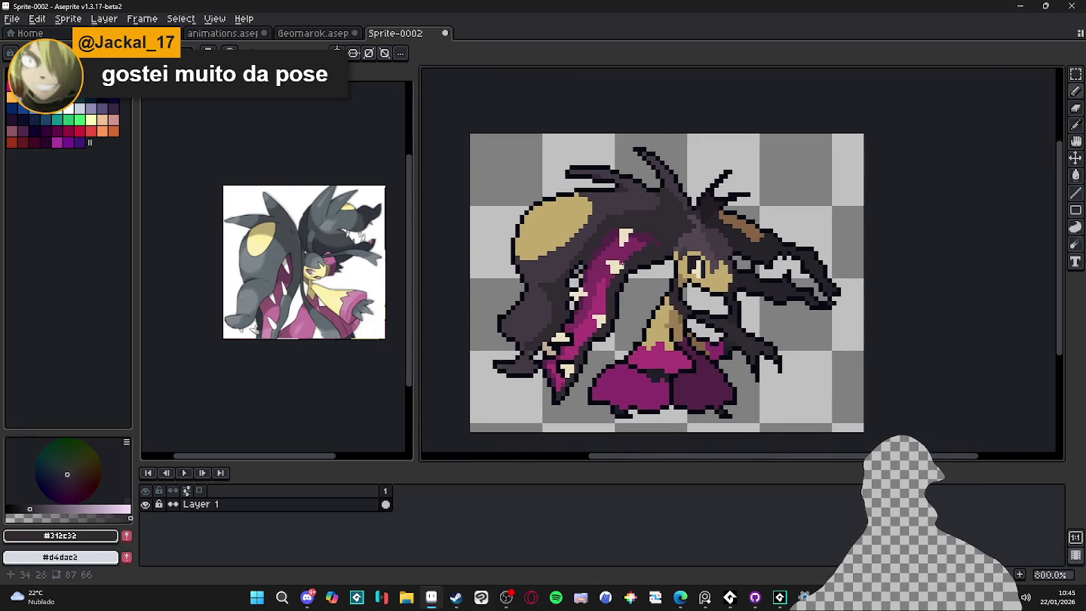
scroll(629, 260, "up", 2)
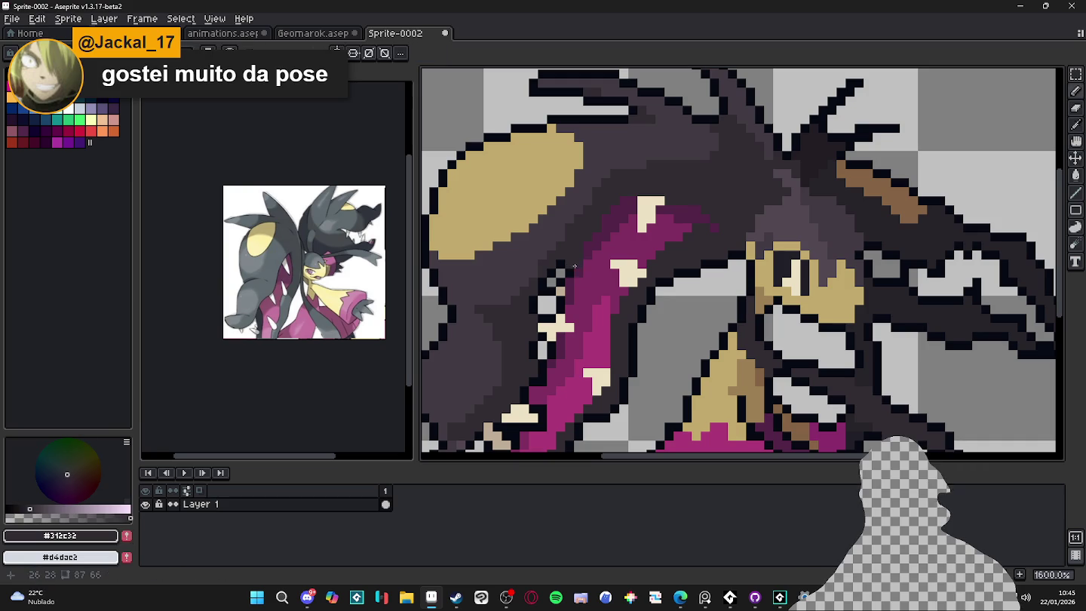
left_click(577, 266, "alt")
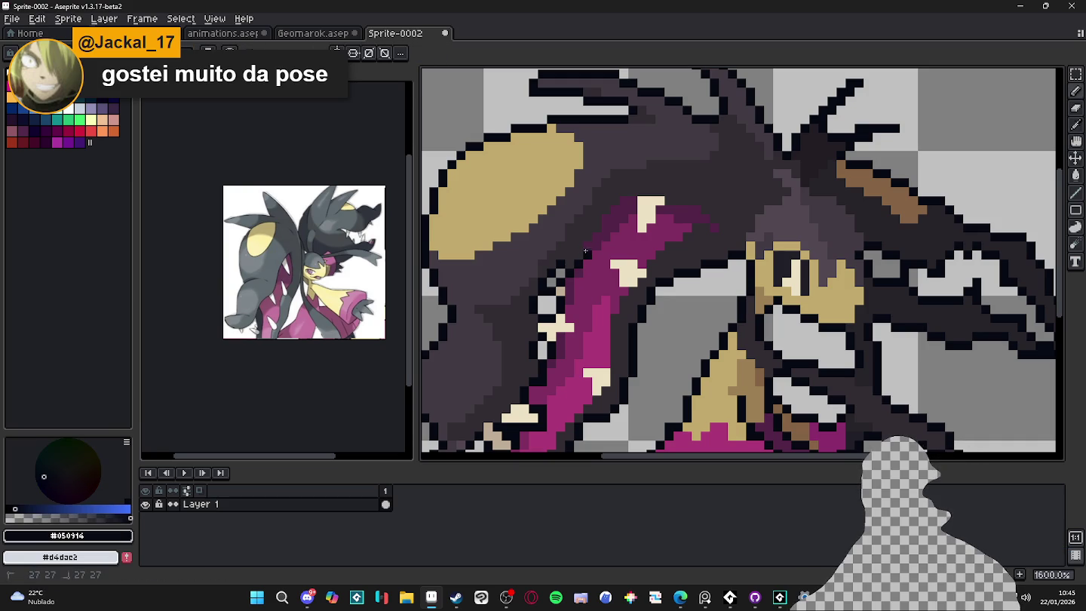
mouse_move(623, 198)
left_mouse_down()
mouse_move(635, 200)
mouse_move(636, 238)
left_mouse_up()
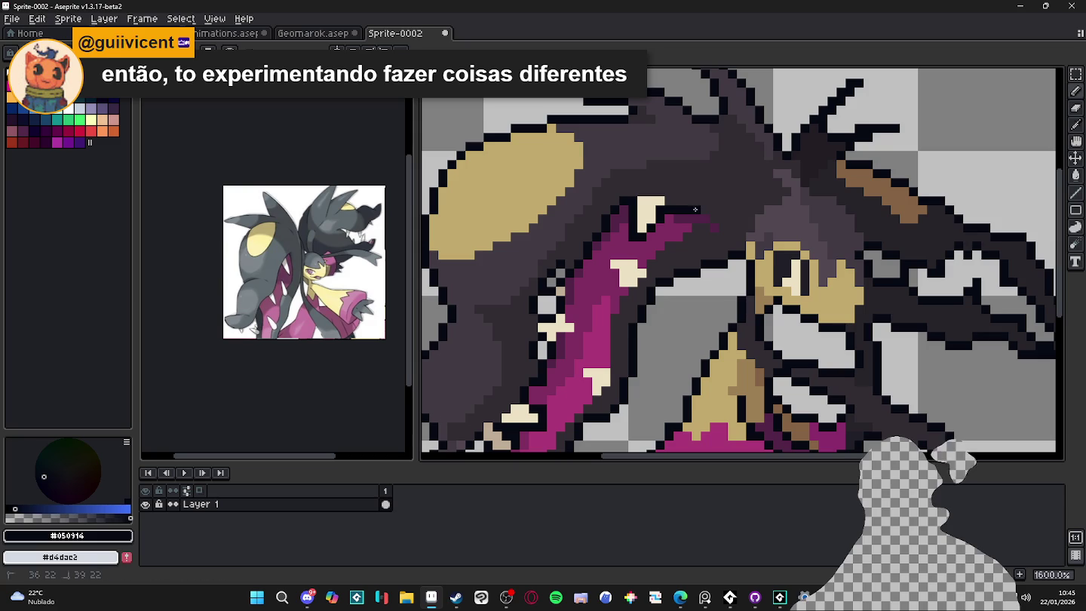
Using the hair colour #312c32, add dark pixels along the lower-left and left strands.
scroll(741, 272, "down", 4)
scroll(740, 271, "up", 4)
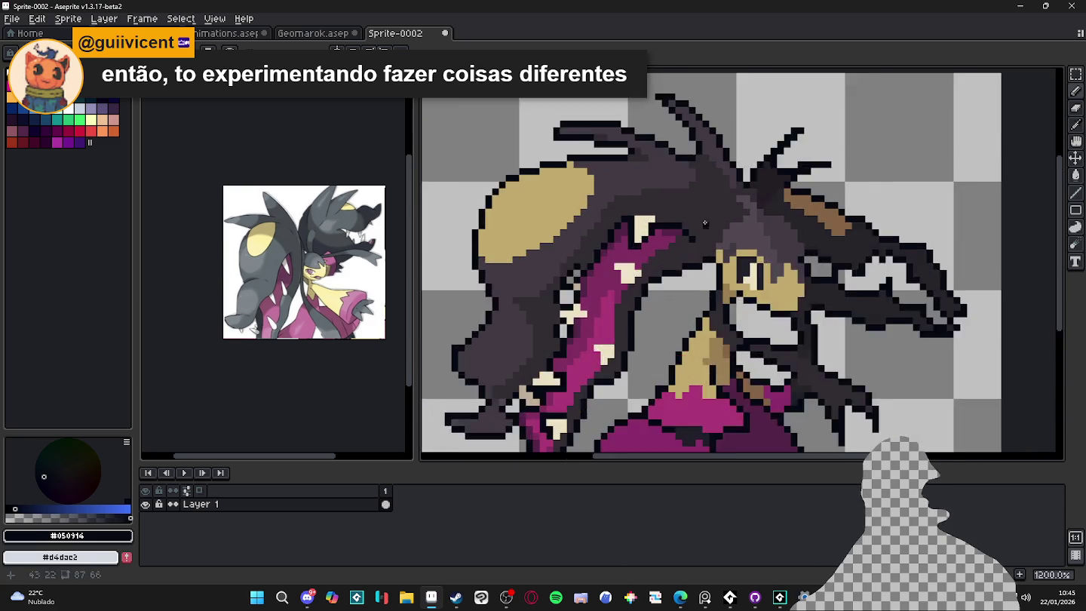
scroll(668, 235, "down", 4)
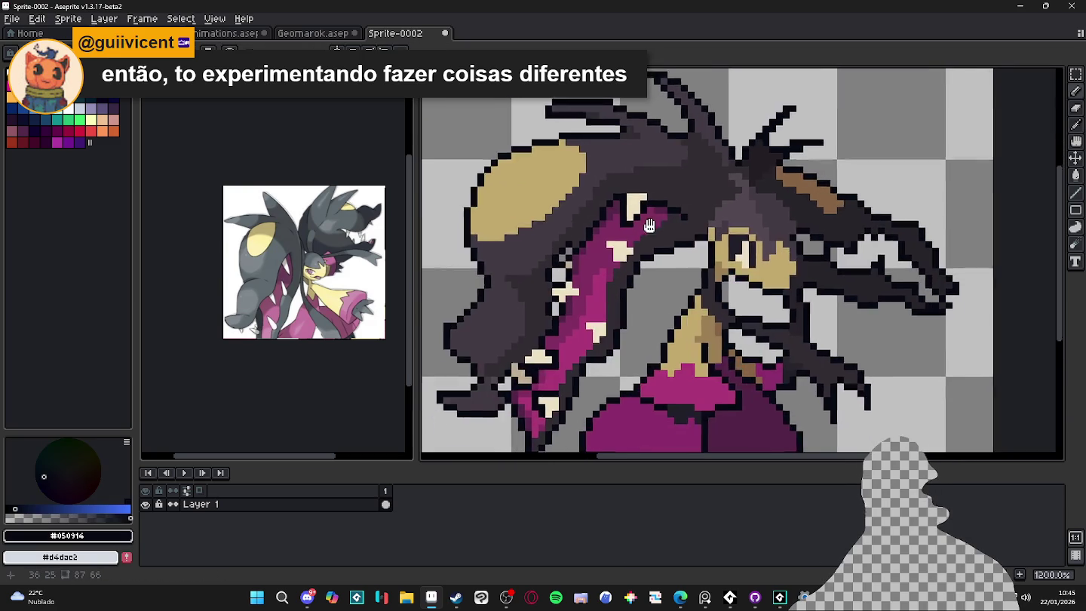
scroll(646, 233, "up", 1)
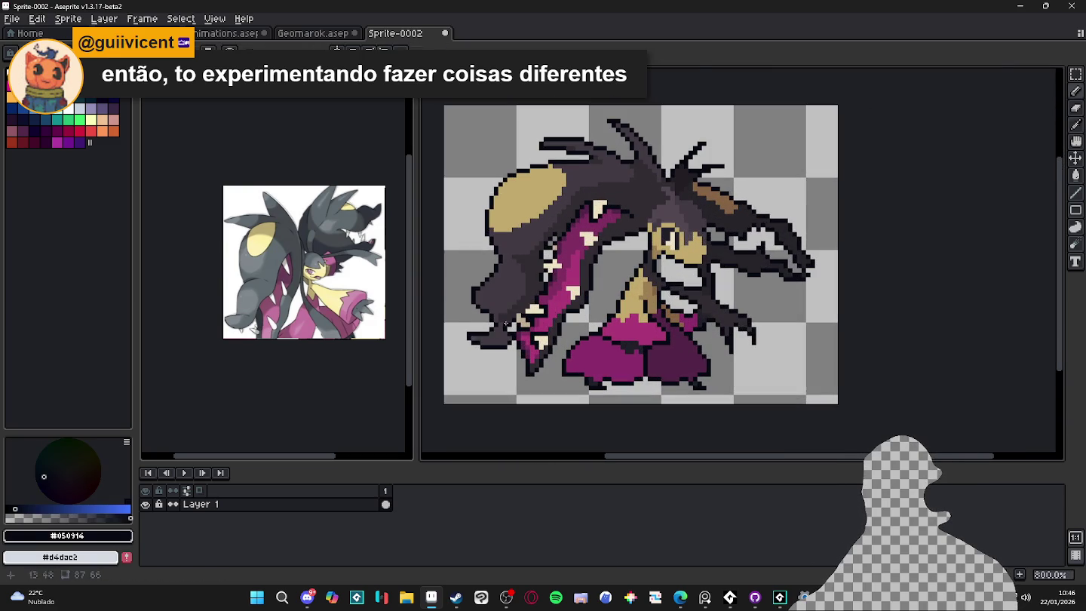
left_click(507, 326, "alt")
scroll(508, 327, "up", 1)
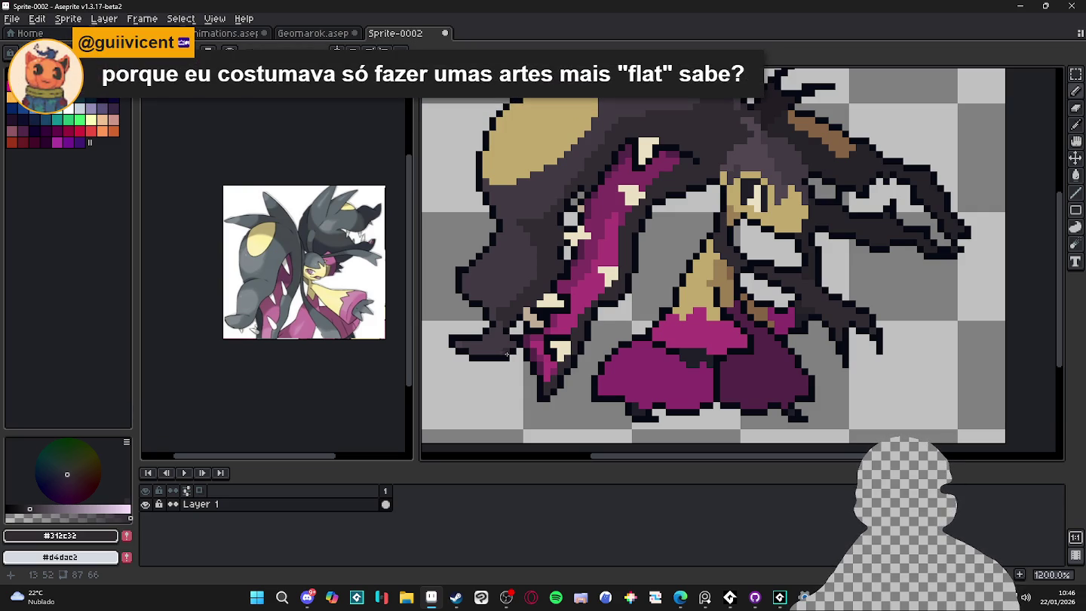
scroll(507, 351, "up", 1)
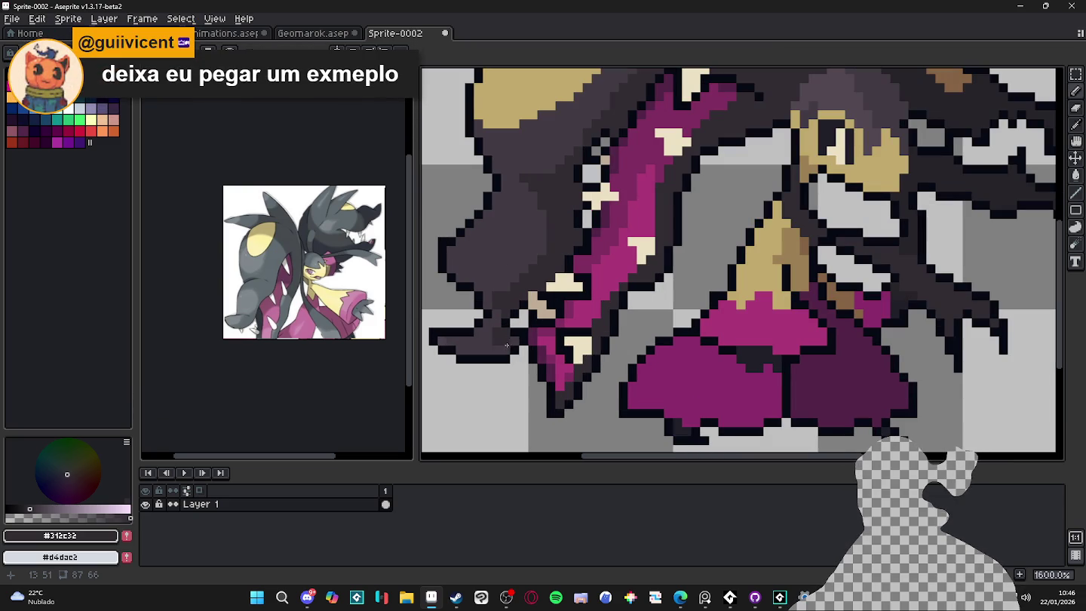
left_click(469, 346)
left_click_drag(462, 349, 494, 351)
scroll(488, 318, "down", 3)
scroll(489, 310, "up", 3)
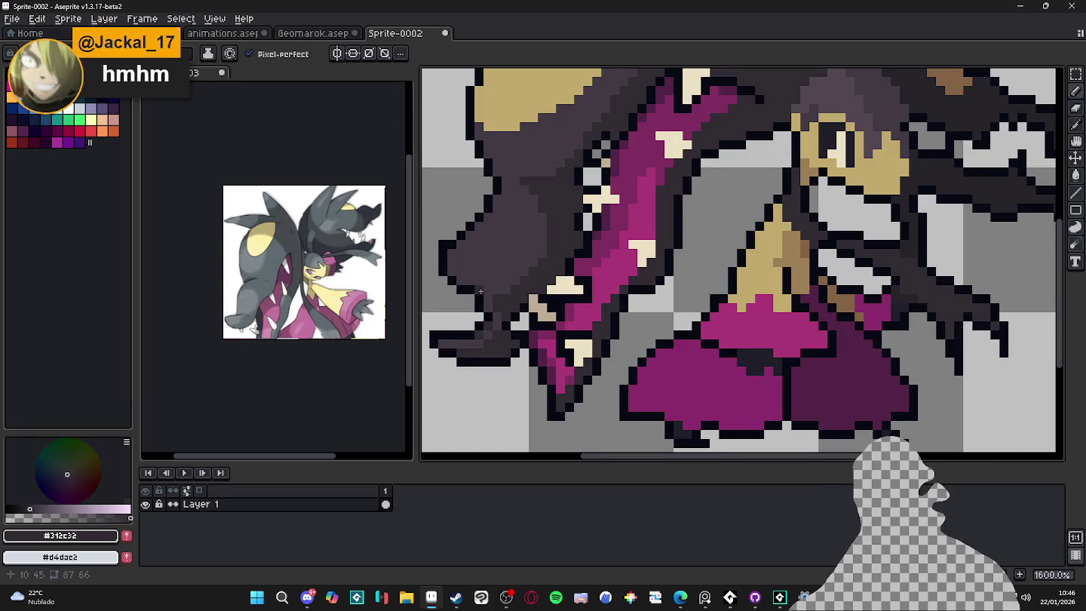
left_click(488, 303)
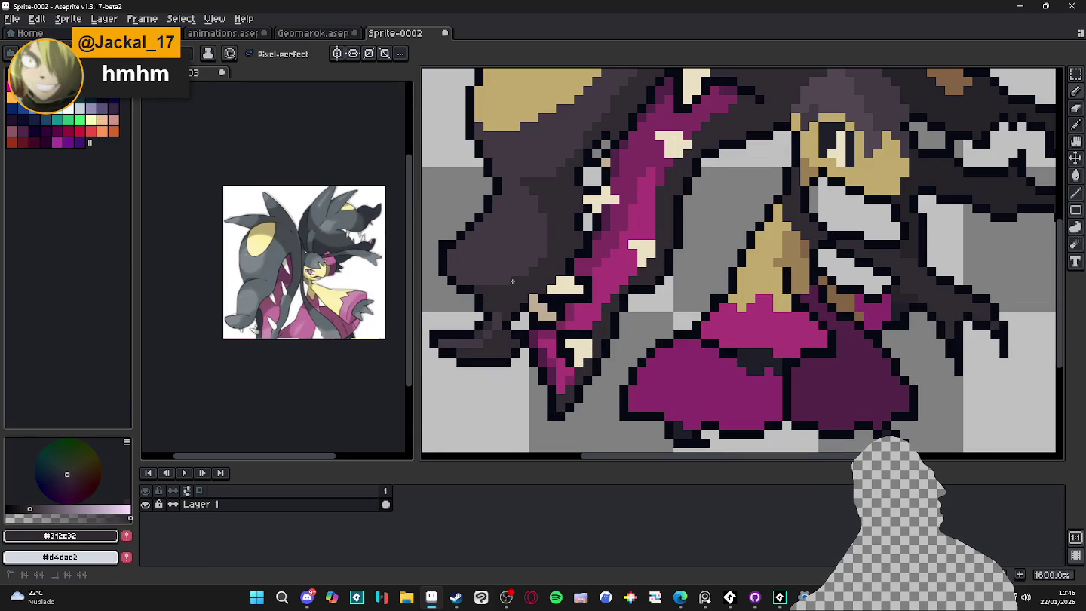
Compare purple shades #413a42, #312c32 and #524851 from the sprite, ending on #413a42.
scroll(544, 249, "down", 1)
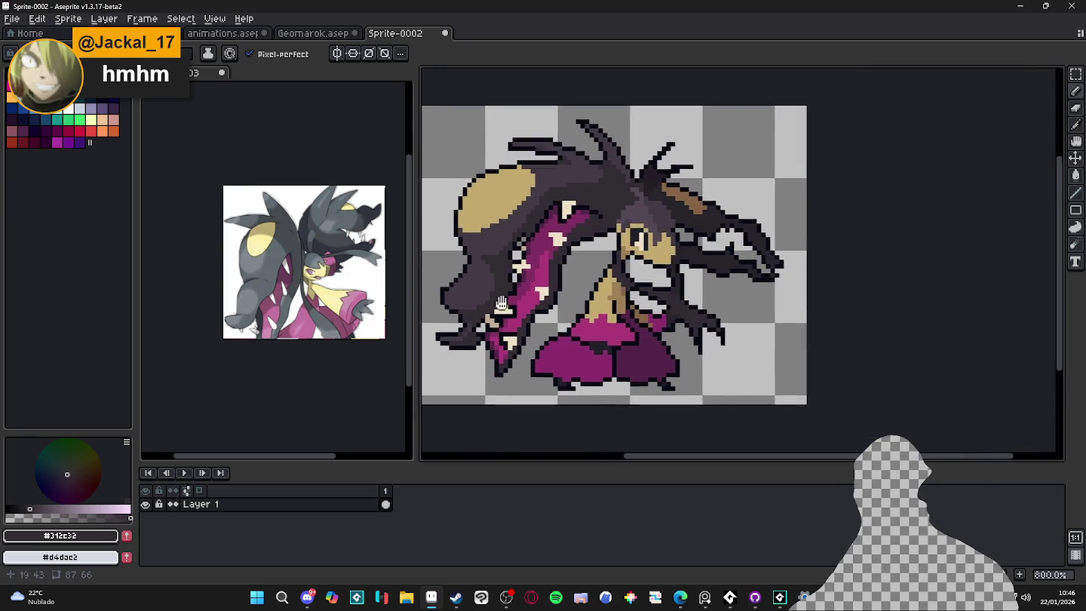
scroll(555, 191, "down", 1)
scroll(556, 192, "up", 1)
left_click(546, 197, "alt")
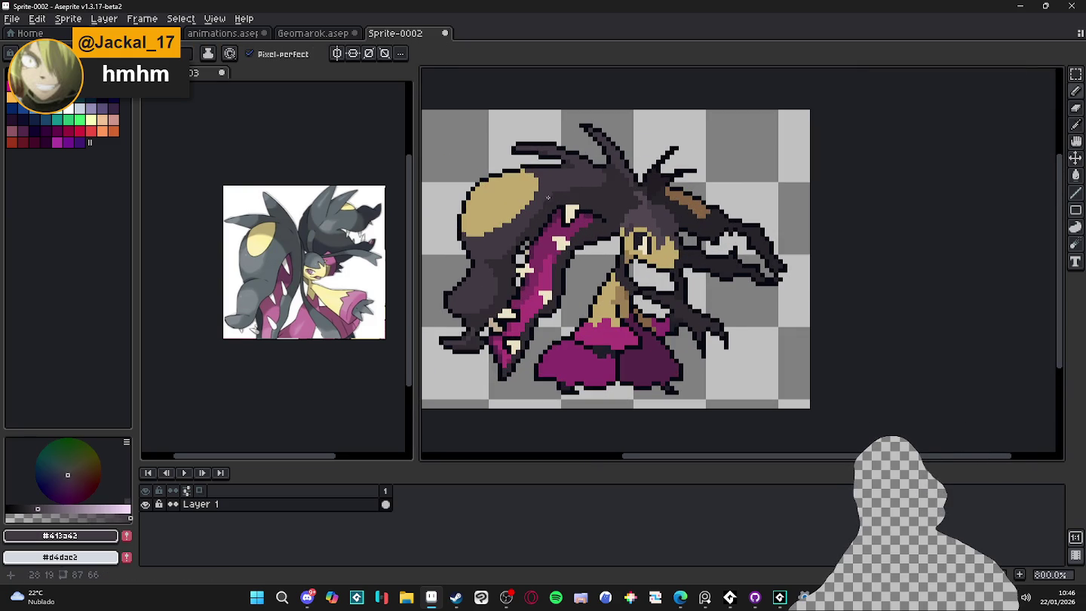
left_click(598, 185, "alt")
scroll(674, 212, "up", 2)
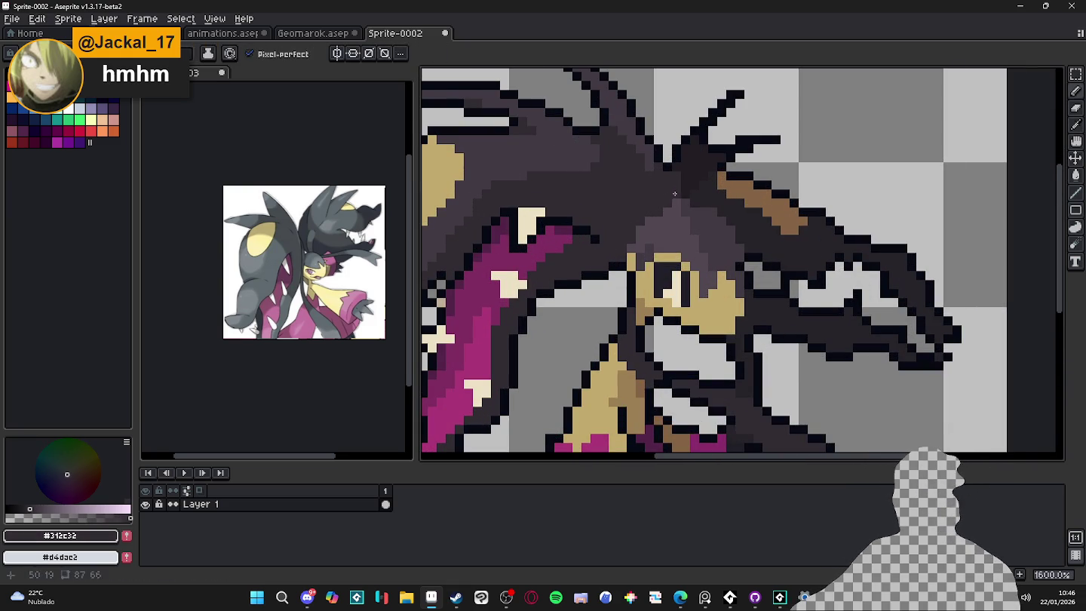
left_click(676, 219, "alt")
scroll(675, 220, "down", 4)
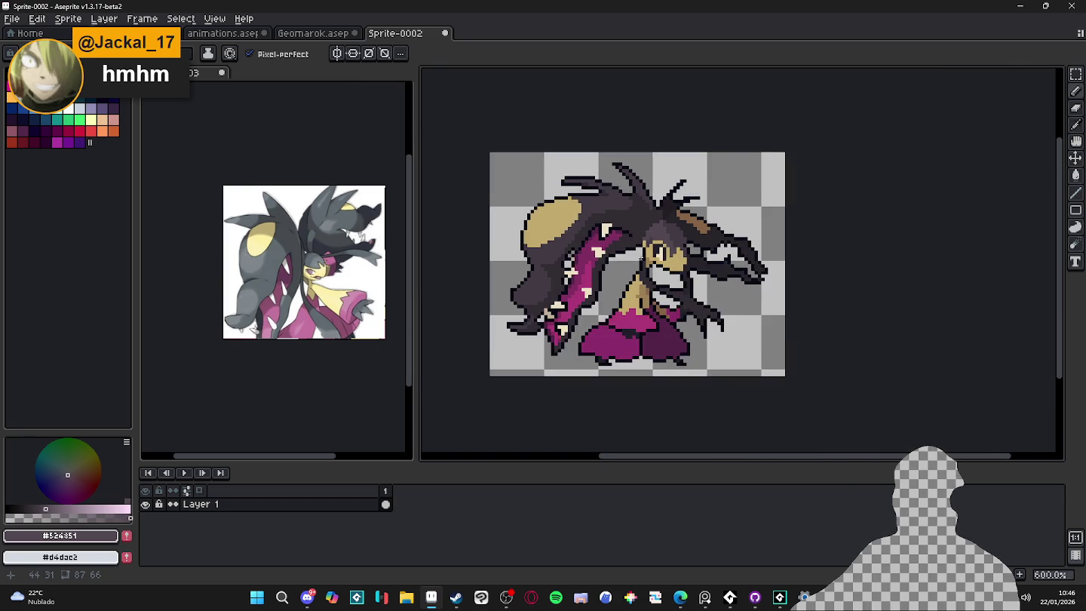
scroll(620, 259, "up", 1)
scroll(596, 234, "down", 2)
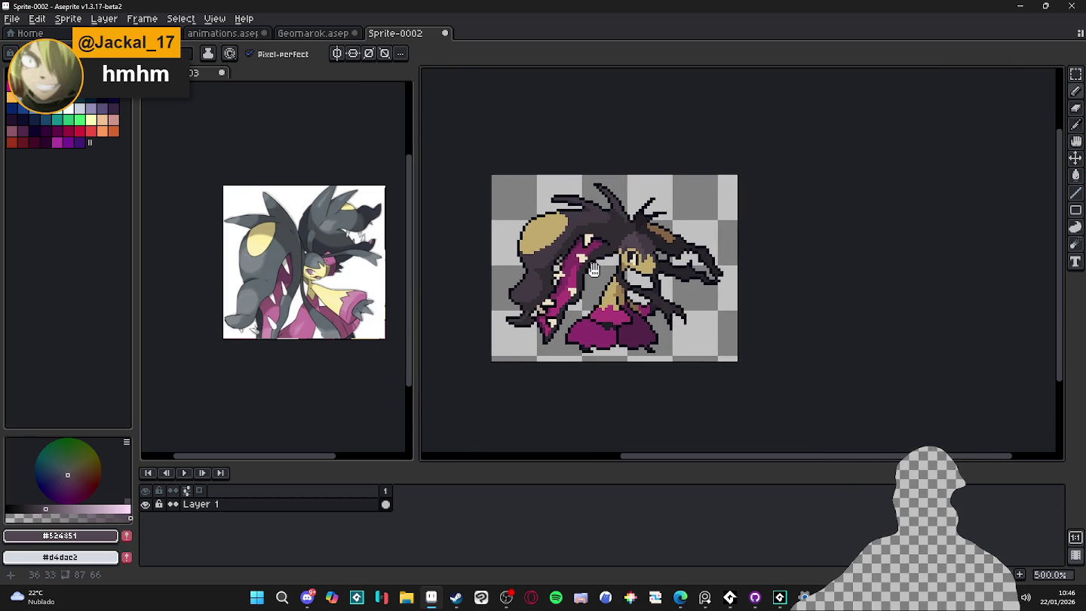
scroll(594, 231, "up", 2)
scroll(594, 231, "down", 1)
scroll(454, 294, "up", 2)
left_click(454, 294, "alt")
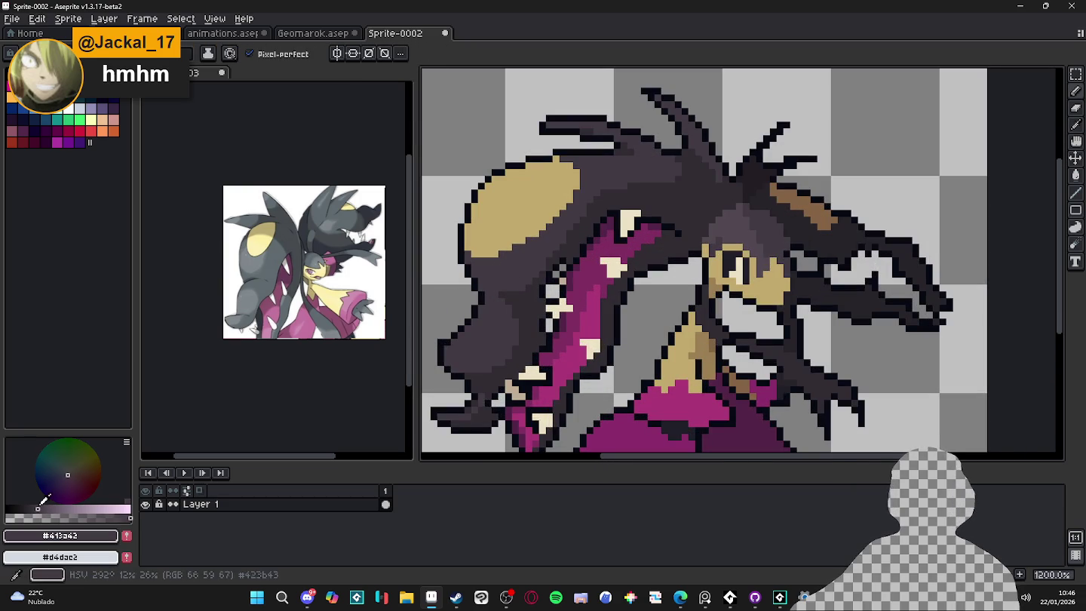
Paint lighter grey-purple highlight patches onto the dark hair mass.
left_click(318, 401, "alt")
scroll(505, 285, "up", 1)
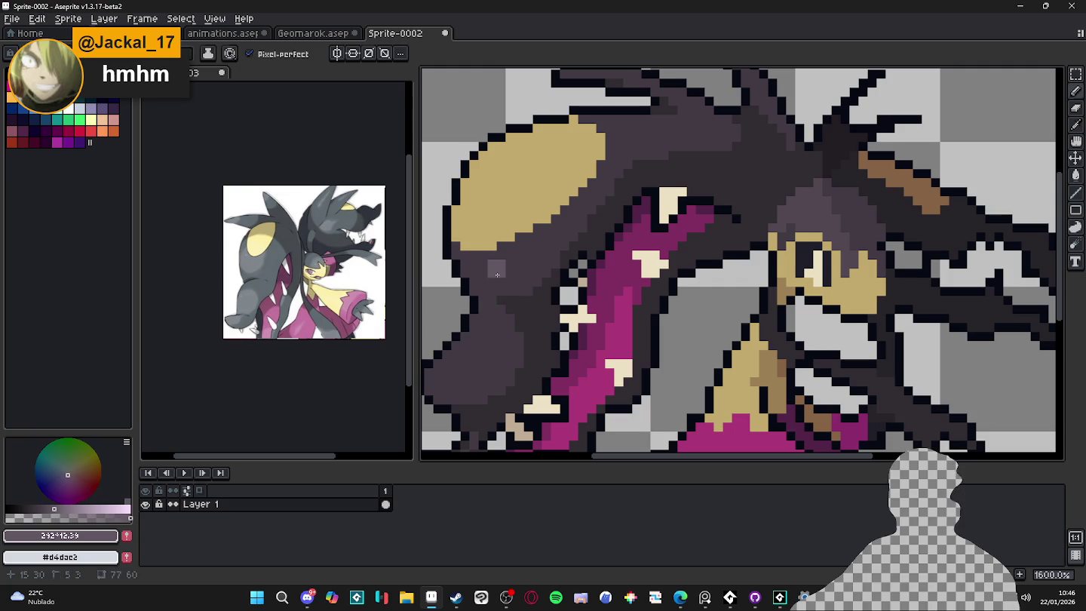
left_click_drag(494, 266, 518, 270)
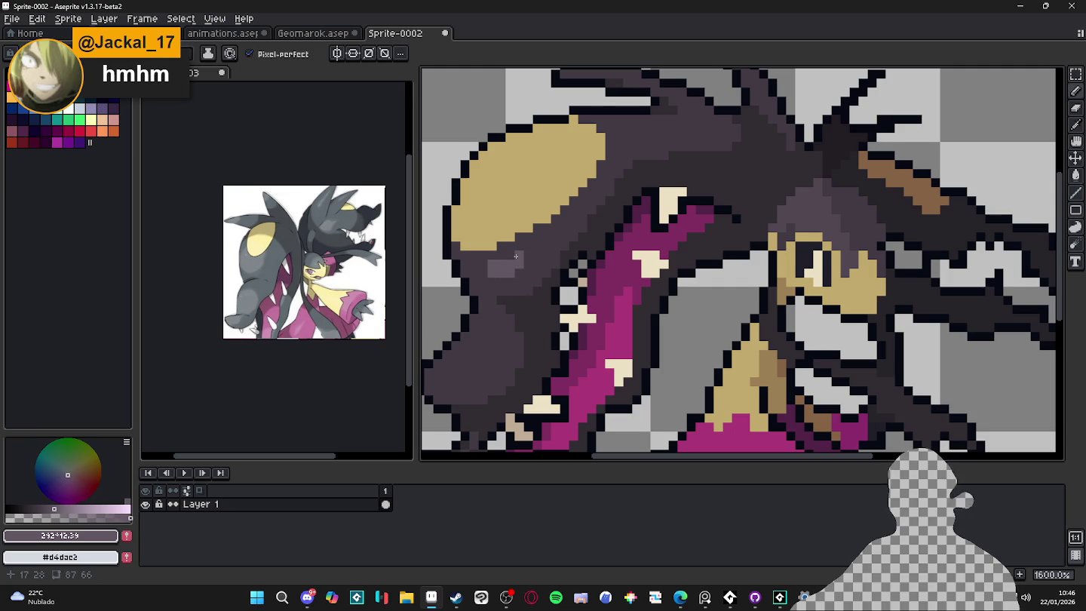
scroll(531, 259, "down", 1)
left_click(494, 319)
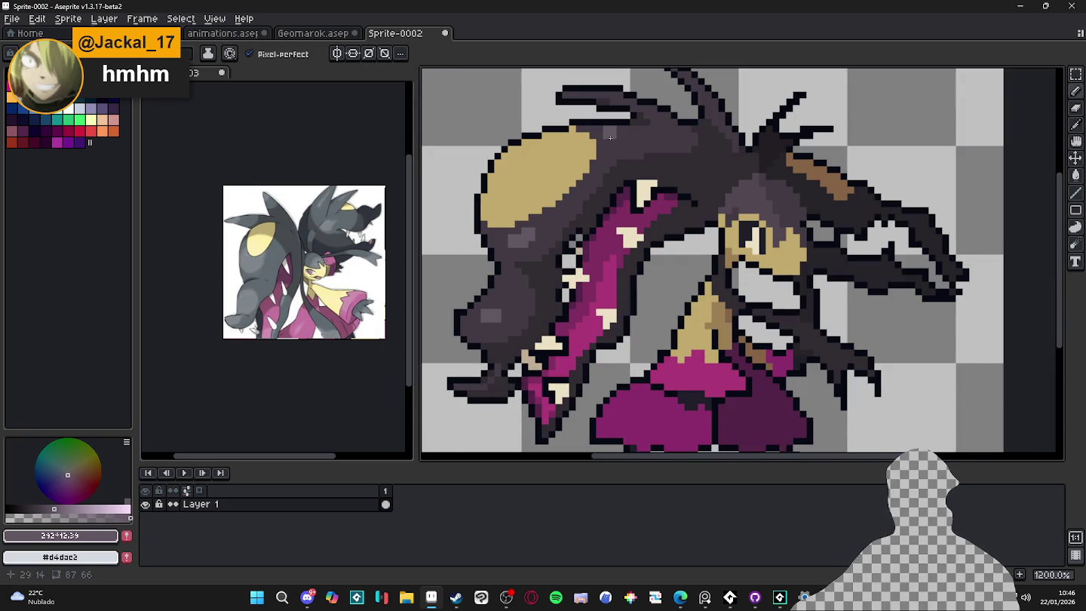
Darken the drawing colour slightly with the value slider, then switch to the Magic Wand.
scroll(656, 172, "down", 4)
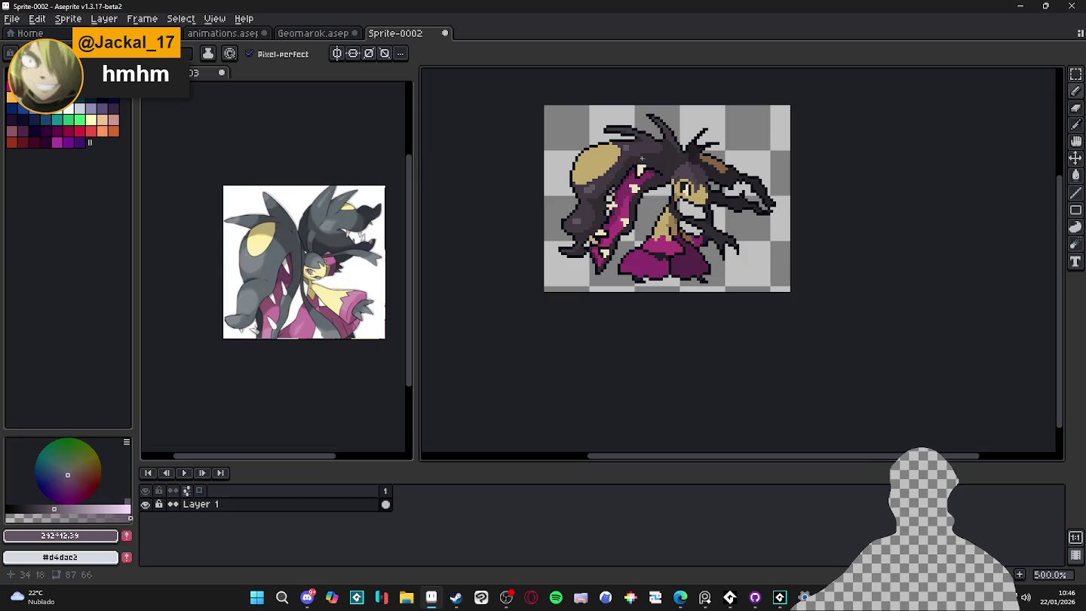
scroll(636, 160, "up", 4)
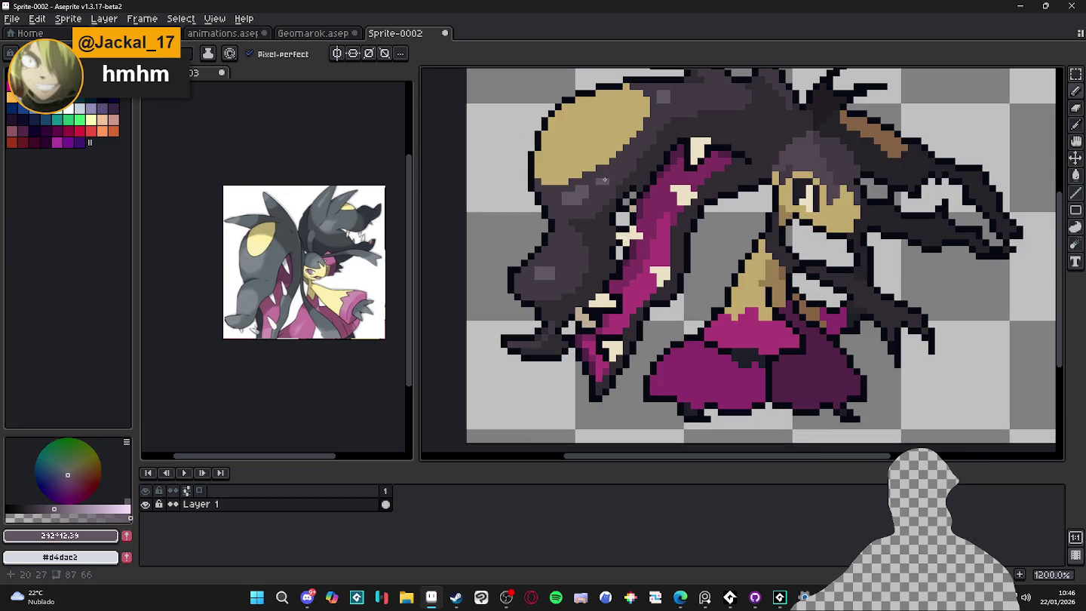
scroll(614, 181, "down", 4)
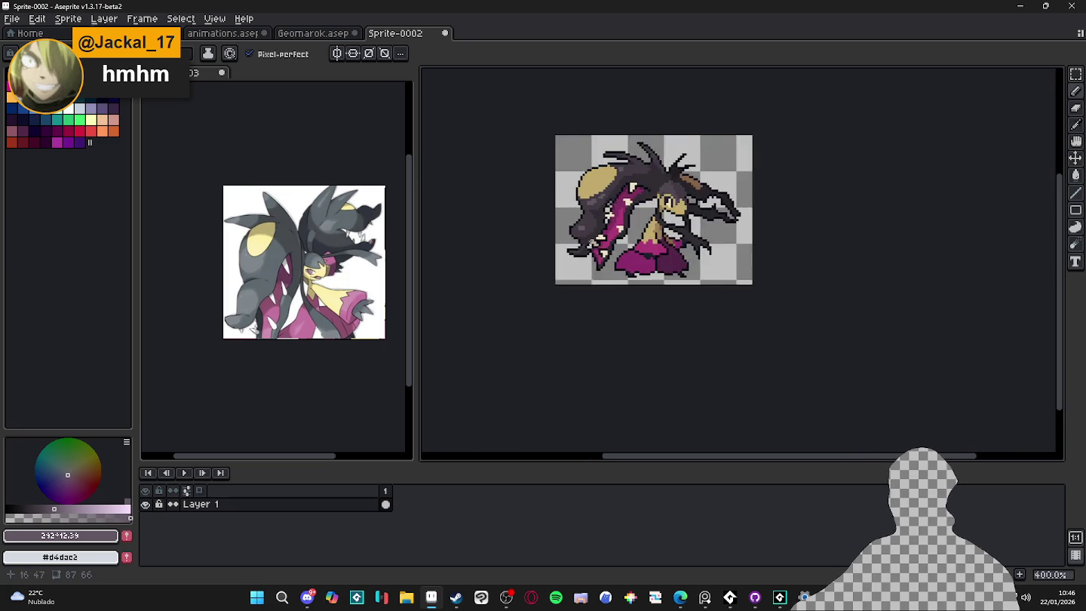
scroll(585, 181, "up", 2)
scroll(594, 181, "down", 1)
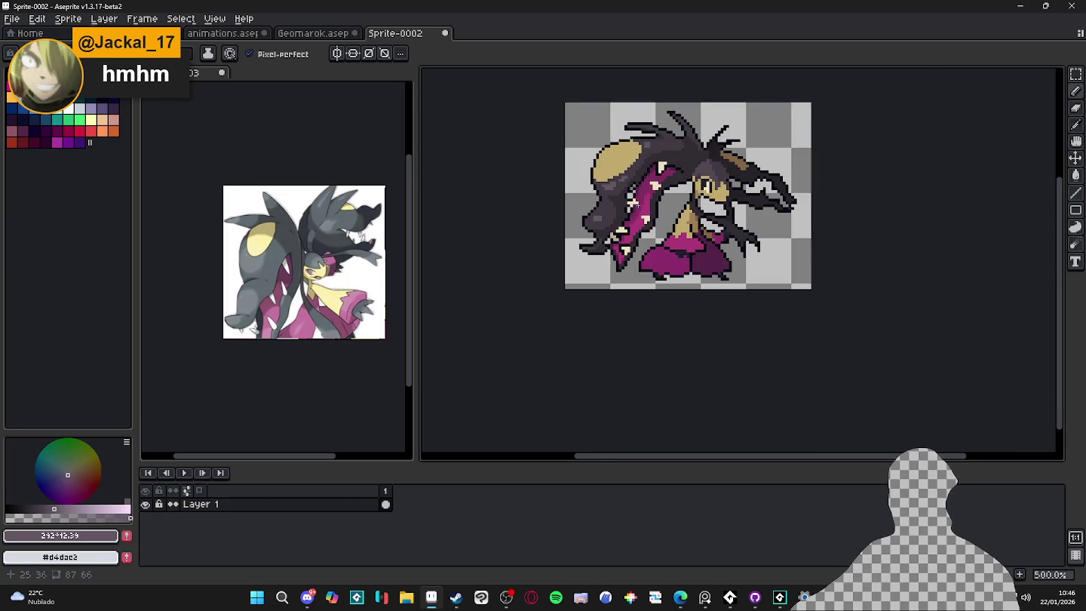
scroll(597, 208, "up", 5)
scroll(600, 233, "down", 2)
scroll(596, 237, "up", 1)
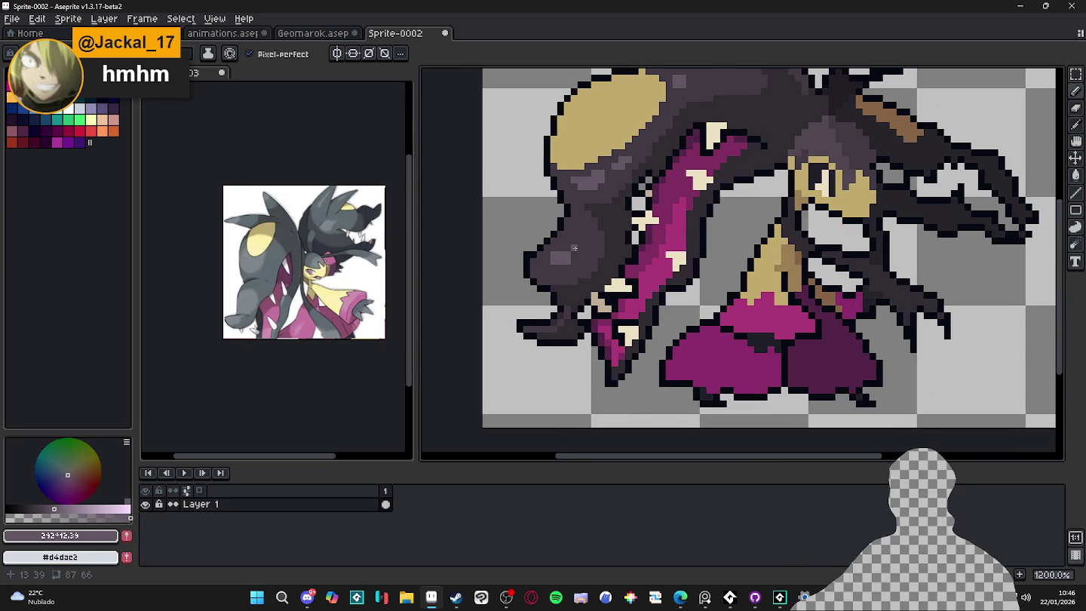
scroll(569, 245, "down", 1)
scroll(586, 242, "down", 3)
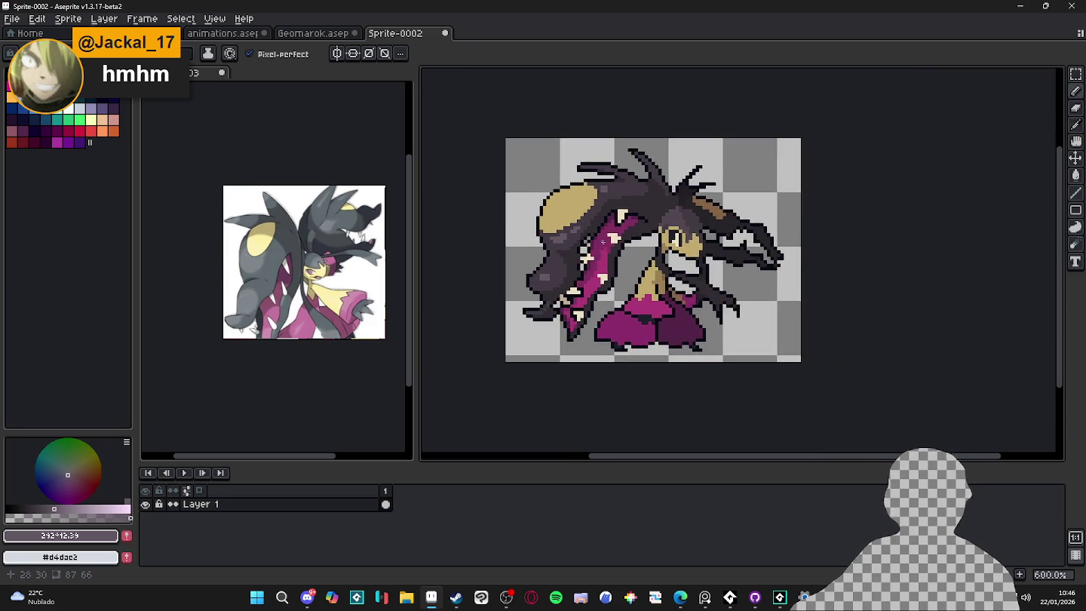
scroll(619, 238, "up", 1)
scroll(640, 234, "down", 1)
scroll(698, 144, "up", 1)
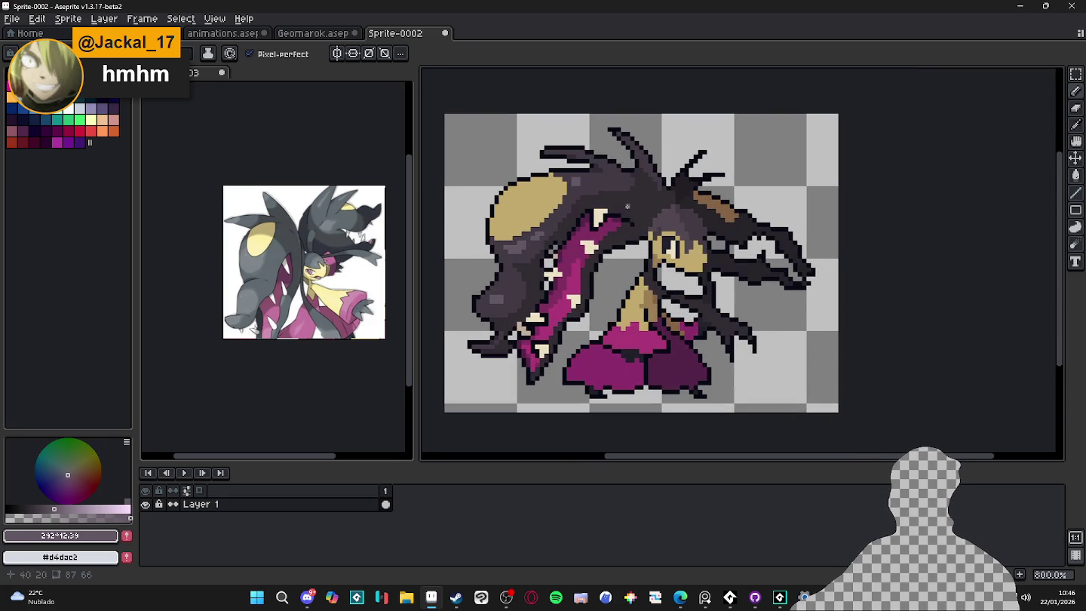
left_click(30, 508)
left_click(27, 509)
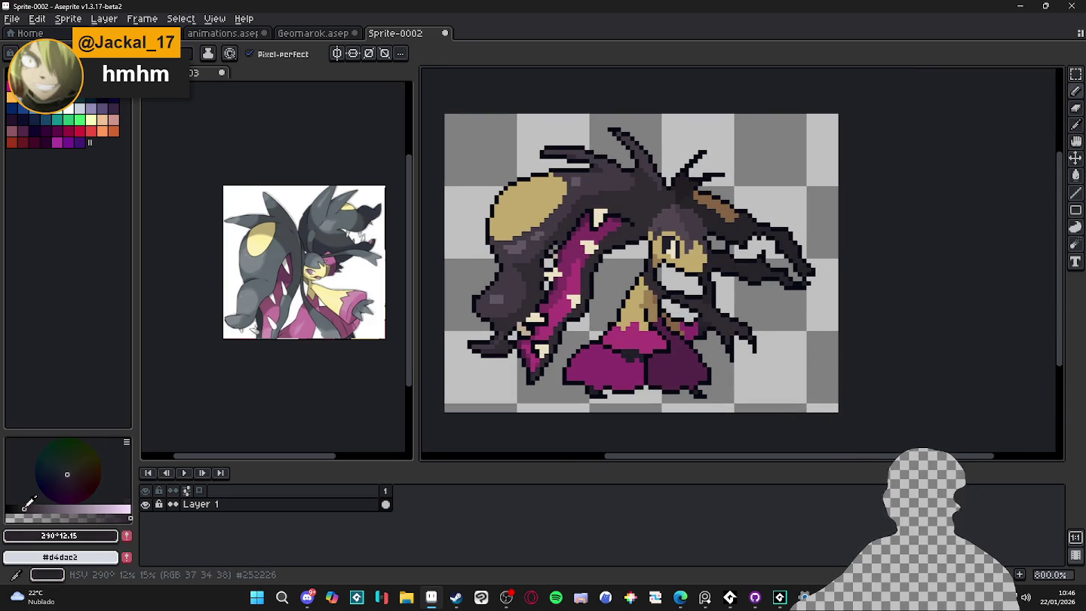
key("w")
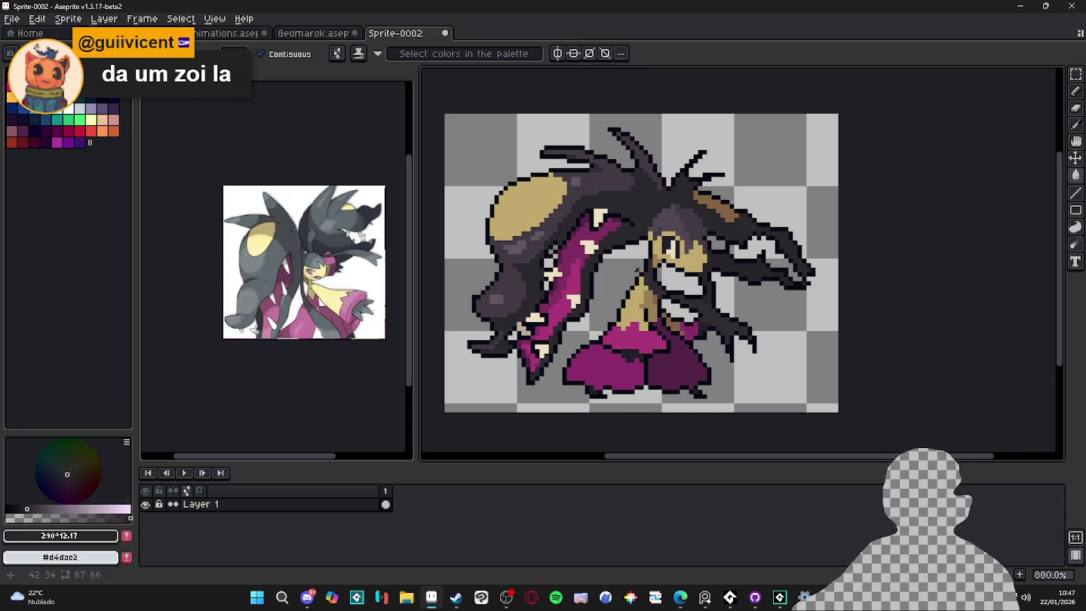
Sample the tongue's magenta and paint it over the upper-left outline pixels.
scroll(633, 269, "up", 1)
scroll(669, 301, "down", 1)
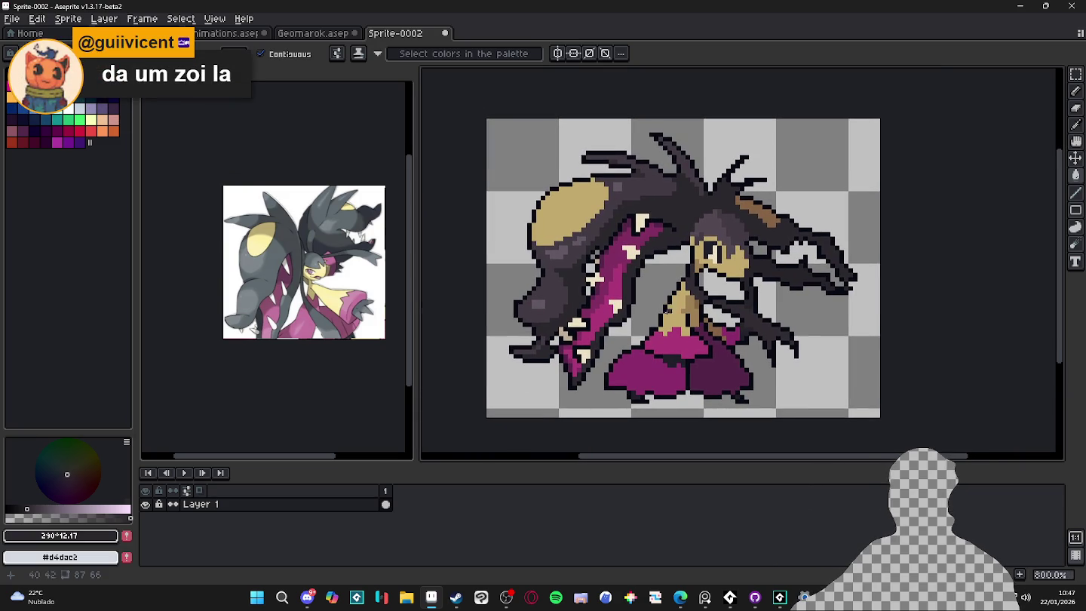
scroll(613, 267, "down", 1)
scroll(614, 271, "up", 3)
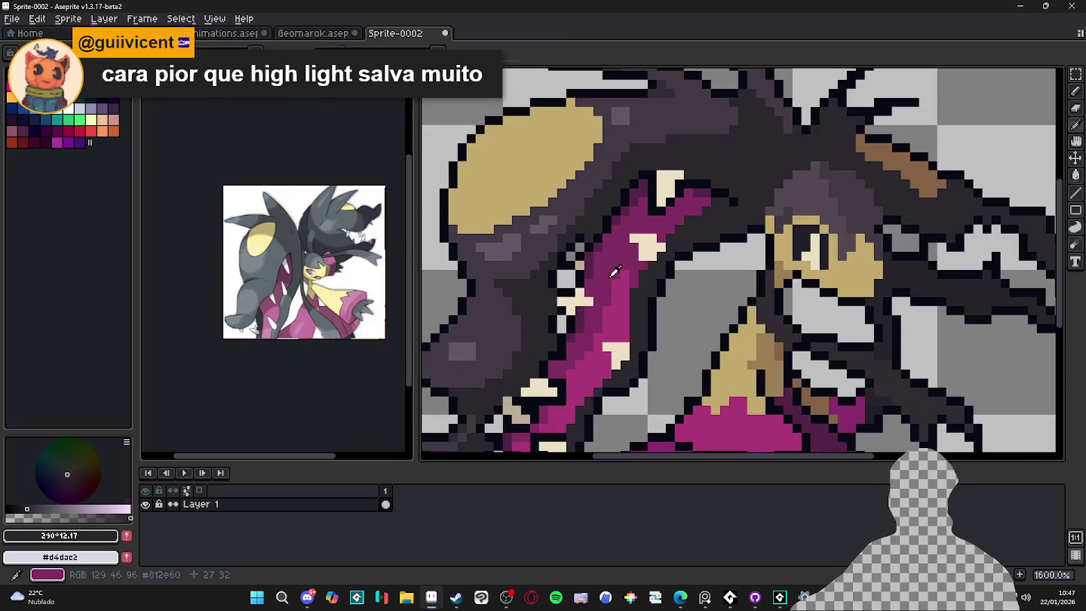
left_click(614, 271, "alt")
left_click_drag(626, 210, 706, 192)
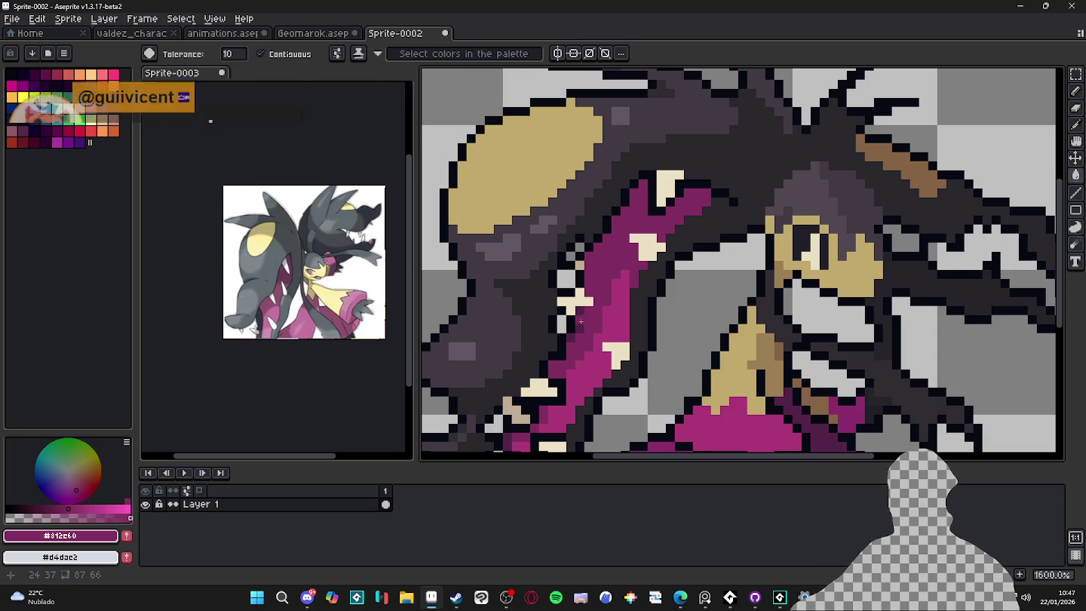
scroll(581, 321, "down", 4)
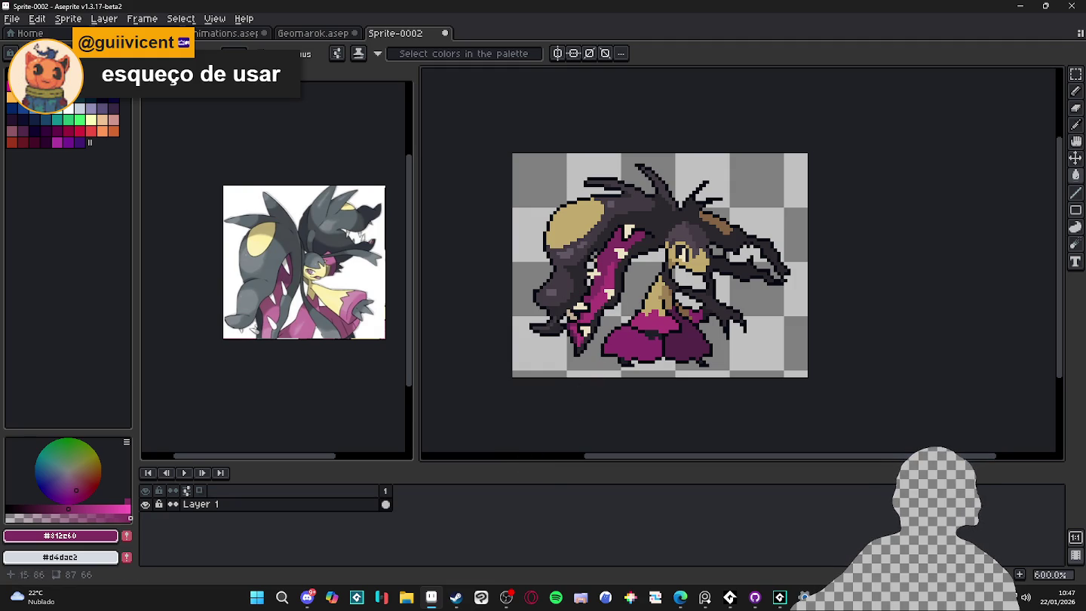
View the two posted images, including the Hello Kitty piece, full size in Discord, then restore the window.
left_click(308, 597)
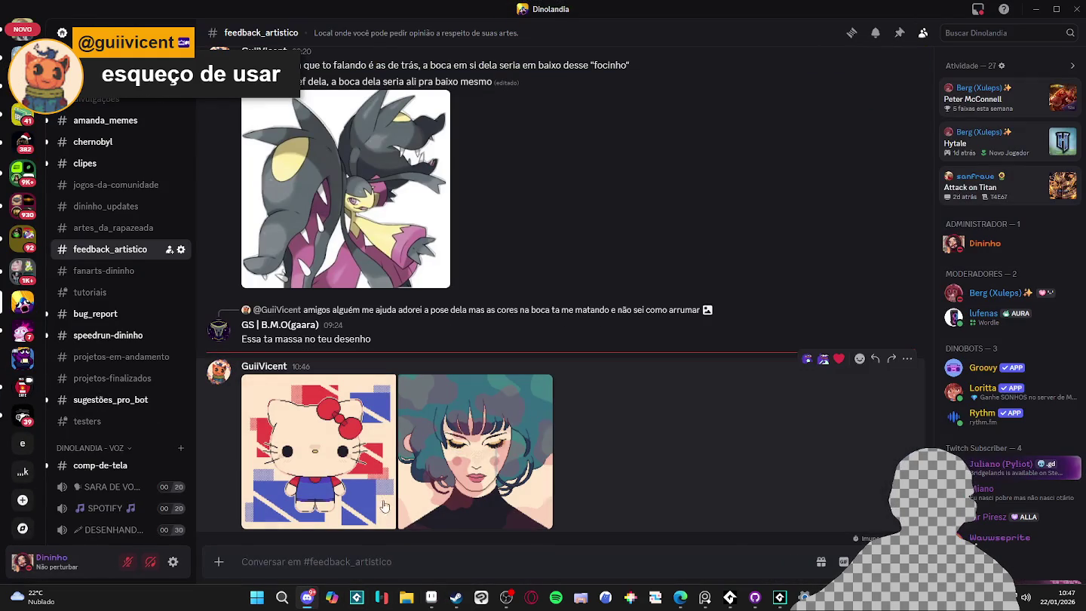
left_click(453, 460)
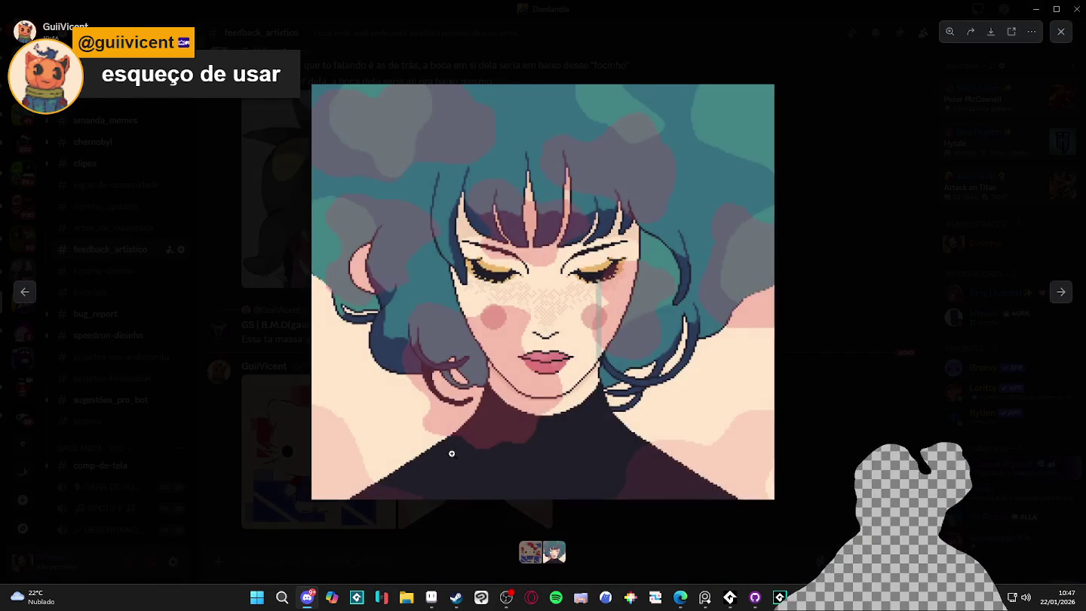
left_click(800, 288)
left_click(335, 515)
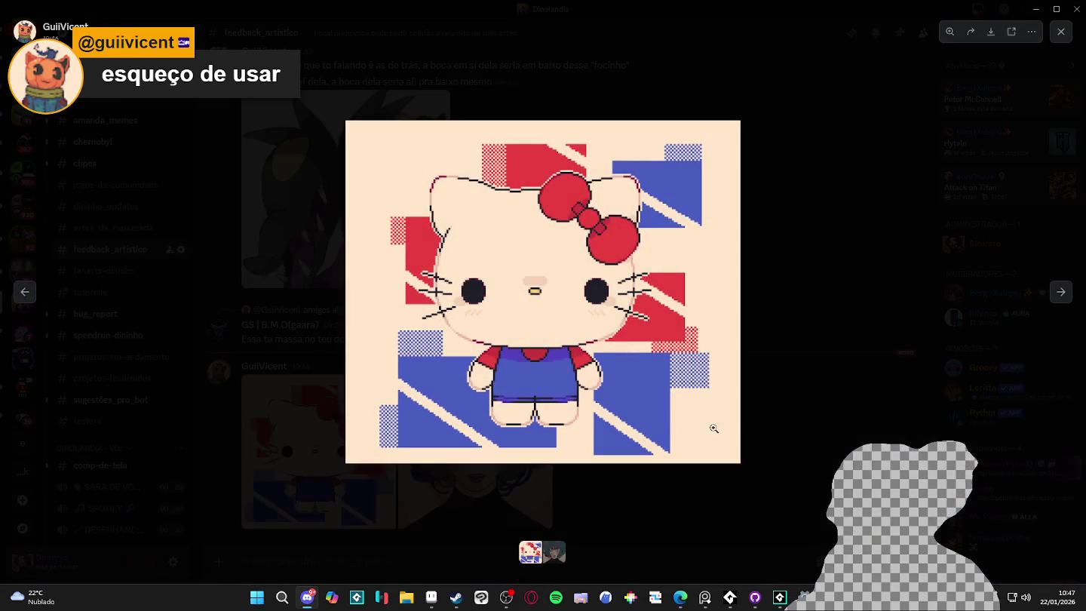
left_click(819, 391)
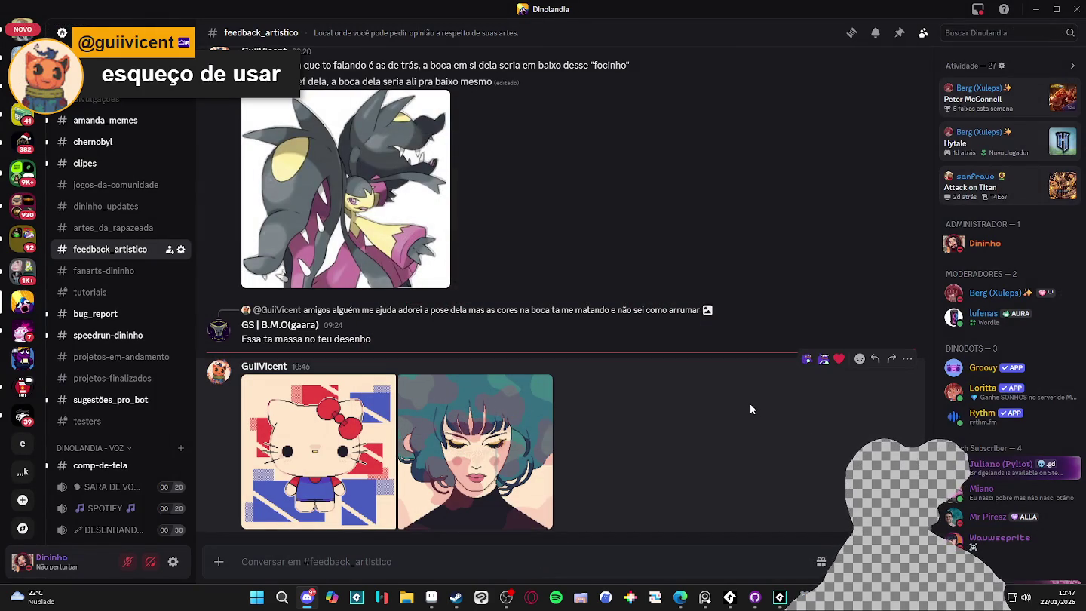
left_click(298, 477)
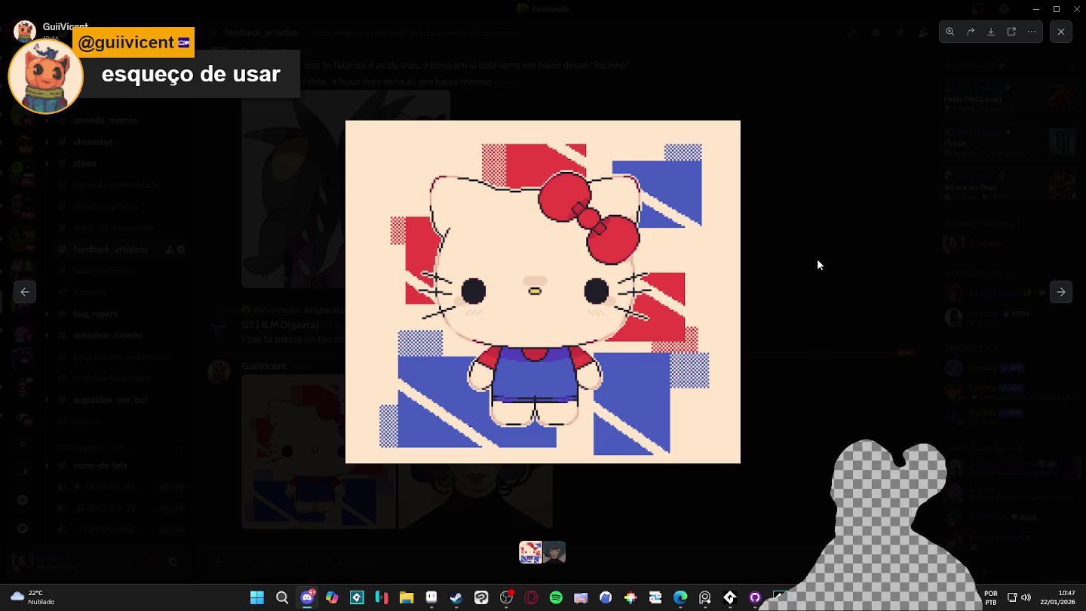
left_click(773, 245)
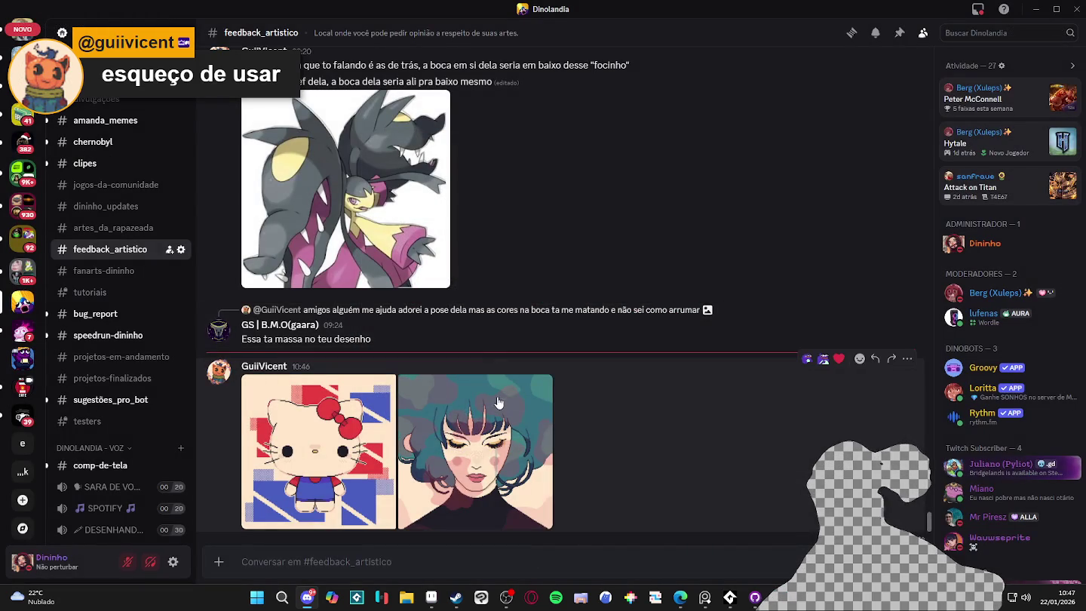
scroll(466, 399, "up", 5)
scroll(469, 387, "up", 2)
scroll(468, 388, "down", 8)
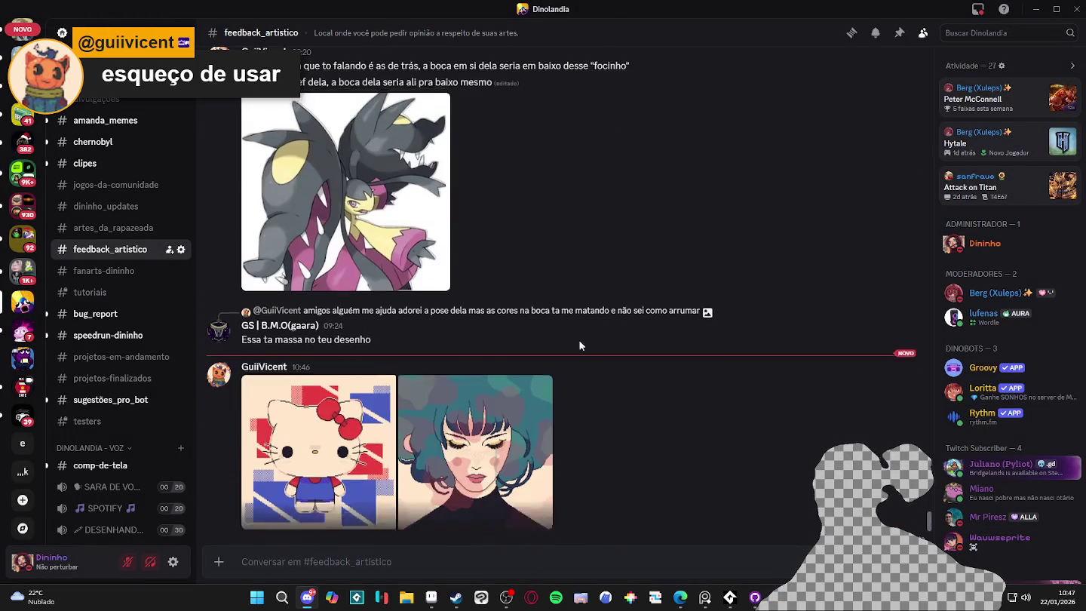
double_click(1014, 11)
Return to Aseprite and sample the dark outline colour from the sprite.
left_click(1014, 10)
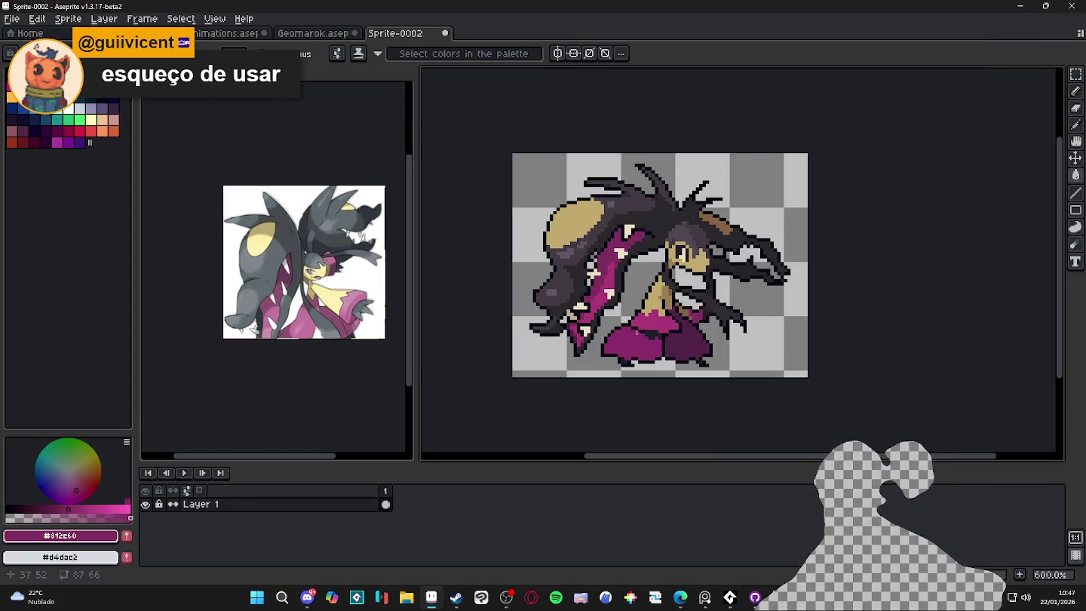
scroll(632, 334, "up", 1)
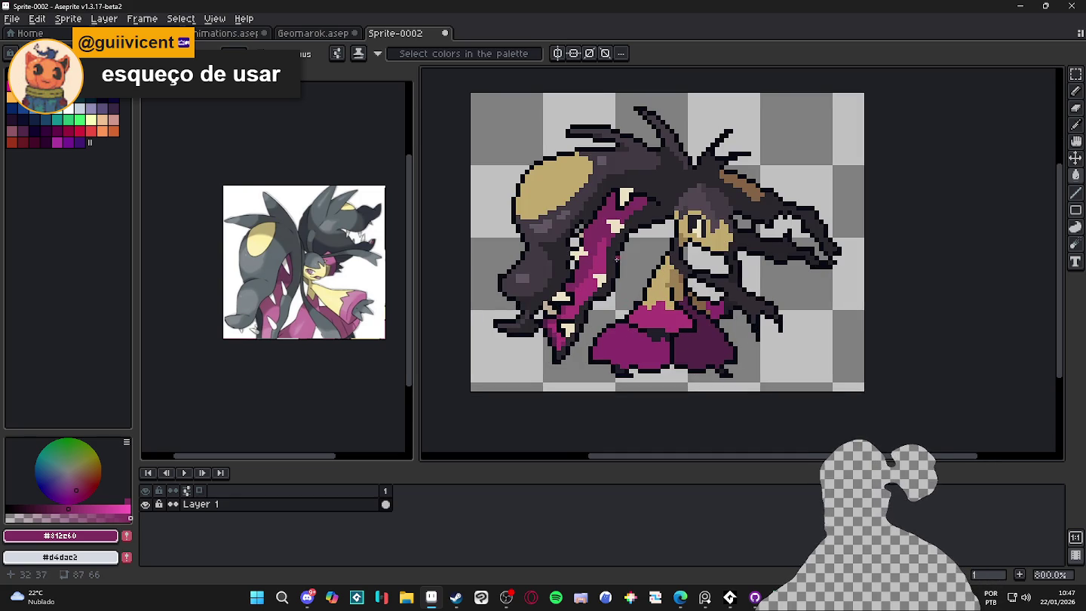
scroll(636, 239, "down", 1)
left_click_drag(636, 214, 668, 220)
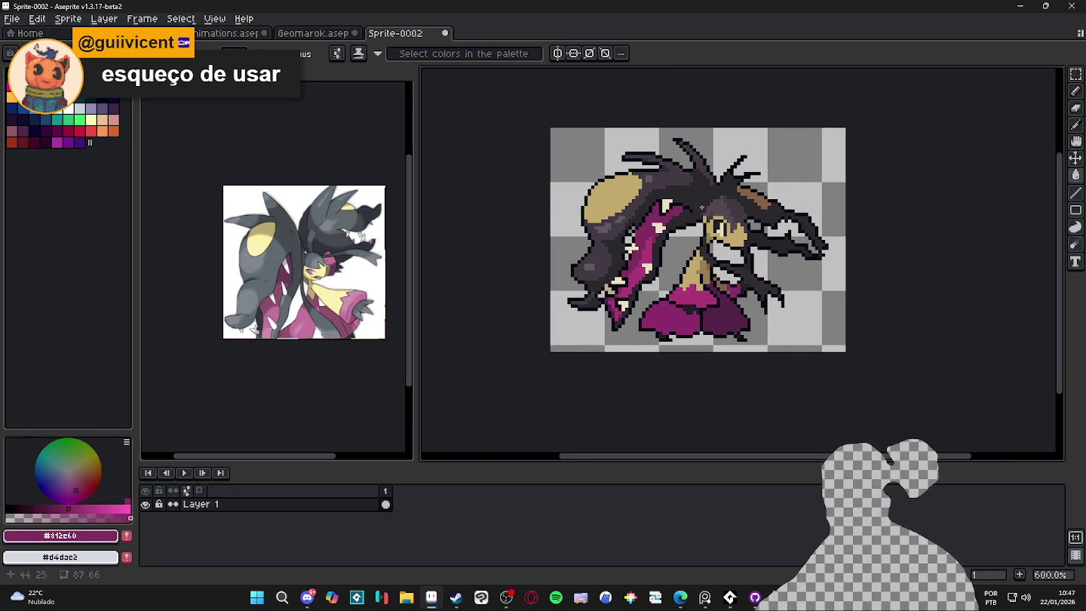
scroll(706, 204, "up", 1)
left_click(668, 189, "alt")
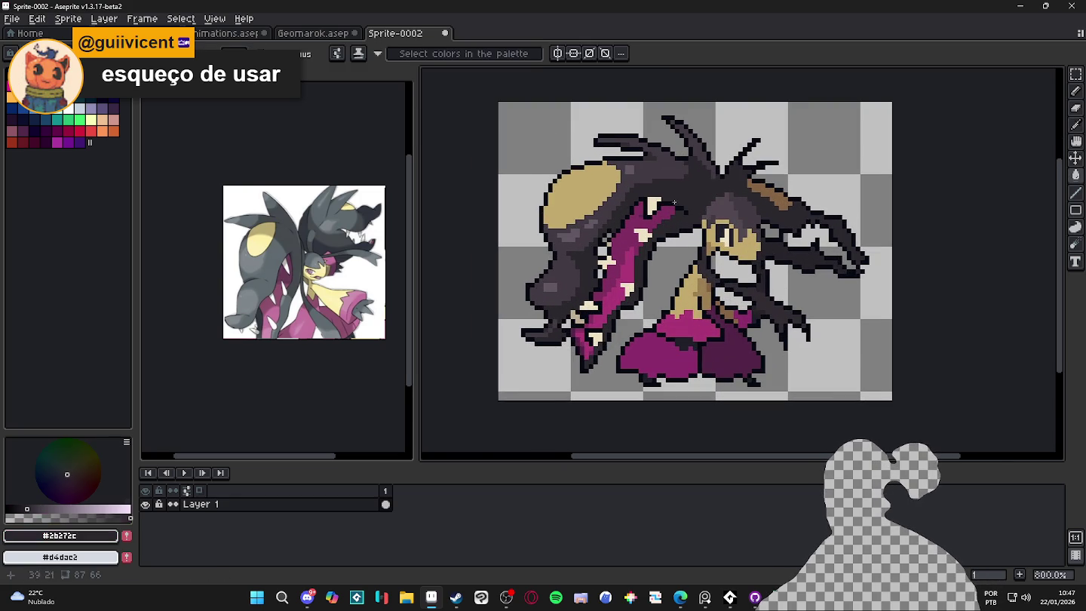
scroll(625, 208, "right", 2)
scroll(573, 220, "down", 2)
Sample the body's grey-purple, a darker shade of it, and the black outline colour.
key("alt+Tab")
key("alt+Tab")
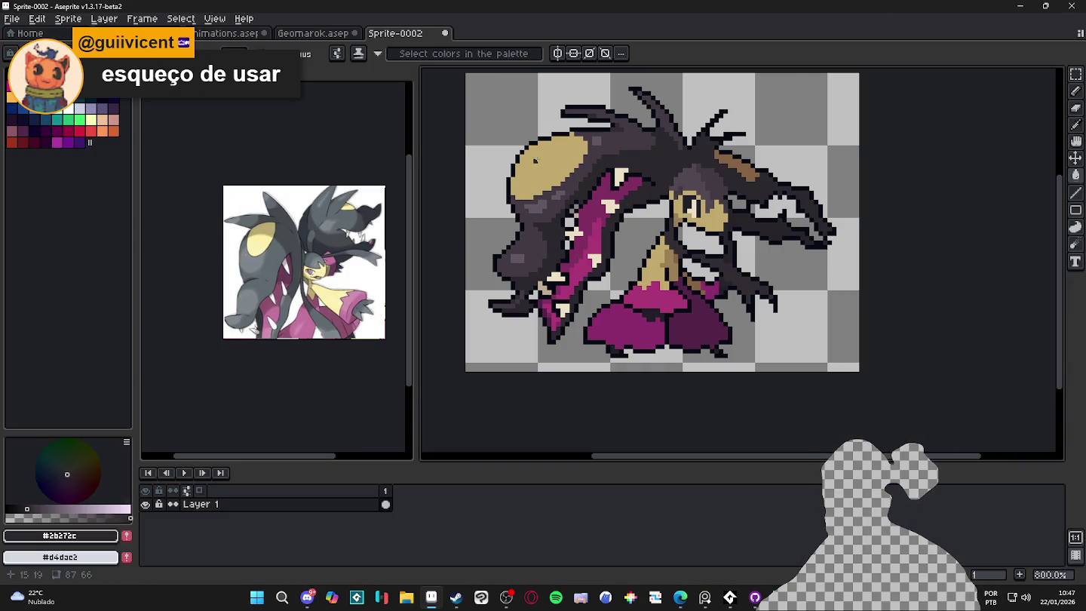
key("m")
scroll(543, 193, "up", 2)
left_click_drag(535, 200, 561, 221)
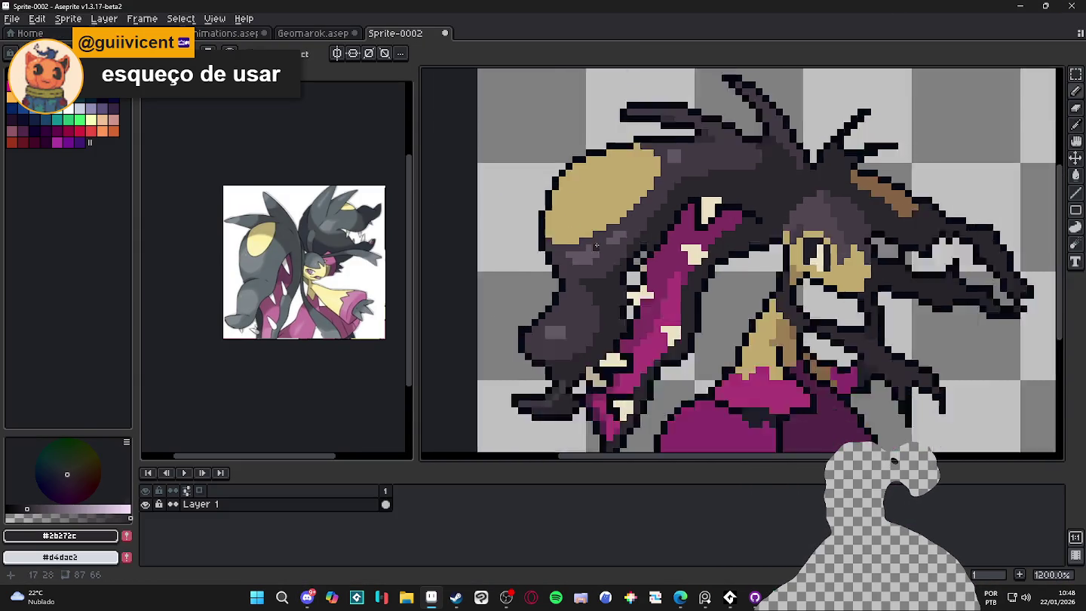
scroll(534, 212, "up", 1)
left_click(573, 273, "alt")
left_click(573, 273, "alt")
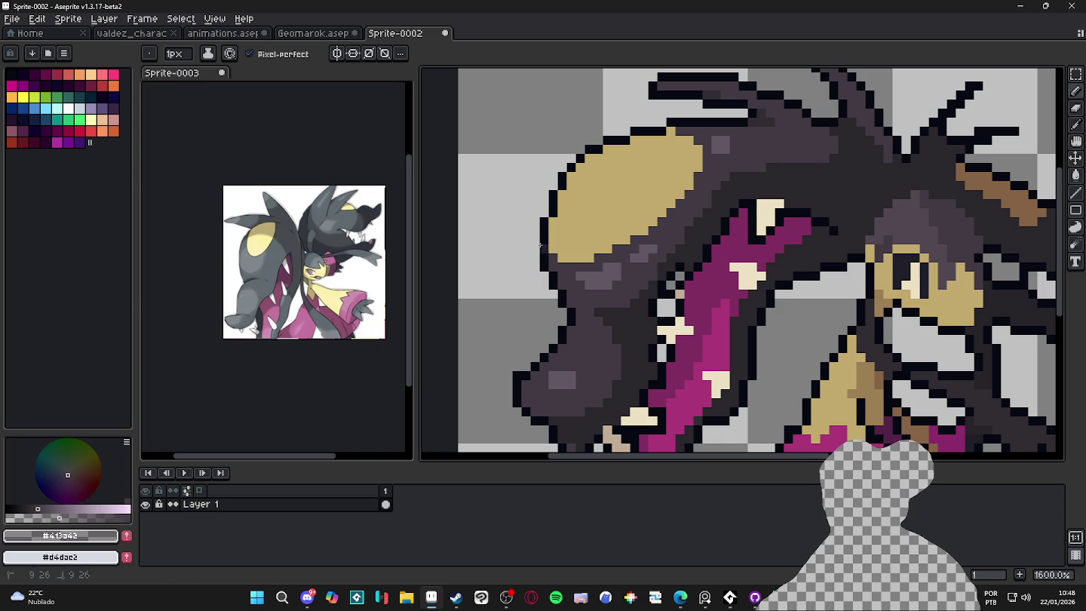
left_click(539, 247, "alt")
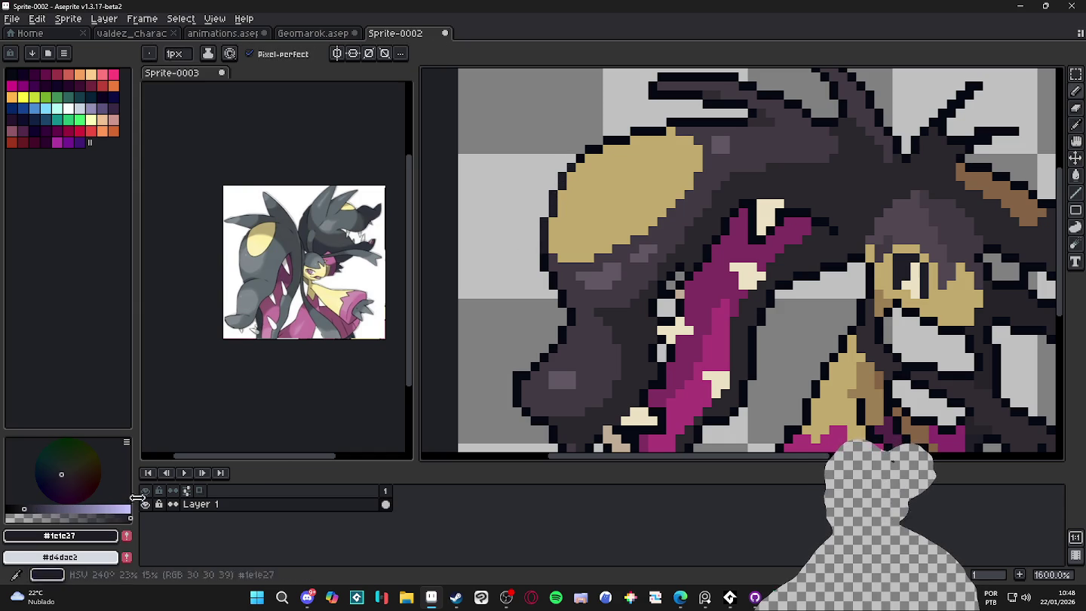
scroll(560, 181, "down", 4)
scroll(587, 296, "up", 6)
scroll(587, 296, "down", 3)
scroll(563, 213, "up", 3)
Sample tan and brown shades, try a brown outline pixel, then undo it.
left_click(573, 226, "alt")
left_click(65, 518)
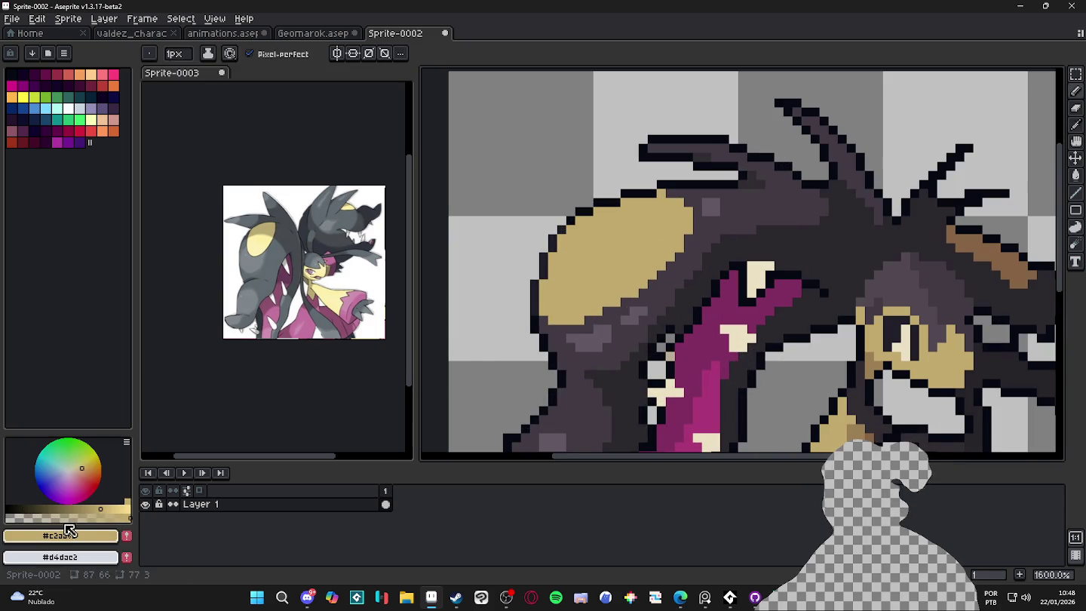
left_click(533, 308, "alt")
left_click(535, 283)
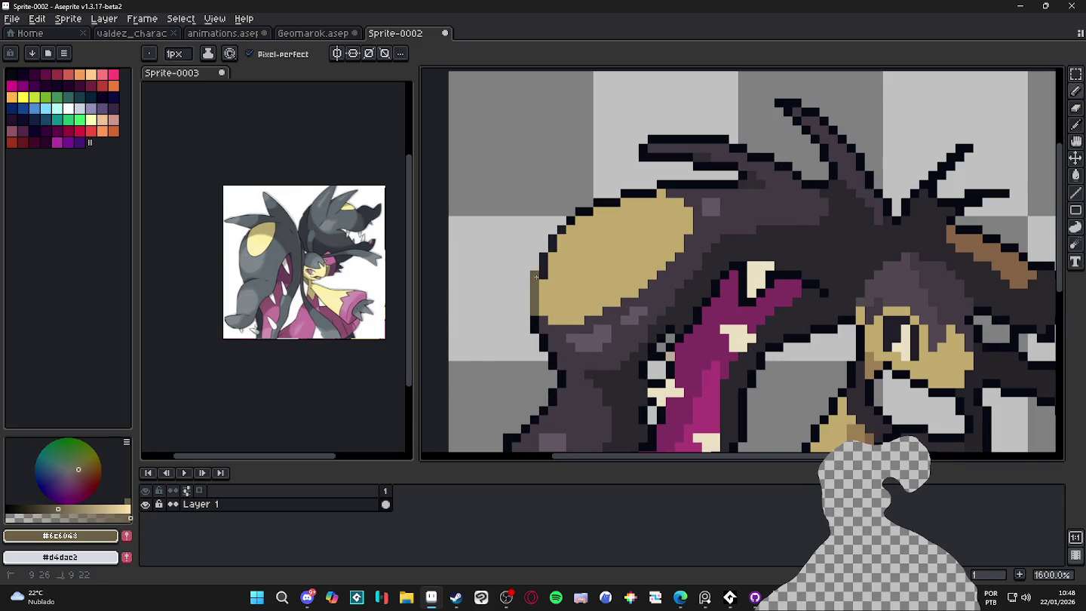
key("ctrl+z")
key("g")
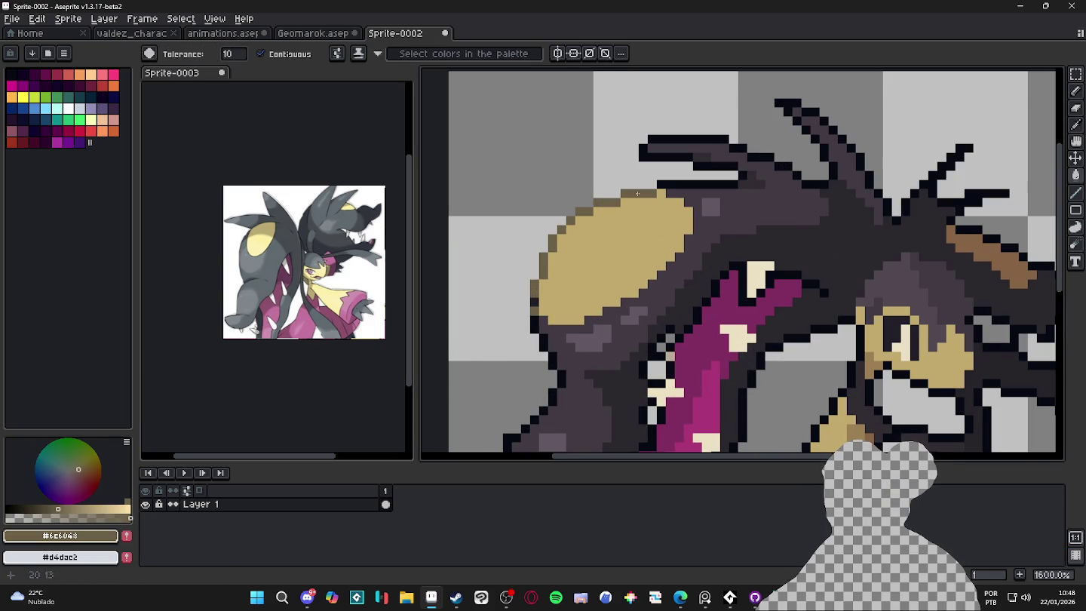
scroll(594, 270, "down", 4)
key("b")
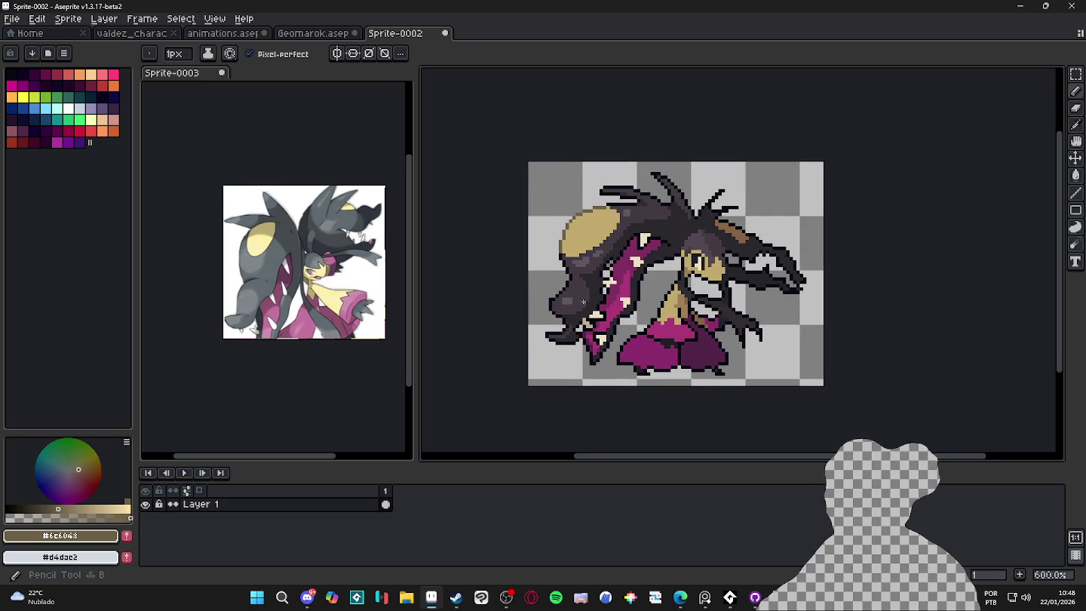
Sample the body's dark purple, then the near-black #2b272c, and zoom out.
scroll(554, 296, "down", 1)
scroll(554, 296, "up", 5)
left_click(554, 296, "alt")
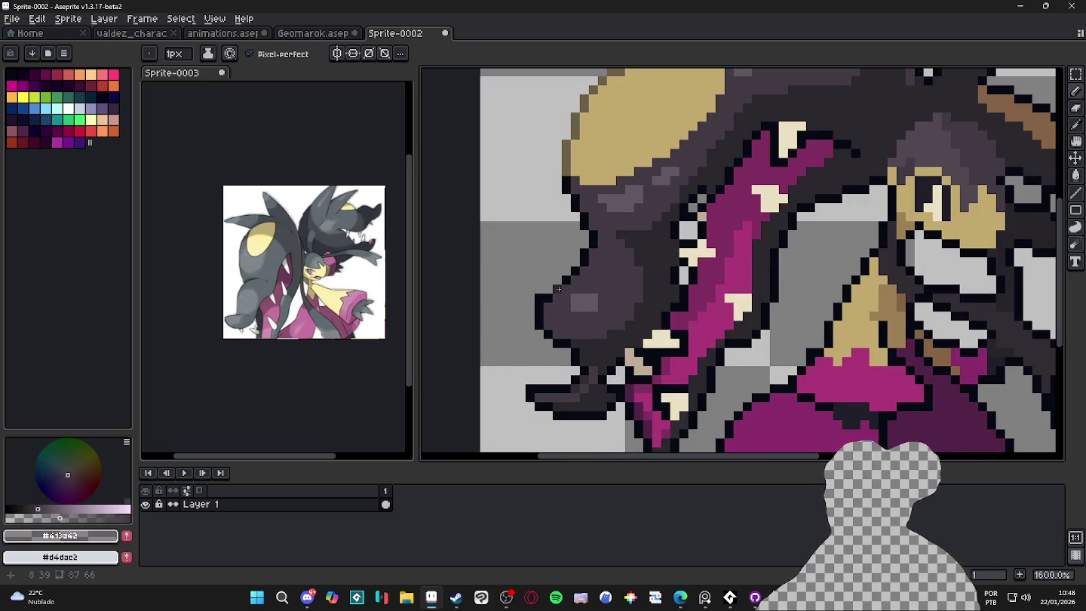
left_click(557, 291, "alt")
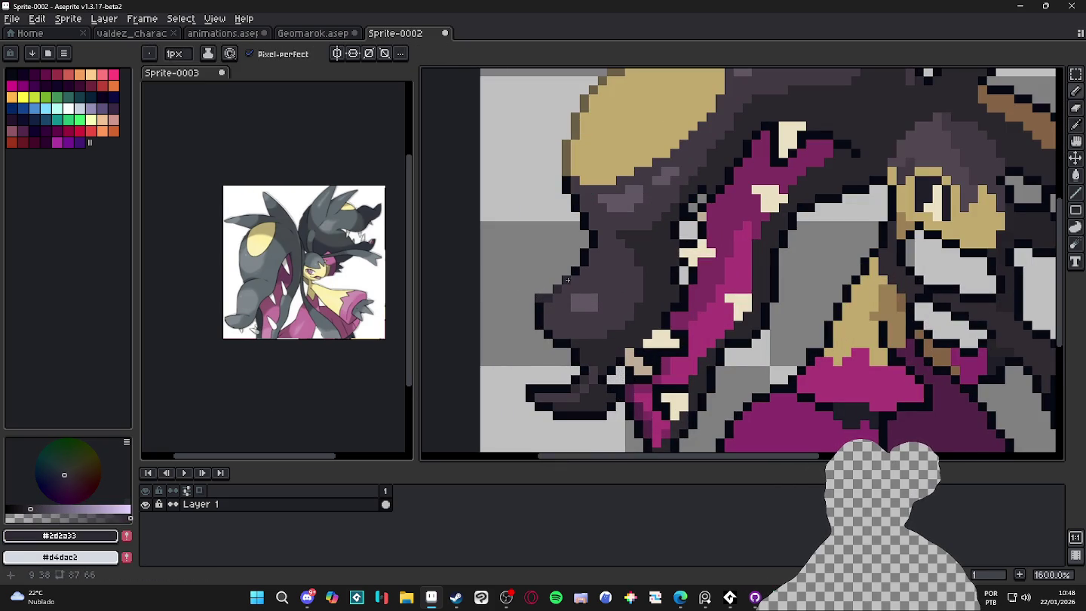
scroll(627, 273, "down", 4)
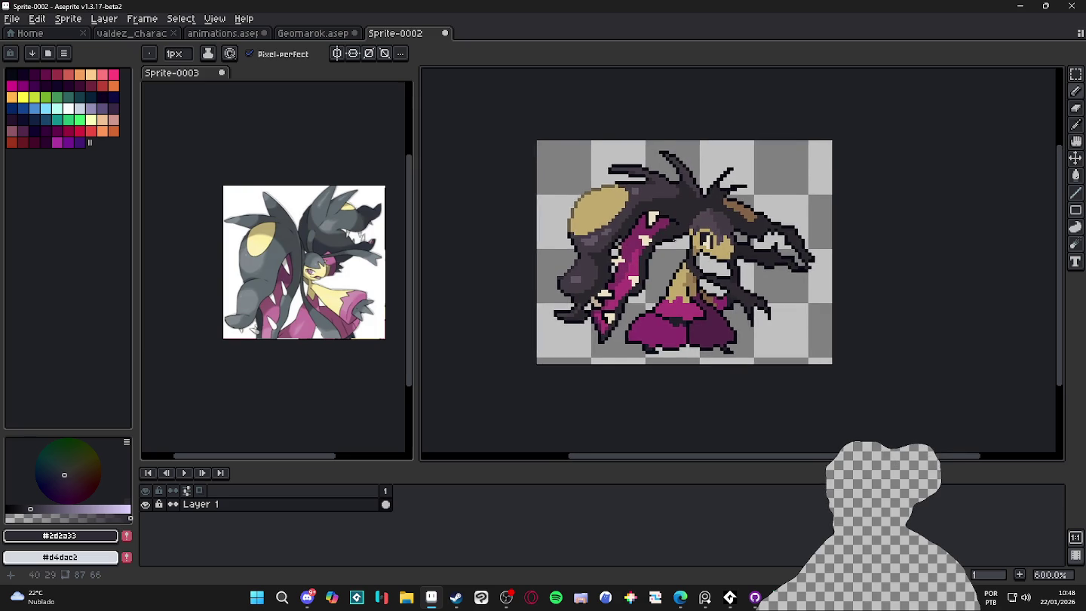
scroll(627, 273, "down", 1)
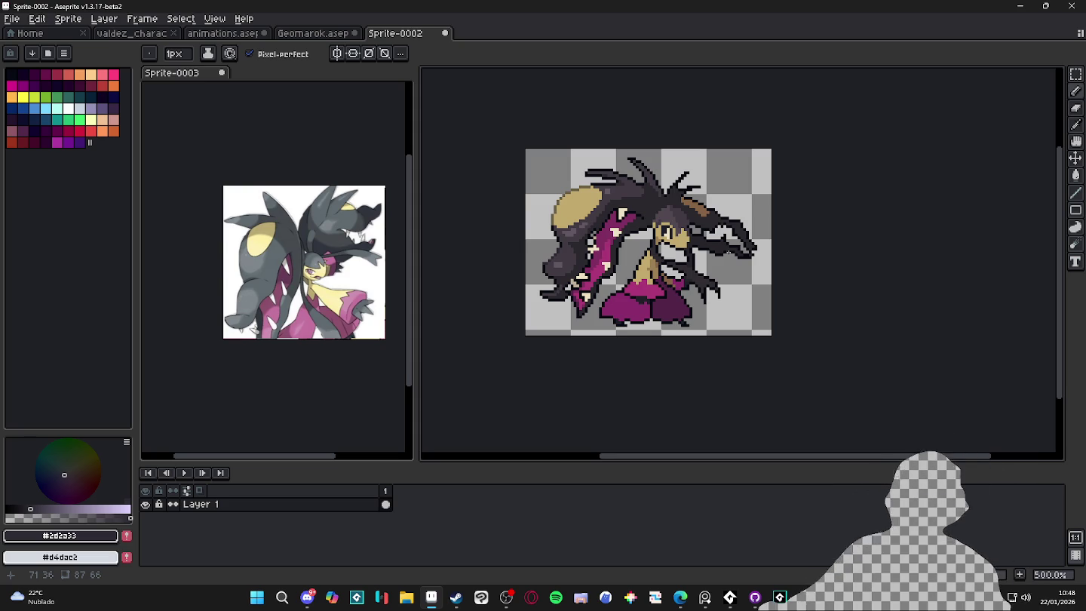
Zoom in on the jaw and eyedrop the near-black outline colour #050916.
key("5")
left_click(624, 220, "alt")
scroll(579, 206, "down", 3)
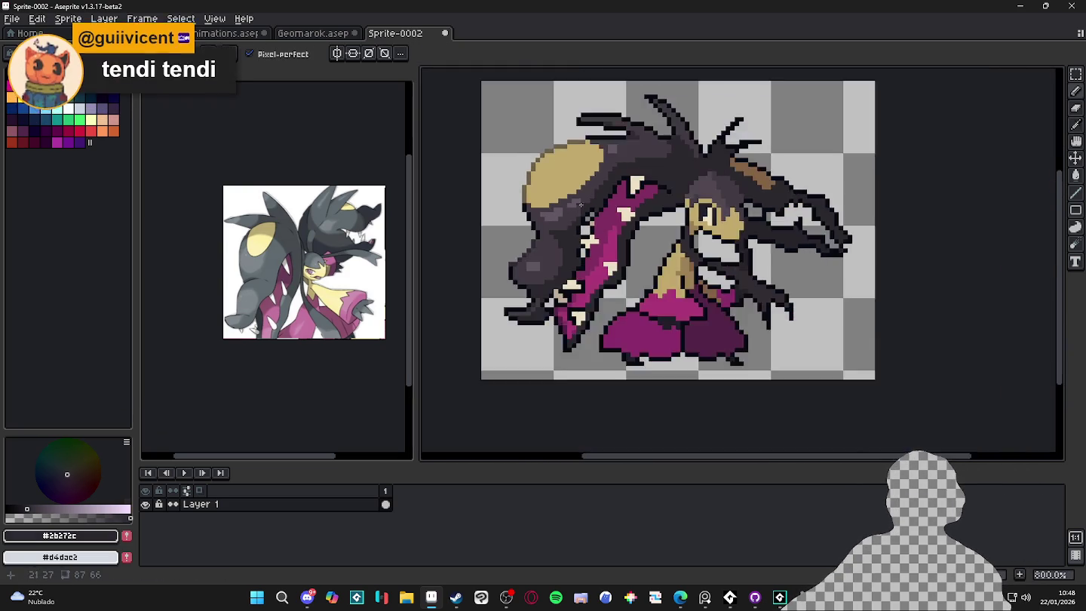
scroll(579, 205, "up", 3)
scroll(592, 262, "down", 4)
scroll(592, 261, "up", 3)
left_click(582, 251, "alt")
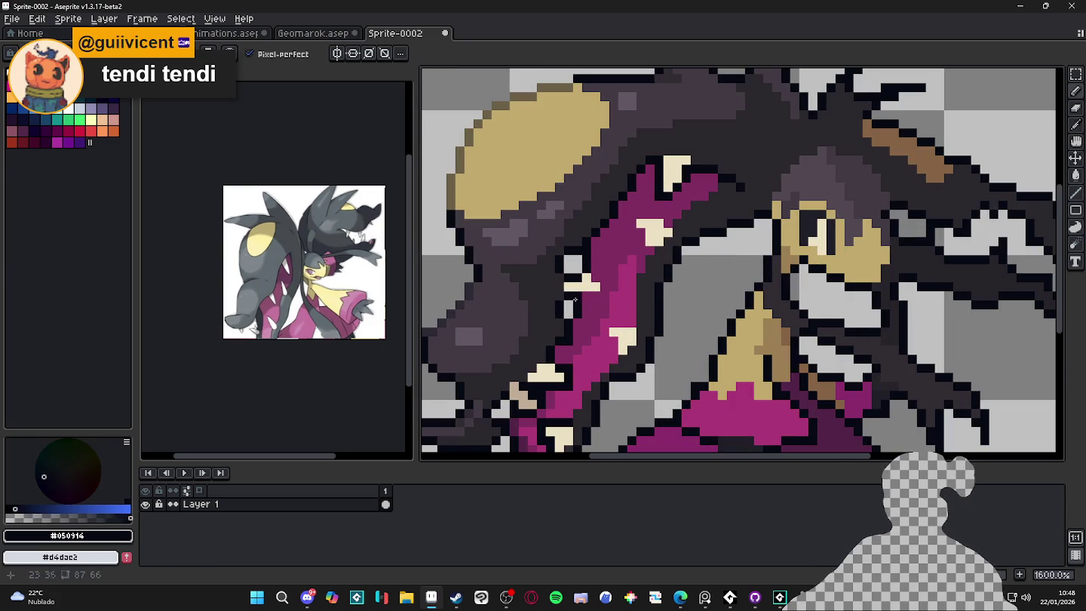
scroll(630, 319, "down", 4)
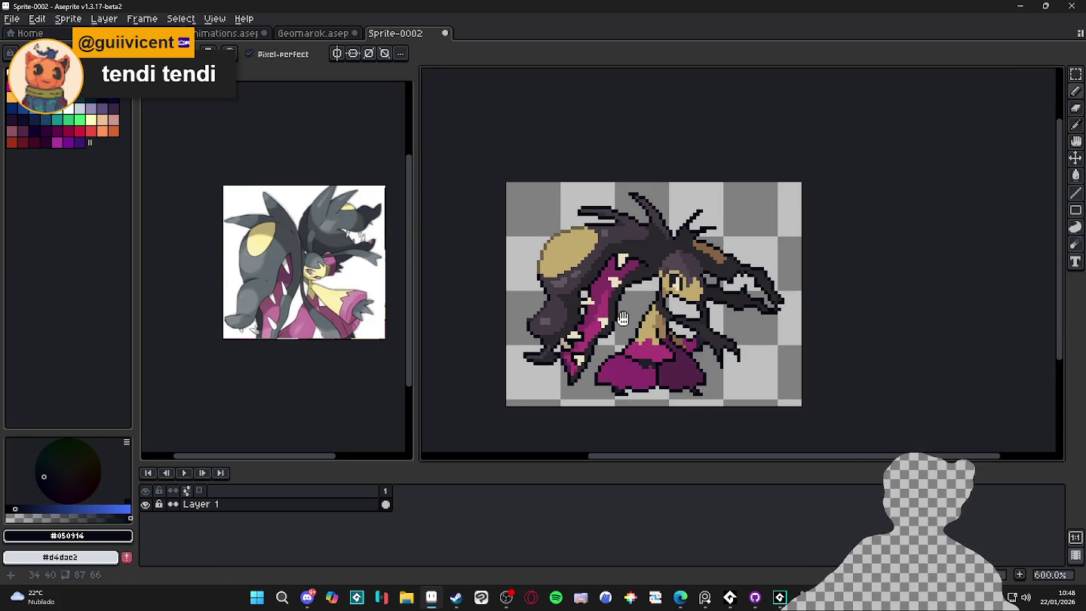
scroll(630, 319, "down", 1)
scroll(606, 241, "up", 1)
left_click(607, 240, "alt")
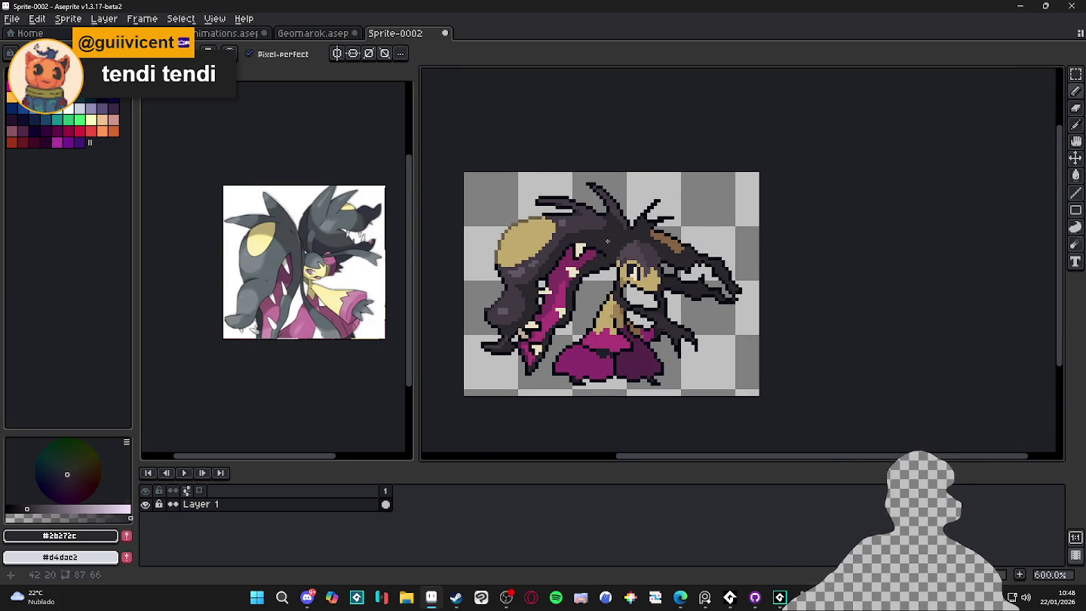
scroll(607, 241, "down", 1)
scroll(650, 224, "up", 2)
scroll(590, 236, "down", 2)
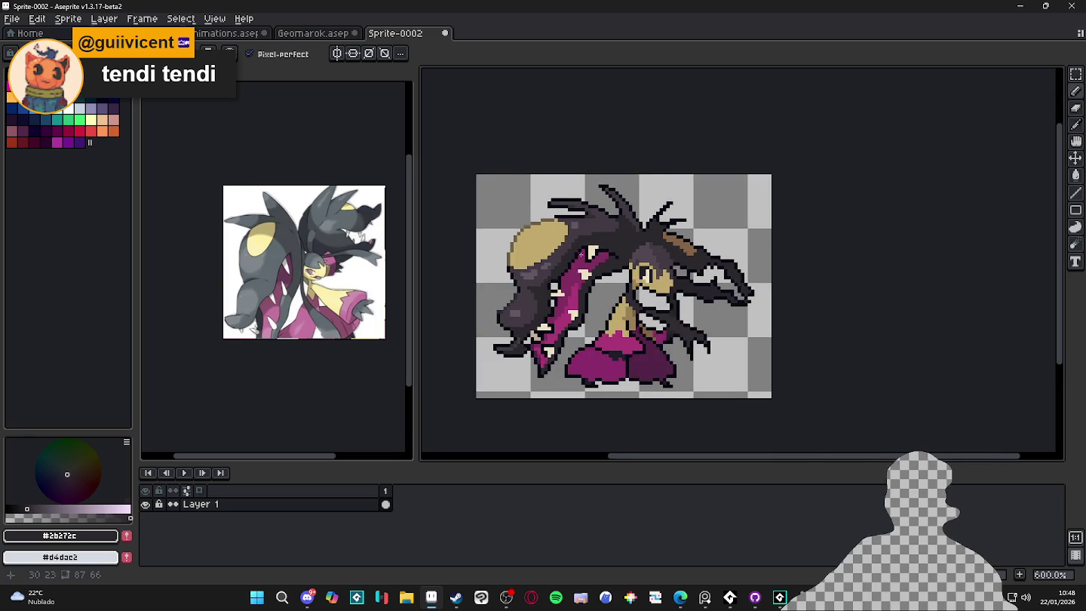
scroll(557, 284, "up", 5)
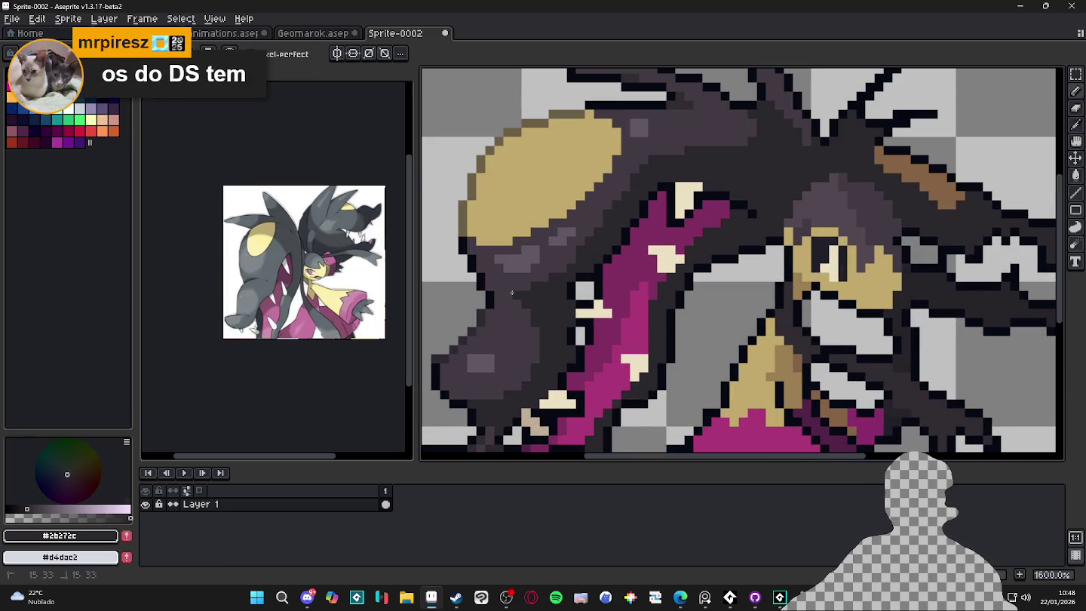
scroll(498, 317, "down", 1)
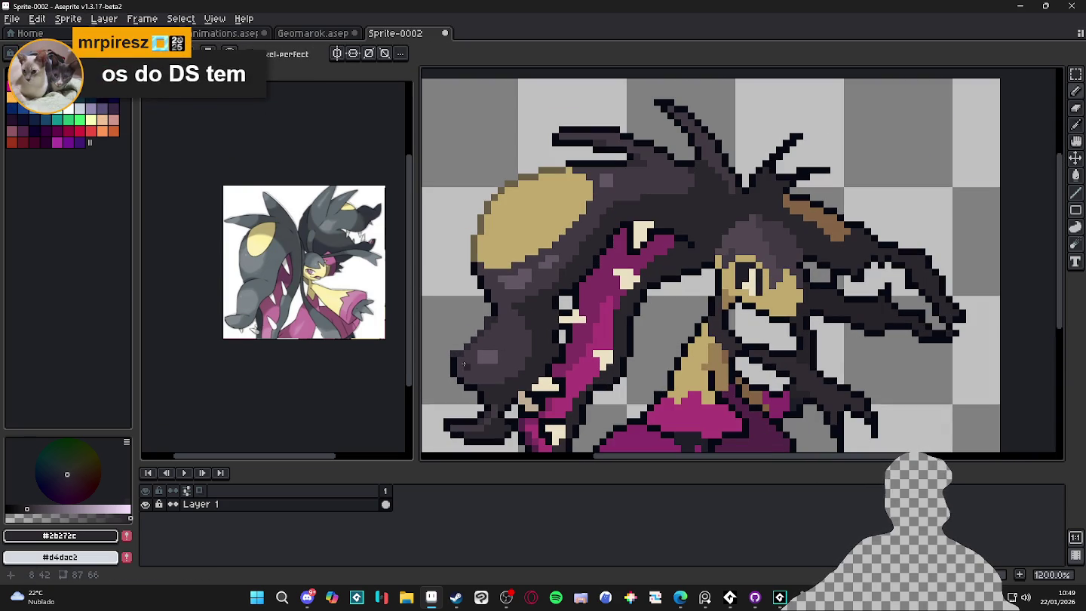
scroll(474, 377, "up", 3)
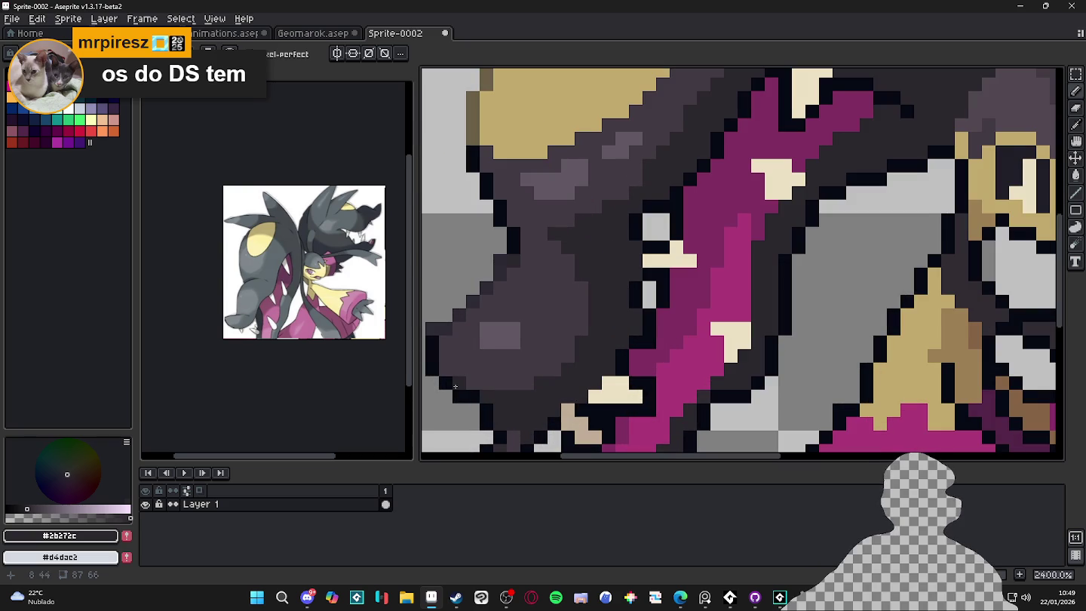
scroll(452, 373, "down", 7)
scroll(527, 377, "down", 1)
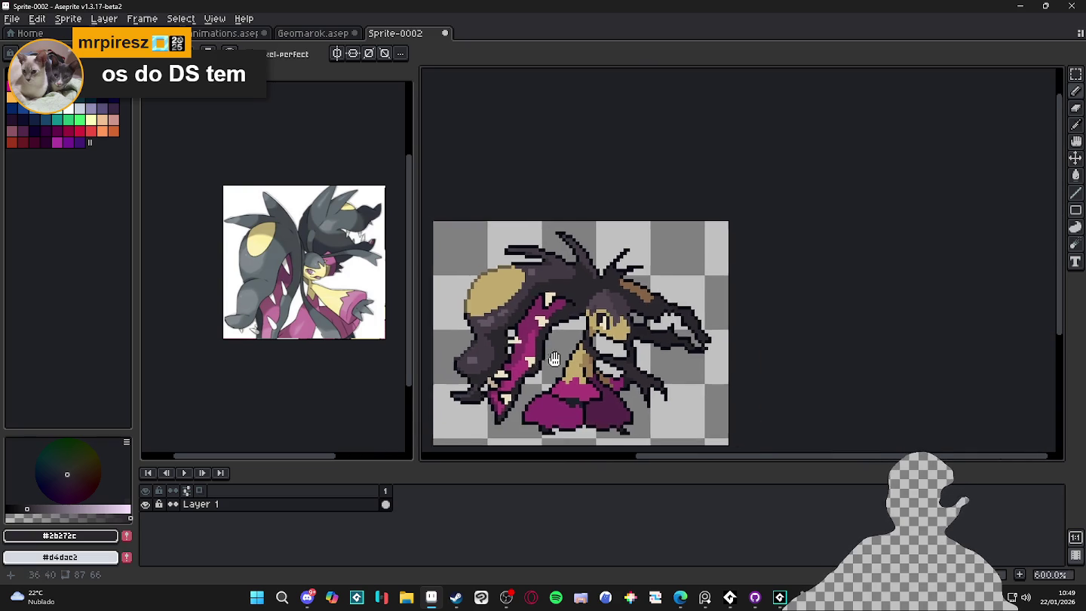
scroll(562, 294, "up", 4)
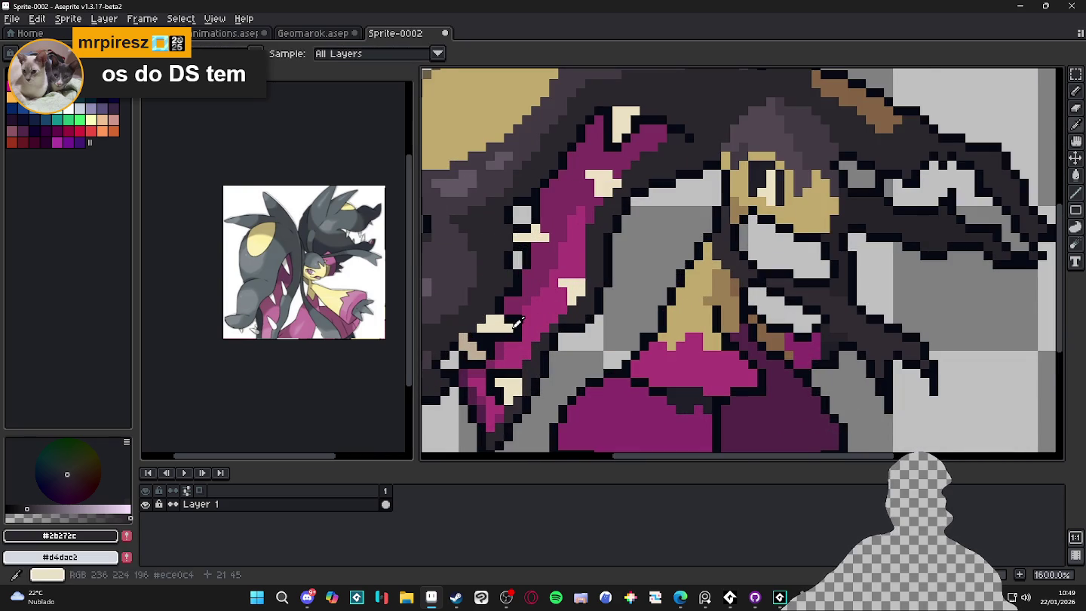
left_click(560, 308, "alt")
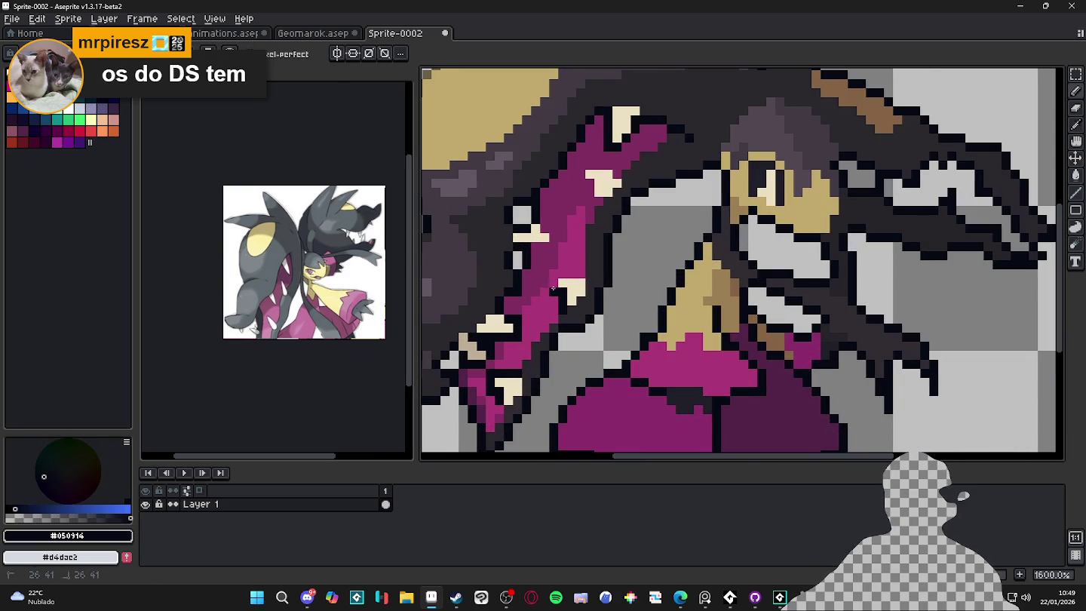
Draw a near-black Pencil line around the cream spike on the magenta jaw.
scroll(577, 273, "up", 1)
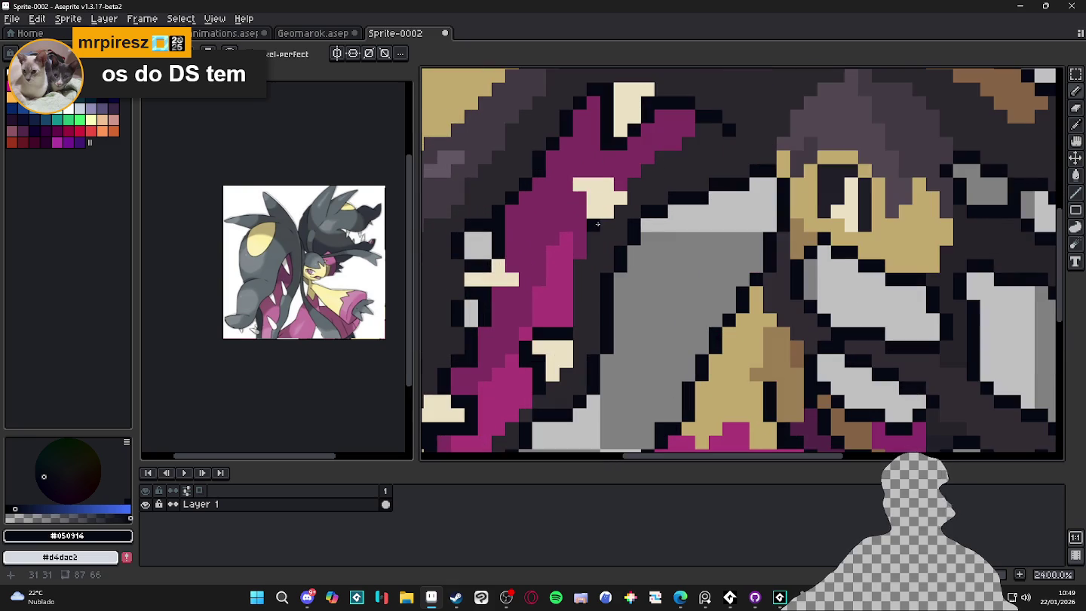
mouse_move(579, 202)
left_mouse_down()
mouse_move(566, 182)
mouse_move(582, 171)
mouse_move(616, 176)
left_mouse_up()
scroll(616, 226, "down", 6)
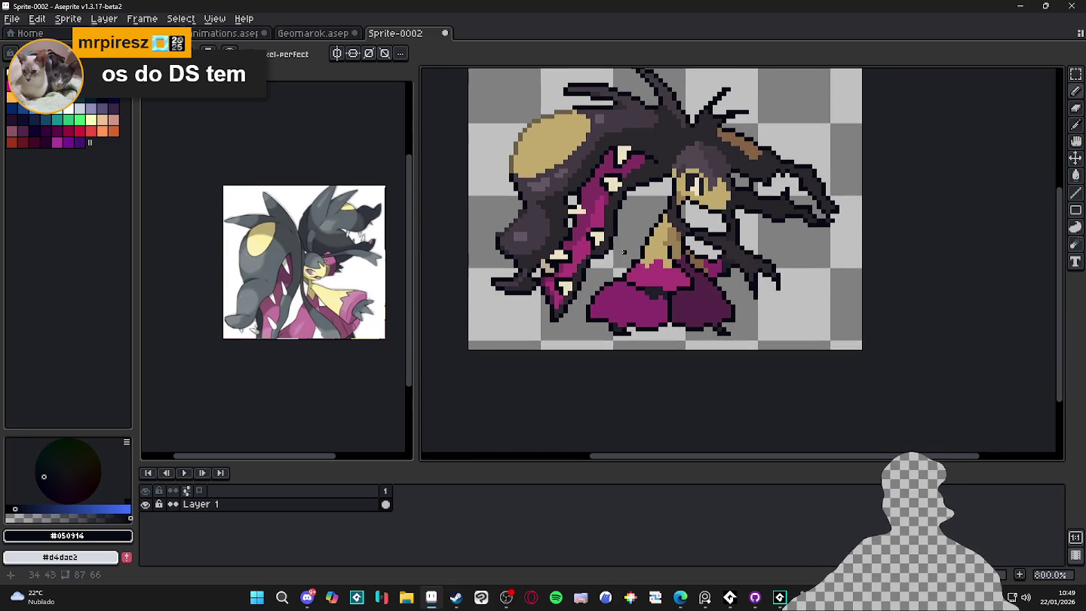
scroll(575, 213, "up", 4)
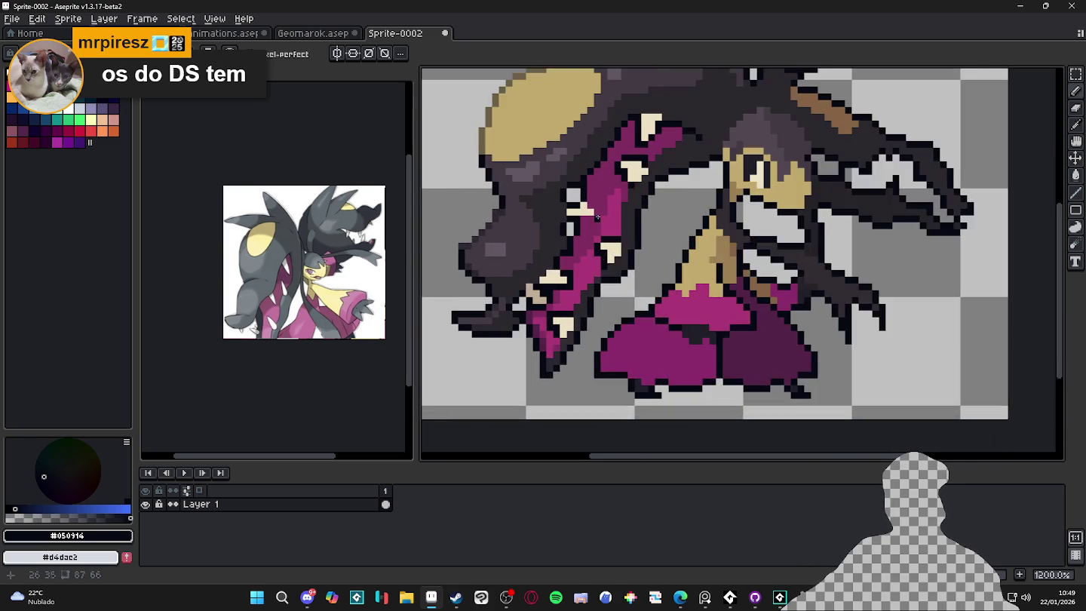
Sample the darker magenta #812e60 from the jaw and recentre the sprite.
left_click(575, 213, "alt")
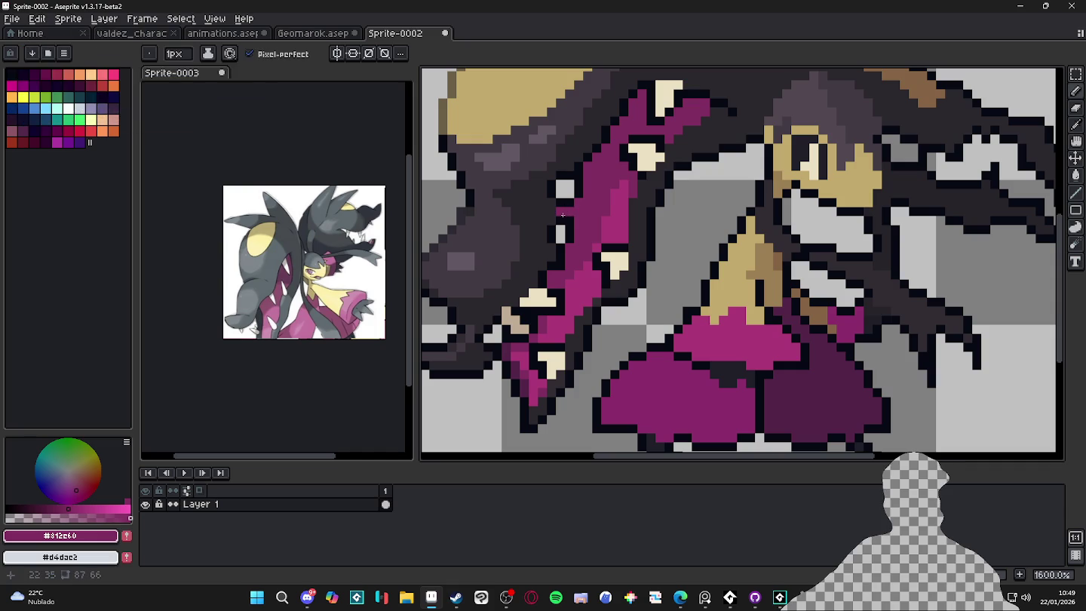
scroll(632, 259, "down", 4)
scroll(633, 259, "up", 1)
left_click_drag(637, 262, 652, 278)
scroll(653, 279, "down", 1)
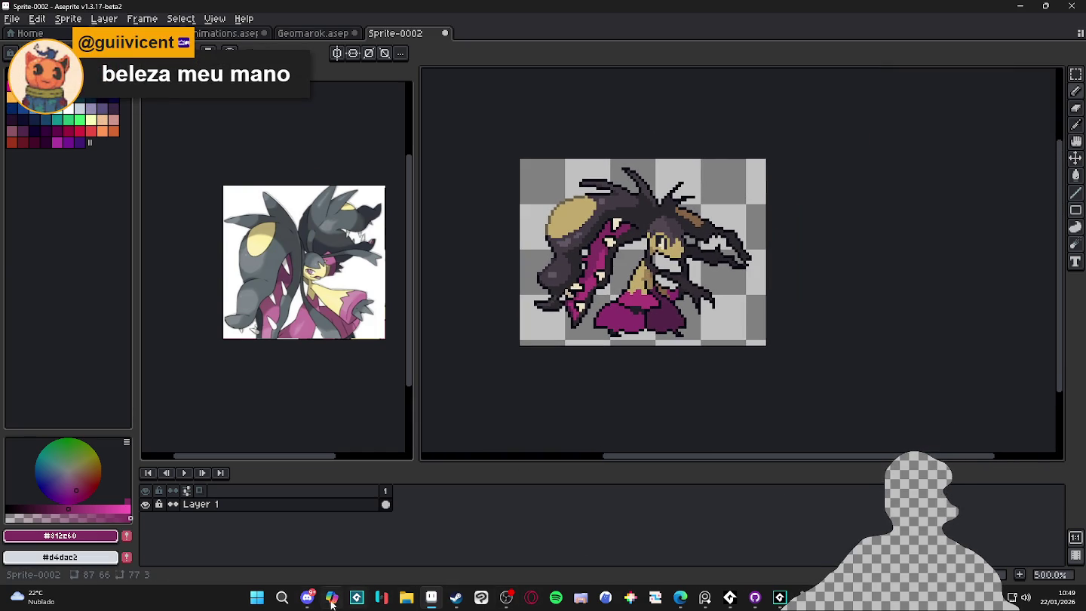
View the originally posted sprite enlarged in Discord, then close the image view.
left_click(307, 597)
scroll(539, 209, "up", 5)
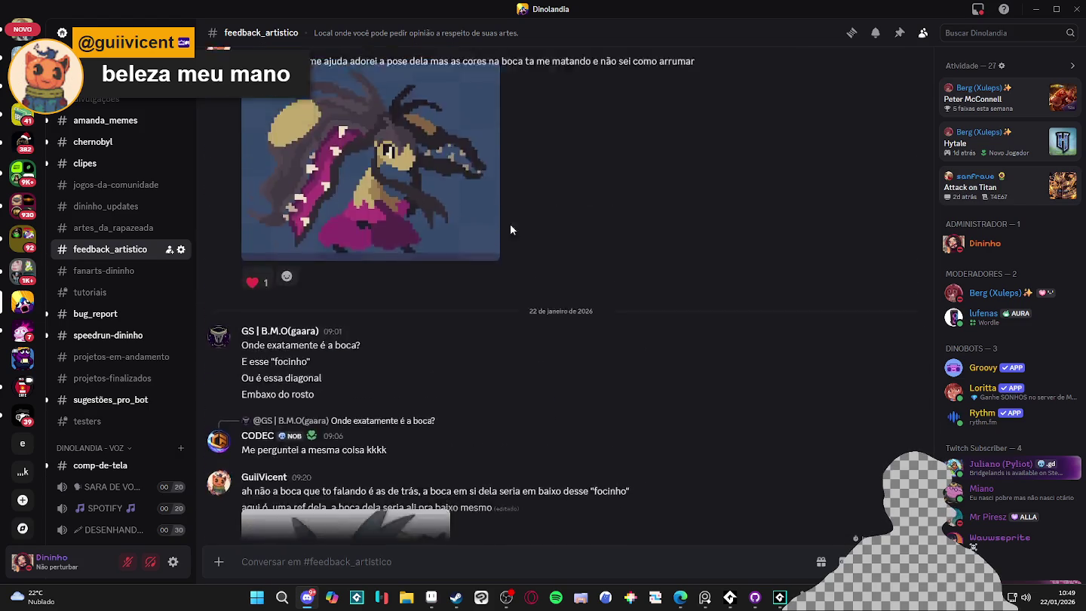
left_click(528, 226)
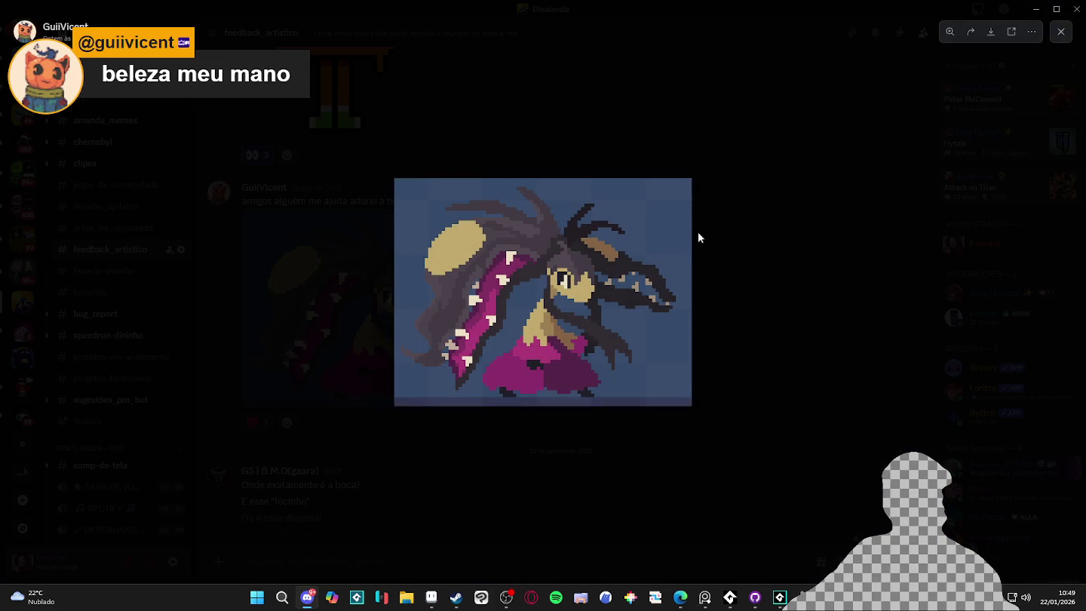
left_click(730, 188)
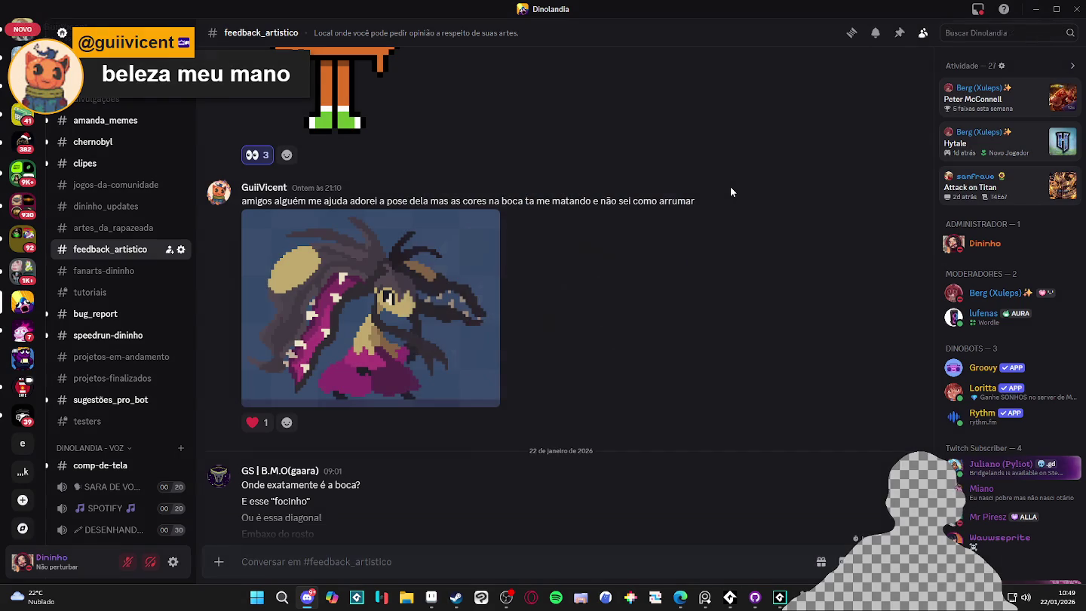
Close Sprite-0002 in Aseprite without saving and bring Discord back up.
left_click(1035, 8)
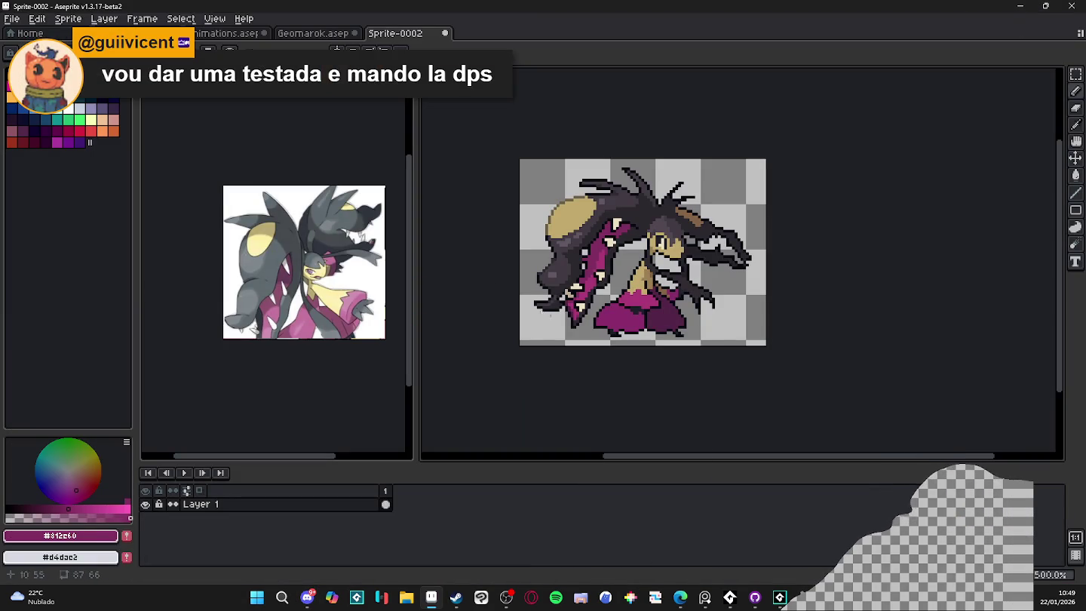
left_click(447, 37)
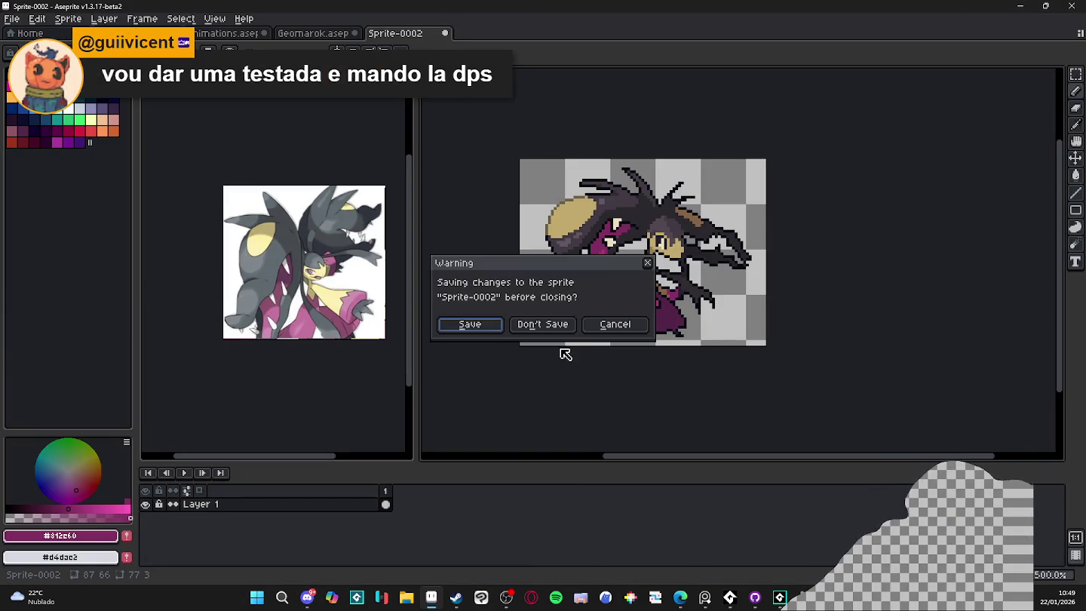
left_click(543, 326)
left_click(307, 597)
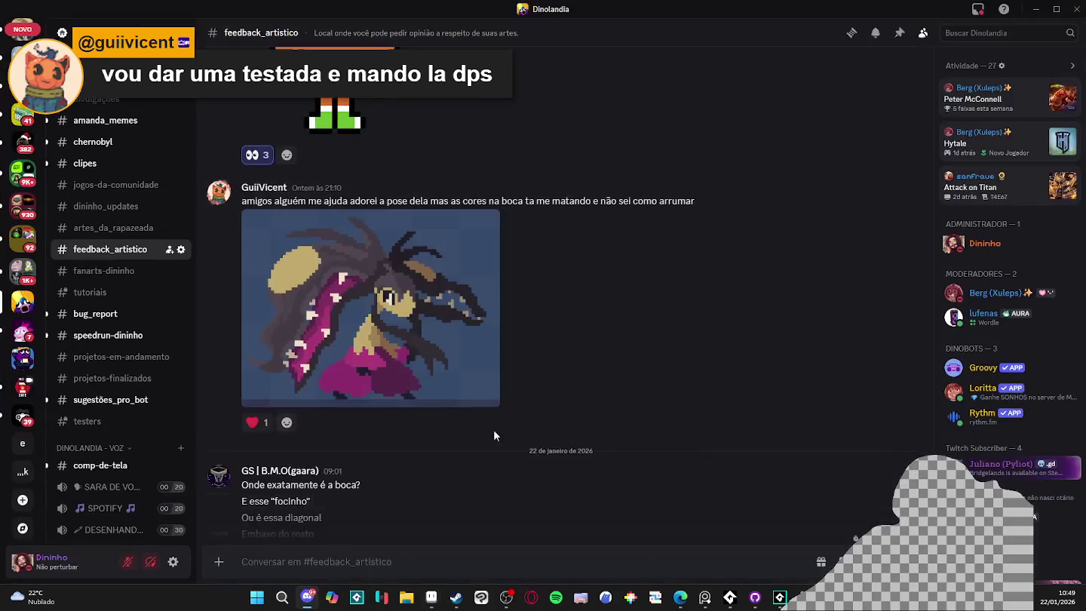
Copy the orange Darwin image from #feedback_artistico via Copiar imagem, then return to Aseprite.
scroll(494, 388, "down", 3)
scroll(613, 315, "up", 10)
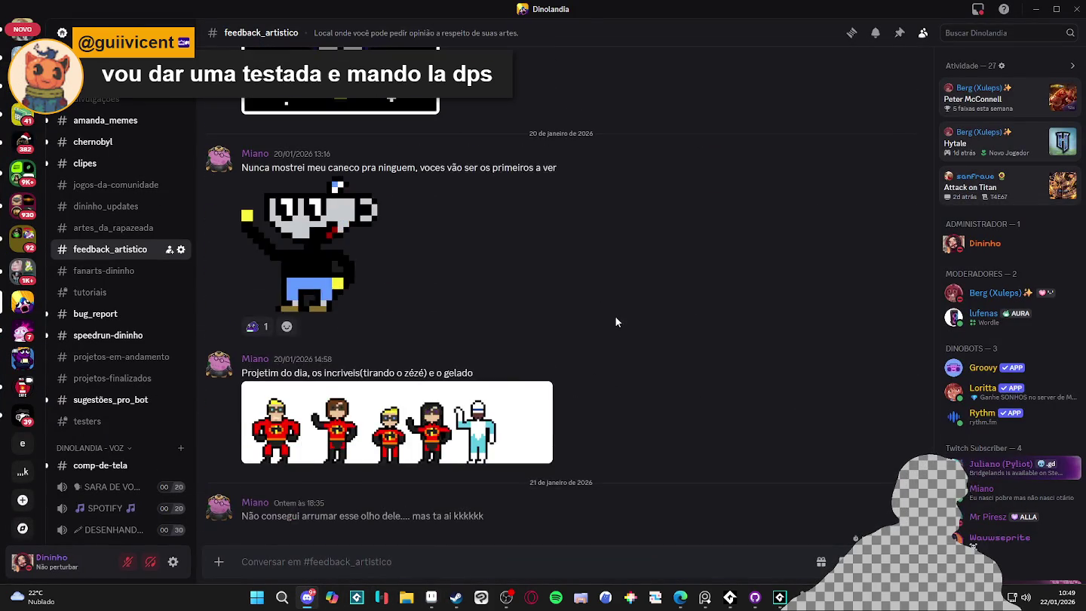
scroll(672, 301, "up", 9)
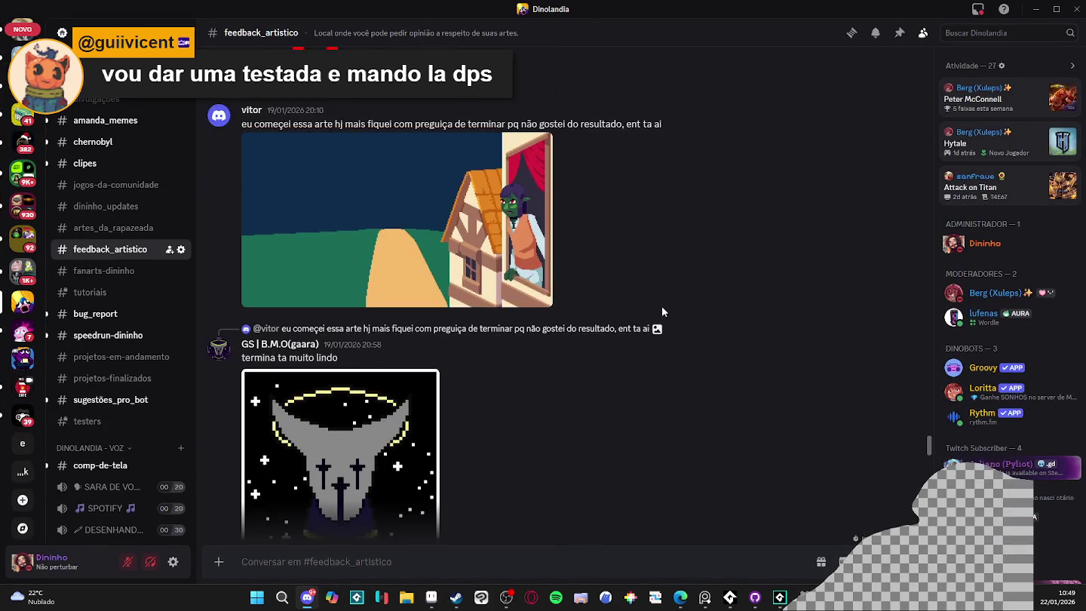
scroll(661, 306, "down", 4)
scroll(661, 306, "down", 4)
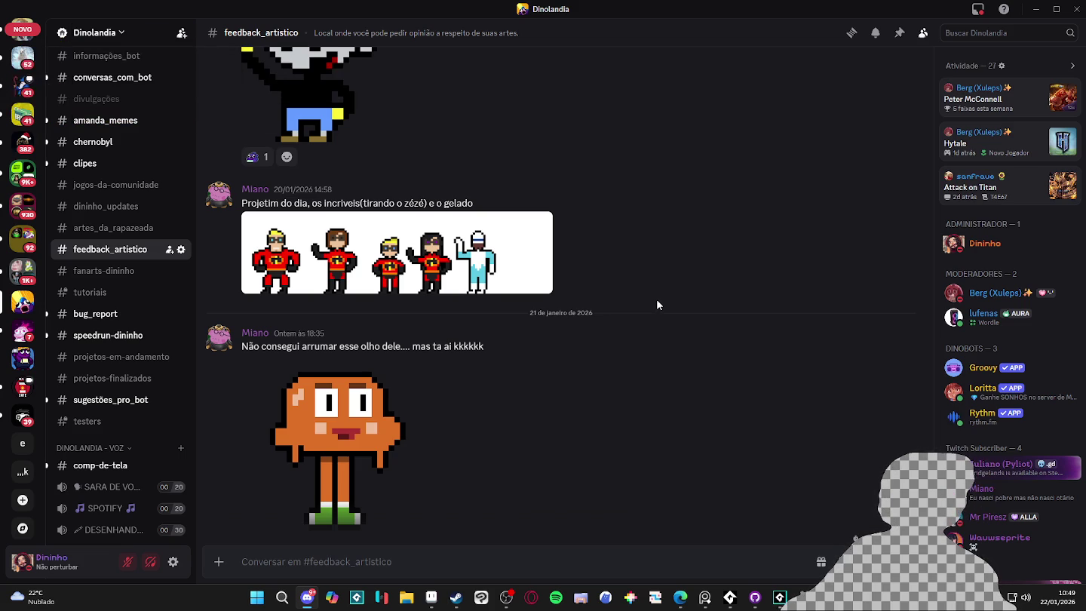
left_click(339, 445)
right_click(533, 274)
left_click(570, 288)
left_click(699, 443)
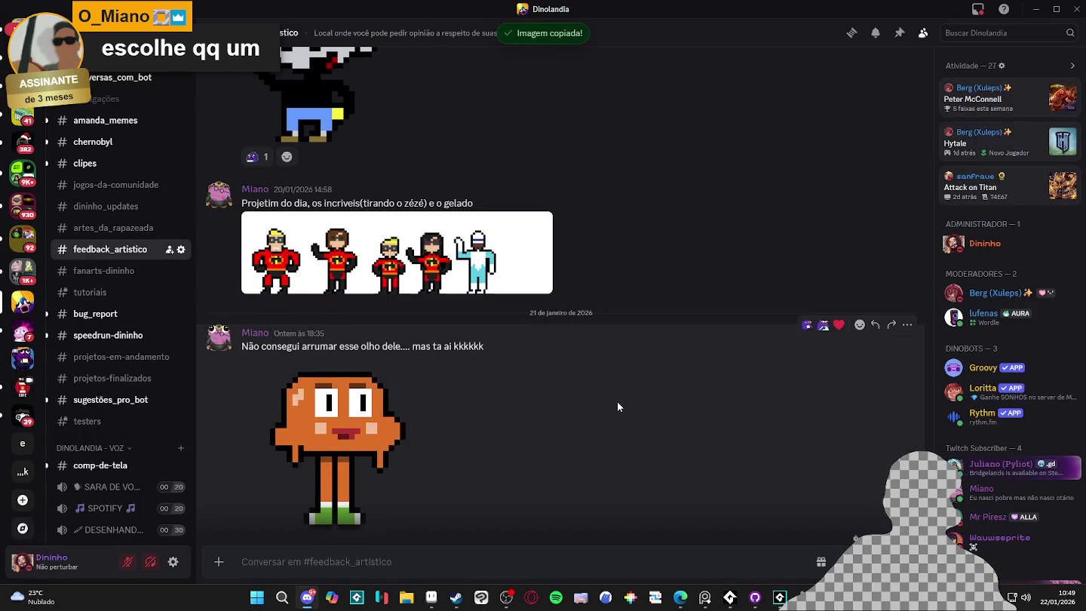
scroll(617, 401, "down", 2)
key("alt+Tab")
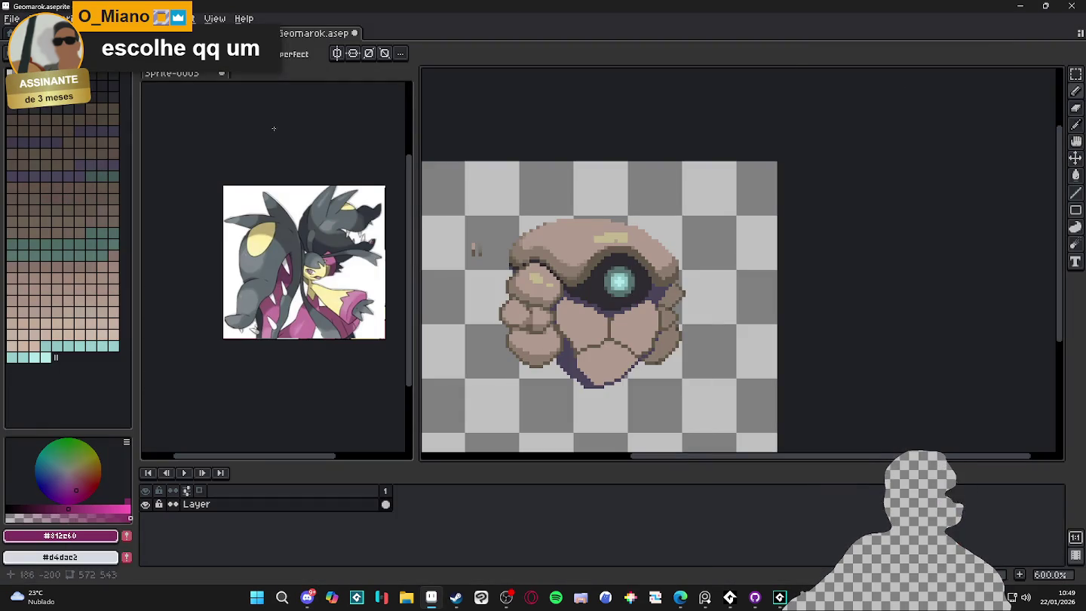
Create a new sprite and paste the Darwin artwork into it.
left_click(12, 32)
key("ctrl+Tab")
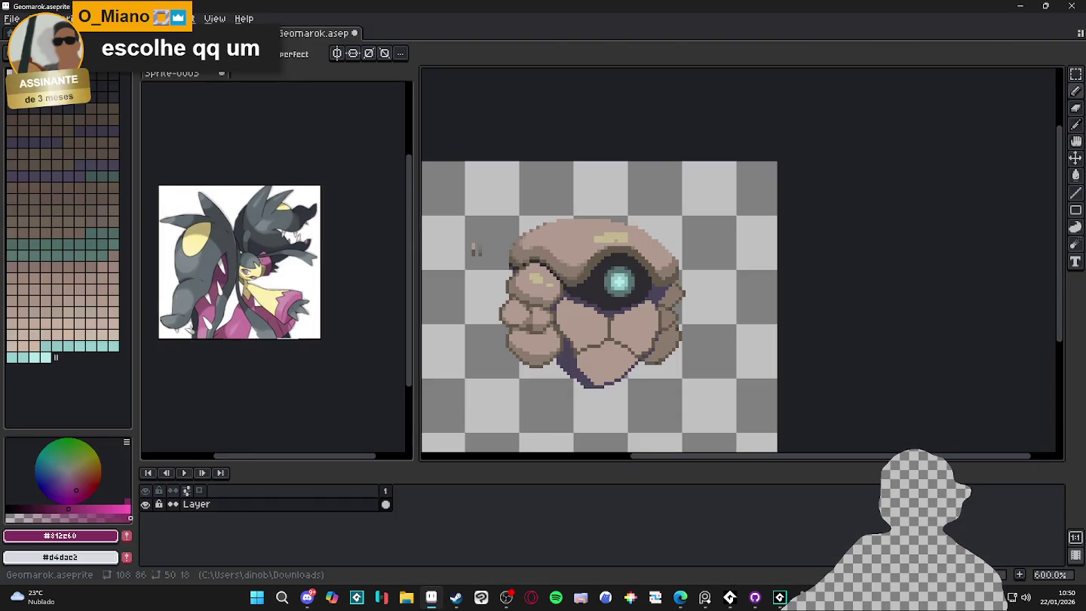
left_click(12, 19)
left_click(22, 33)
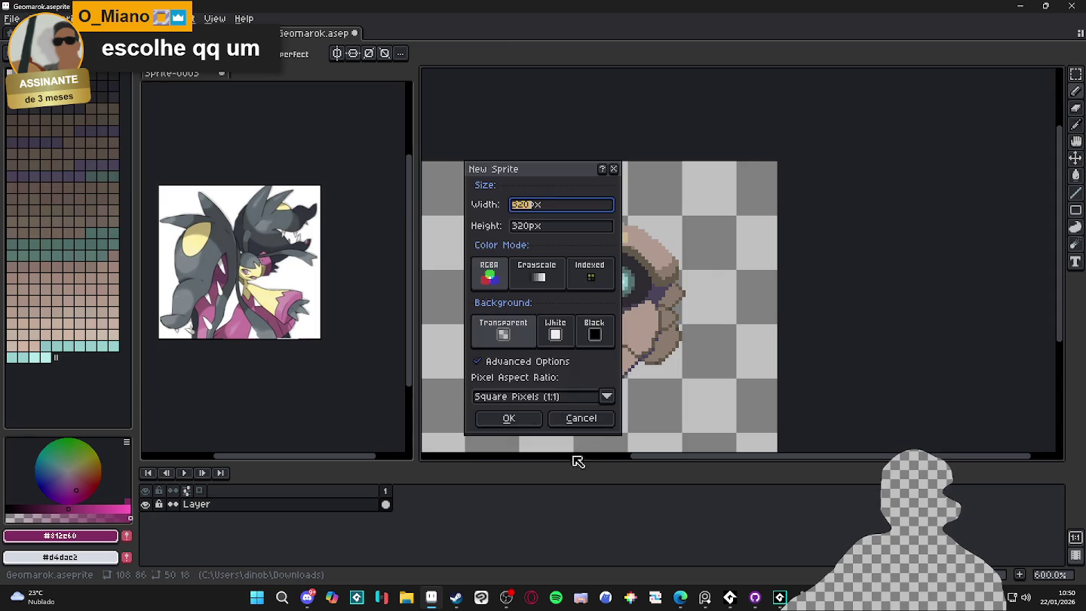
left_click(542, 417)
key("ctrl+v")
scroll(726, 279, "up", 3)
scroll(726, 278, "down", 3)
scroll(743, 358, "up", 3)
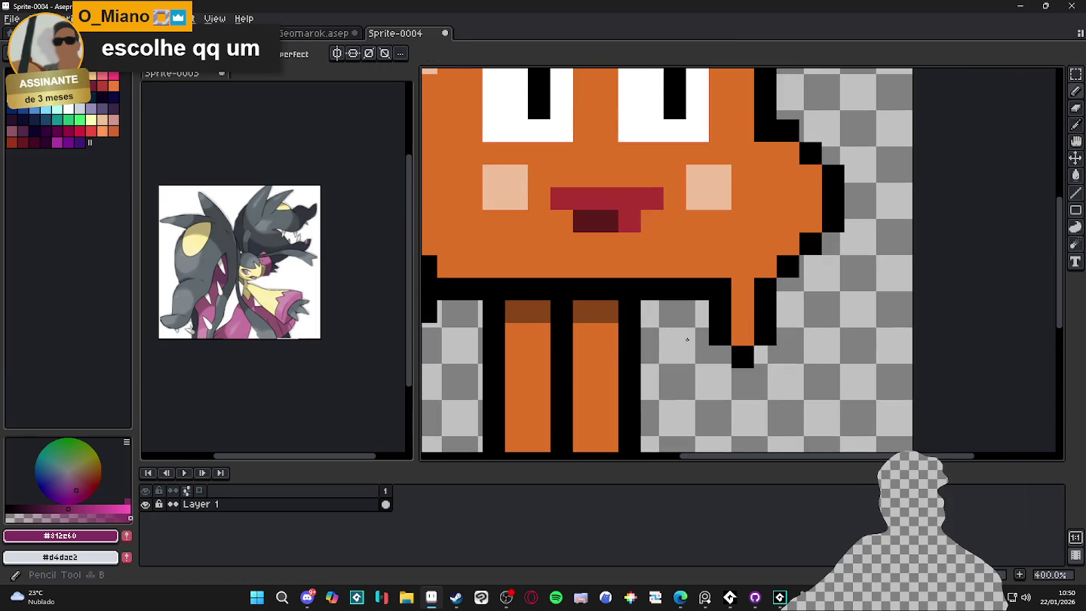
scroll(766, 349, "up", 5)
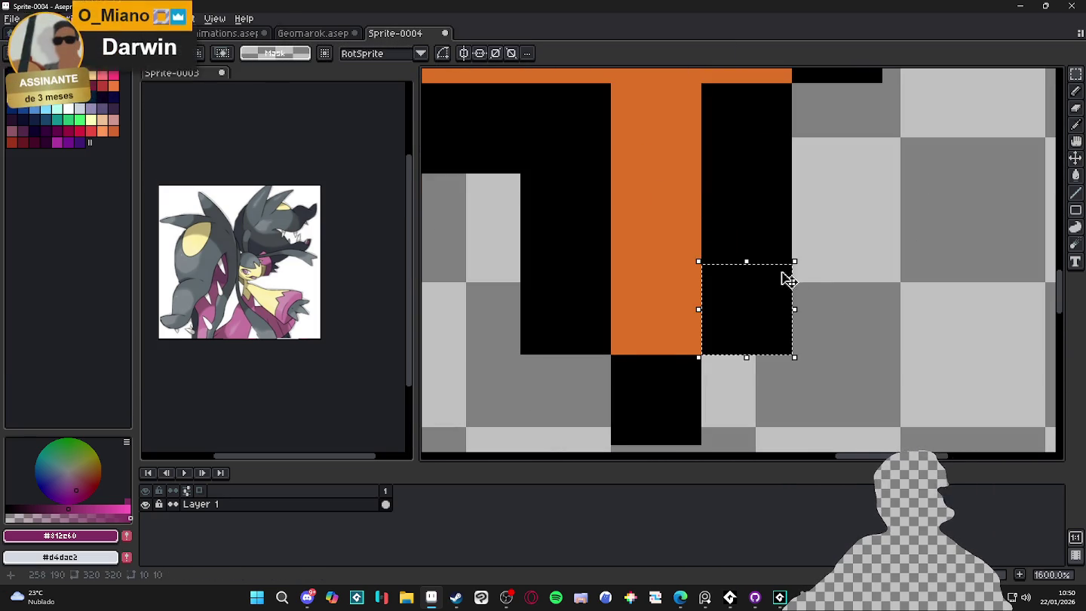
scroll(788, 274, "down", 6)
scroll(566, 285, "down", 2)
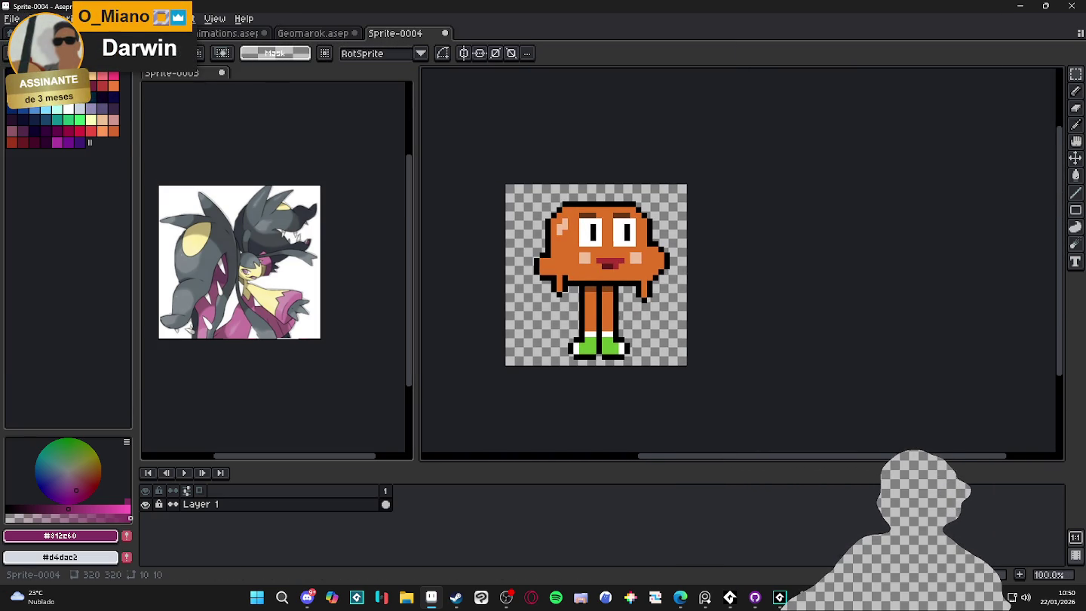
Resize the sprite to 32×32 px with Lock Ratio.
left_click(68, 18)
left_click(139, 84)
left_click(599, 164)
key("BackSpace")
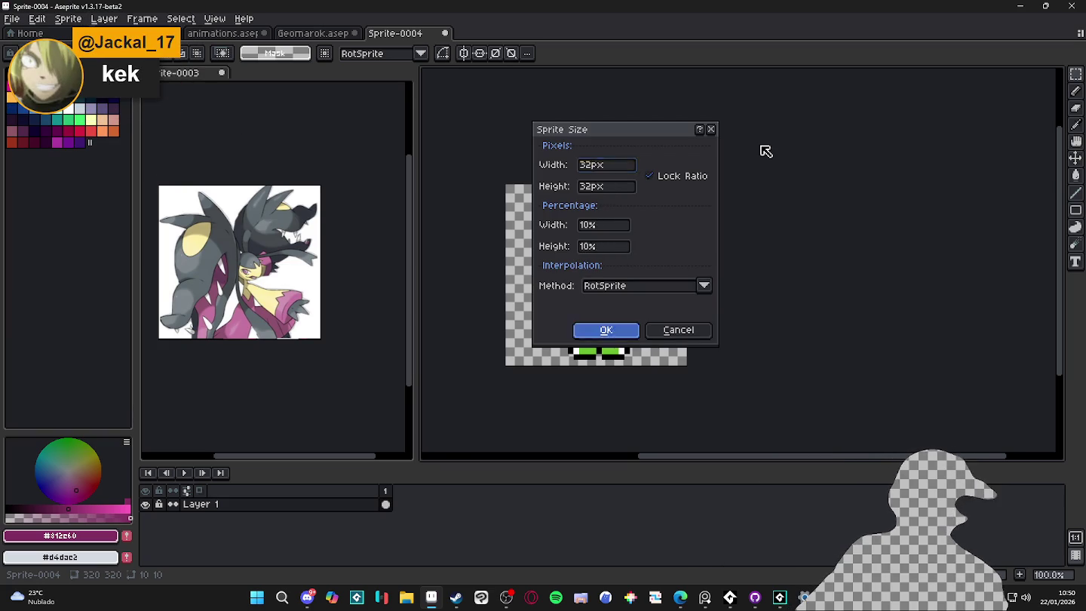
key("Return")
scroll(660, 381, "up", 8)
left_click_drag(659, 381, 686, 239)
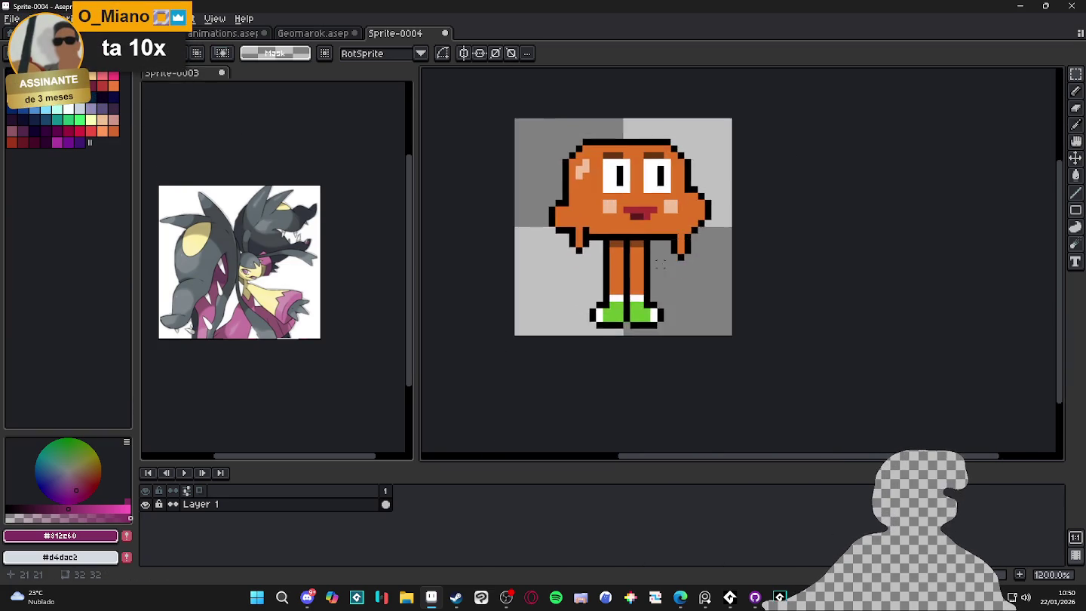
scroll(691, 316, "up", 1)
scroll(691, 312, "down", 1)
scroll(709, 265, "up", 1)
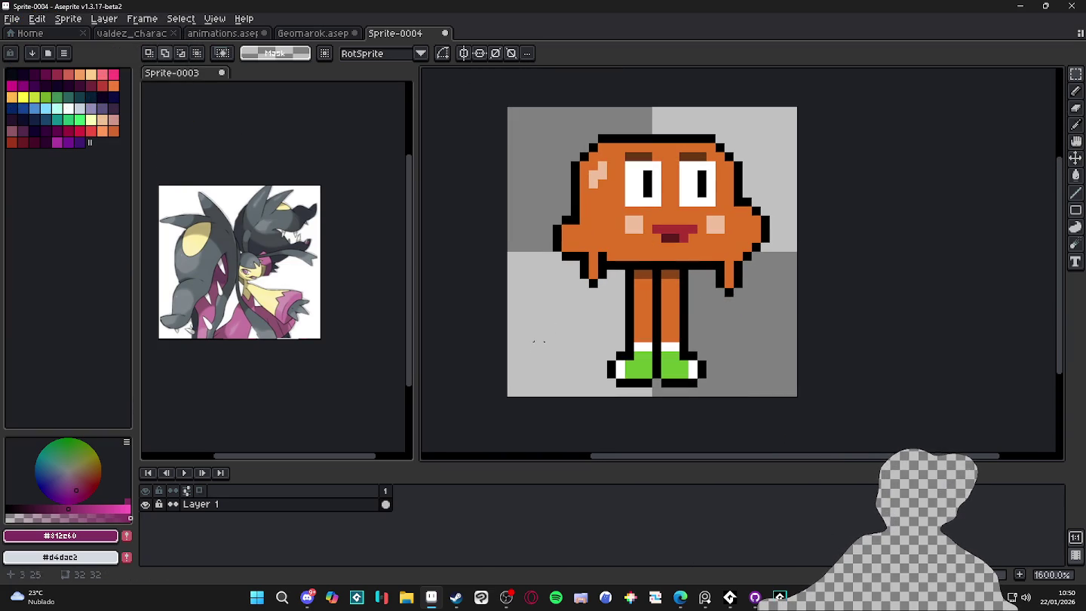
scroll(679, 316, "down", 1)
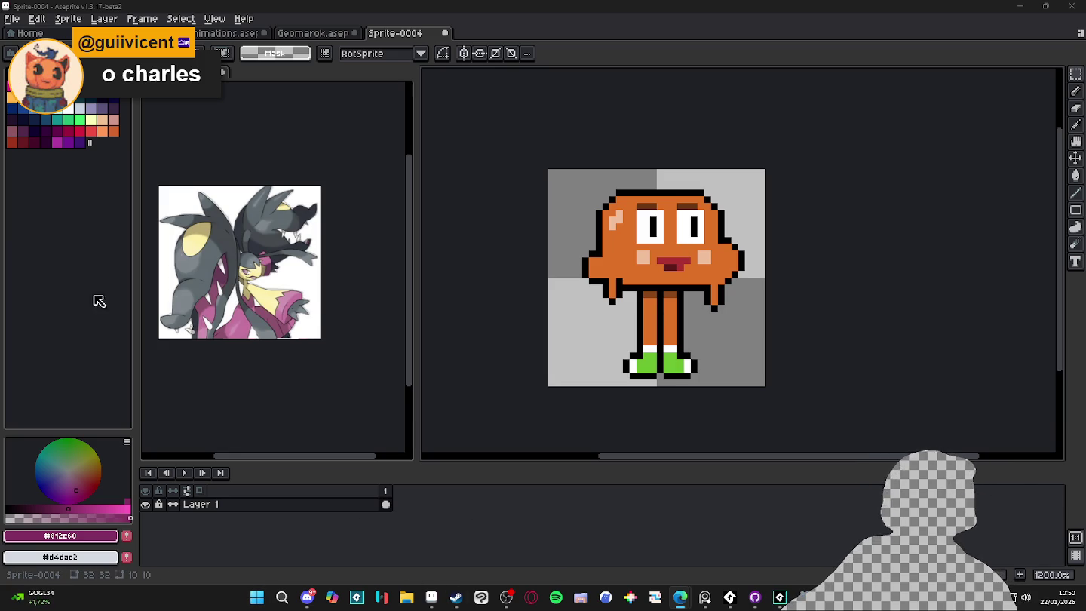
left_click(257, 597)
type("pure")
key("Return")
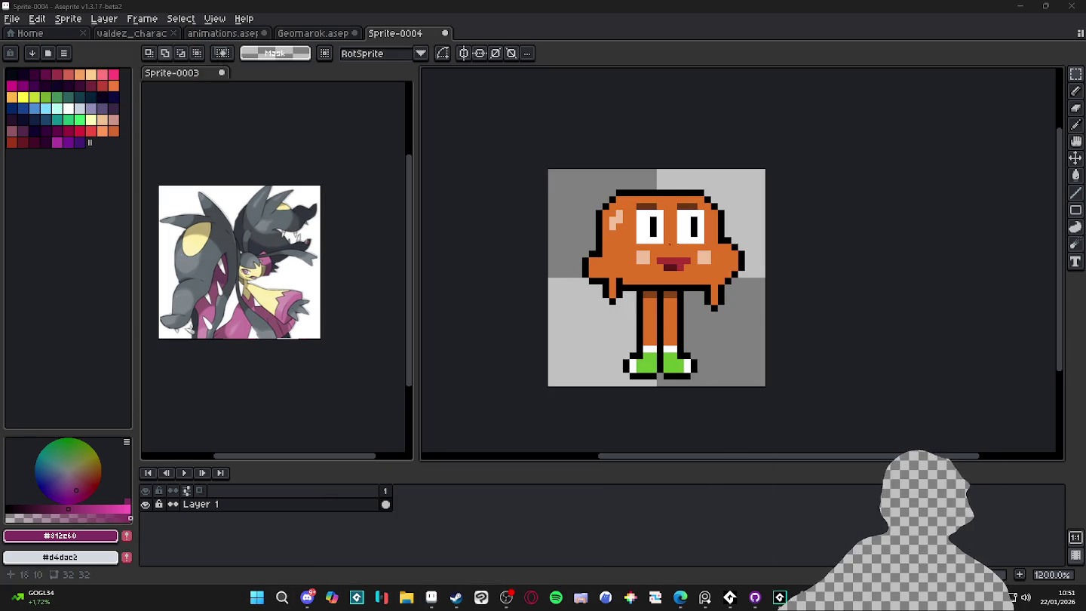
key("alt+Tab")
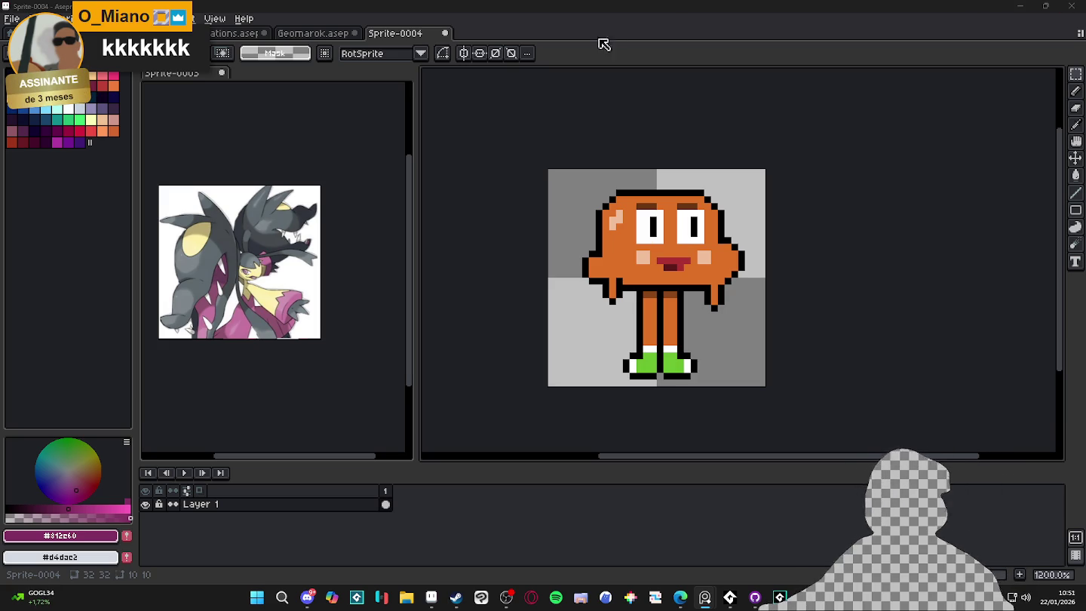
With the pencil, pick black from the outline and add a black pixel on the head's top edge.
scroll(620, 193, "up", 2)
key("b")
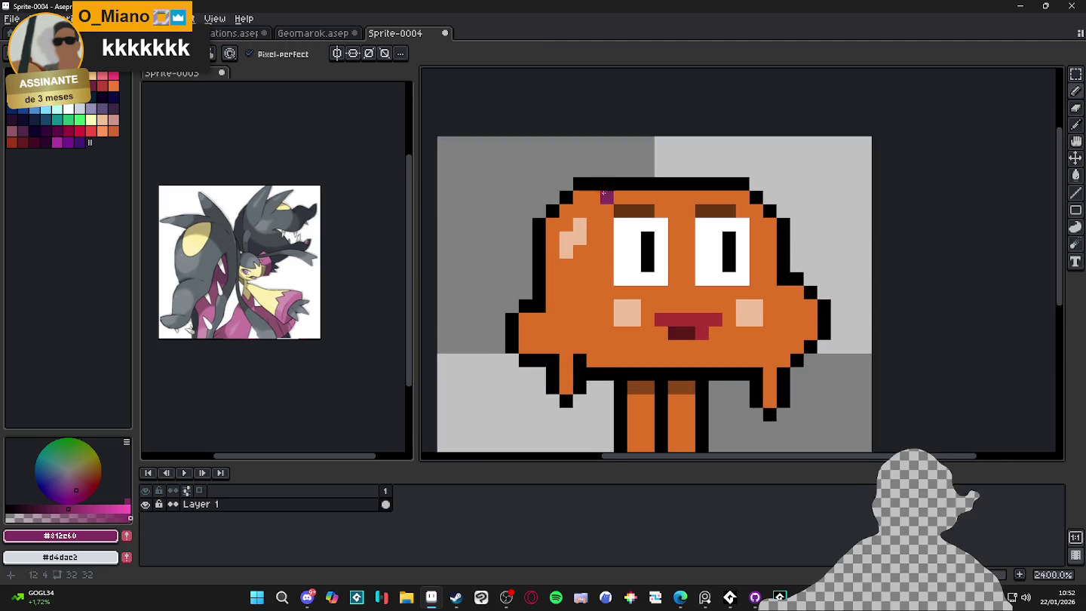
scroll(609, 200, "down", 3)
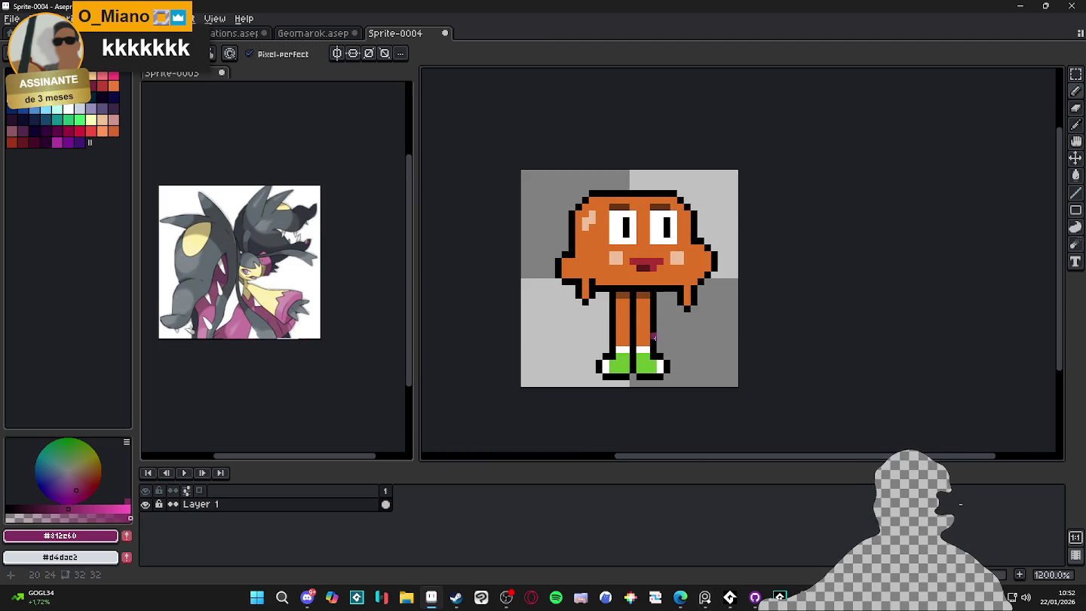
scroll(554, 243, "up", 1)
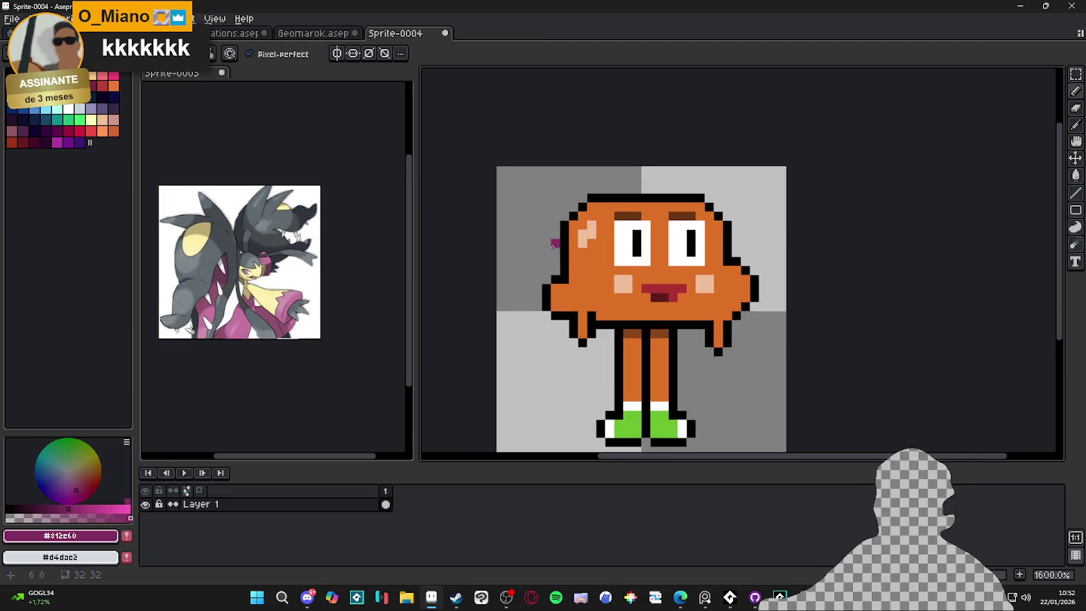
scroll(573, 223, "up", 2)
left_click(605, 191, "alt")
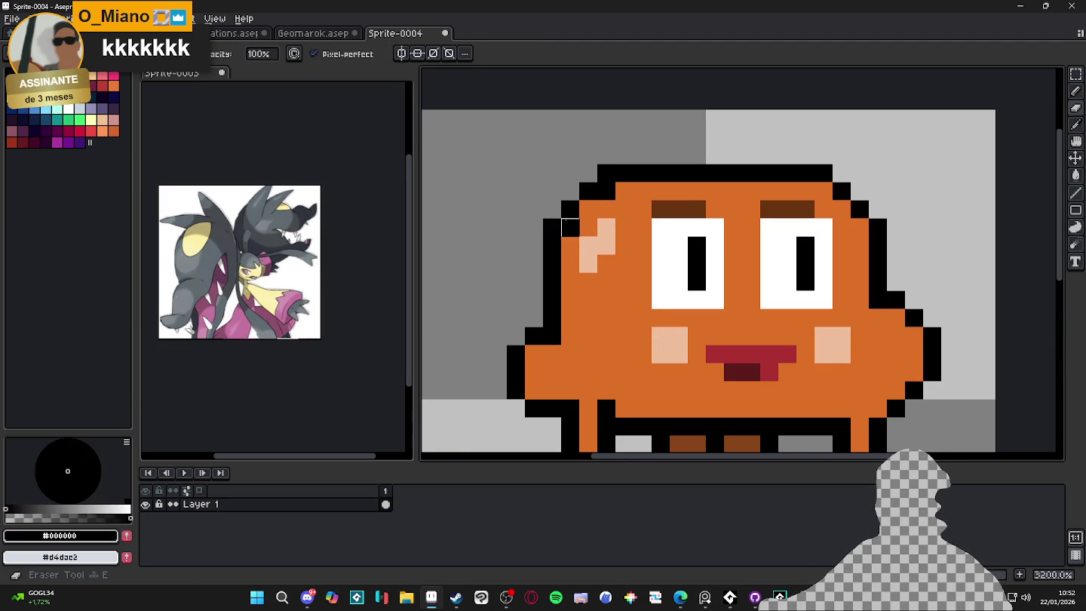
scroll(641, 204, "down", 3)
scroll(701, 208, "up", 3)
left_click(703, 207)
Eyedrop Darwin's orange from his face and add it to the palette.
scroll(522, 270, "down", 2)
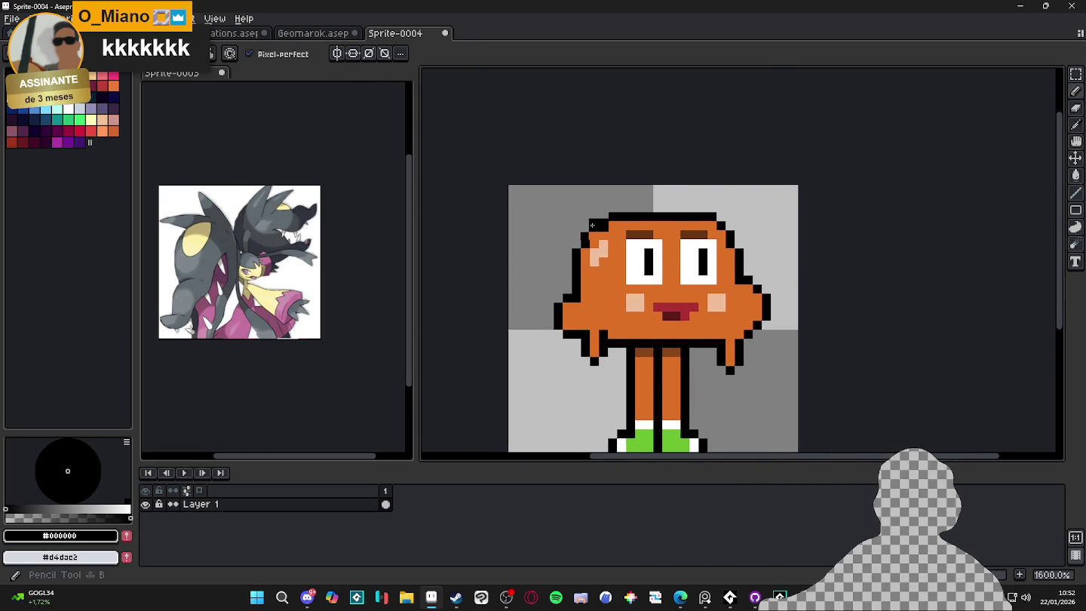
scroll(592, 227, "up", 2)
scroll(554, 267, "down", 2)
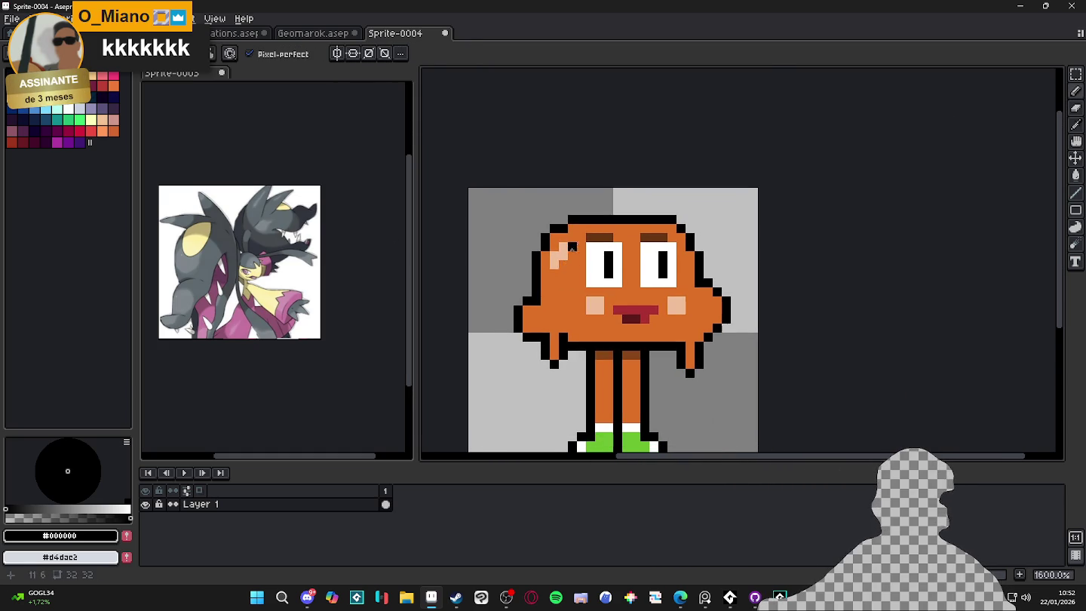
scroll(573, 281, "up", 2)
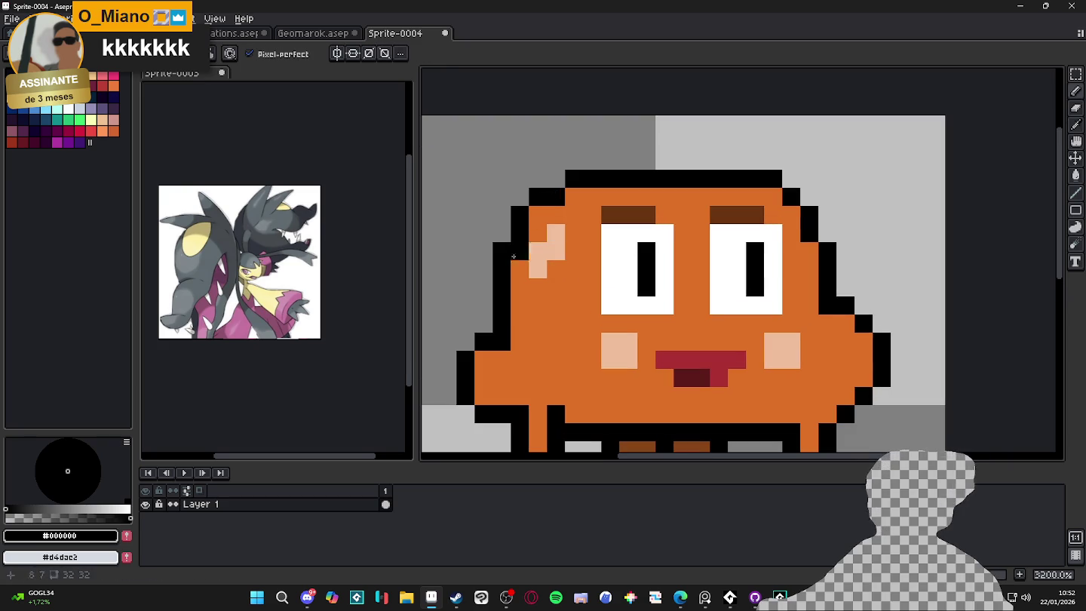
scroll(382, 383, "down", 1)
left_click(543, 213, "alt")
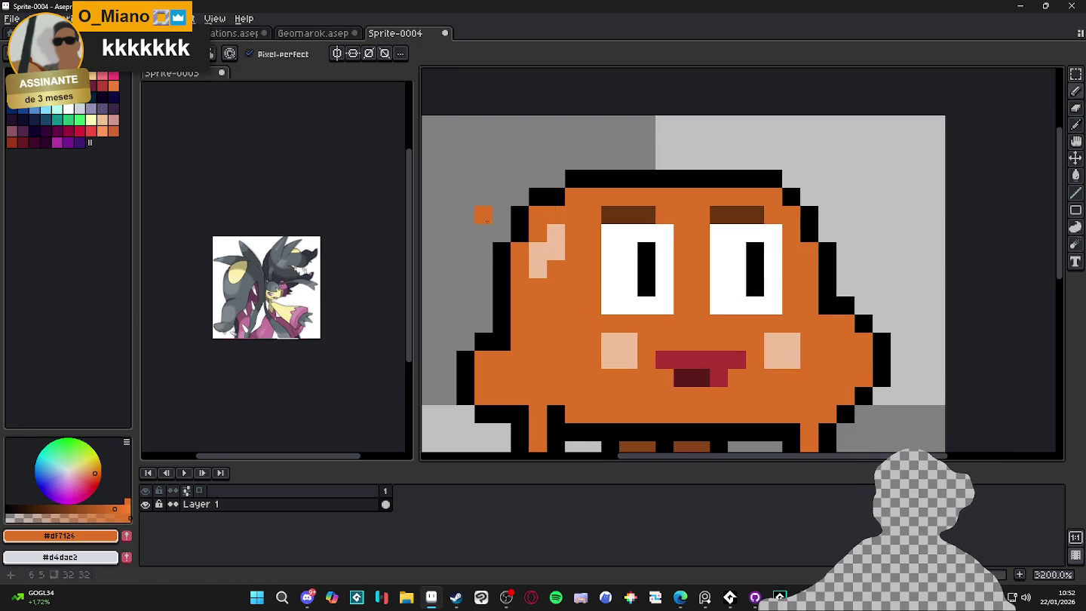
left_click(113, 132)
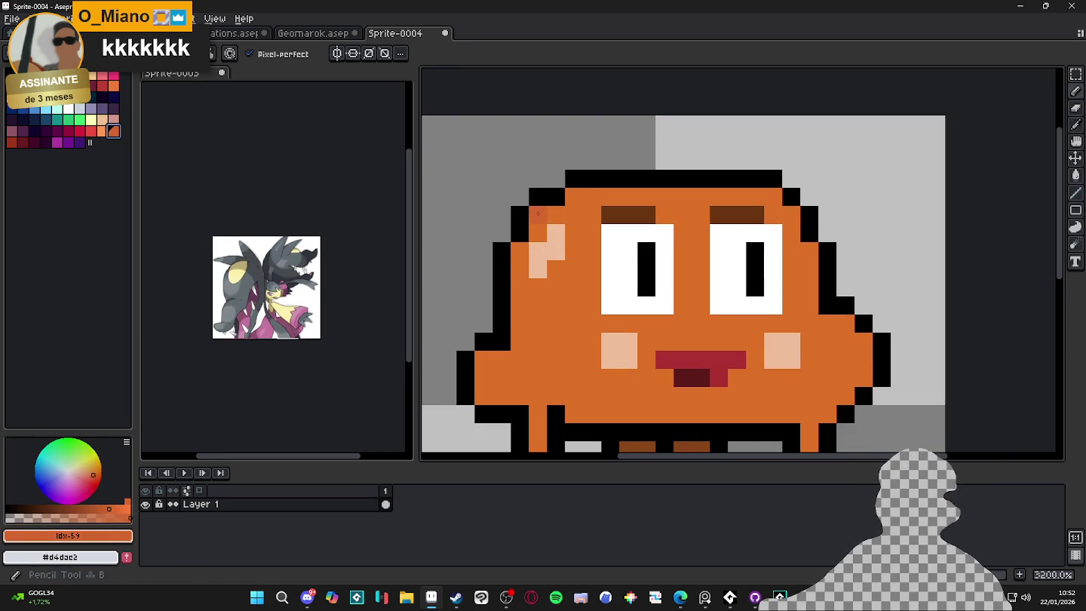
Paint dark red shading pixels on the corners of the head.
left_click(11, 142)
left_click(537, 218)
left_click(566, 204)
scroll(532, 282, "down", 4)
scroll(629, 270, "up", 3)
left_click(629, 269)
scroll(644, 295, "down", 2)
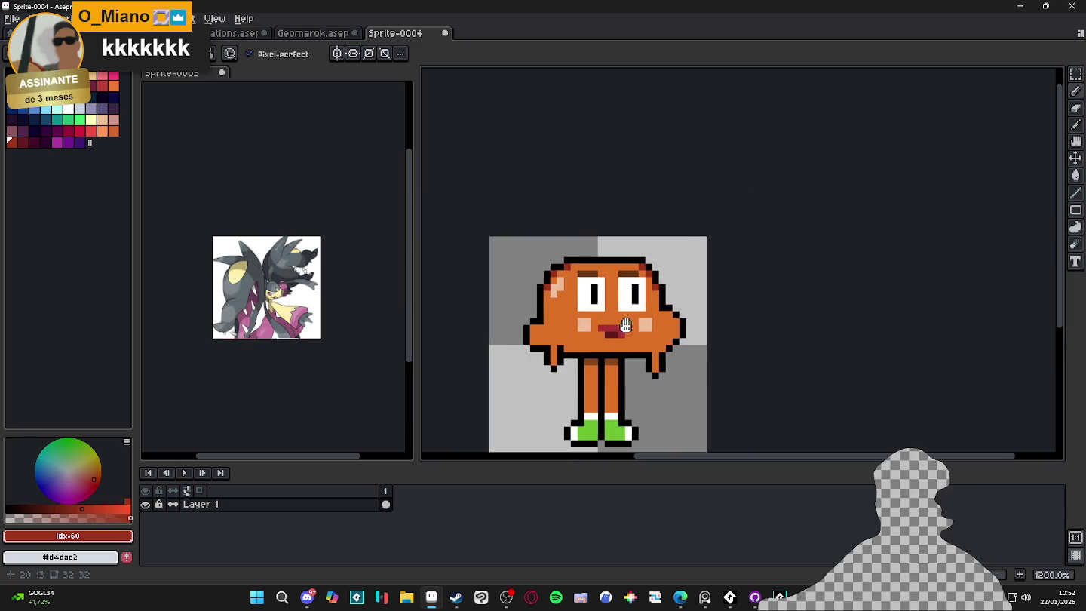
scroll(664, 294, "down", 1)
Open the live Preview window (F7) and move it off to the right.
key("F7")
scroll(705, 293, "up", 4)
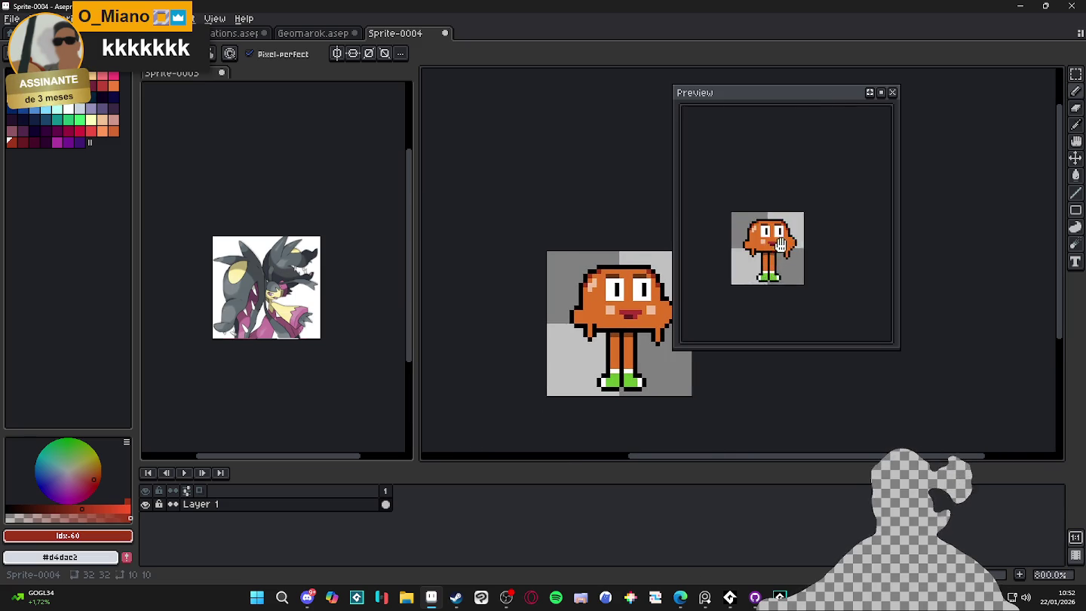
left_click_drag(809, 102, 928, 125)
scroll(641, 339, "up", 2)
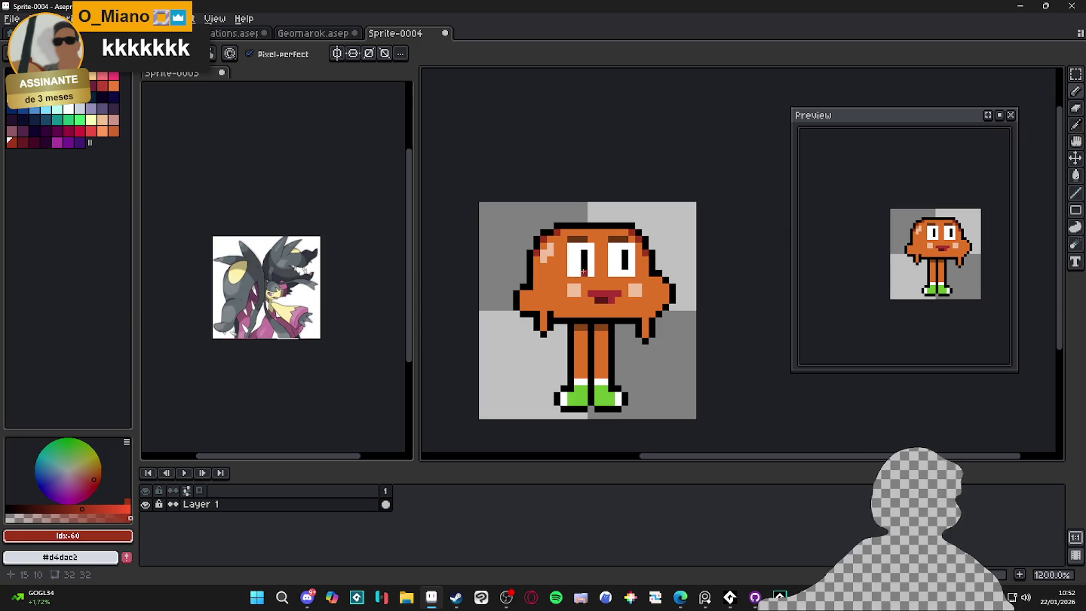
scroll(618, 257, "up", 3)
Widen both black pupils, filling the left pupil's white notch.
key("i")
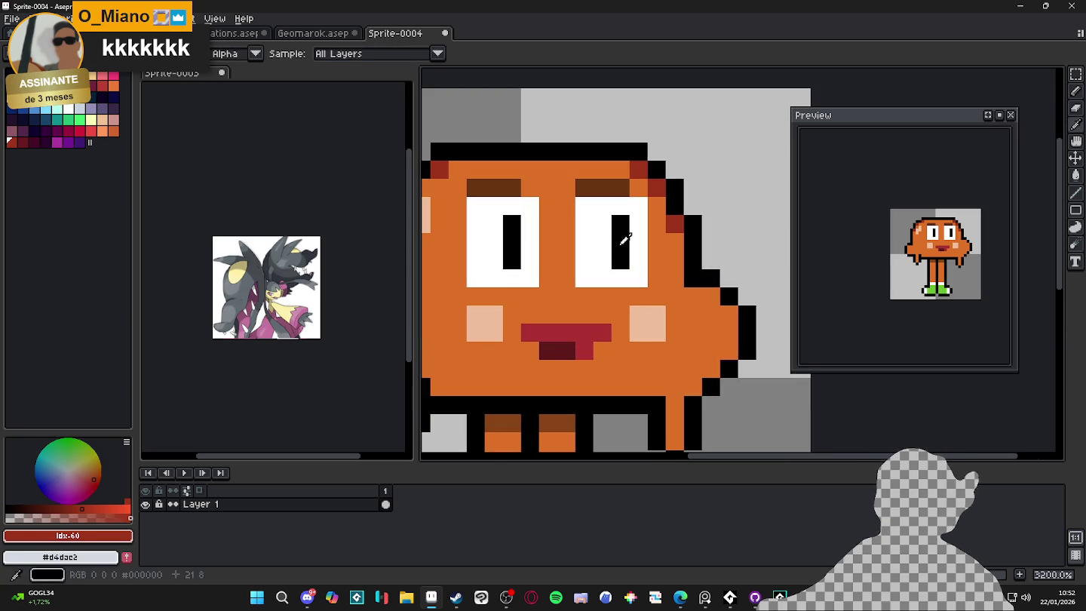
left_click(624, 239, "alt")
left_click_drag(603, 224, 602, 261)
left_click(525, 226)
left_click_drag(525, 227, 530, 260)
scroll(539, 290, "down", 3)
scroll(539, 291, "up", 2)
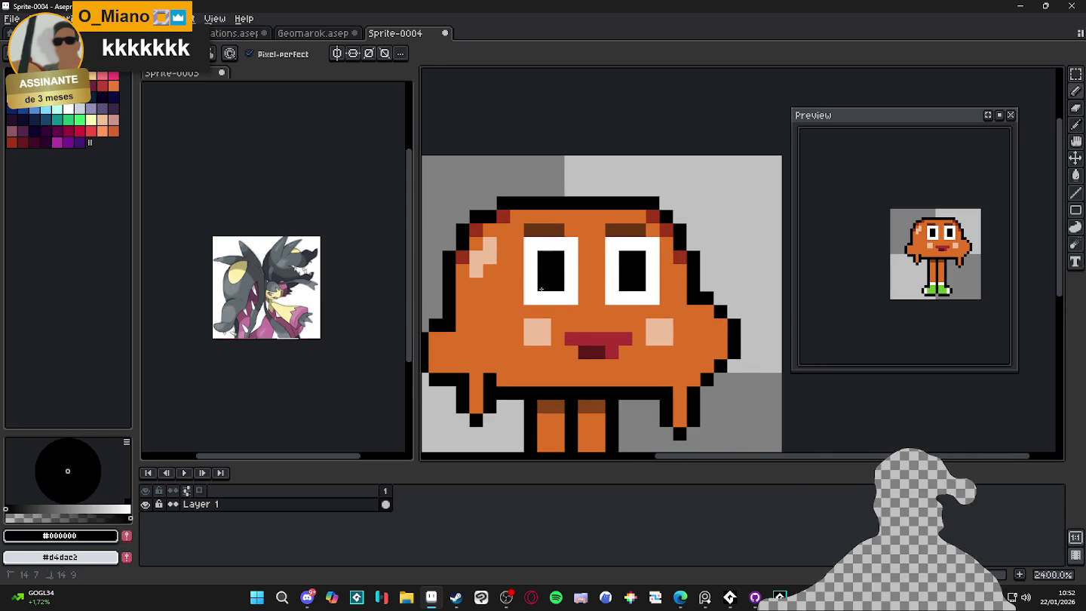
scroll(541, 289, "down", 2)
scroll(603, 294, "up", 2)
Extend the whites of both eyes downward by a pixel.
left_click(614, 293, "alt")
left_click(614, 304)
key("ctrl+z")
left_click(626, 304)
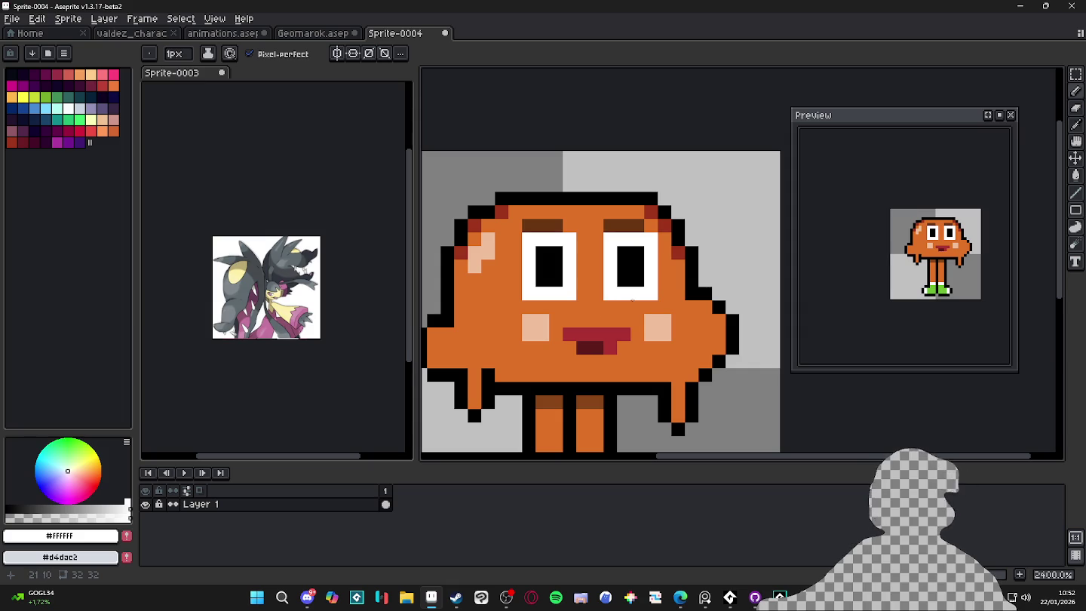
left_click(637, 307)
left_click(554, 306)
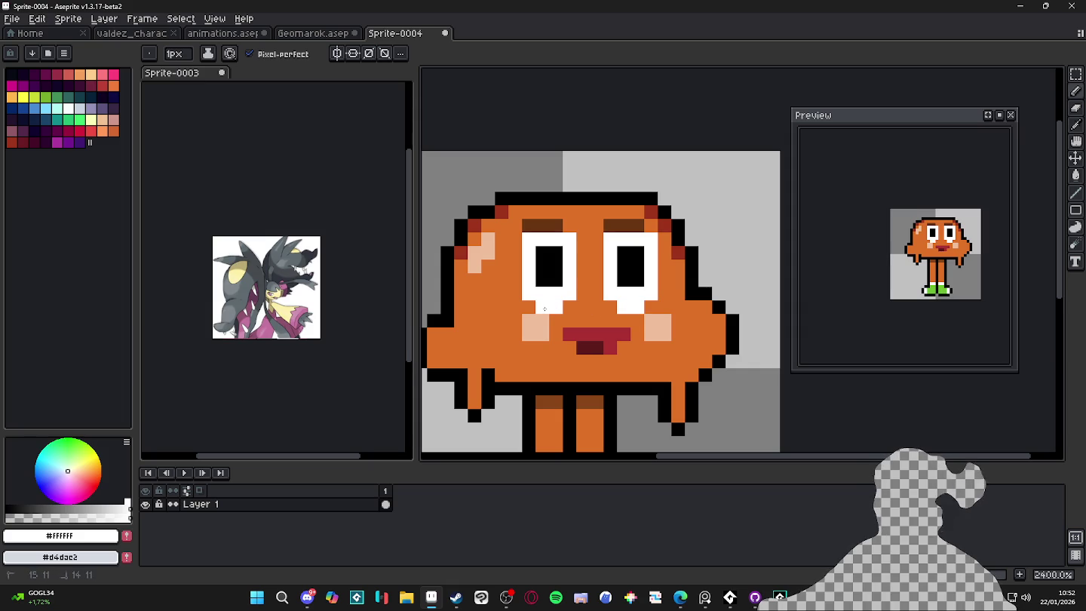
Paint the right eyebrow white and the left eyebrow pixel orange.
left_click(636, 225)
left_click(623, 226)
scroll(604, 226, "down", 3)
scroll(596, 226, "up", 3)
left_click(587, 226, "alt")
left_click(526, 232)
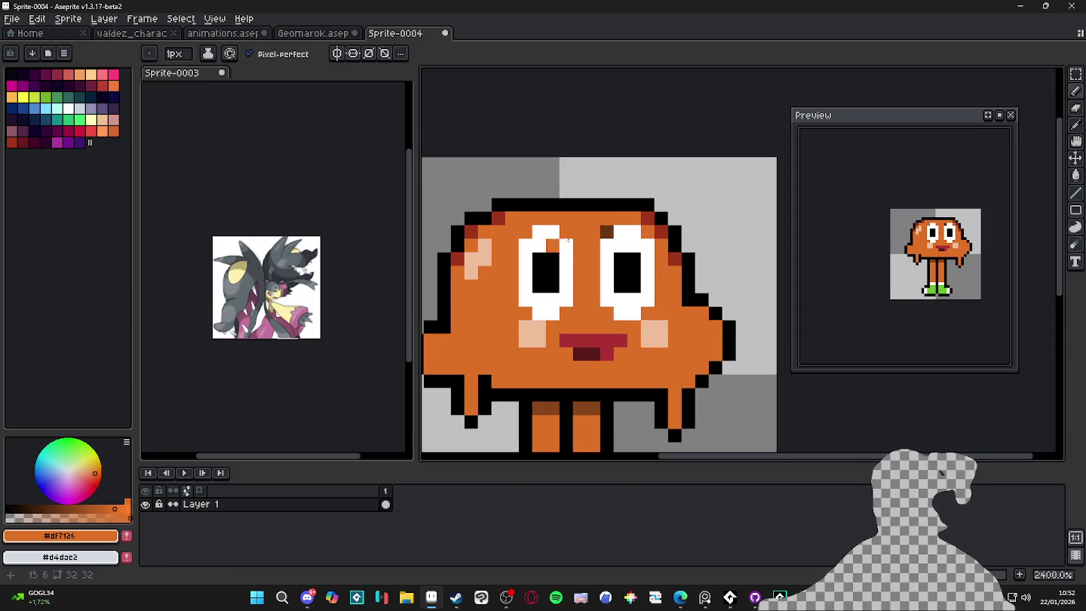
scroll(605, 225, "down", 3)
scroll(604, 226, "up", 3)
left_click(605, 227, "alt")
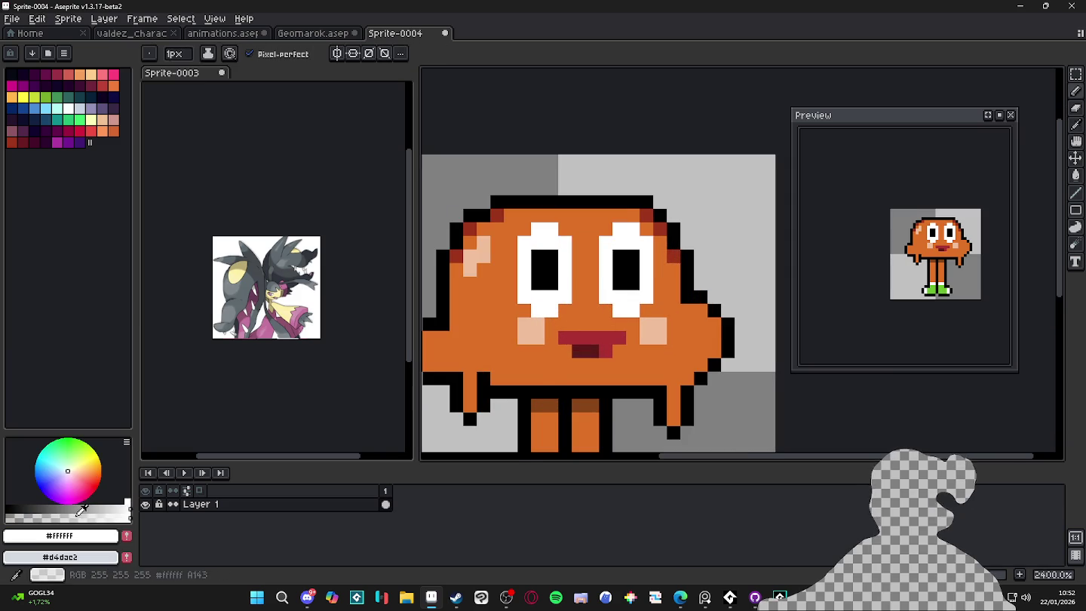
Paint over both pink cheeks with the body orange using a 2px brush.
left_click(646, 317, "alt")
key("plus")
left_click(653, 331)
left_click(530, 332)
left_click(639, 310)
Paint peach pixels on the eye corners with a 1px brush.
left_click(477, 249, "alt")
key("minus")
left_click(647, 310)
left_click(603, 310)
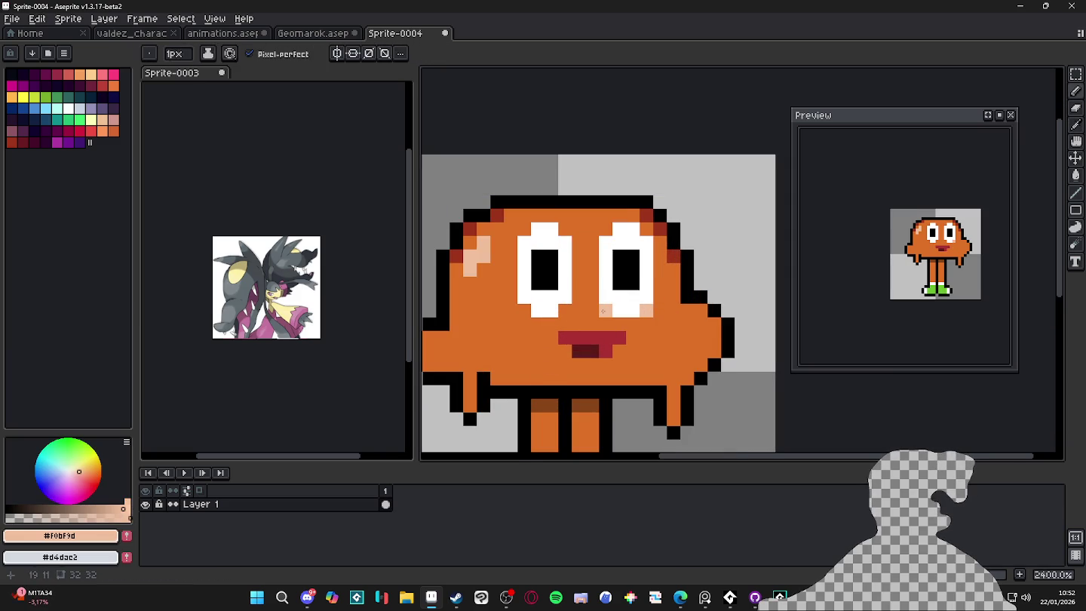
left_click(605, 229)
left_click(523, 311)
scroll(559, 309, "down", 3)
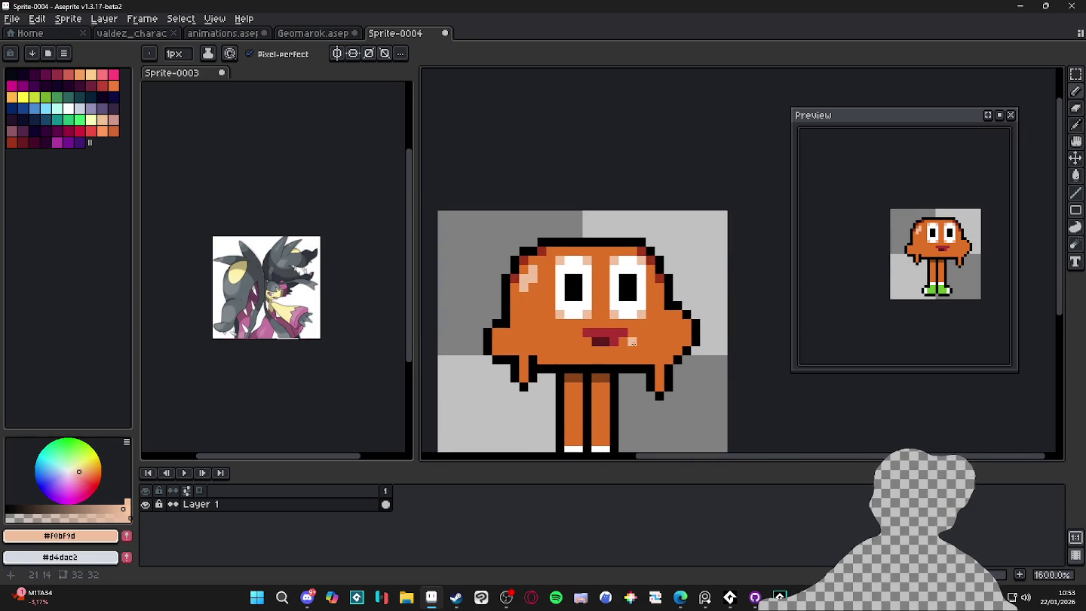
scroll(607, 335, "up", 1)
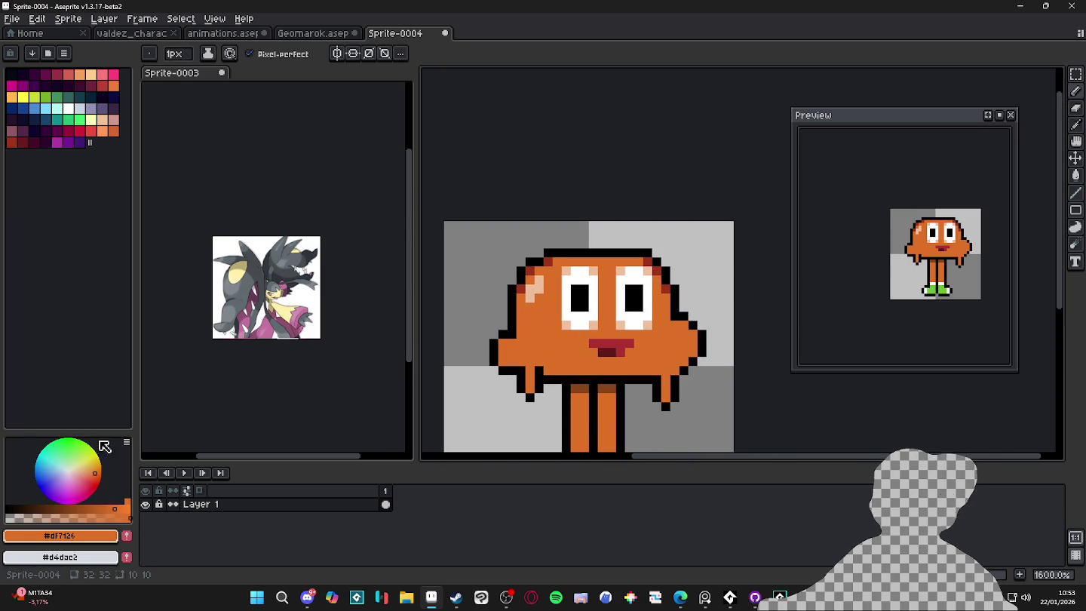
Paint two 2px orange-yellow #df9327 cheek patches on both sides of the face.
left_click(96, 467)
left_click(94, 462)
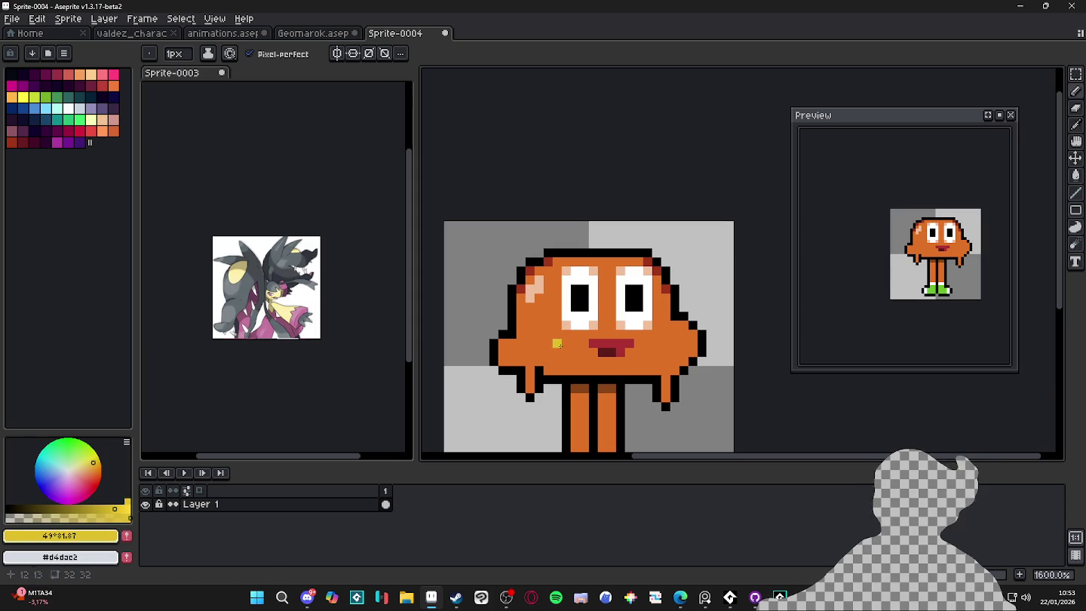
left_click(60, 517)
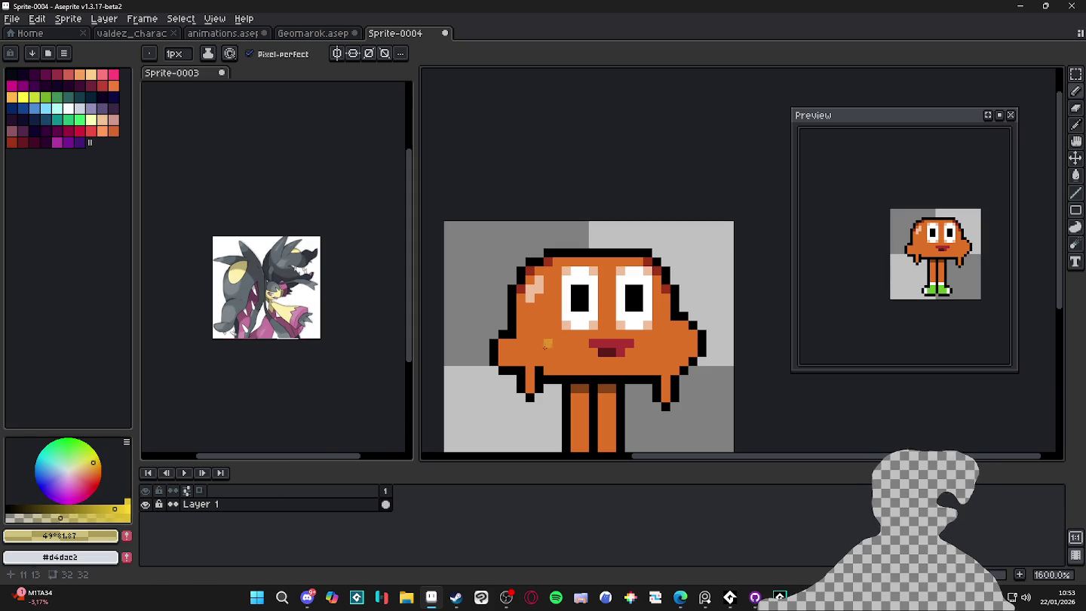
key("plus")
left_click(552, 339)
left_click(552, 338, "alt")
left_click(539, 338)
left_click(589, 338)
left_click(668, 344)
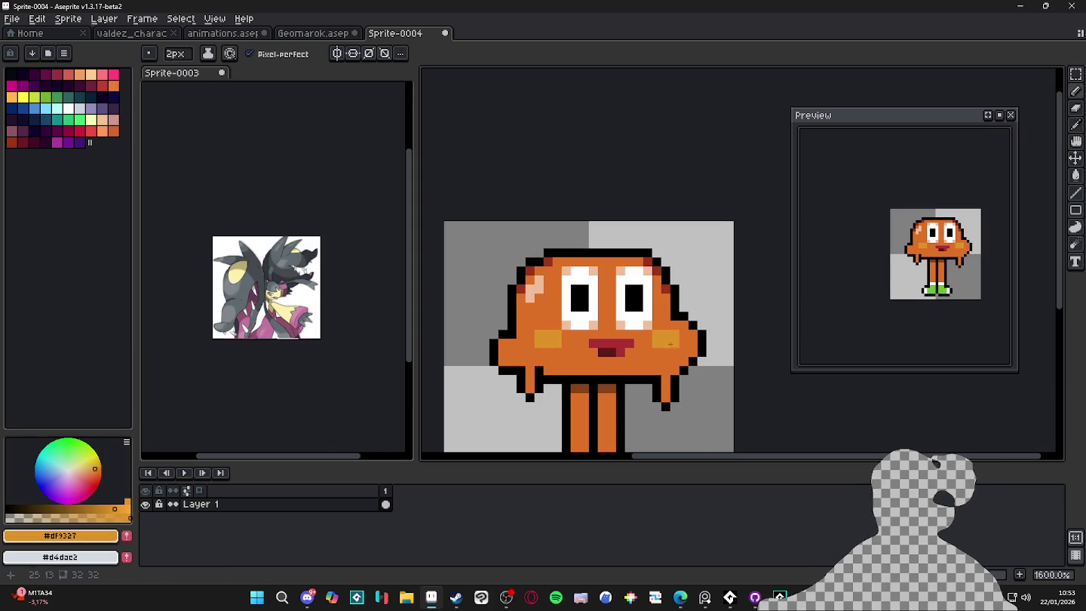
Cover the head's peach highlight with orange and add a 2x2 yellow highlight upper left.
left_click(548, 307, "alt")
left_click_drag(538, 282, 531, 297)
left_click(548, 340, "alt")
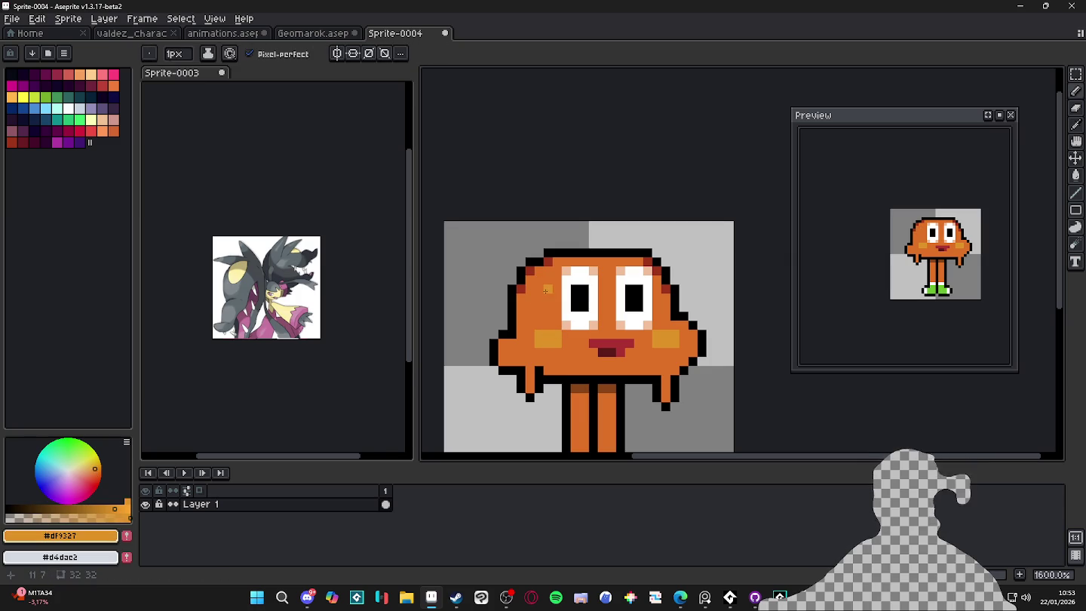
key("plus")
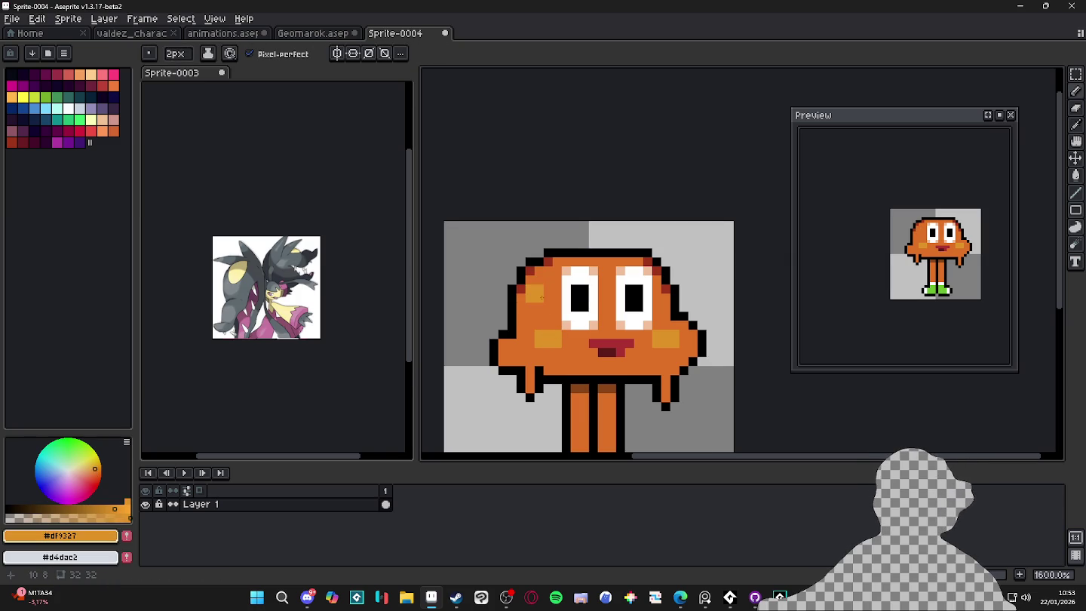
left_click(543, 294)
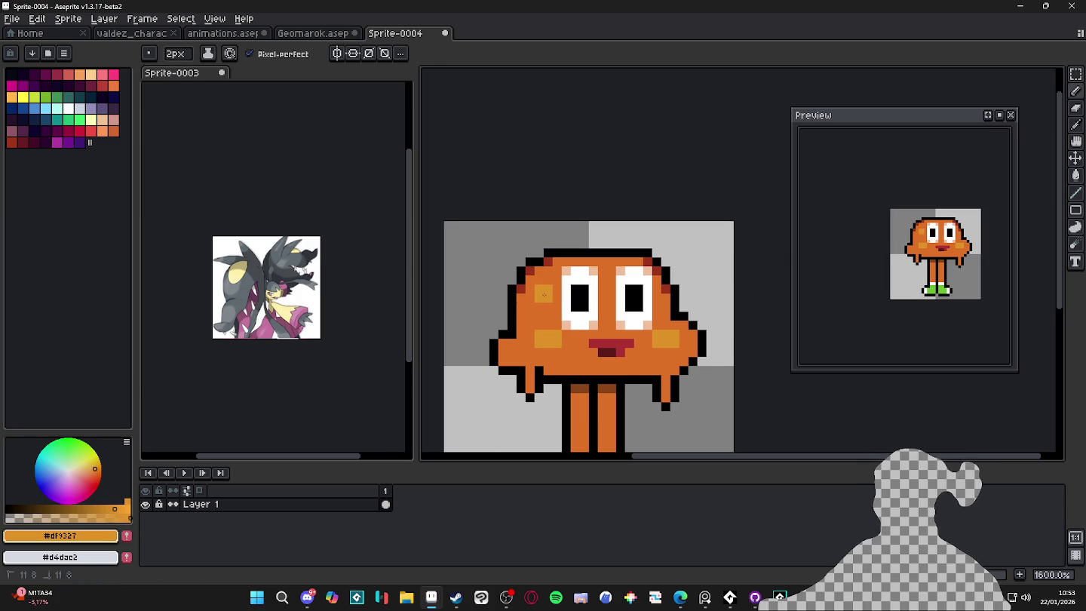
scroll(546, 287, "down", 1)
key("minus")
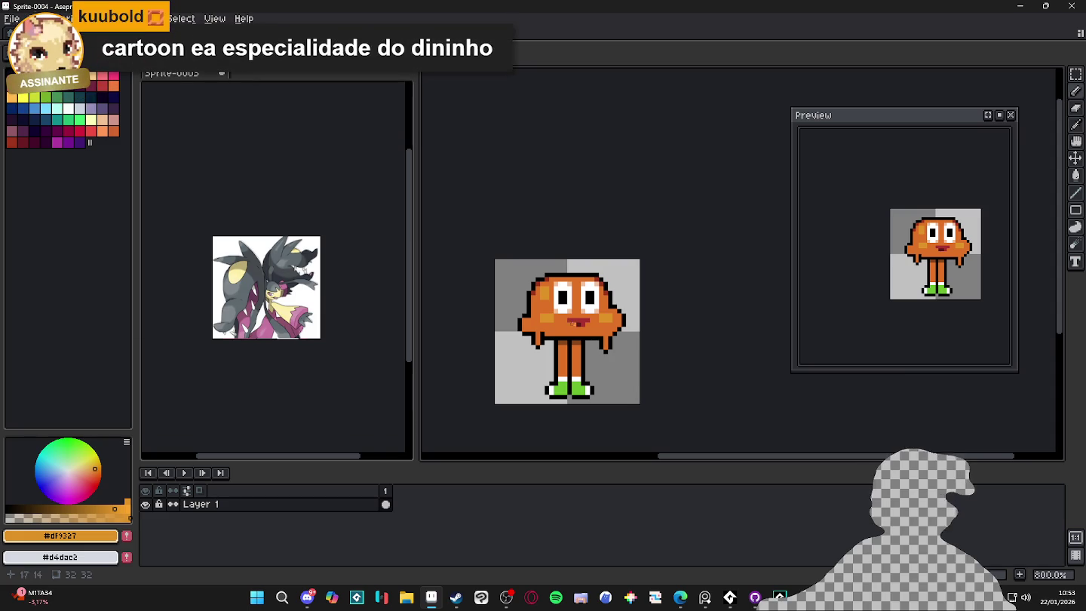
scroll(561, 313, "up", 1)
scroll(563, 314, "down", 1)
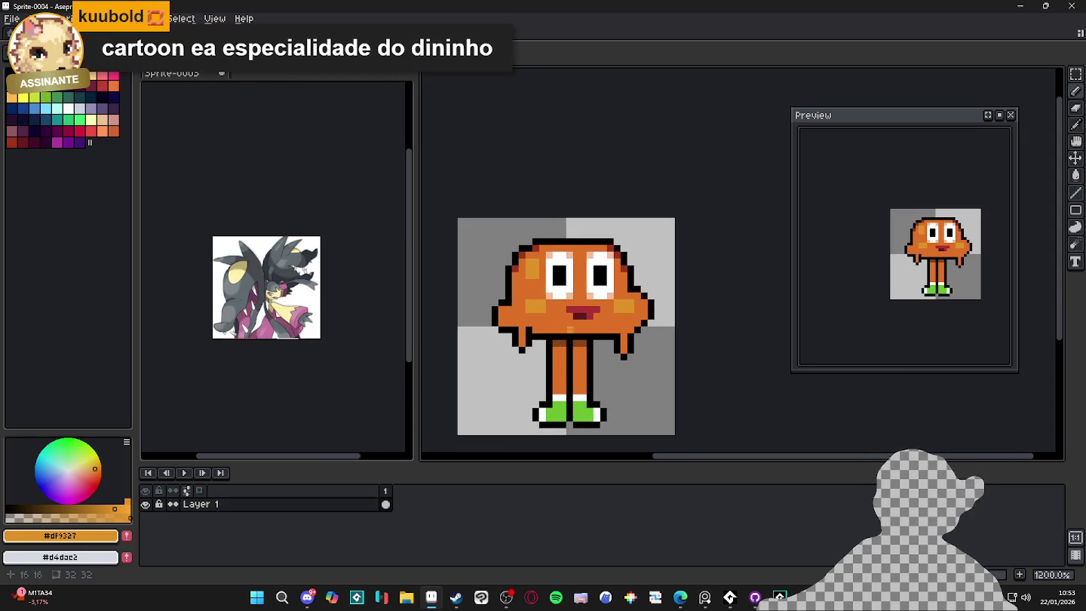
Add a black outline pixel to the left arm, sampling black and orange from the sprite.
scroll(571, 343, "right", 1)
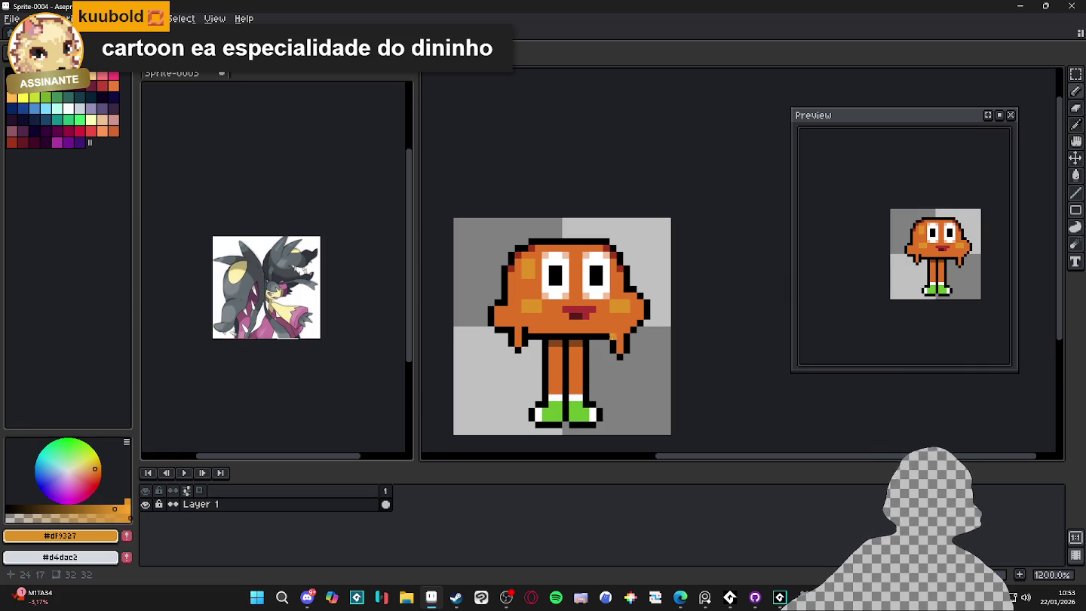
scroll(565, 376, "down", 2)
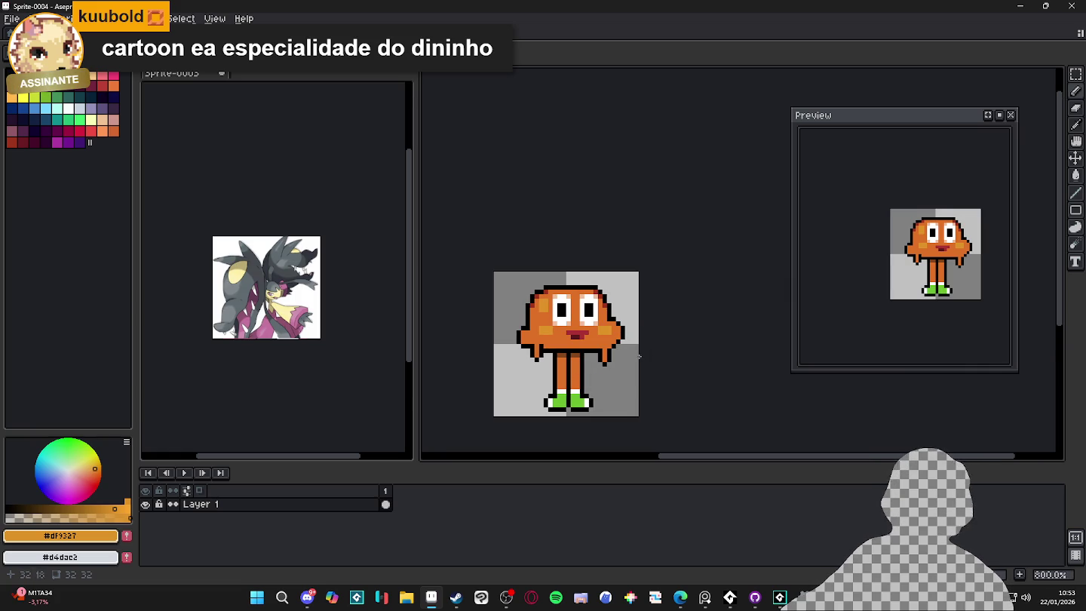
scroll(606, 359, "up", 6)
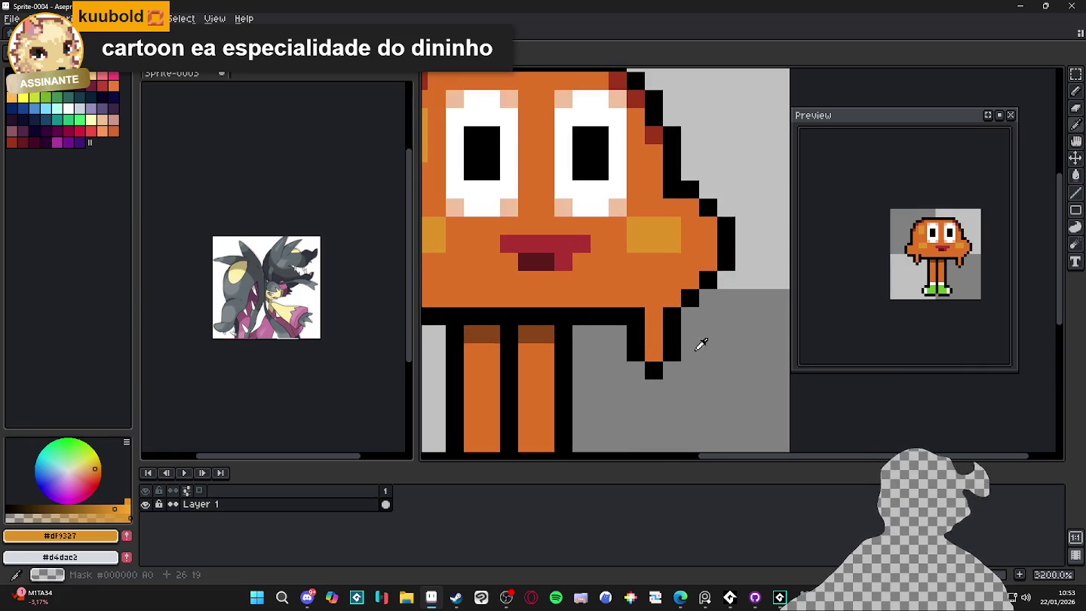
left_click(662, 370, "alt")
scroll(660, 368, "down", 4)
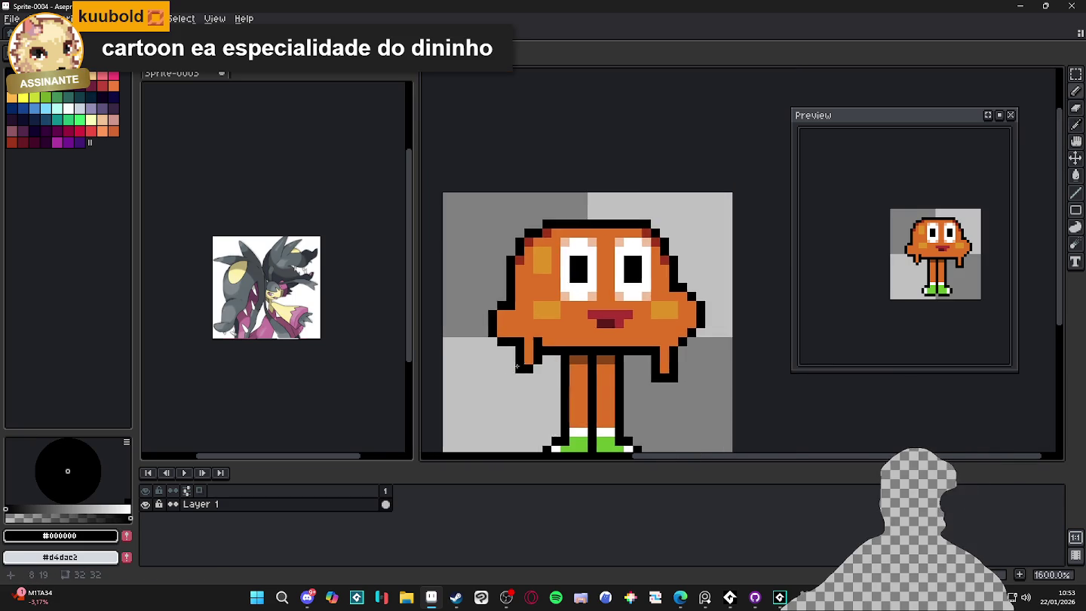
scroll(534, 377, "up", 3)
scroll(534, 377, "down", 3)
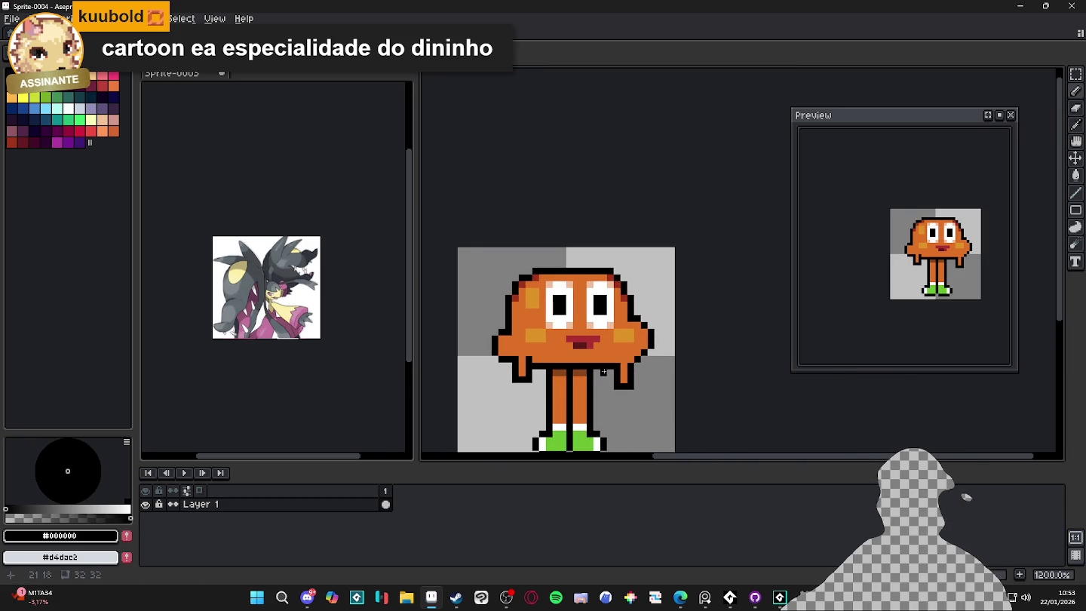
scroll(613, 368, "up", 1)
left_click(635, 367, "alt")
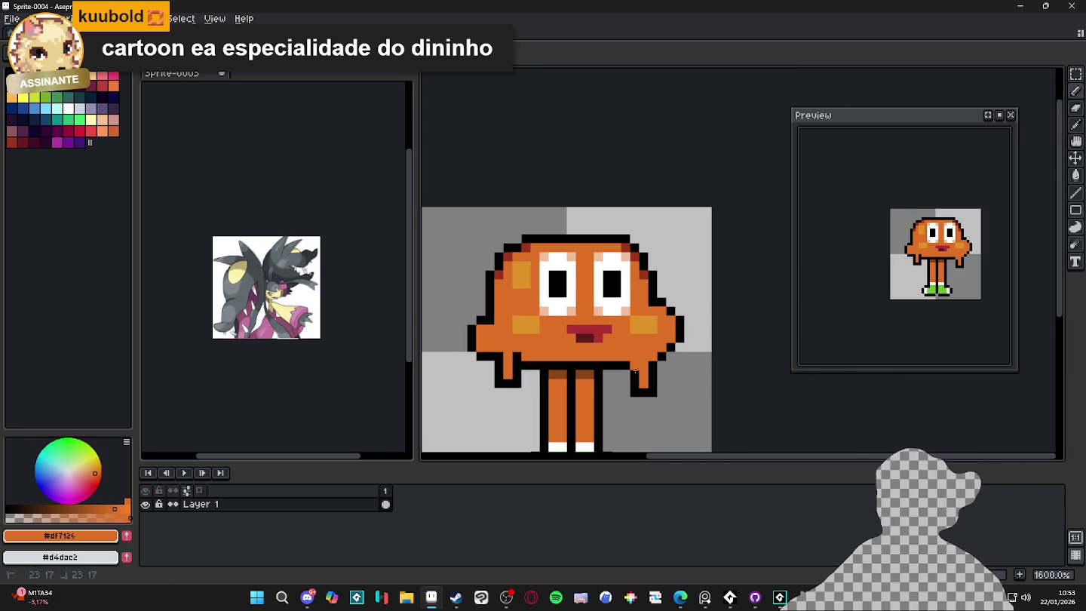
left_click(623, 373, "alt")
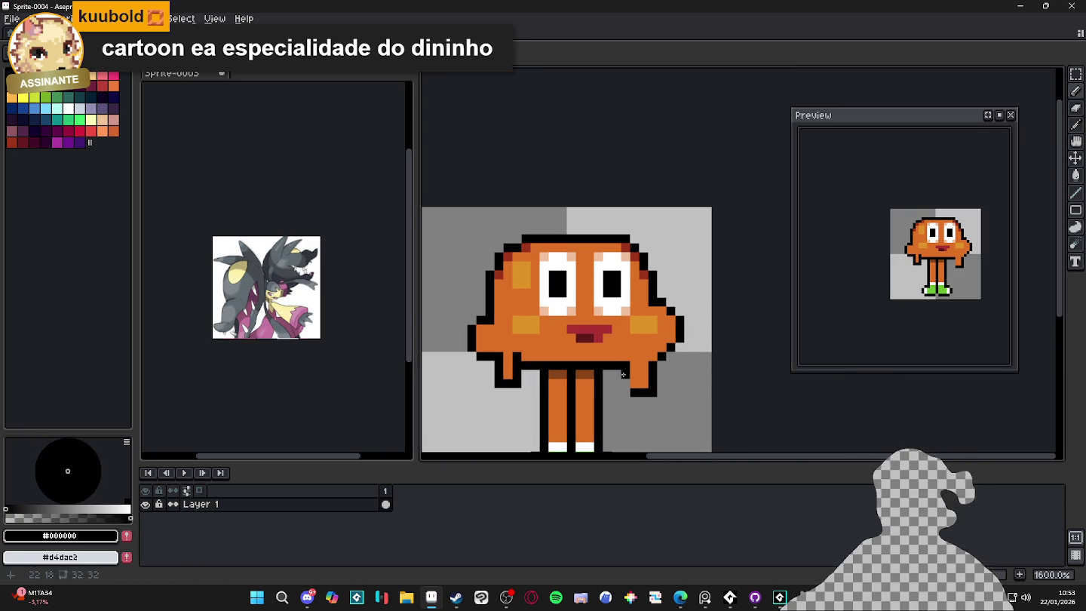
left_click(526, 373)
left_click(513, 374, "alt")
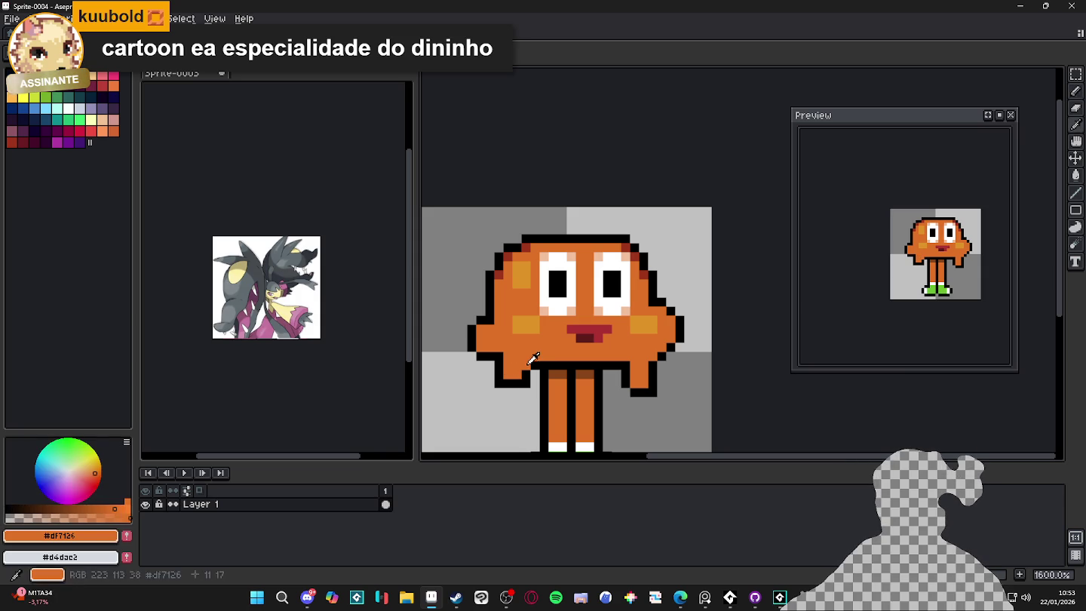
left_click(529, 361, "alt")
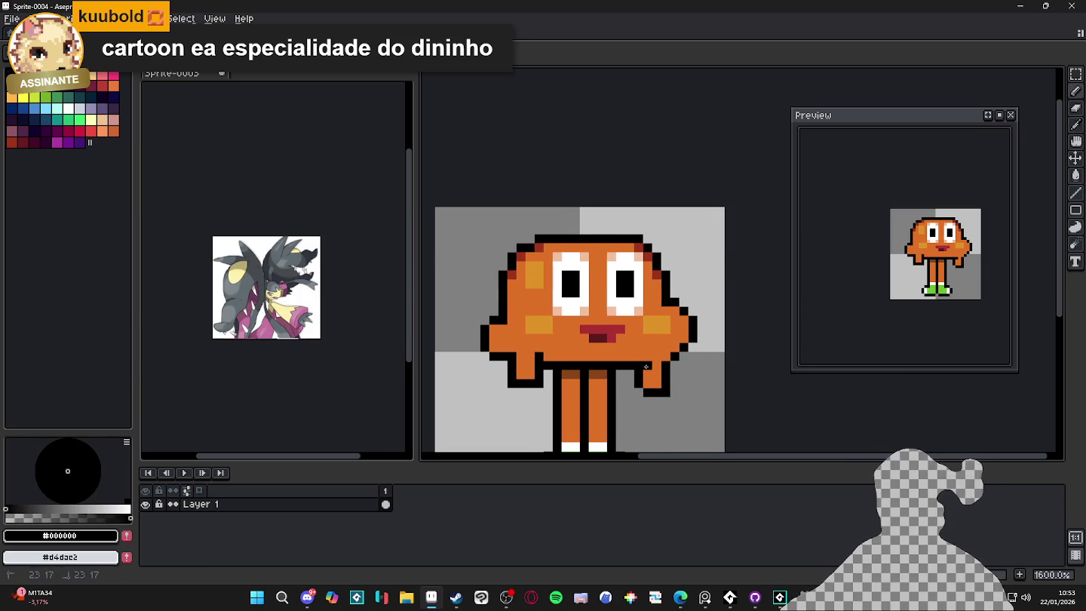
Move the arm down one pixel, outline beneath it in black, and fill the gap orange.
scroll(634, 404, "down", 1)
scroll(634, 405, "up", 2)
mouse_move(585, 373)
left_mouse_down()
mouse_move(579, 336)
mouse_move(569, 363)
left_mouse_up()
key("Return")
left_click(552, 382)
left_click(572, 362, "alt")
left_click(573, 332)
scroll(612, 364, "down", 2)
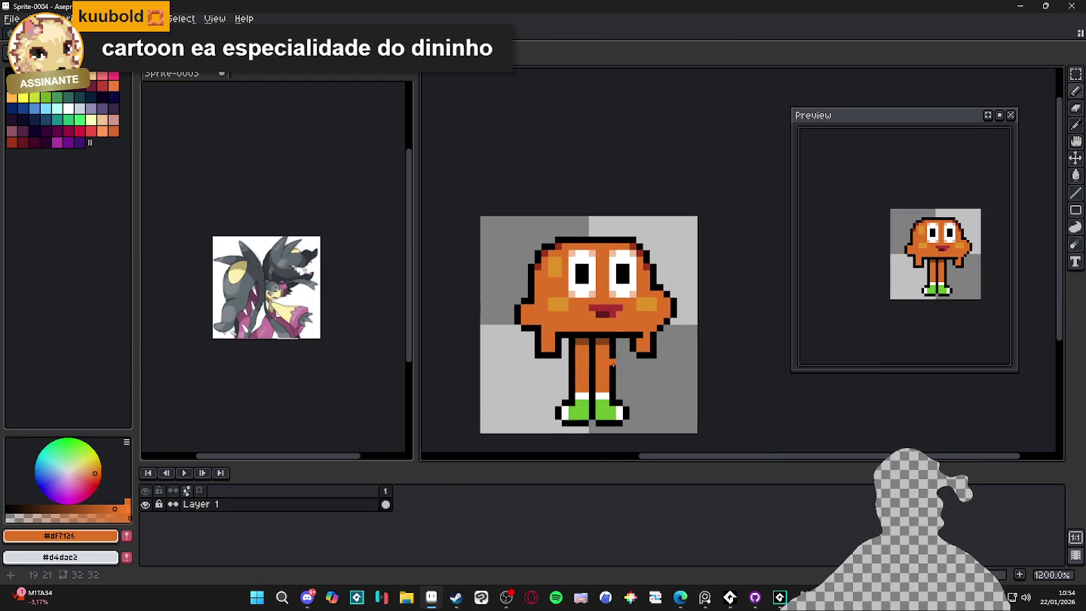
scroll(541, 363, "up", 1)
scroll(573, 364, "down", 2)
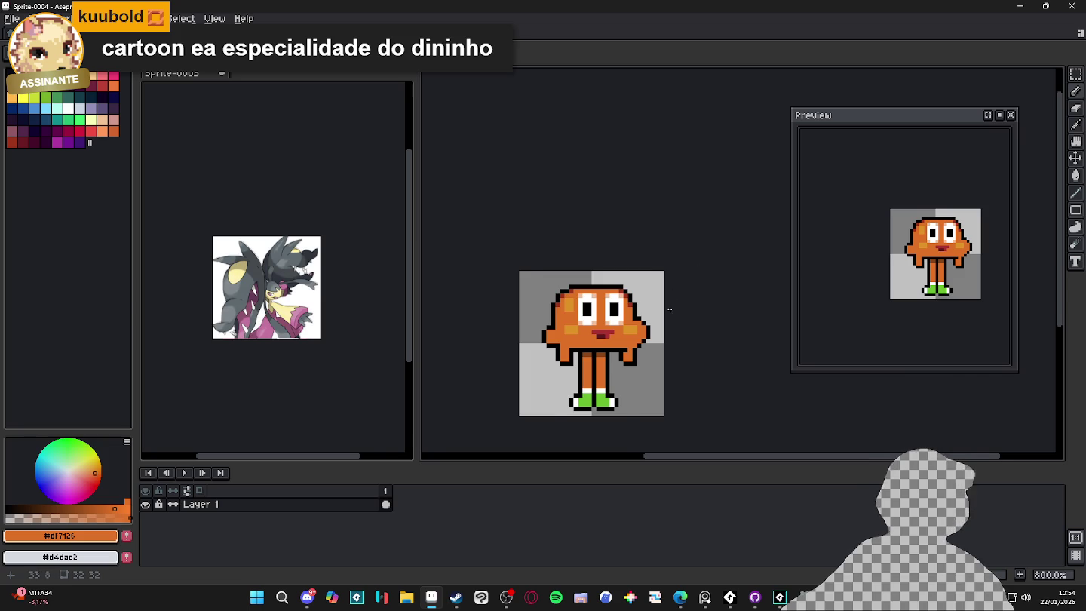
scroll(665, 328, "down", 1)
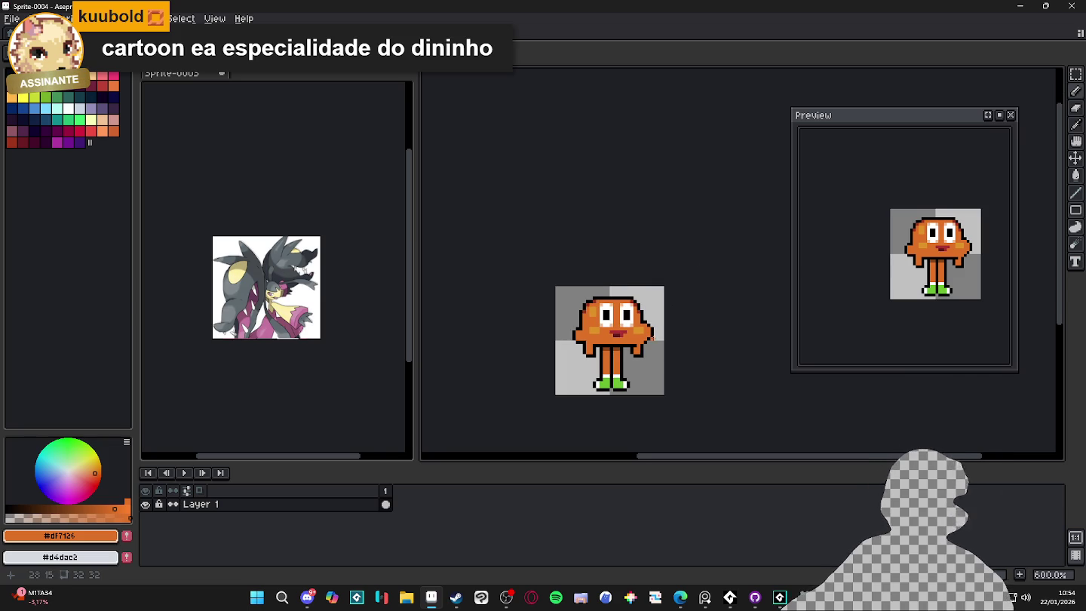
scroll(633, 369, "up", 7)
scroll(637, 359, "down", 3)
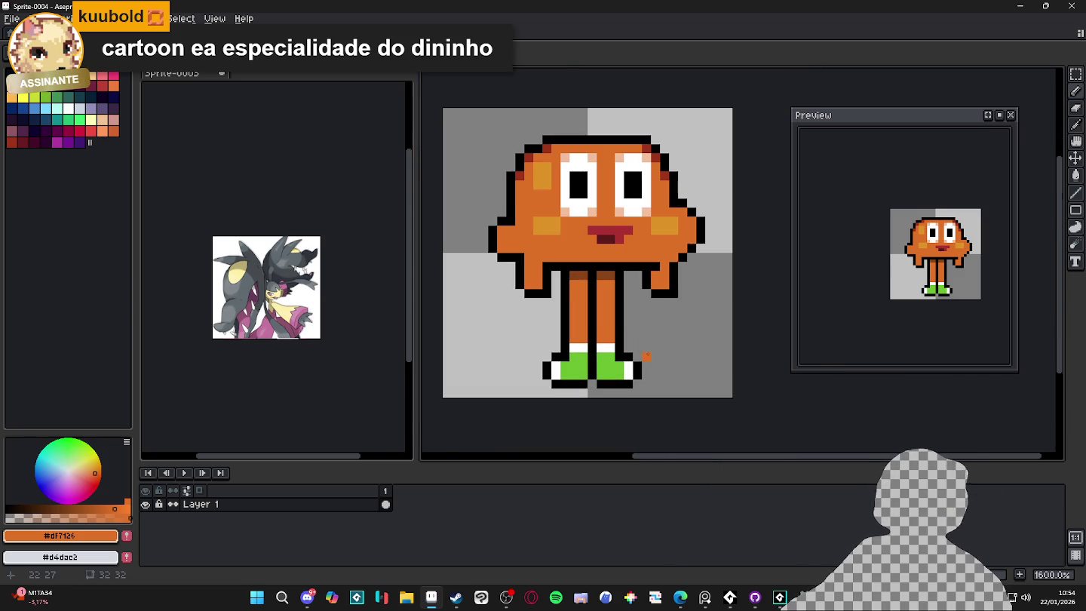
scroll(626, 320, "down", 1)
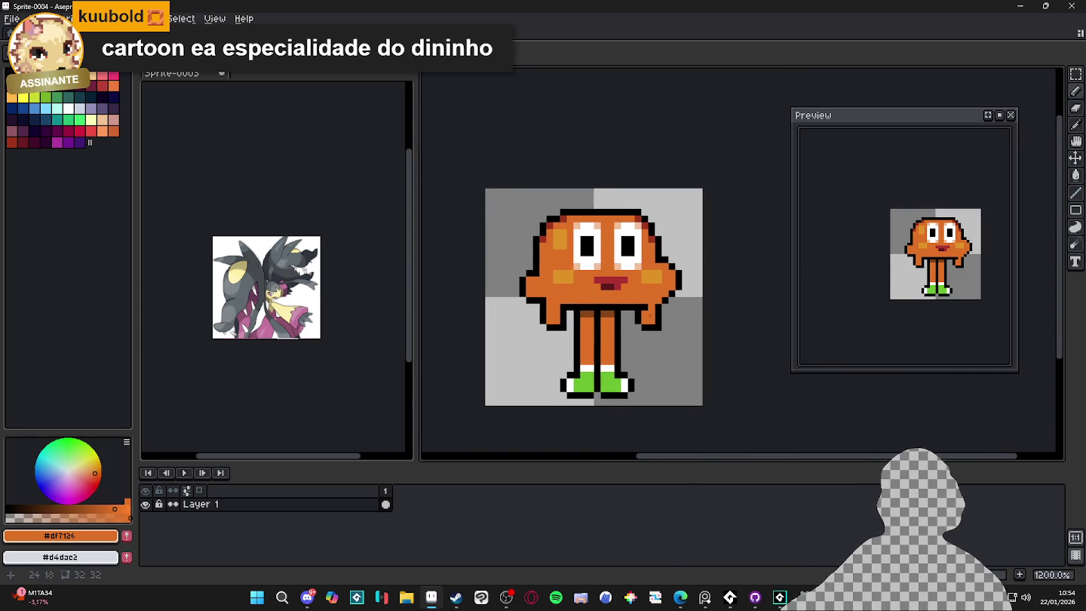
scroll(650, 313, "up", 1)
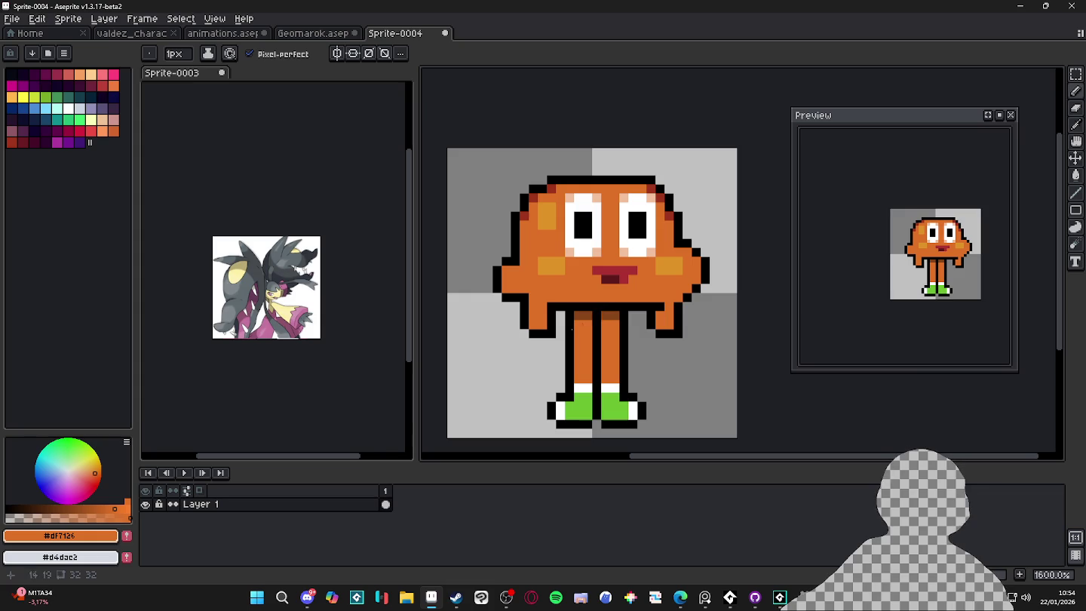
left_click(614, 316, "alt")
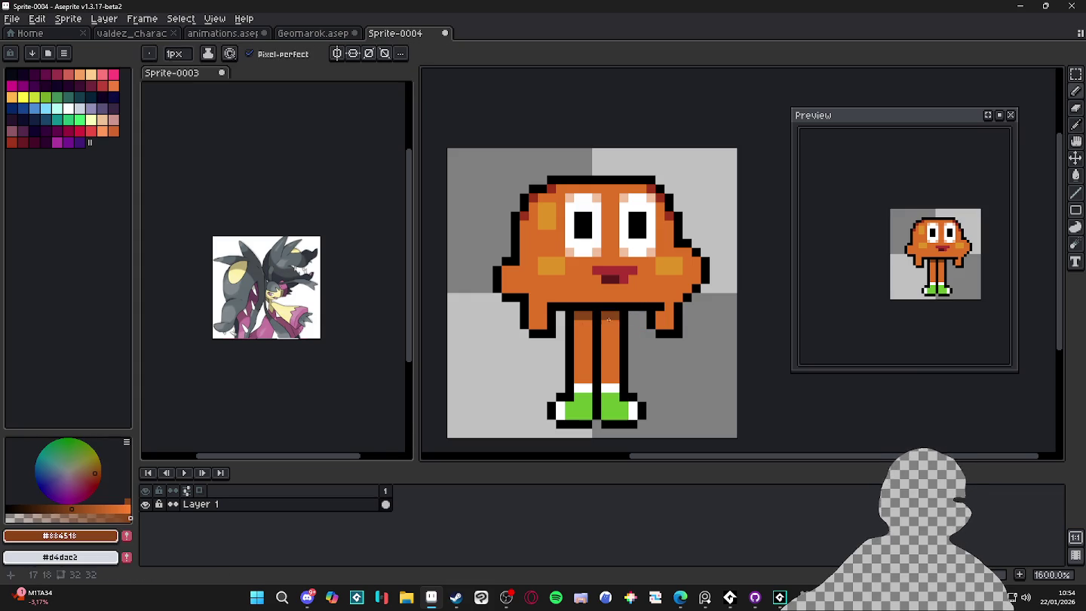
left_click(588, 342, "alt")
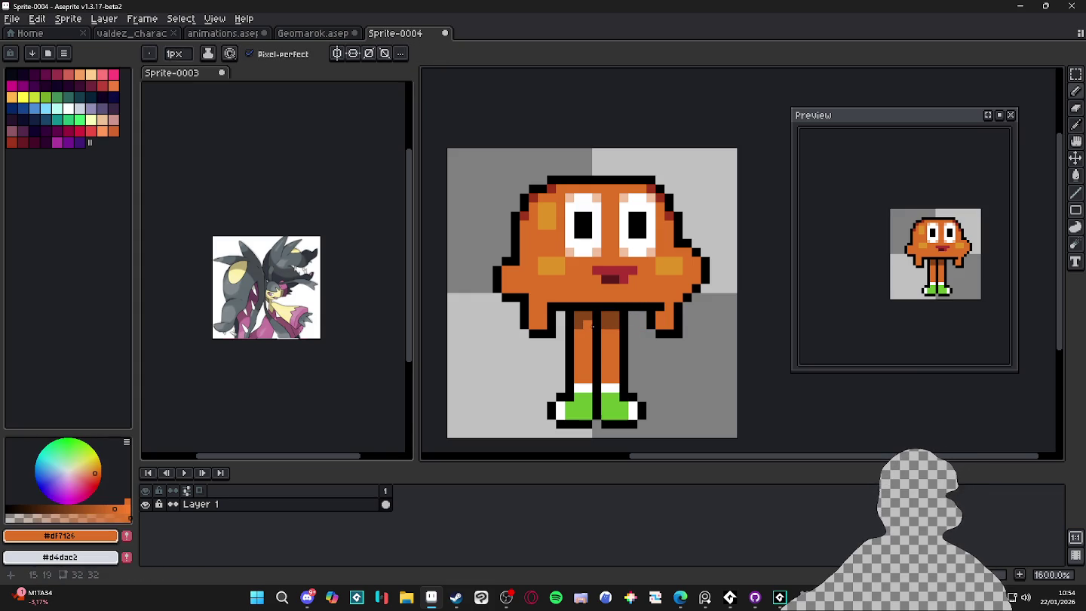
left_click(588, 312, "alt")
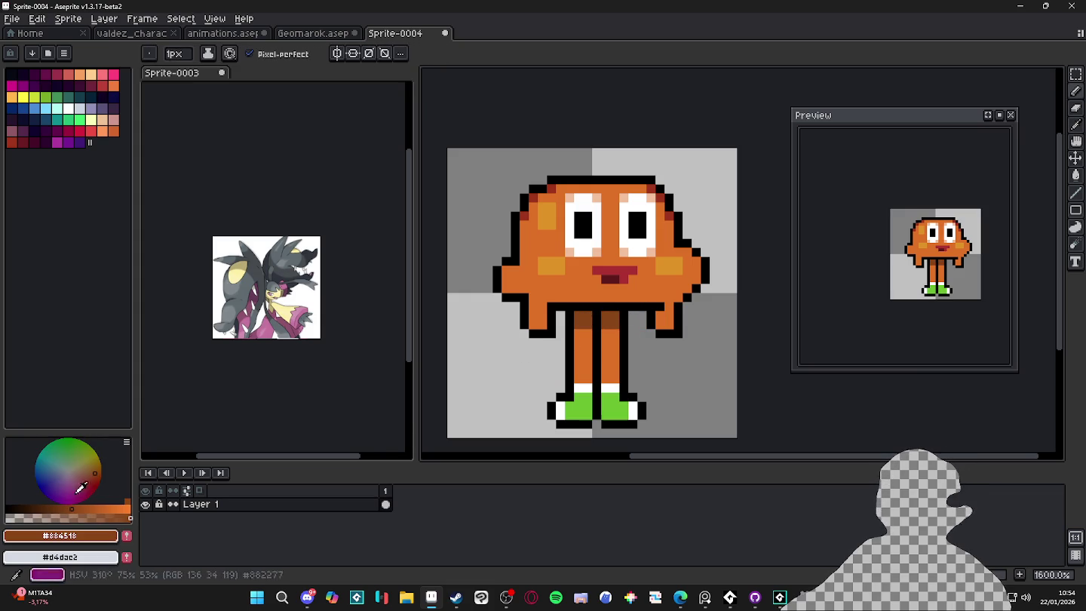
left_click(95, 475)
left_click(92, 477)
key("w")
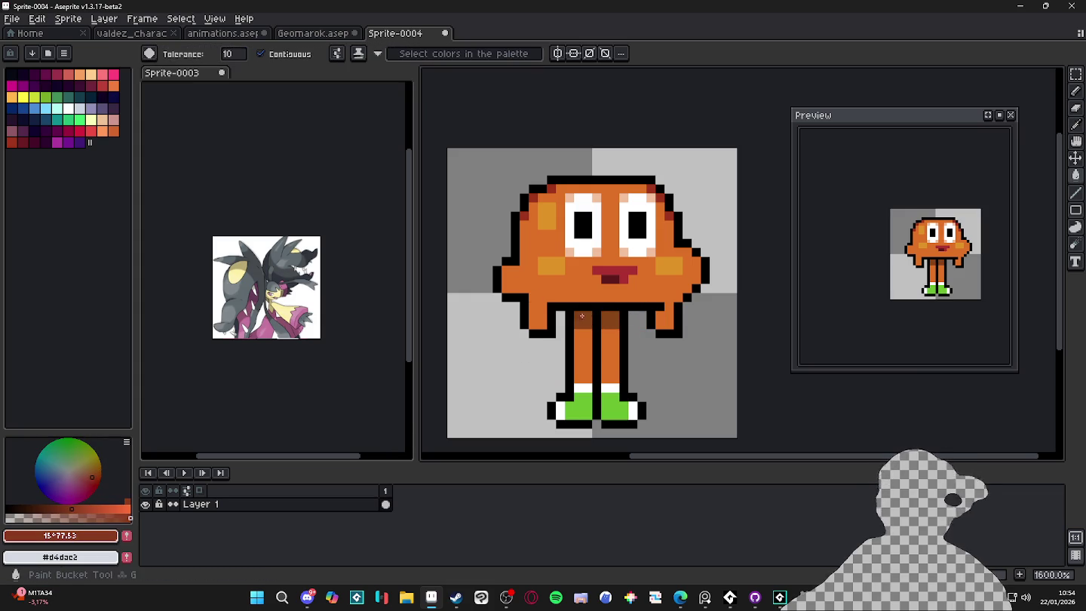
key("b")
scroll(612, 332, "down", 3)
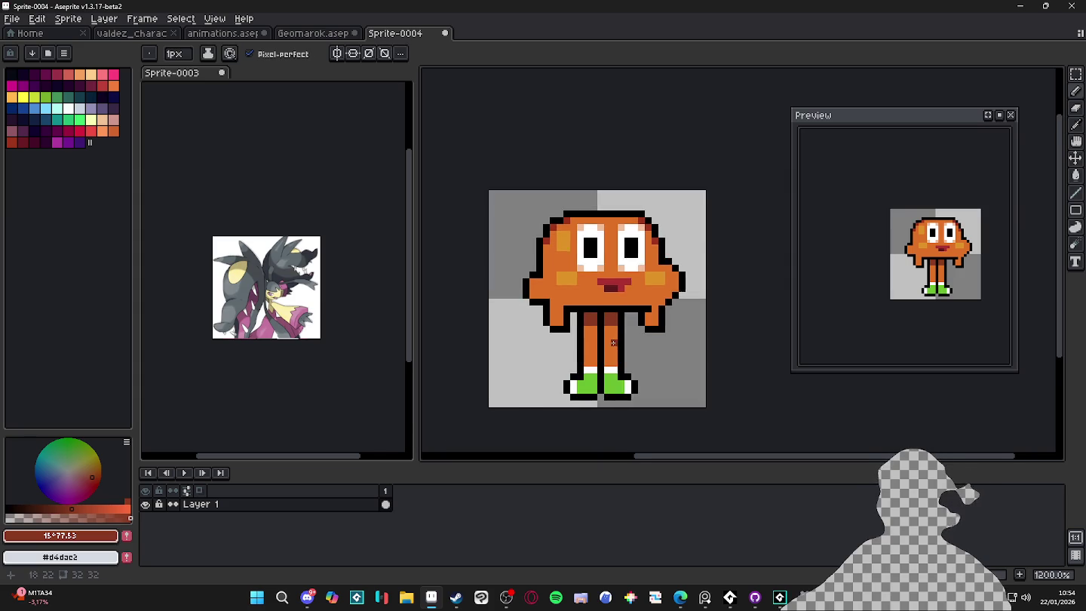
scroll(611, 332, "up", 2)
scroll(612, 331, "down", 2)
scroll(612, 332, "up", 3)
left_click(610, 313, "alt")
scroll(610, 317, "up", 1)
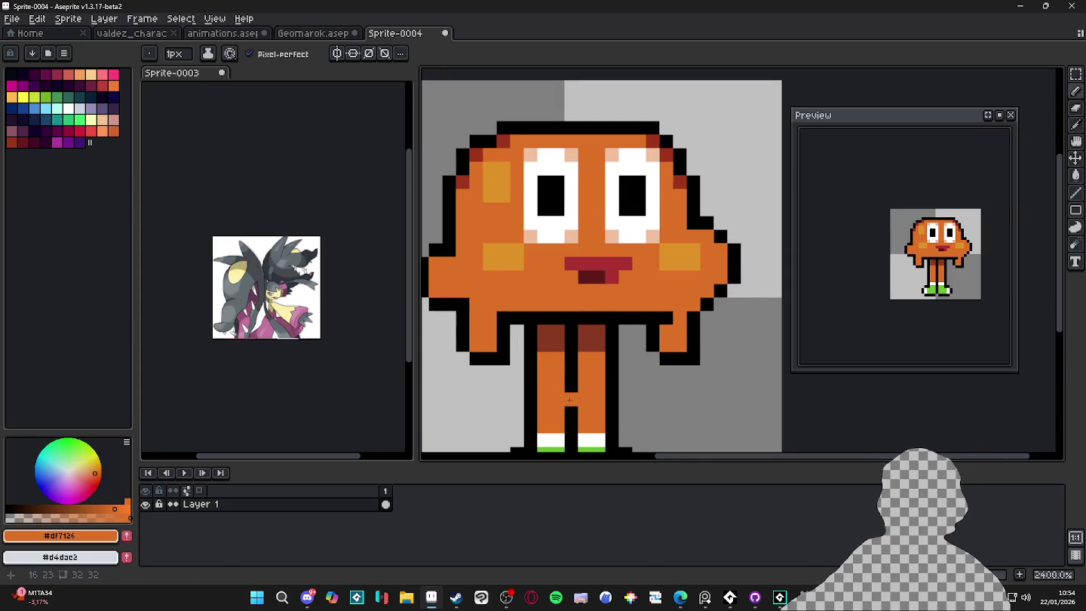
scroll(610, 317, "up", 1)
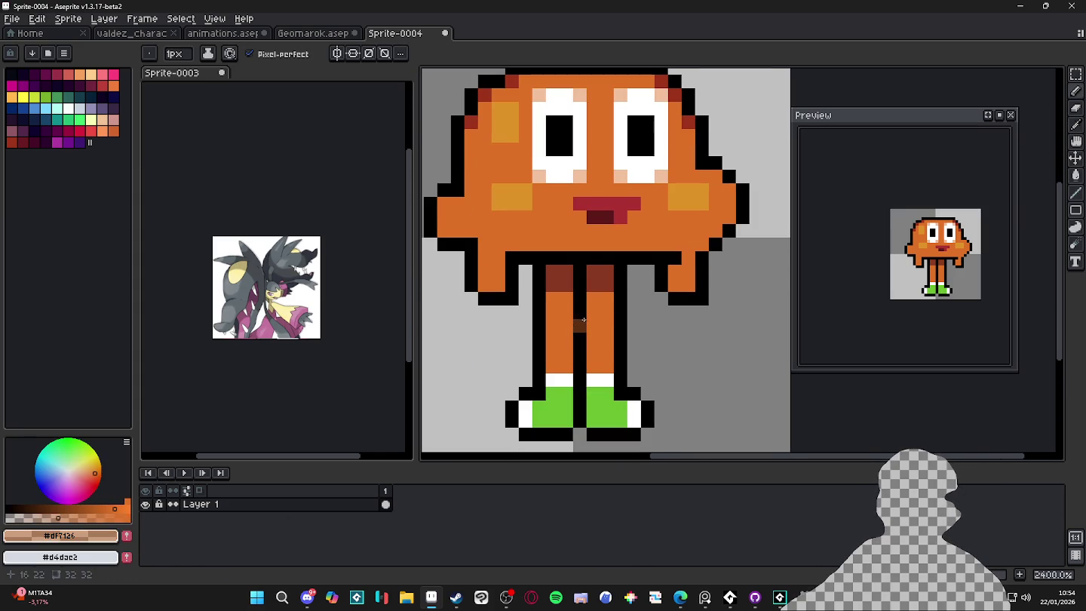
scroll(582, 309, "down", 2)
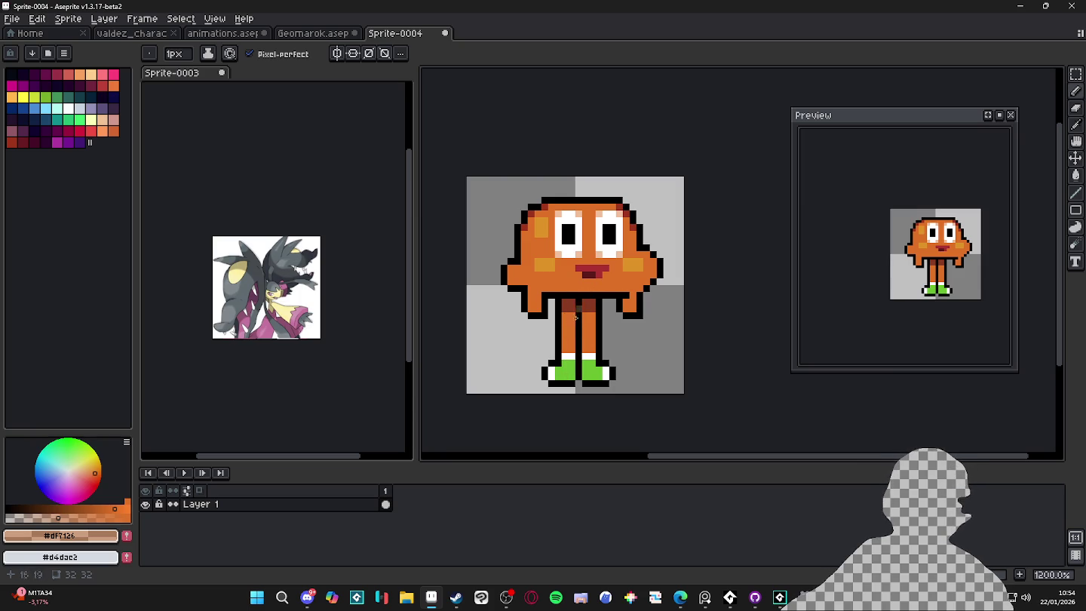
scroll(610, 251, "up", 1)
left_click(613, 253, "alt")
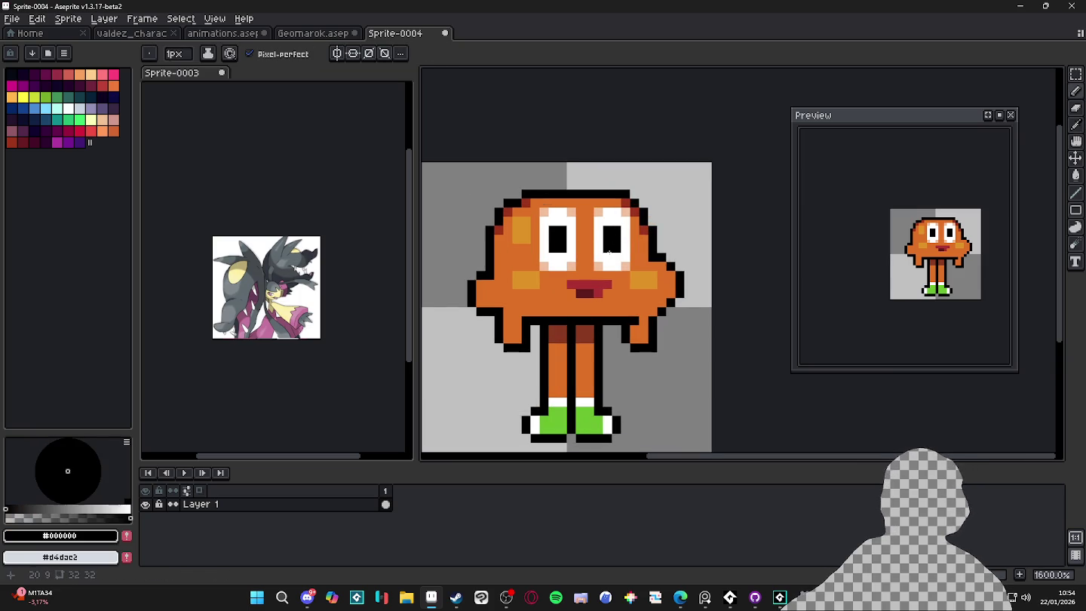
scroll(562, 259, "down", 2)
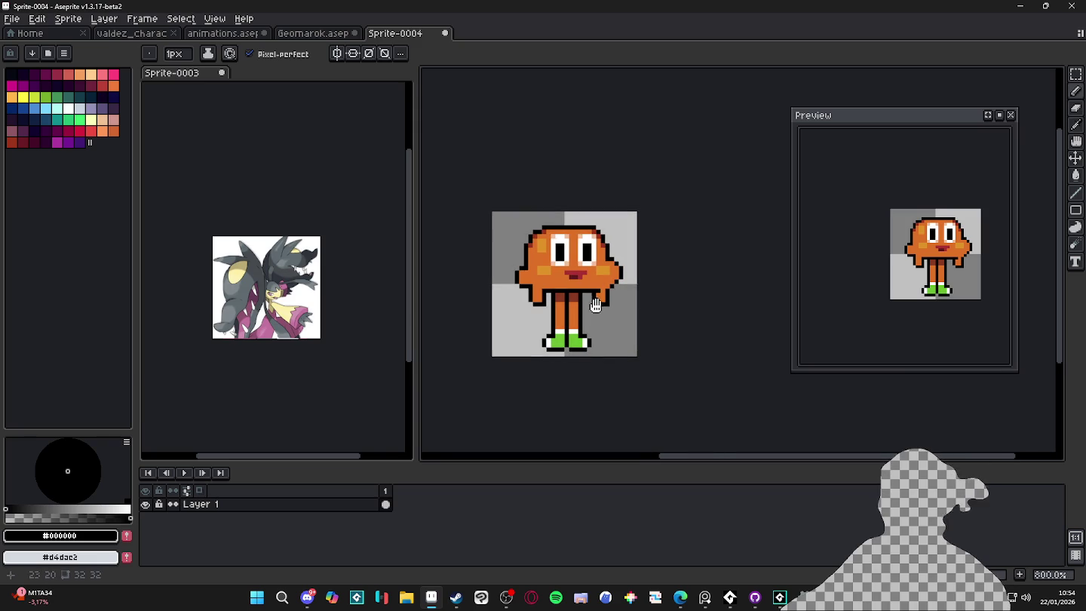
scroll(582, 326, "up", 1)
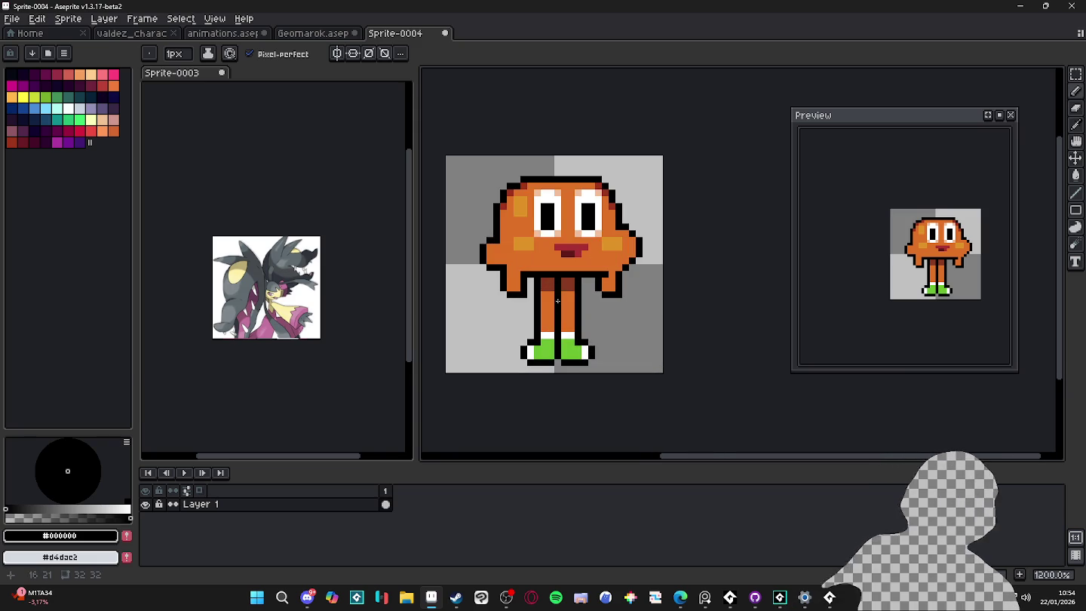
left_click(505, 598)
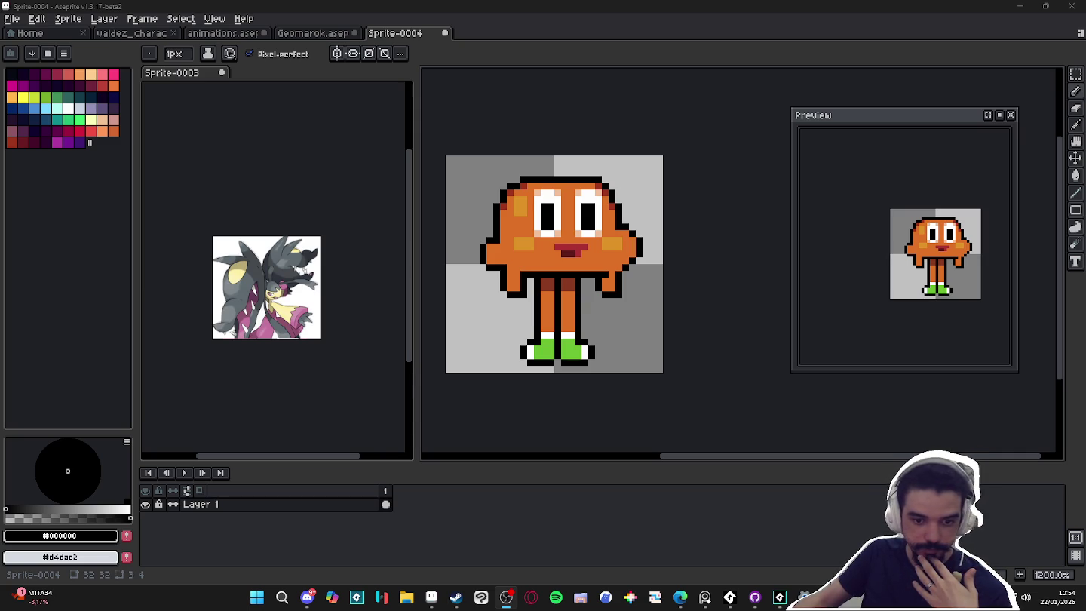
left_click(505, 598)
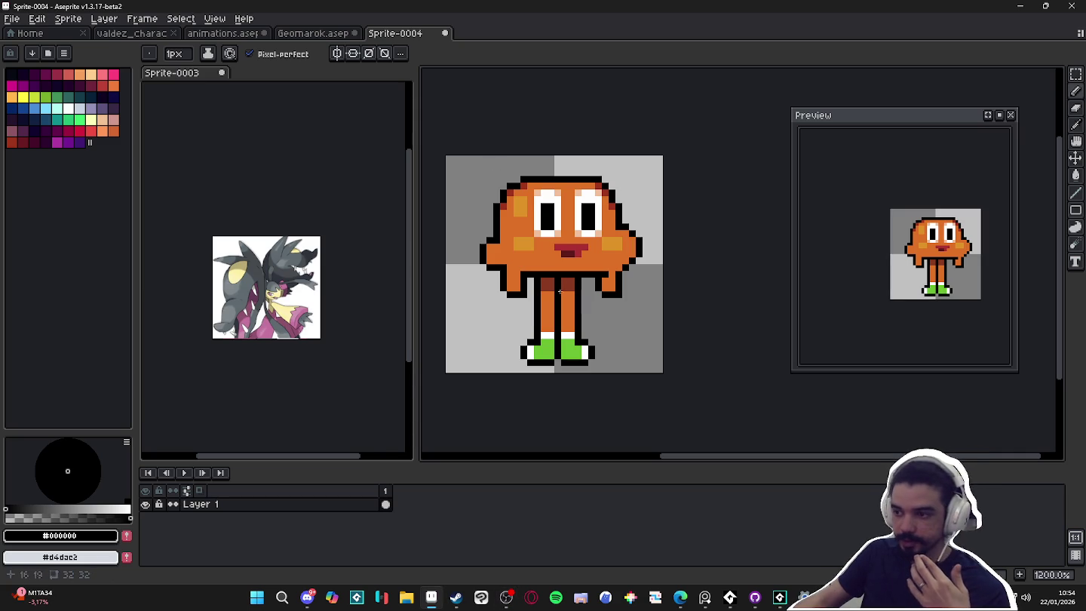
scroll(557, 316, "up", 1)
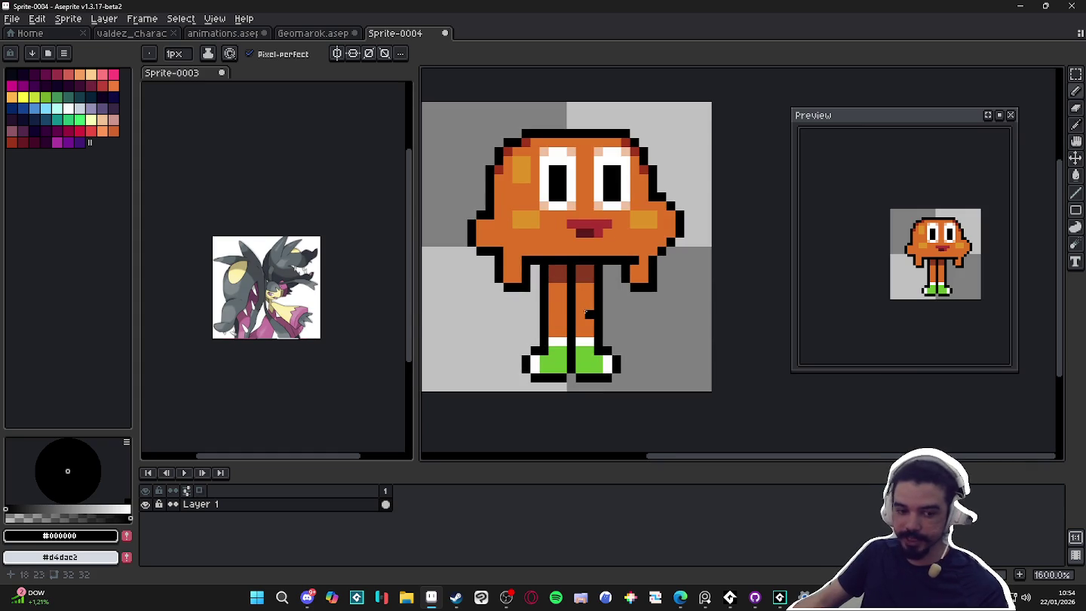
left_click(591, 310, "alt")
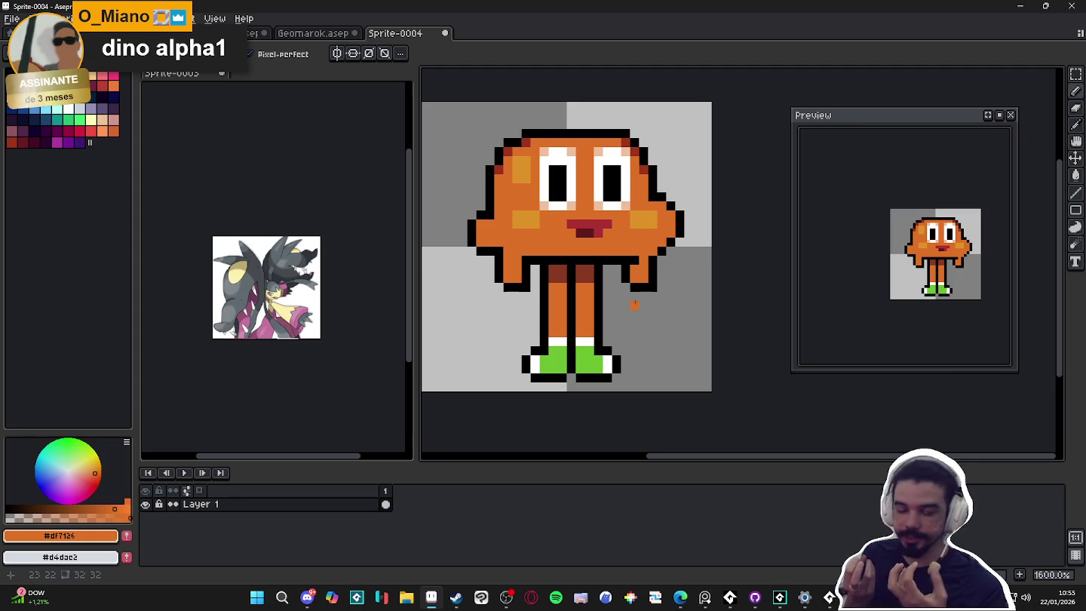
Lower the colour's opacity and draw a dark brown line down between the legs.
scroll(594, 306, "up", 2)
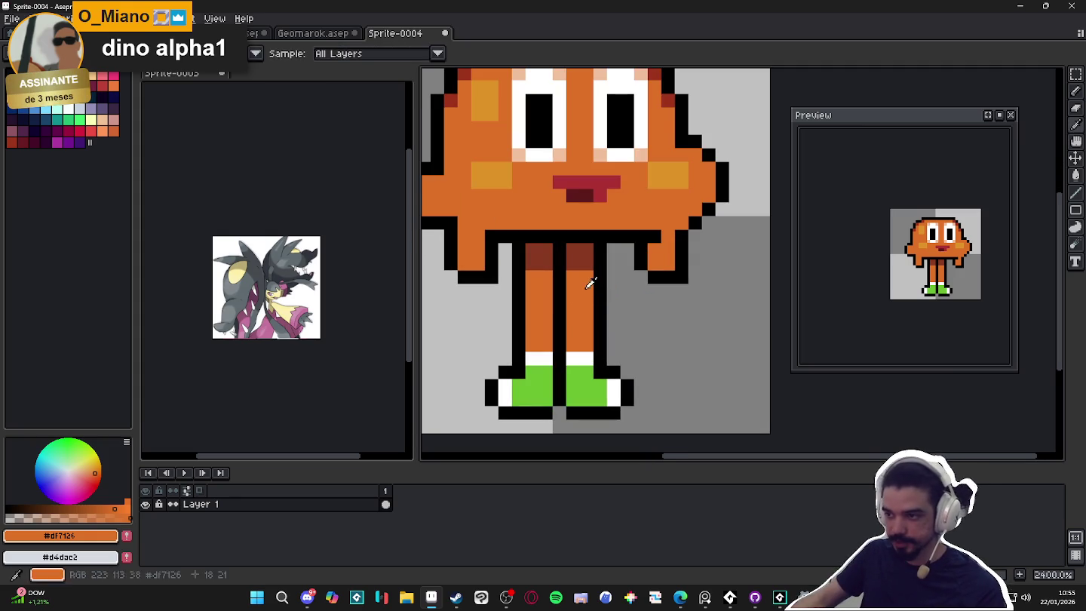
left_click(64, 516)
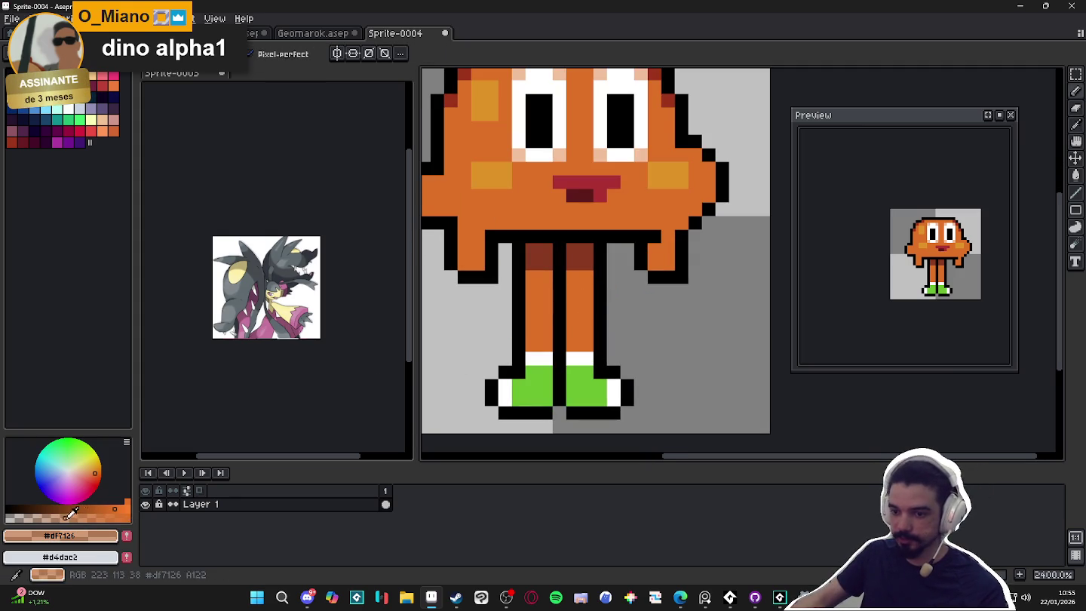
left_click(562, 285, "alt")
left_click_drag(560, 351, 558, 279)
scroll(585, 326, "down", 2)
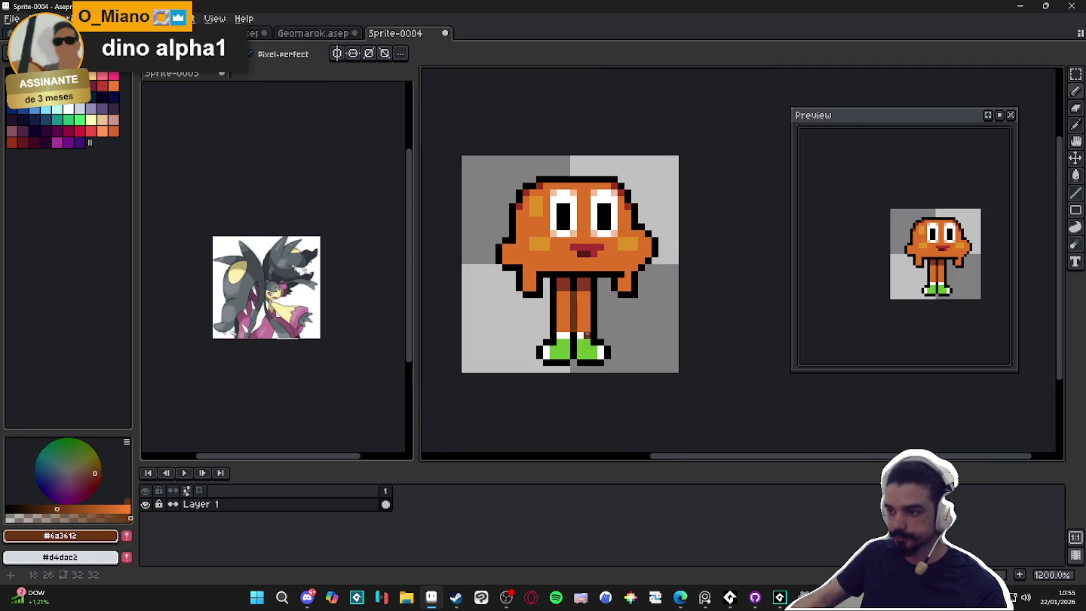
scroll(573, 286, "up", 1)
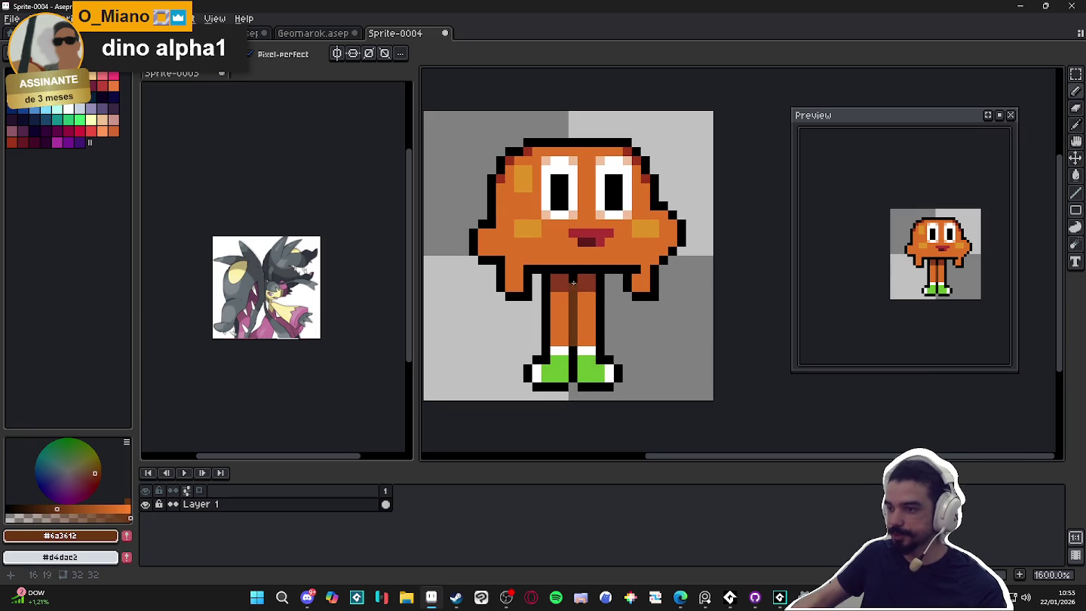
scroll(618, 240, "up", 1)
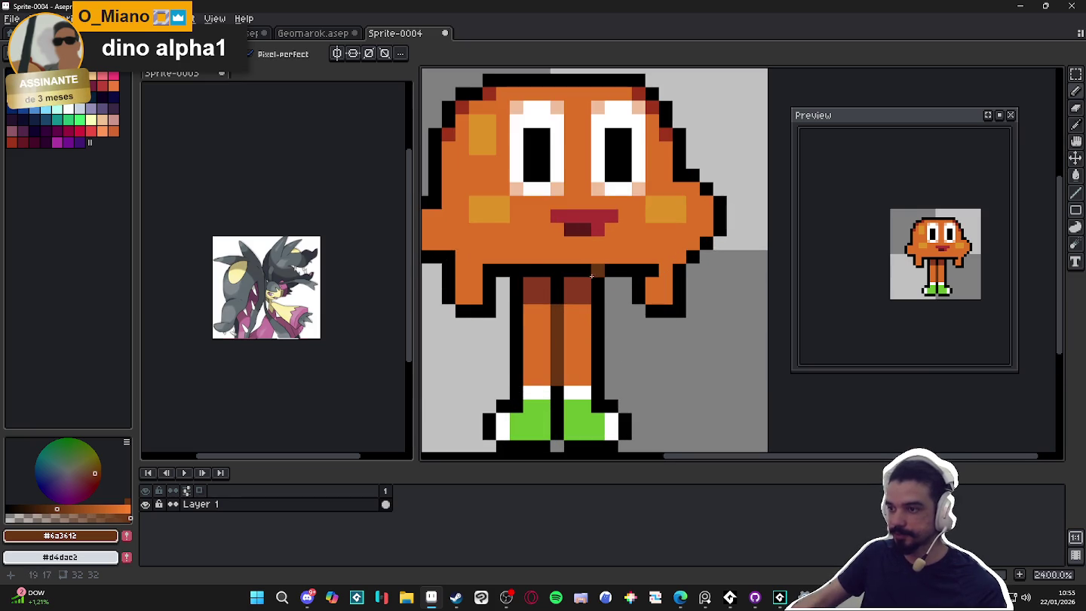
scroll(581, 272, "down", 3)
scroll(578, 295, "up", 2)
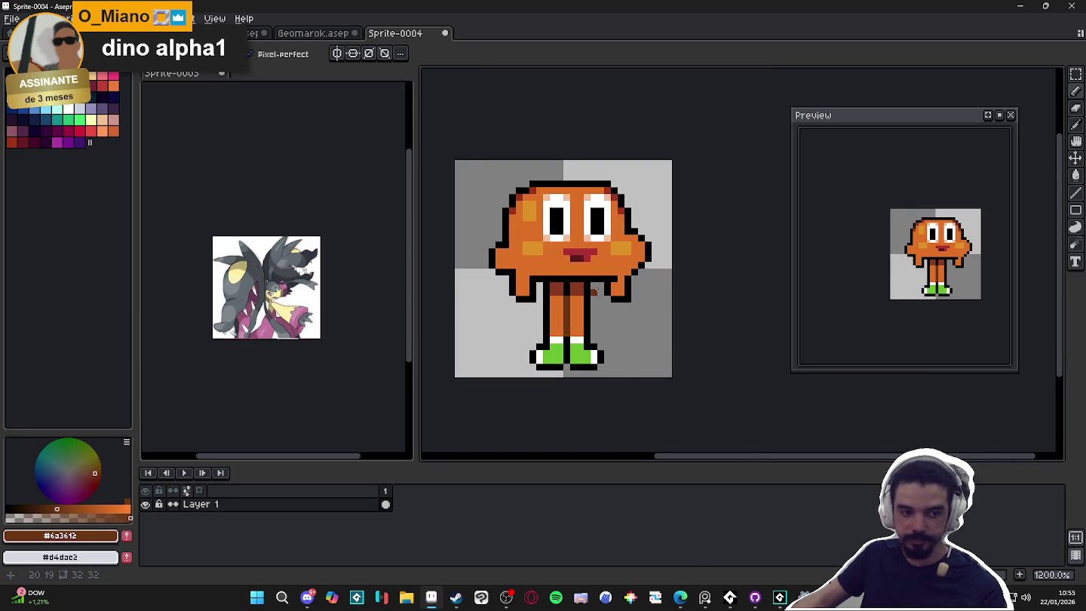
scroll(603, 296, "down", 2)
scroll(583, 289, "up", 2)
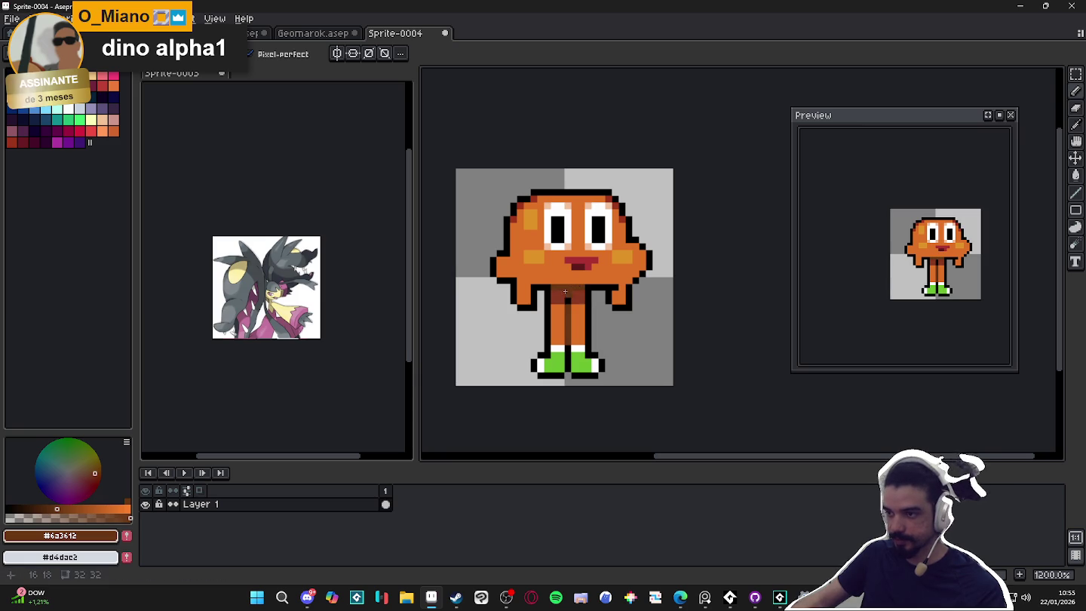
scroll(595, 335, "down", 3)
Undo the brown line stroke and re-centre the sprite view.
key("ctrl+z")
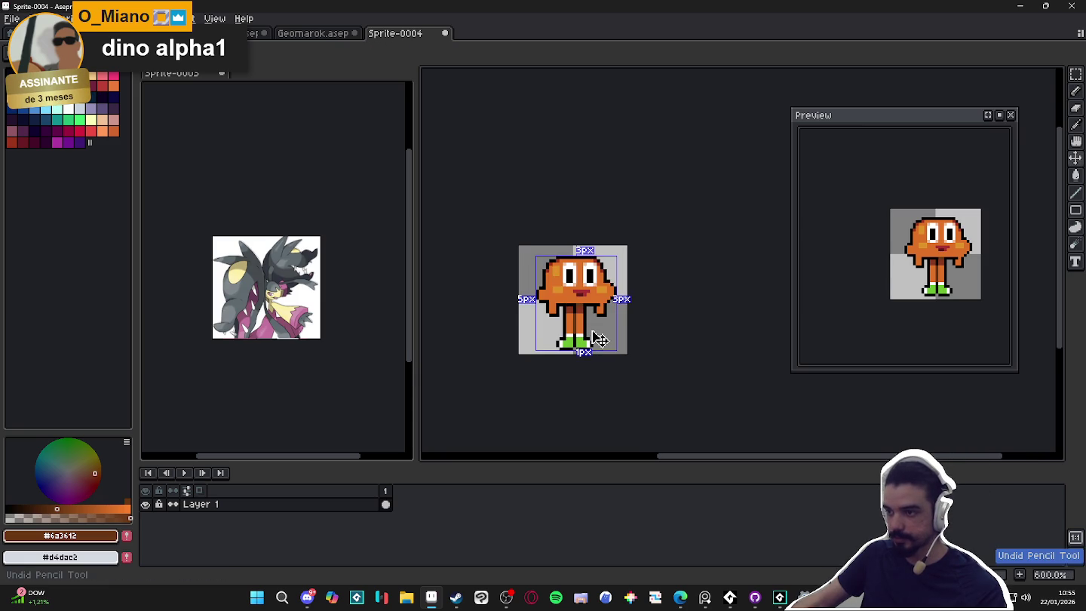
left_click_drag(599, 338, 586, 343)
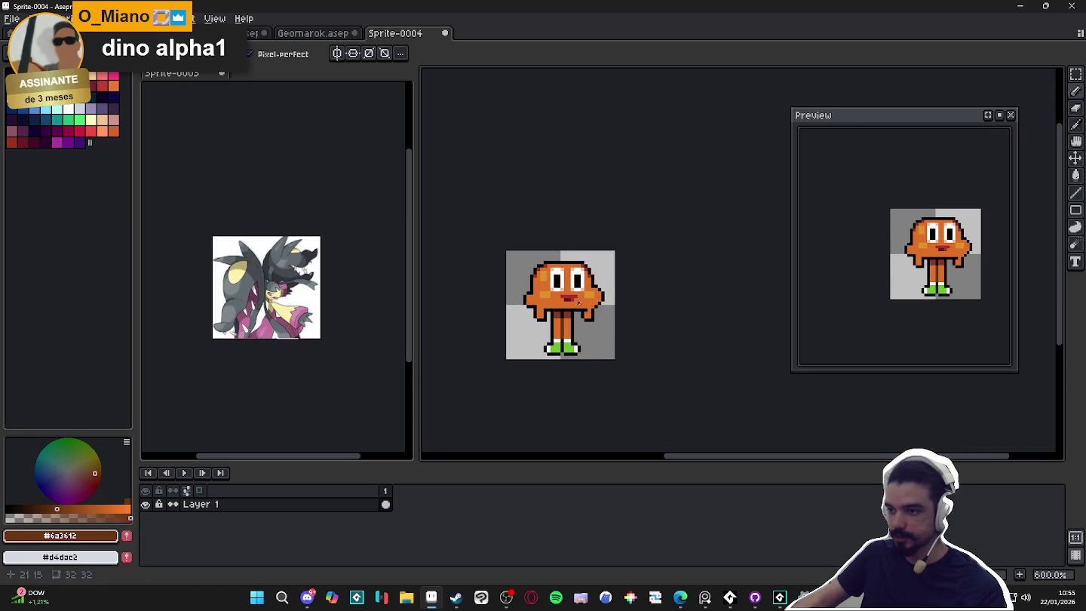
scroll(579, 302, "up", 4)
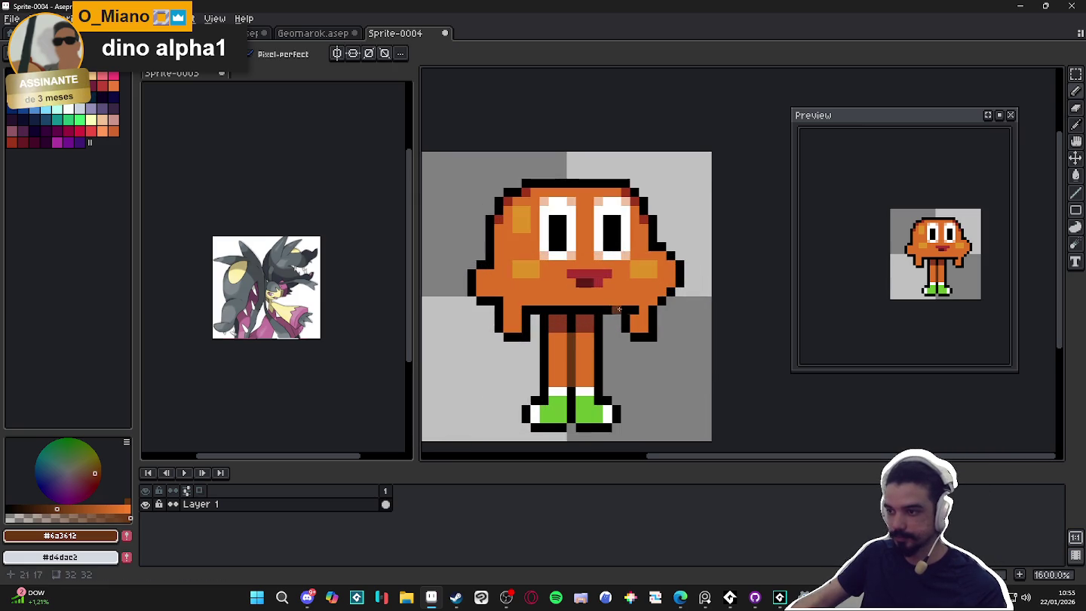
scroll(595, 321, "down", 2)
scroll(573, 336, "down", 1)
scroll(569, 340, "up", 1)
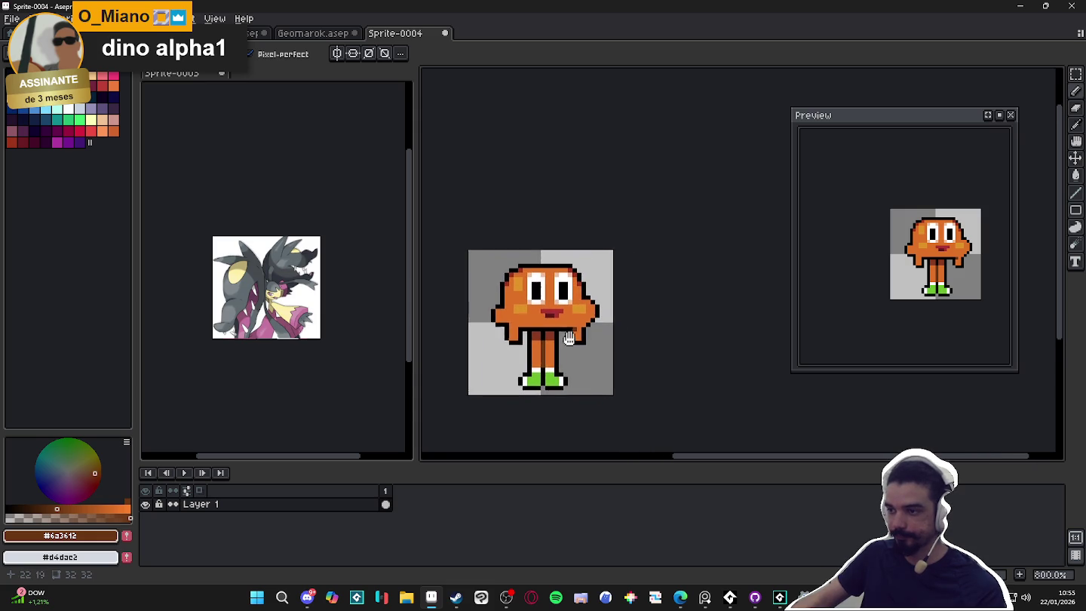
scroll(516, 294, "up", 2)
Sample the dark red #9c341a, then re-pick the leg's dark brown as drawing colour.
left_click(661, 304, "alt")
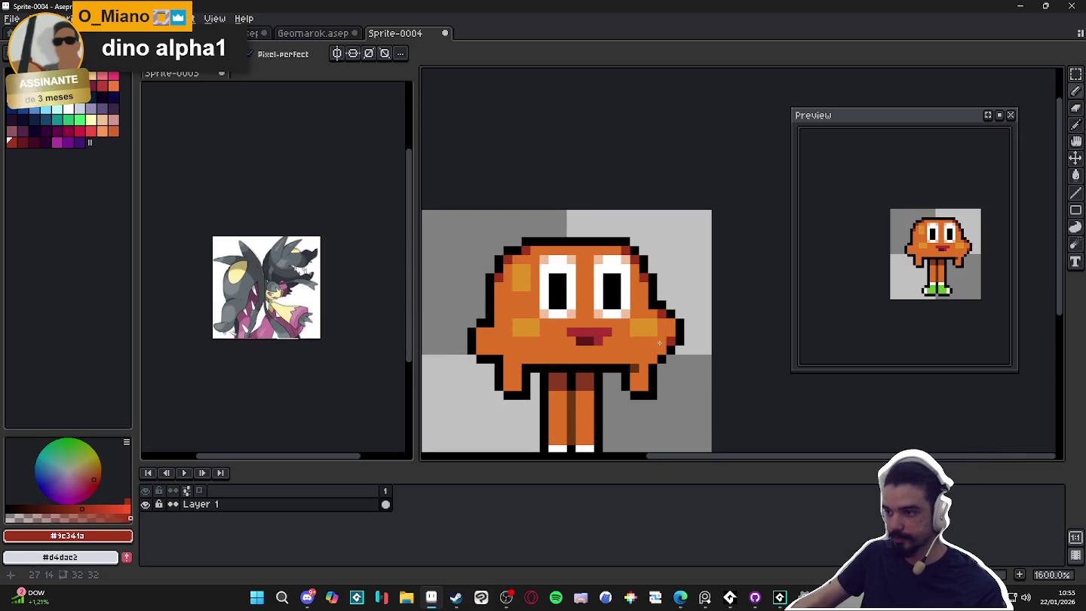
left_click_drag(524, 346, 524, 350)
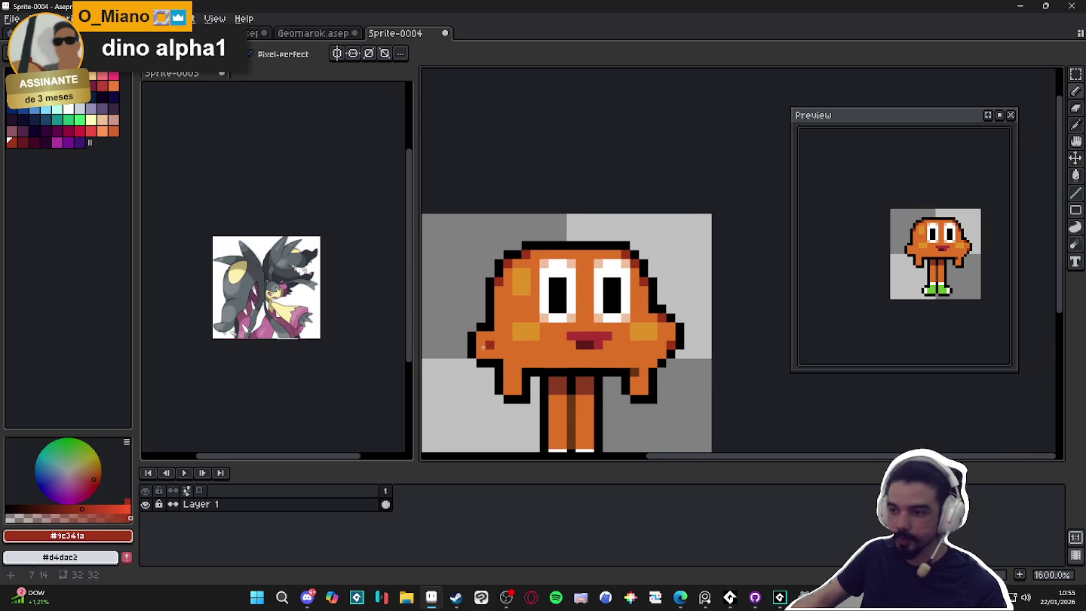
scroll(497, 351, "down", 3)
scroll(585, 383, "down", 1)
scroll(584, 383, "up", 4)
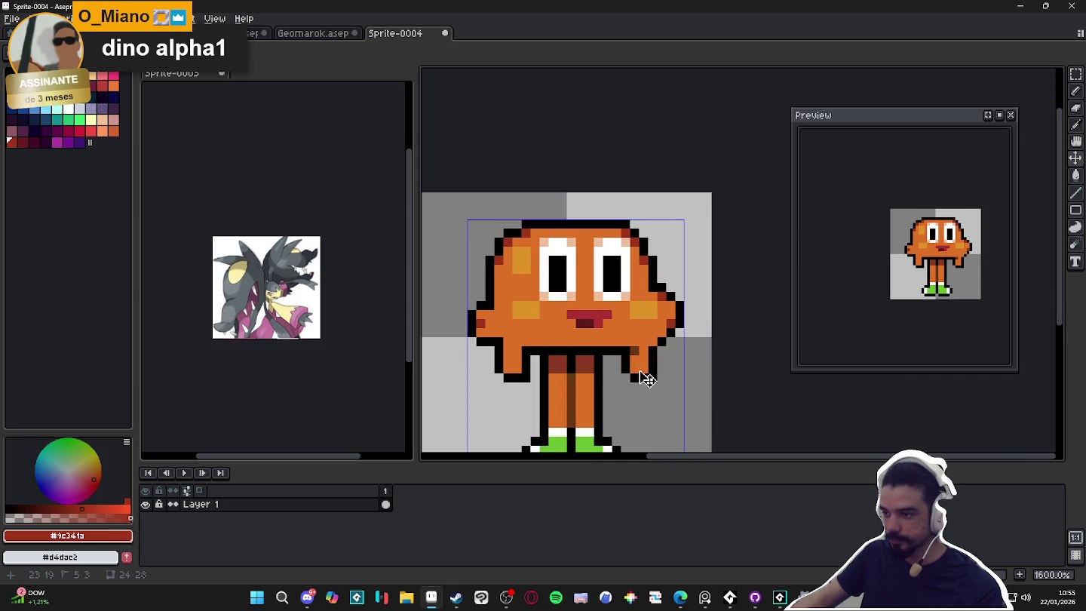
scroll(582, 359, "down", 2)
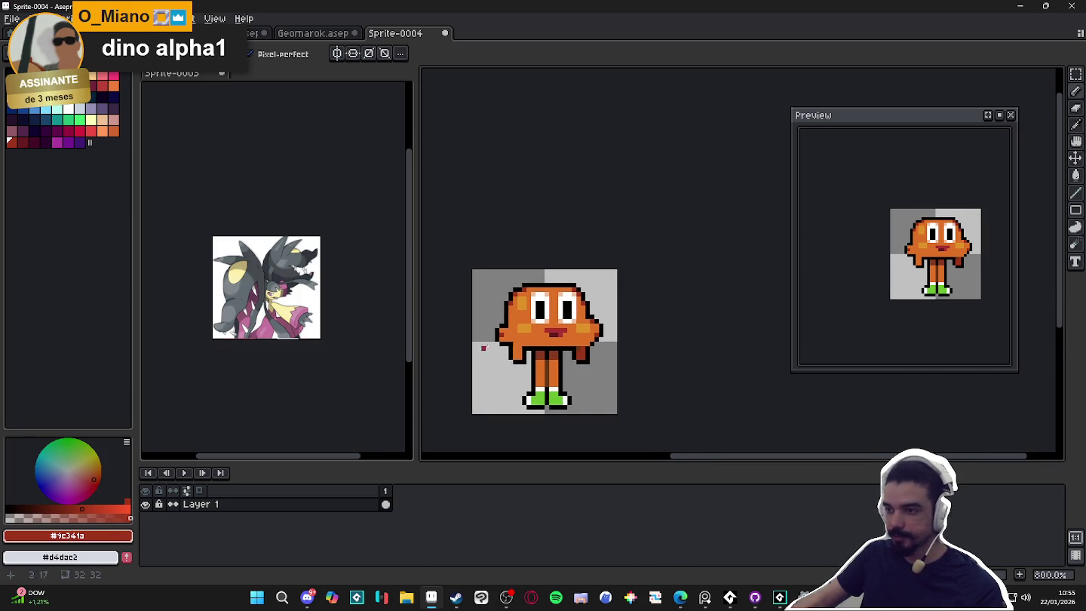
scroll(577, 360, "up", 3)
scroll(572, 353, "down", 1)
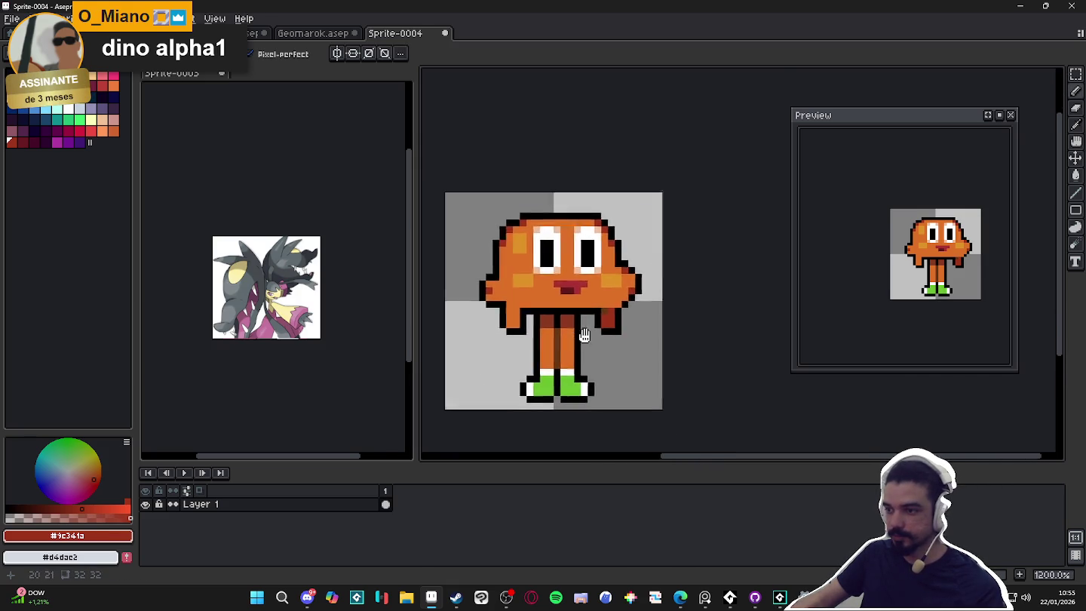
scroll(565, 345, "up", 3)
left_click(554, 294, "alt")
scroll(603, 343, "down", 3)
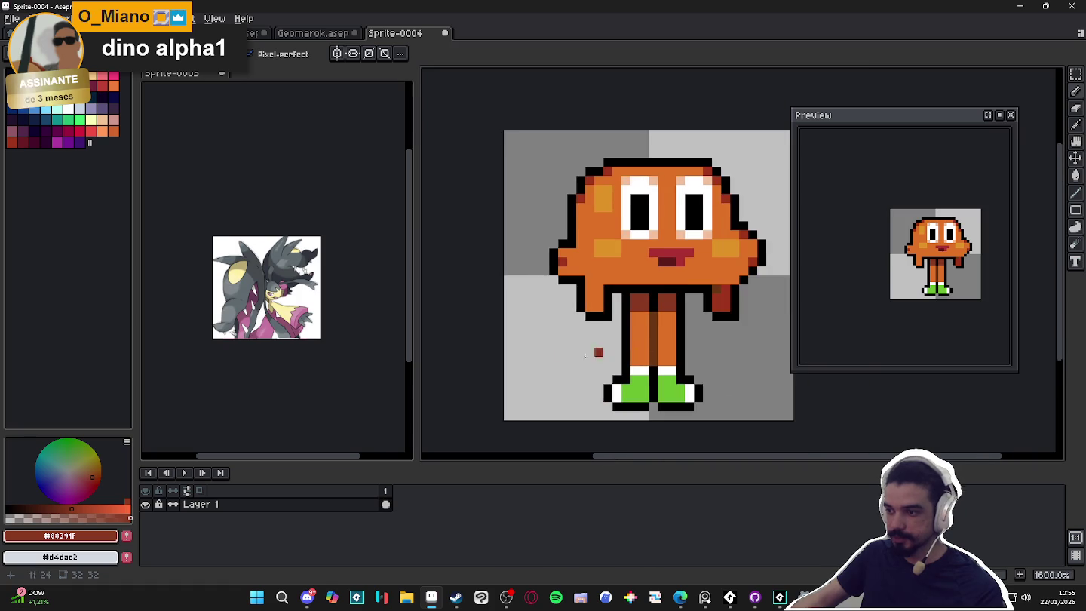
Paint an orange test block with brown beside it near the legs, erasing stray pixels.
scroll(596, 337, "up", 1)
left_click(627, 347, "alt")
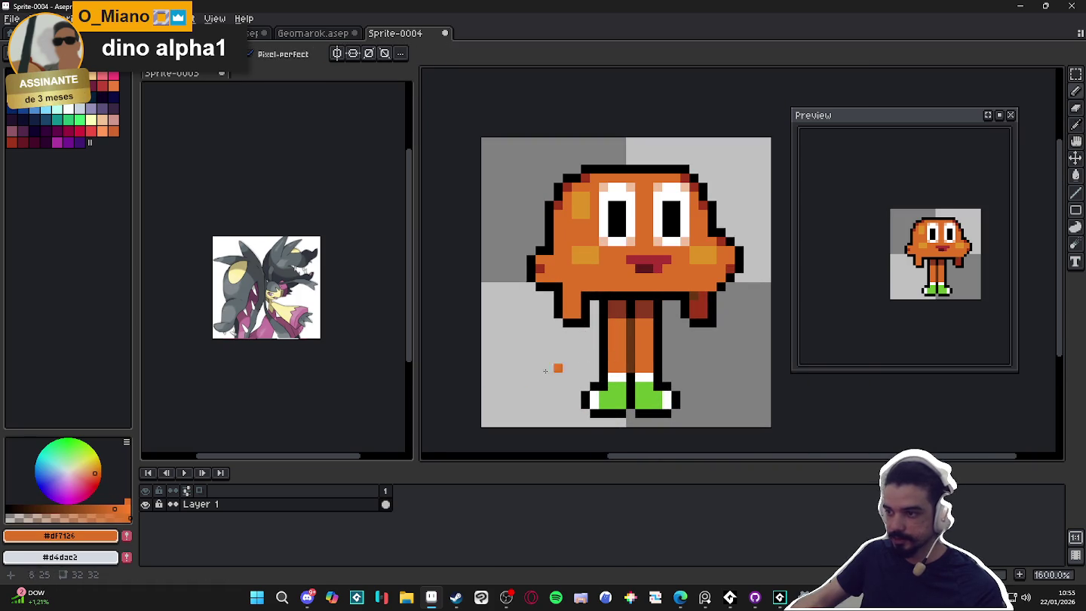
left_click(530, 352)
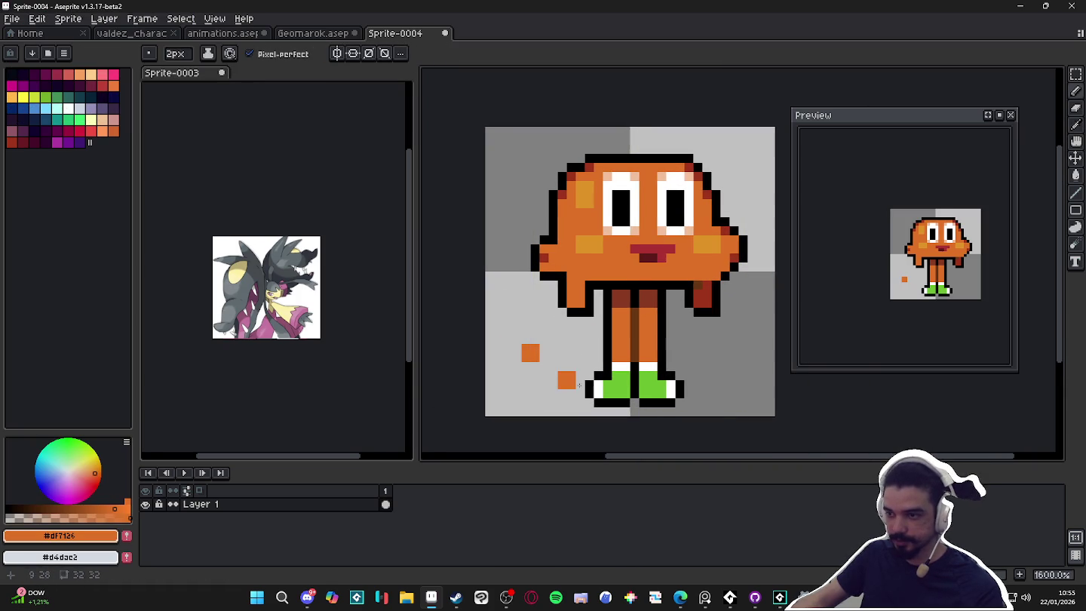
right_click(503, 371)
left_click(531, 389)
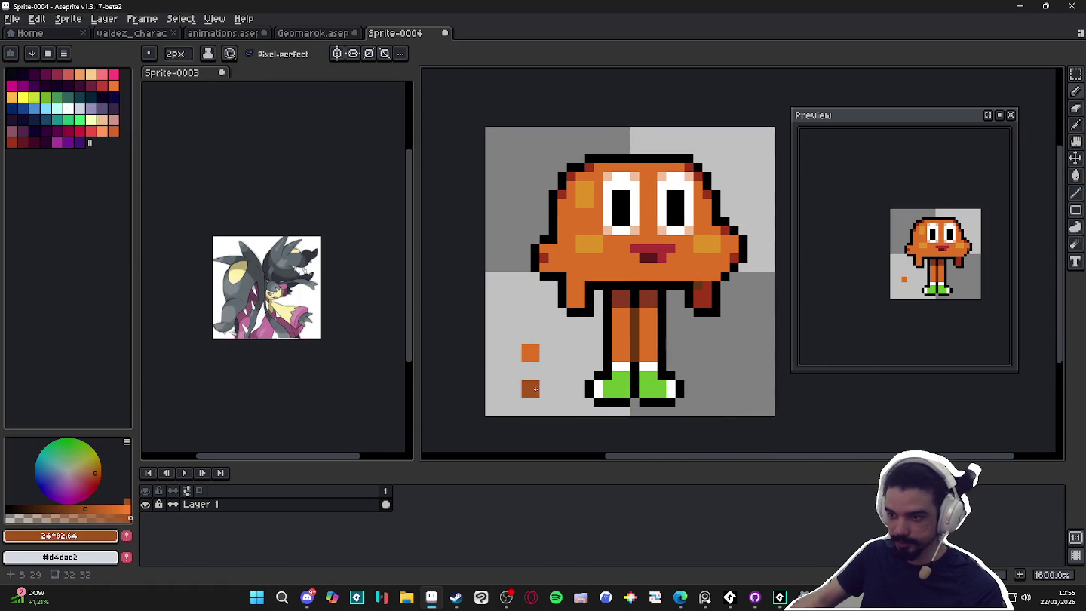
left_click(548, 353)
left_click(566, 379)
scroll(566, 383, "down", 1)
right_click(564, 386)
scroll(562, 362, "up", 3)
right_click(539, 325)
left_click(539, 392)
right_click(539, 392)
left_click(547, 356, "alt")
left_click(544, 399)
right_click(545, 400)
Fill out a second row of orange and brown test swatches.
left_click(546, 413)
left_click(513, 365, "alt")
left_click(519, 413)
mouse_move(518, 413)
left_mouse_down()
mouse_move(506, 417)
mouse_move(496, 363)
left_mouse_up()
left_click(515, 363, "alt")
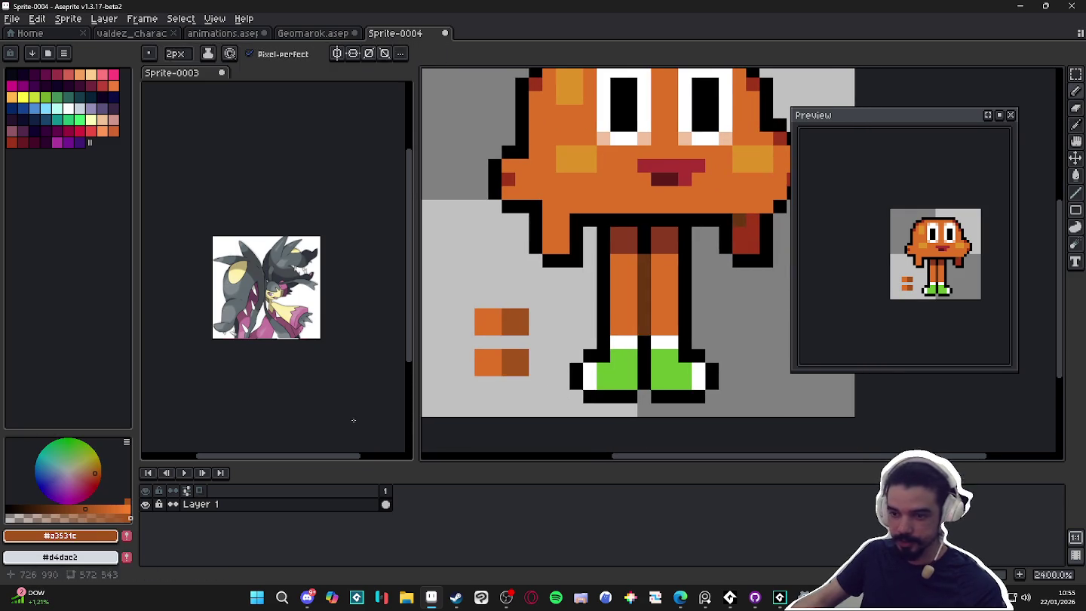
Shift the brown to a darker red on the colour wheel and dab it on the lower swatch.
left_click(98, 473)
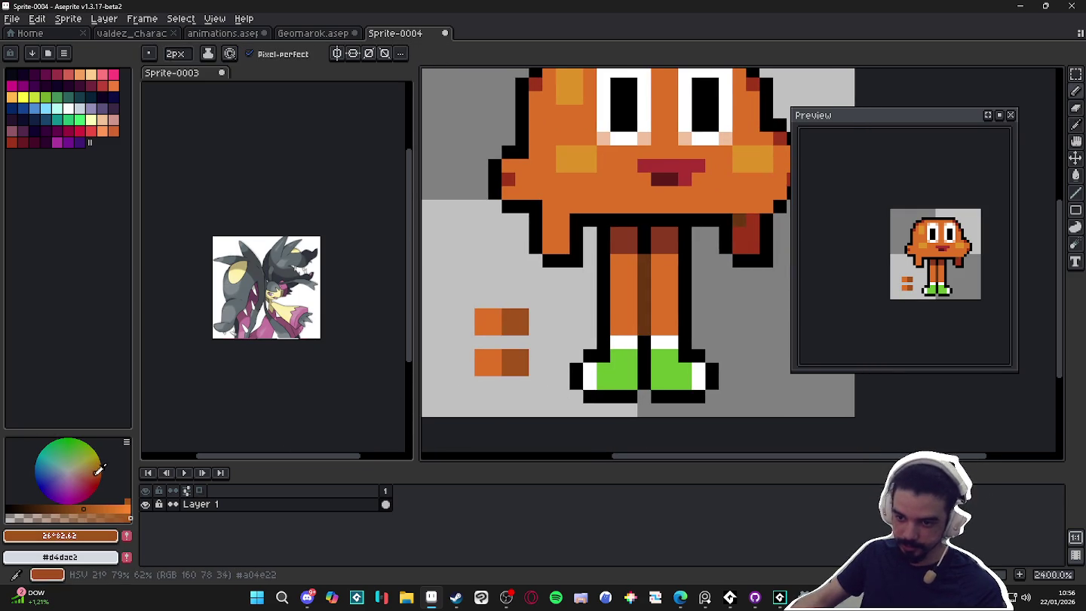
left_click(93, 480)
left_click(520, 371)
left_click(548, 385)
key("ctrl+z")
Try a single 1px brown pixel, undo it, then sample the dark red with a 2px brush.
left_click(492, 322, "alt")
key("minus")
left_click(536, 330)
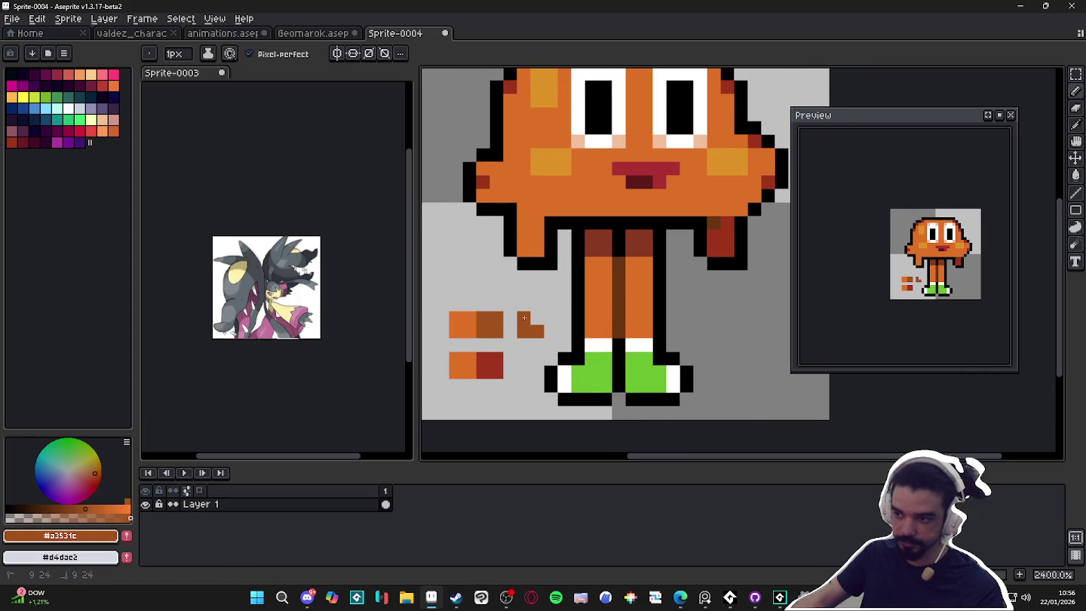
scroll(523, 343, "down", 3)
key("ctrl+z")
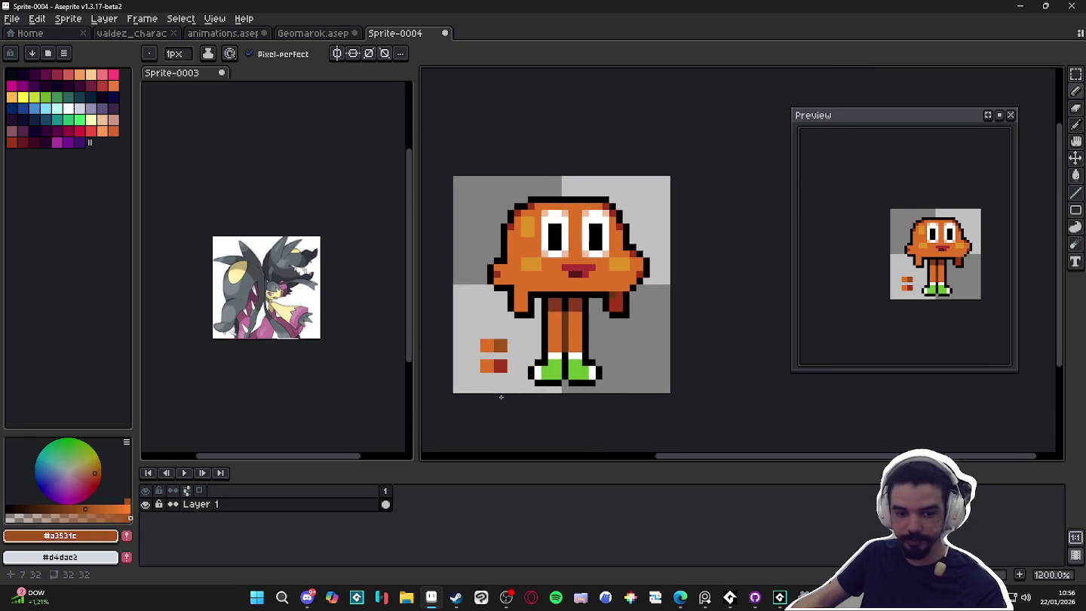
scroll(521, 361, "up", 1)
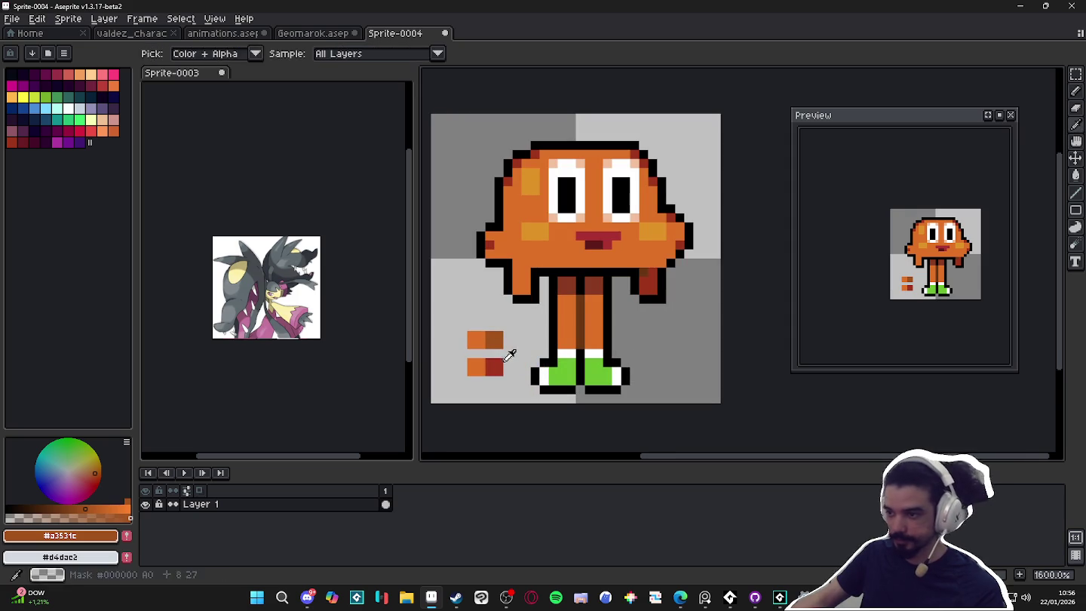
left_click(499, 362, "alt")
key("plus")
scroll(595, 315, "down", 2)
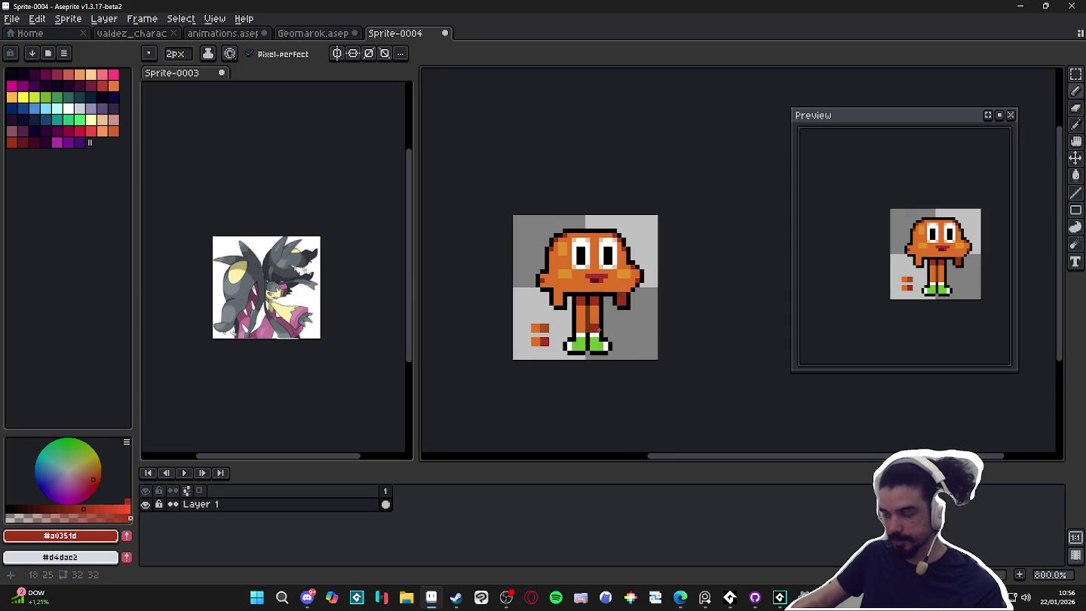
scroll(536, 327, "up", 1)
Delete the two test swatches using a rectangular selection.
key("m")
left_click_drag(522, 312, 564, 373)
key("Delete")
scroll(544, 310, "down", 1)
Tint the lower halves of both pupils dark brown with semi-transparent orange from the sprite.
key("b")
scroll(572, 286, "right", 1)
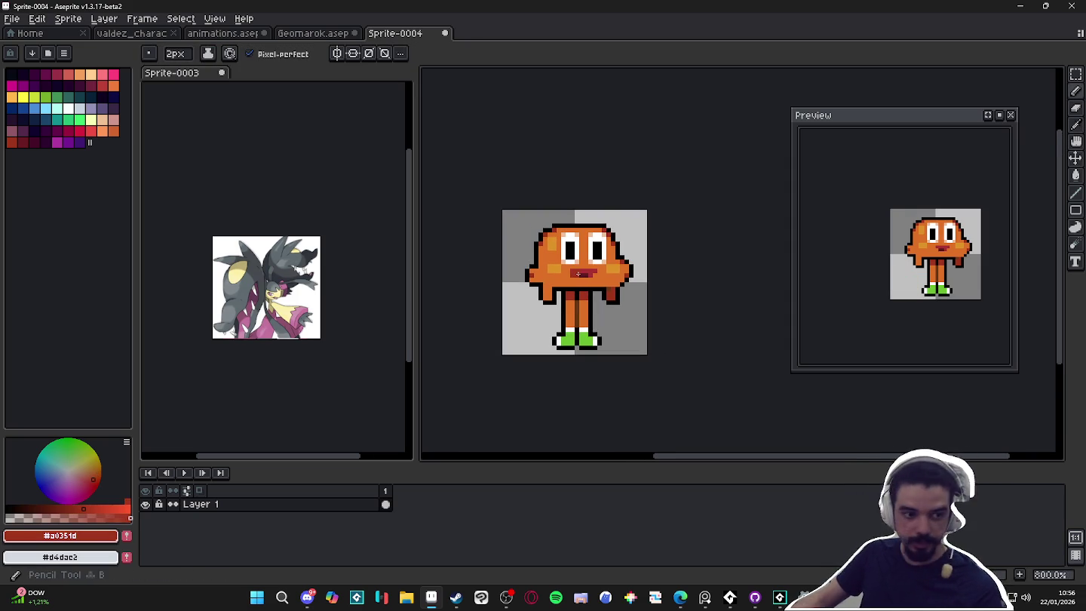
scroll(578, 273, "up", 3)
left_click(567, 308, "alt")
left_click(38, 512)
scroll(555, 262, "up", 2)
scroll(555, 262, "down", 5)
scroll(554, 262, "up", 5)
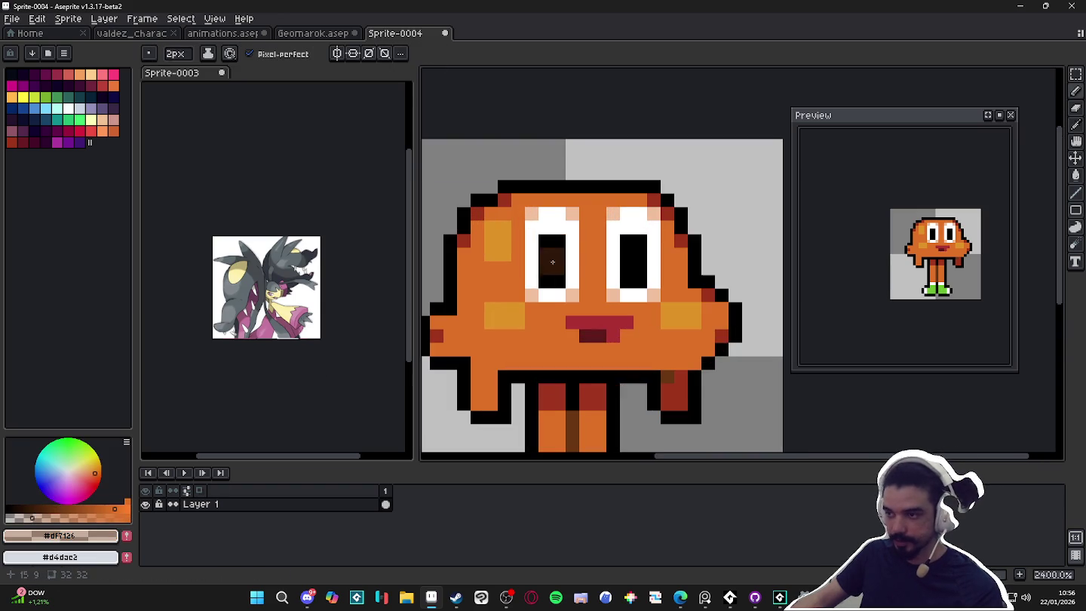
scroll(562, 281, "down", 5)
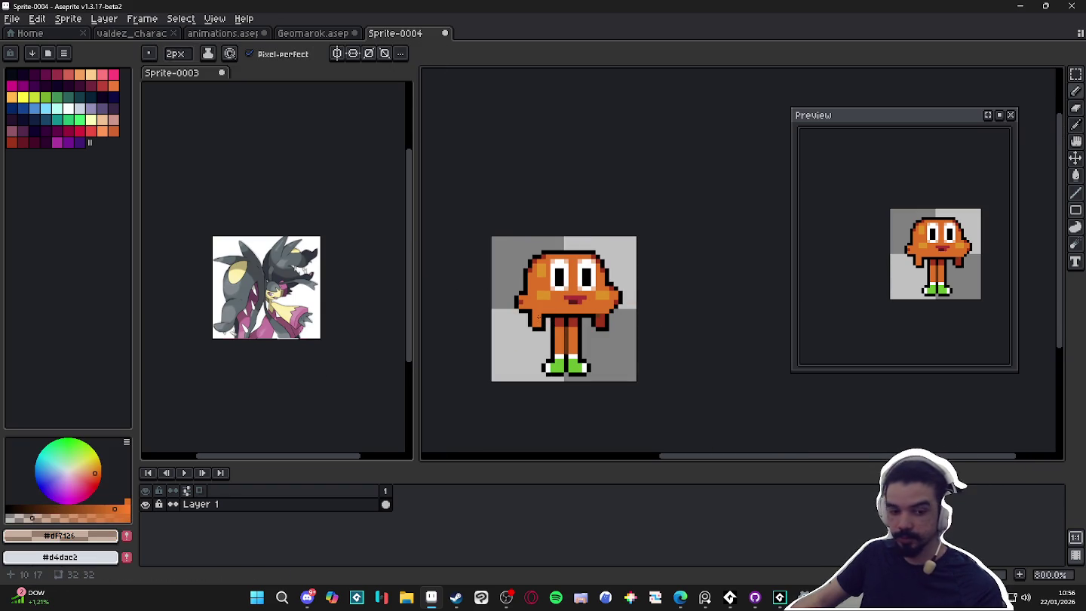
scroll(547, 312, "up", 3)
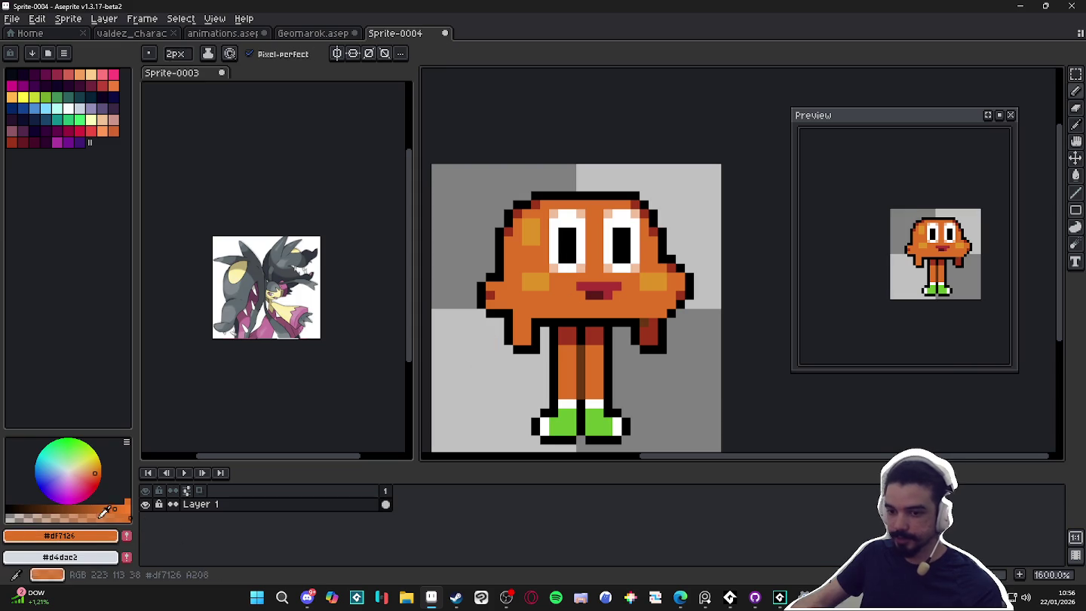
scroll(560, 266, "up", 3)
left_click(555, 236)
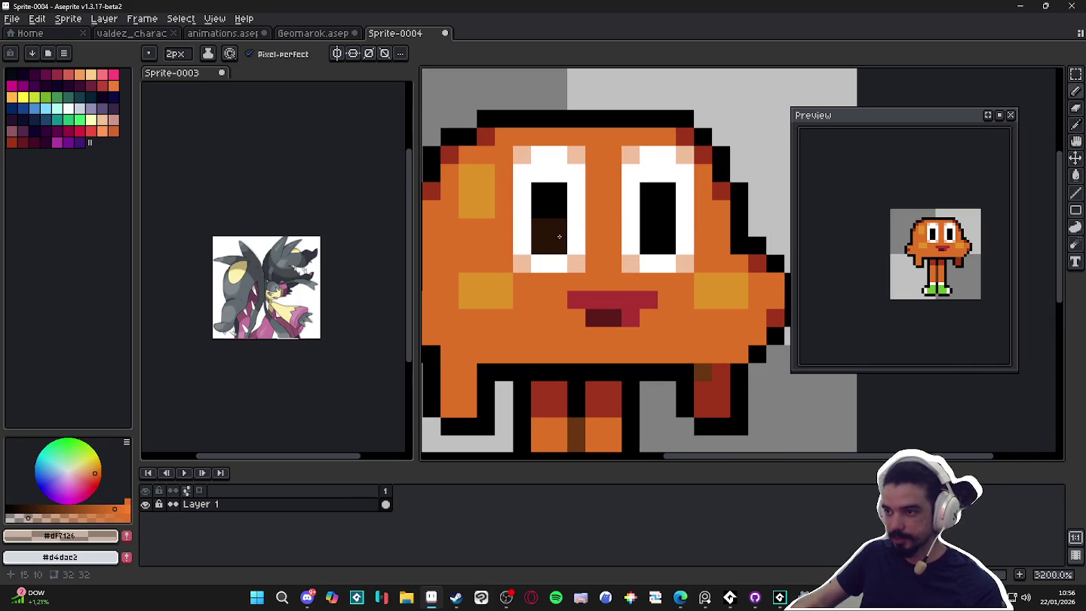
left_click(666, 237)
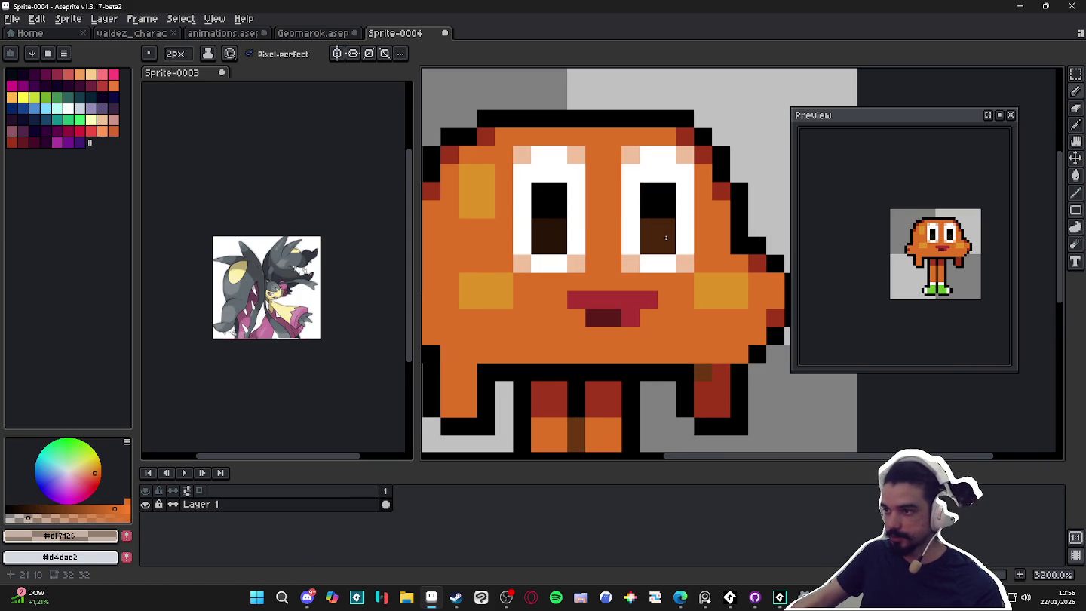
Shrink the brush to one pixel, undo a stray white pixel, and pick the sprite's dark red.
key("minus")
scroll(650, 291, "down", 4)
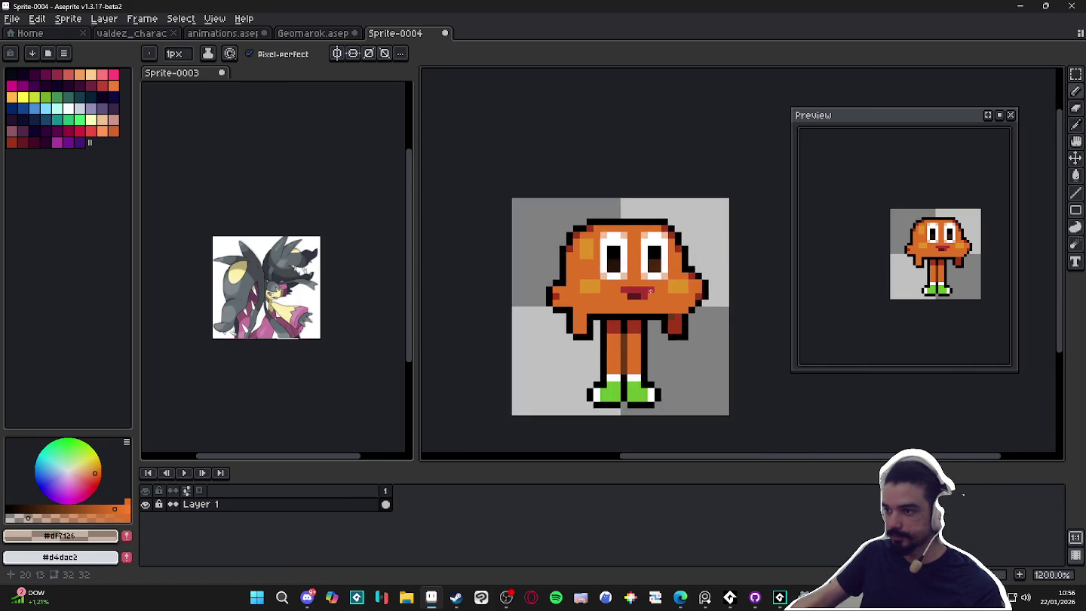
scroll(649, 290, "up", 1)
left_click(652, 264, "alt")
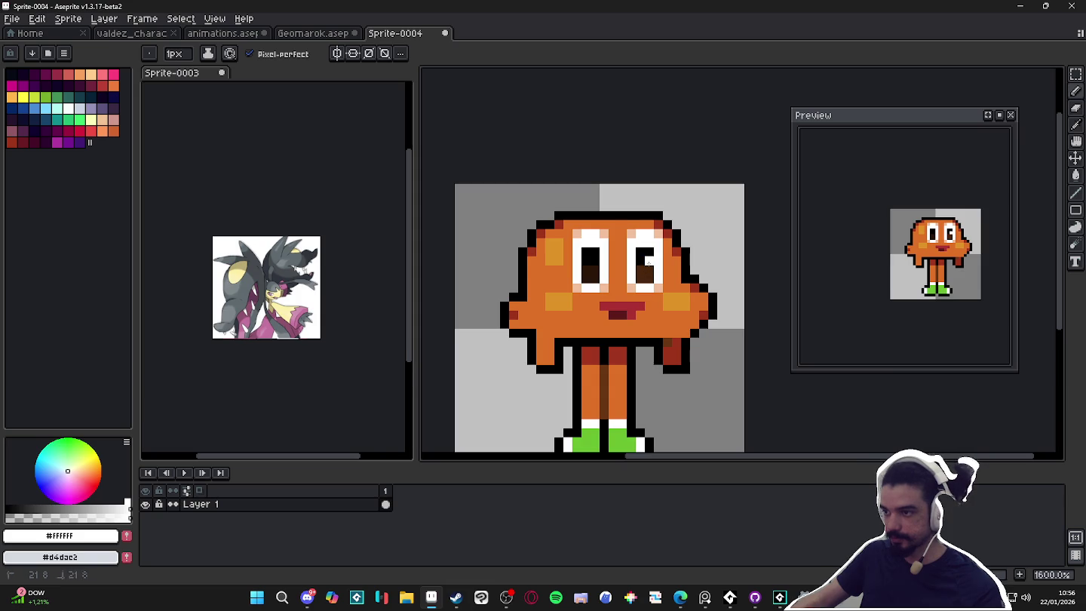
scroll(596, 259, "down", 4)
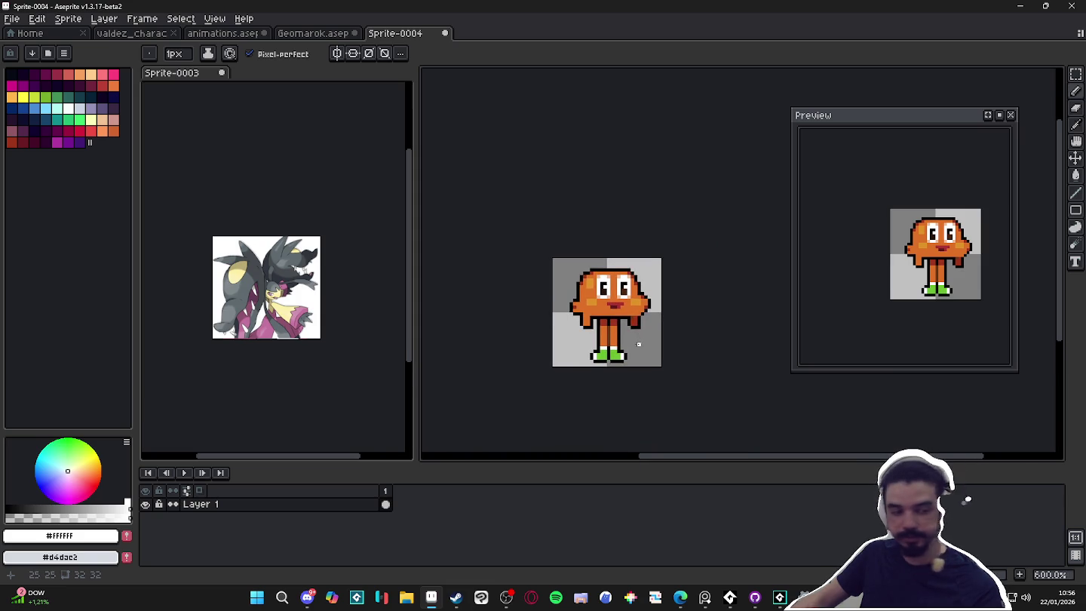
key("ctrl+z")
scroll(604, 284, "up", 3)
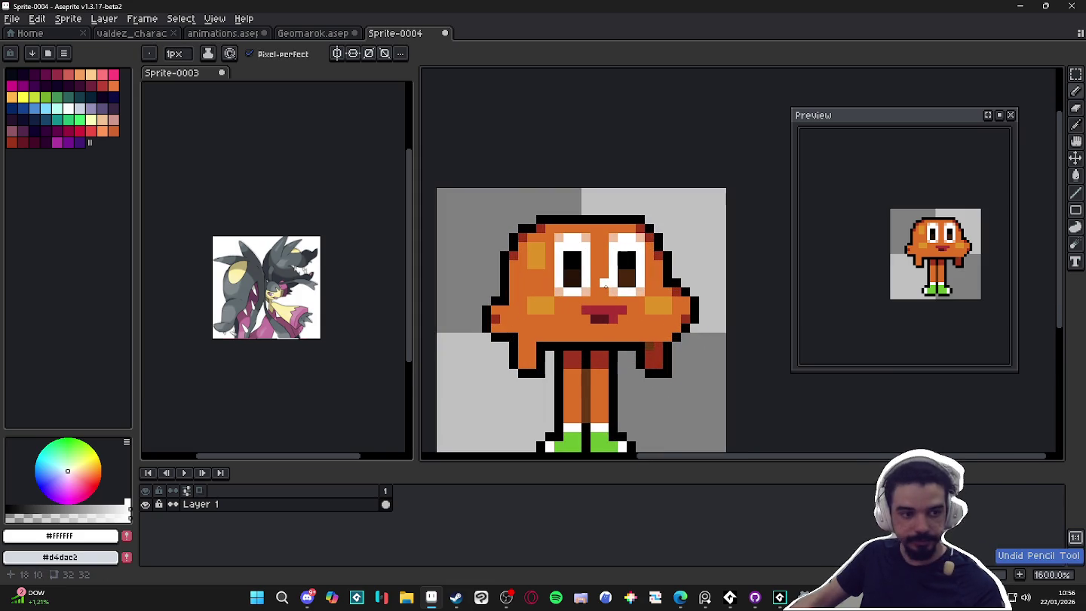
scroll(604, 283, "down", 1)
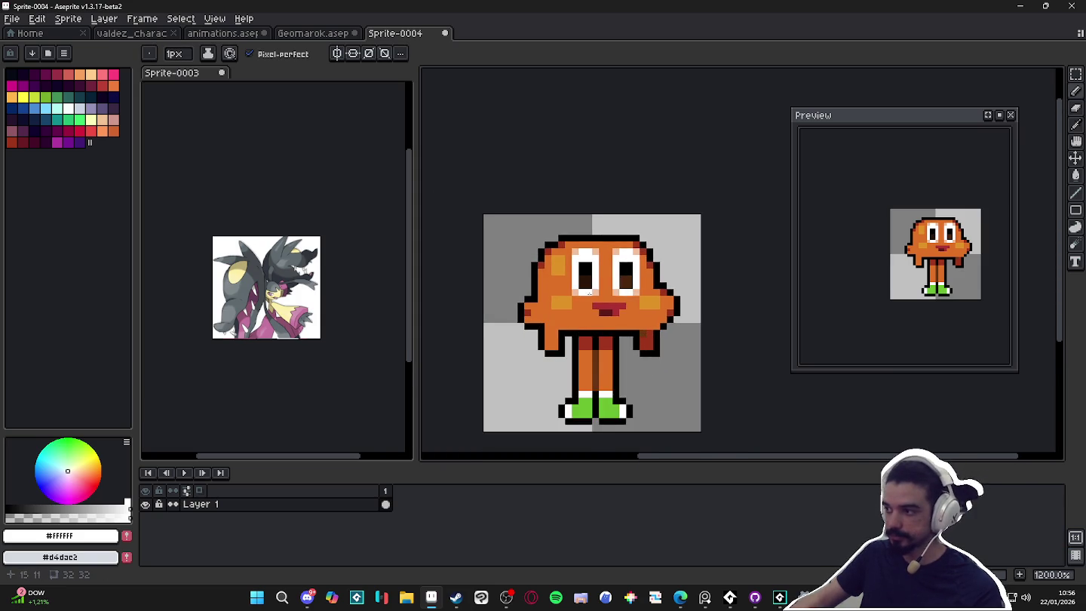
scroll(573, 273, "up", 3)
left_click(564, 270, "alt")
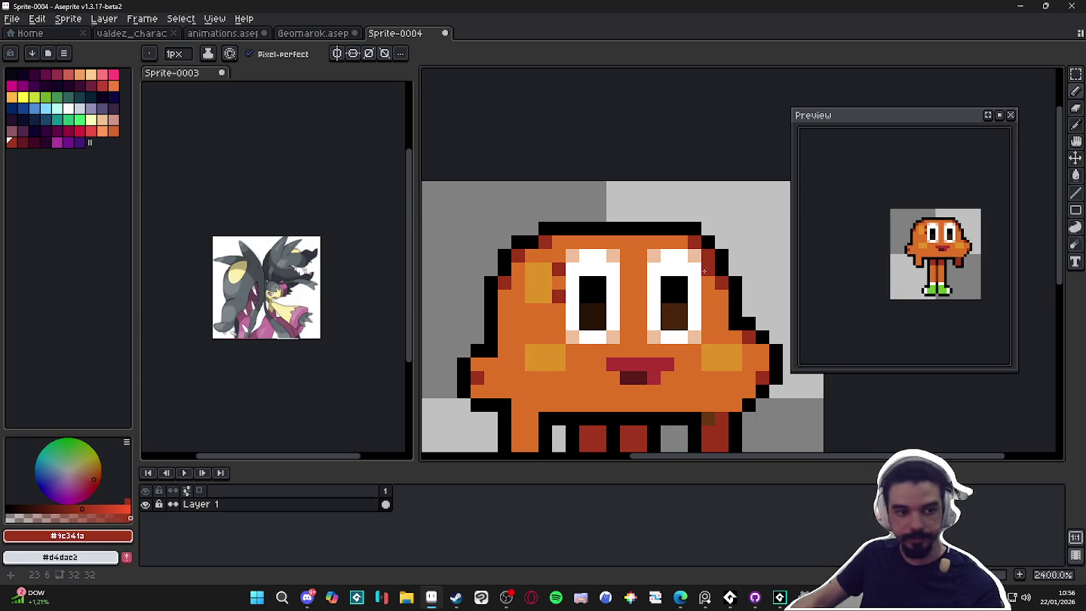
Undo two stray pixel strokes while sampling black and dark red from the sprite.
key("ctrl+z")
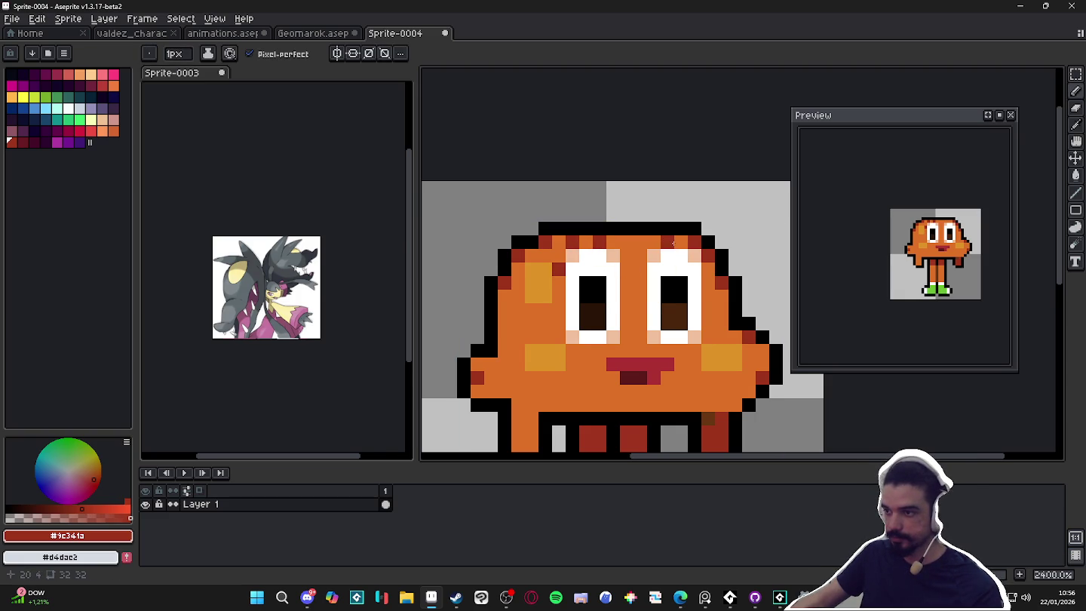
scroll(680, 309, "down", 6)
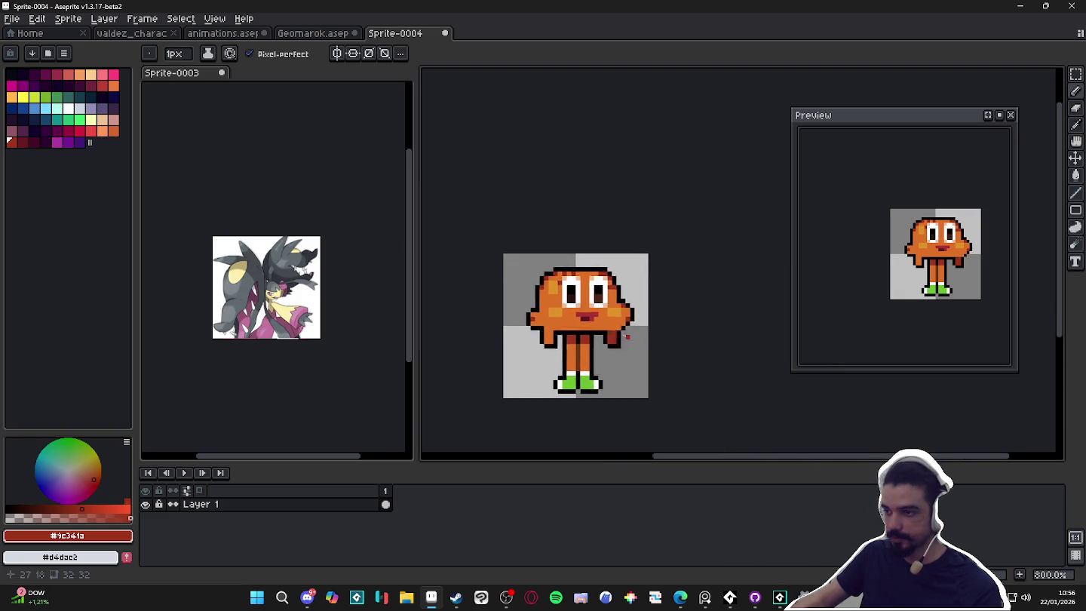
scroll(609, 314, "up", 7)
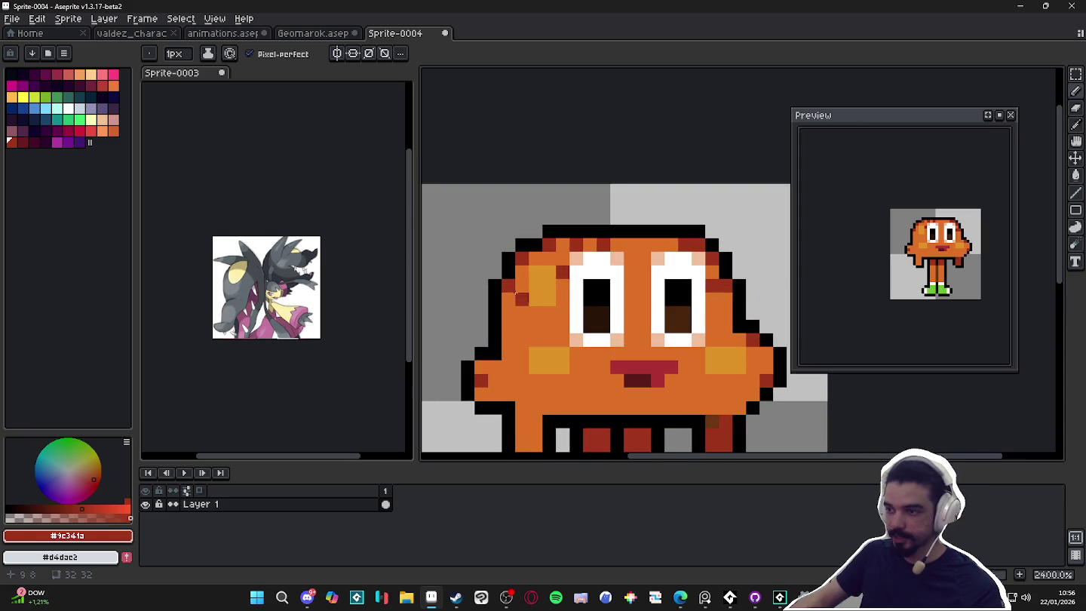
left_click(564, 272, "alt")
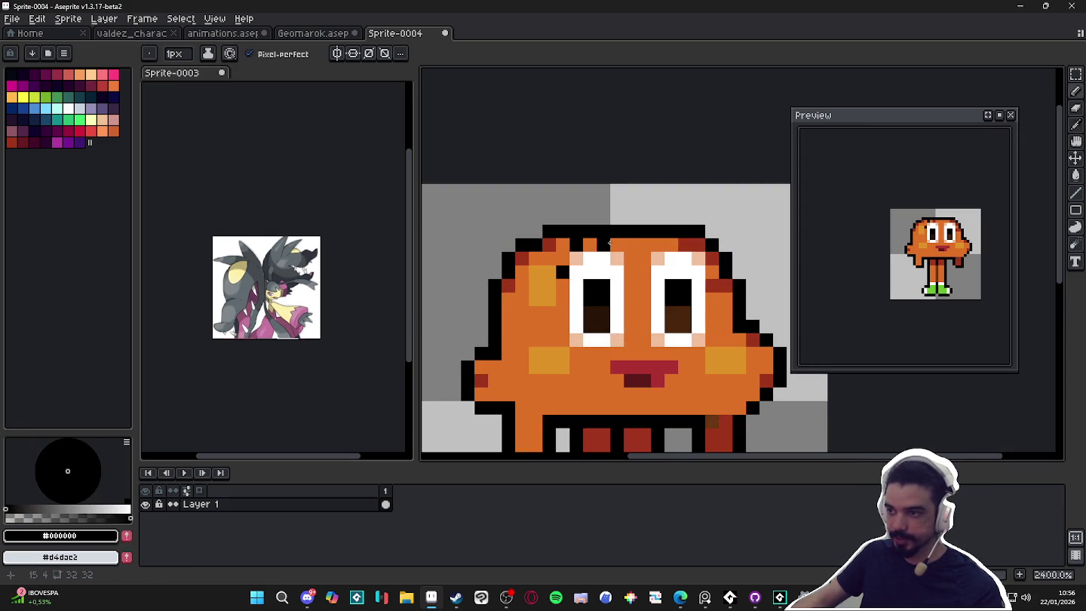
scroll(609, 243, "down", 6)
key("ctrl+z")
scroll(590, 282, "up", 6)
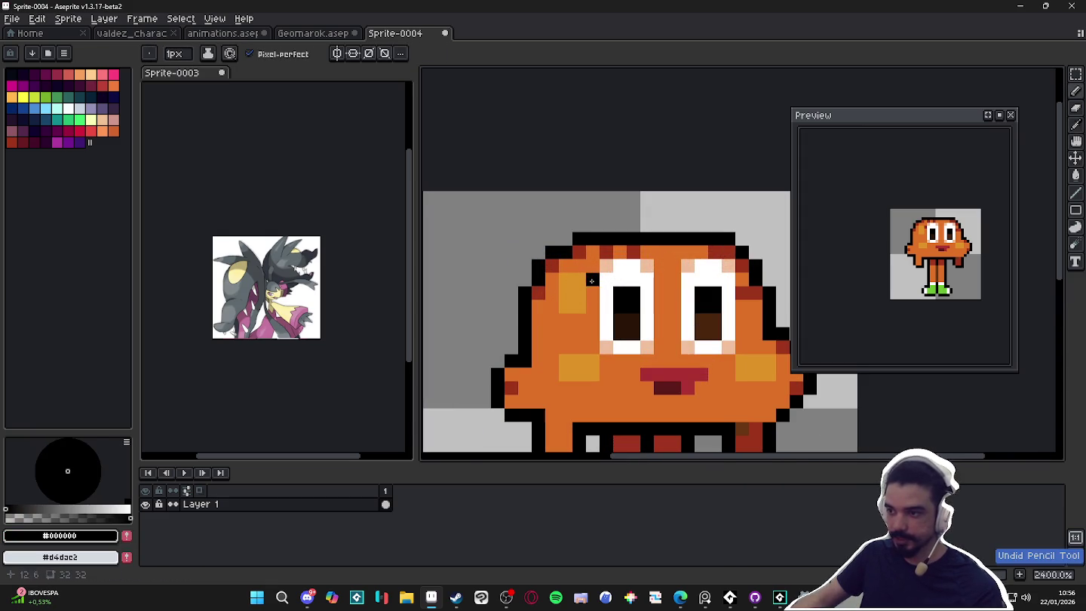
left_click(537, 294, "alt")
Darken two pixels along the head's orange edge with the sprite's dark brown shade.
scroll(619, 292, "down", 5)
scroll(594, 303, "down", 3)
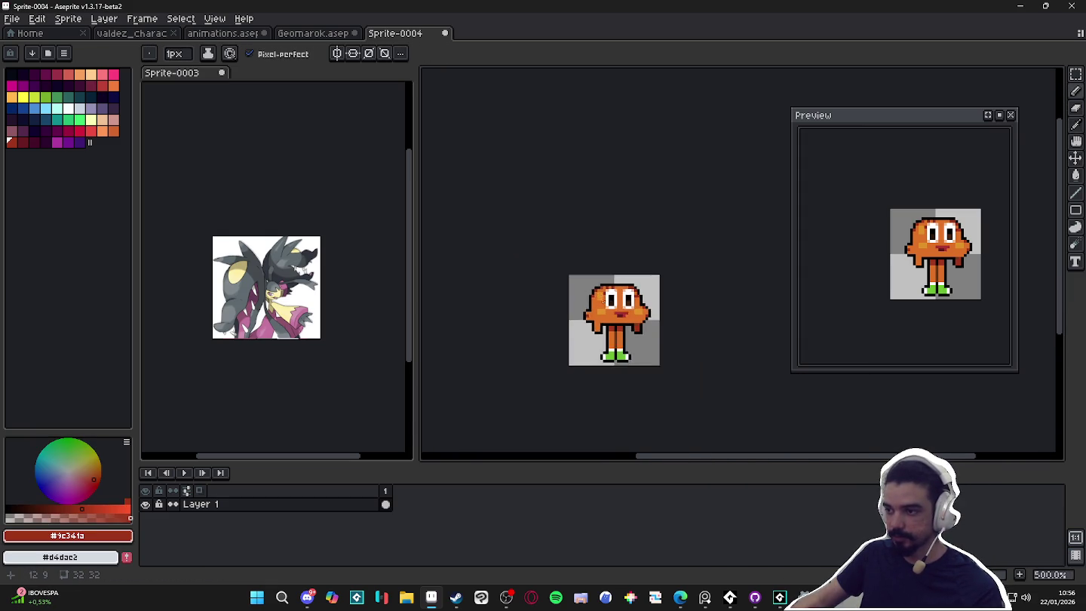
scroll(595, 286, "up", 7)
left_click(594, 276, "alt")
left_click(544, 302, "alt")
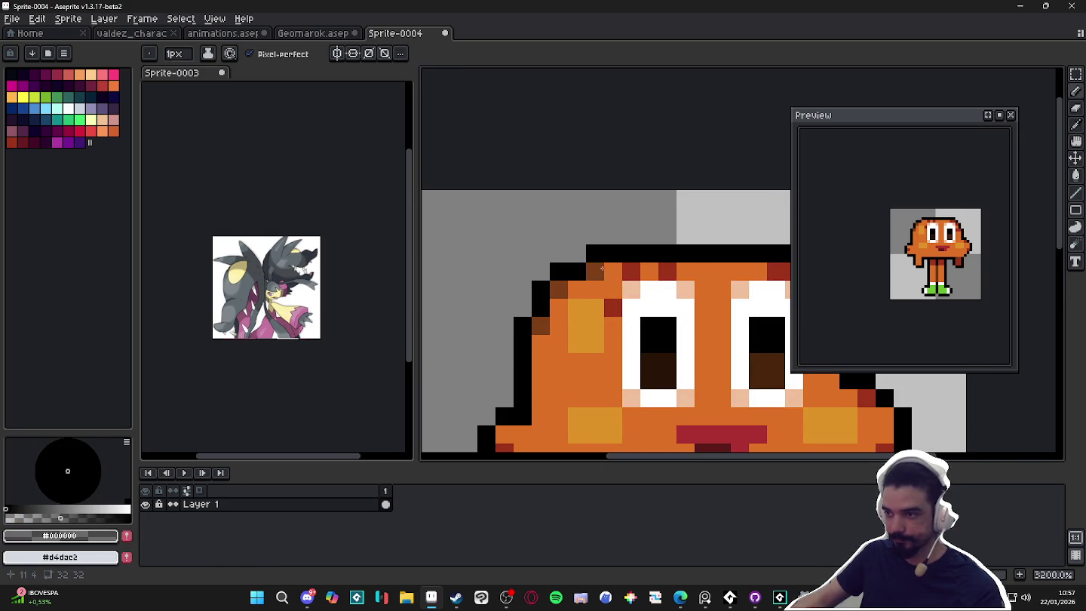
left_click(601, 270)
scroll(601, 270, "down", 4)
scroll(651, 263, "up", 3)
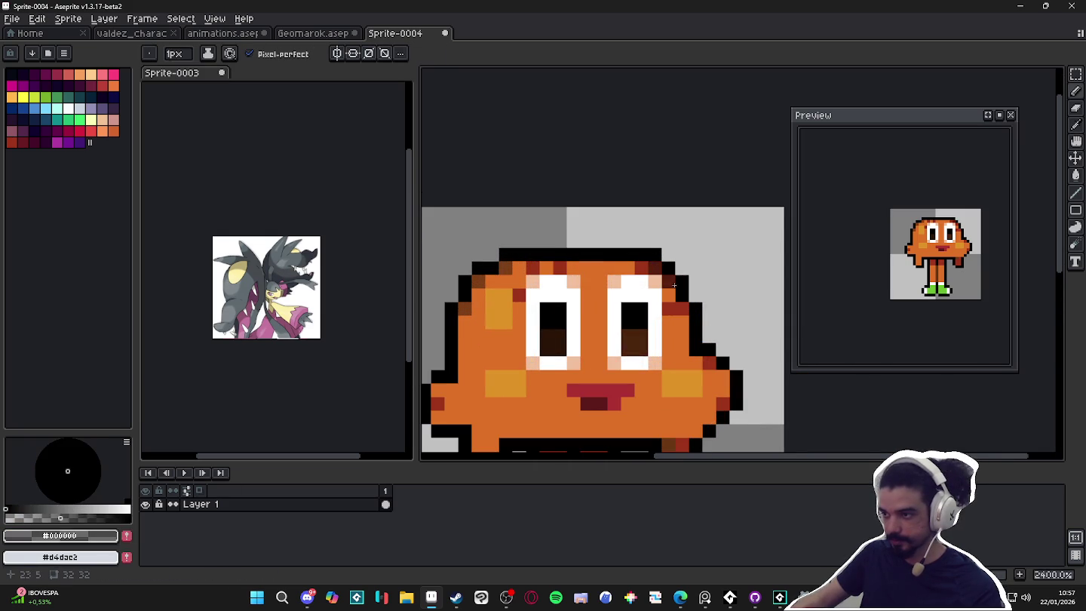
scroll(679, 305, "down", 4)
scroll(663, 287, "up", 4)
left_click(661, 283, "alt")
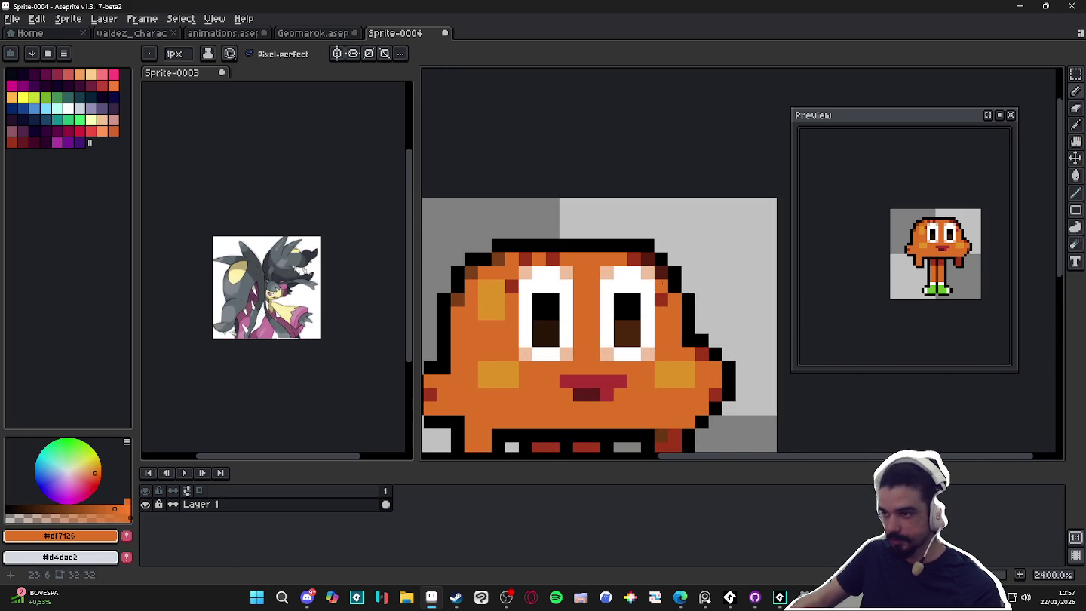
left_click(647, 259, "alt")
left_click(656, 266)
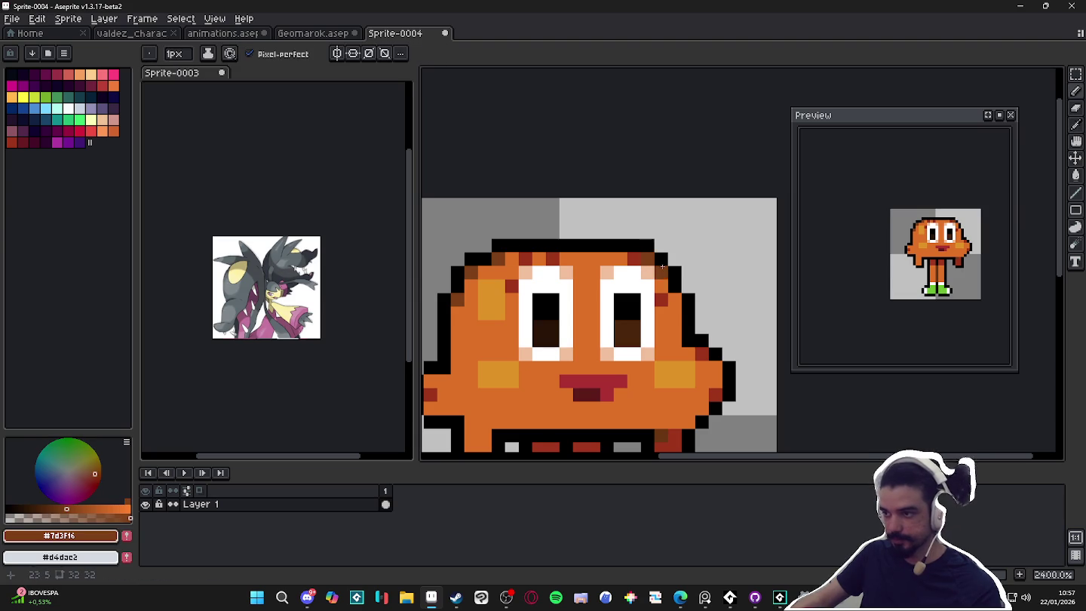
Sample black from the eye pixel, then begin creating a new sprite.
scroll(671, 292, "down", 4)
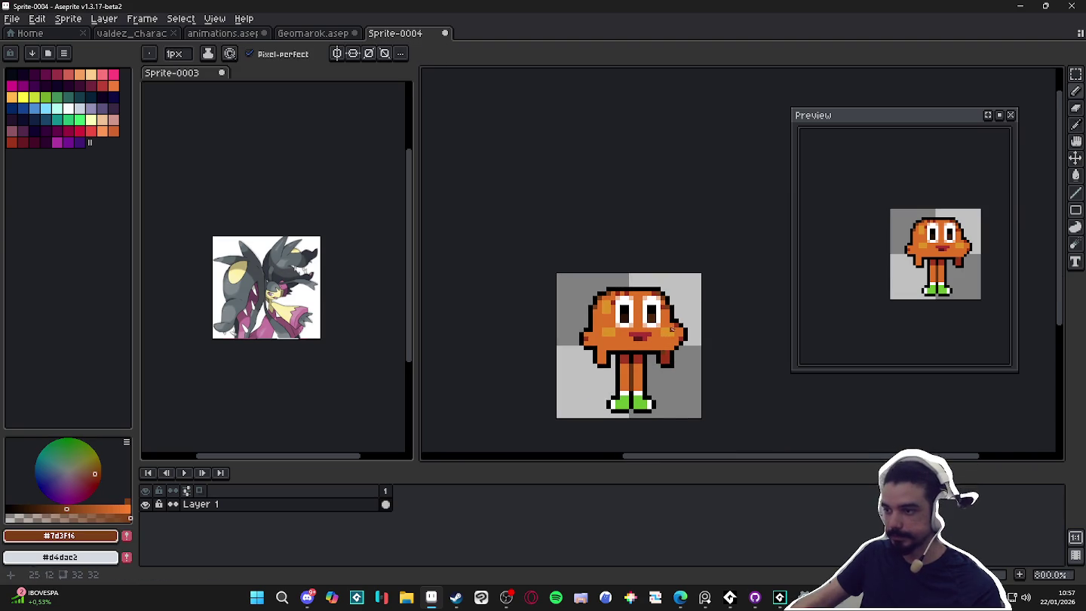
scroll(672, 328, "down", 1)
scroll(588, 339, "up", 3)
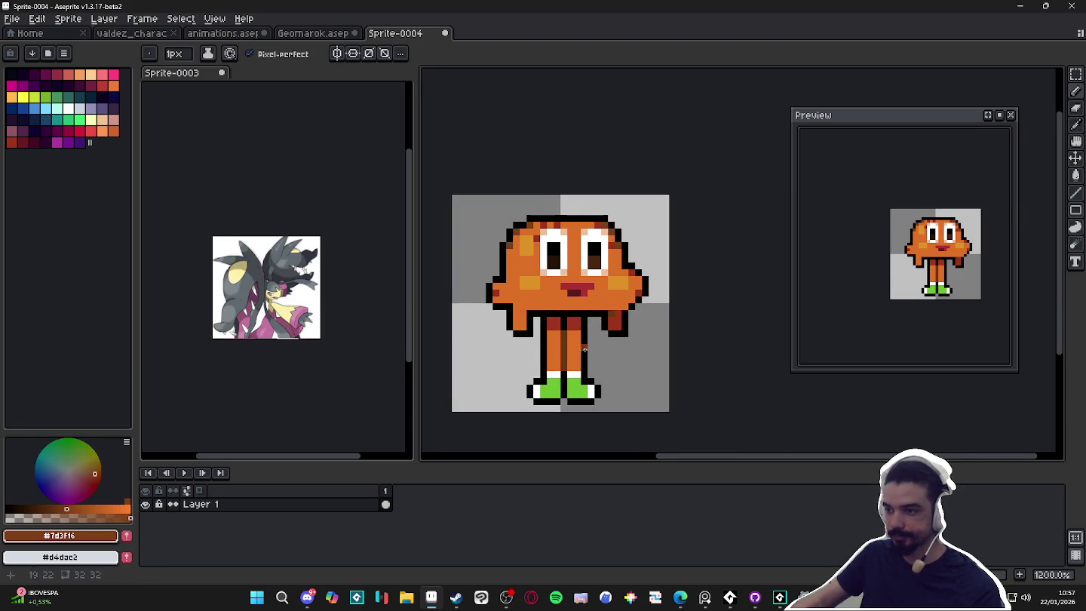
scroll(585, 343, "down", 1)
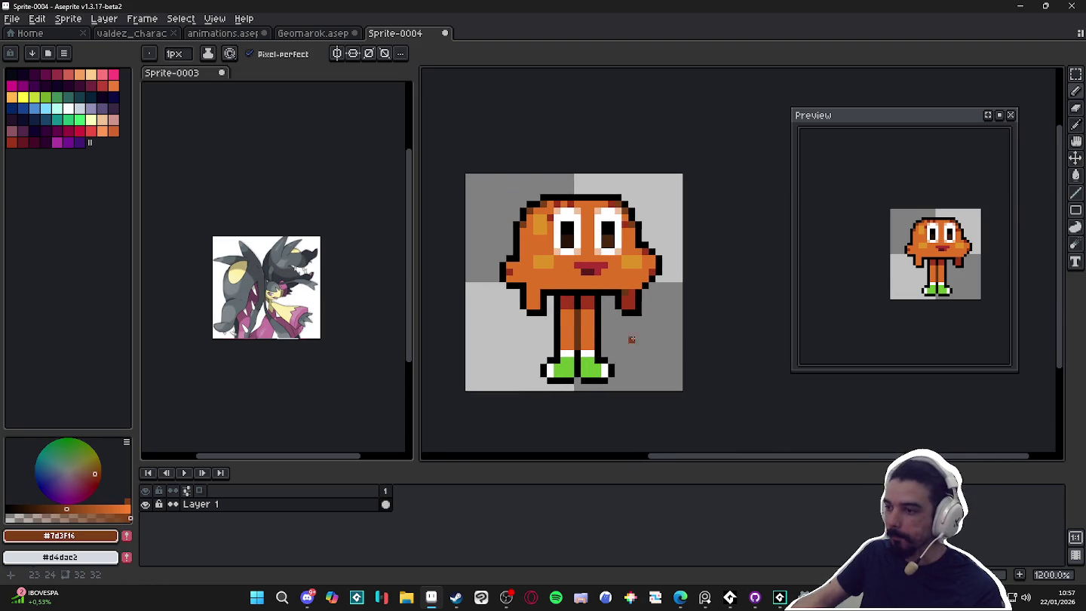
scroll(639, 328, "down", 2)
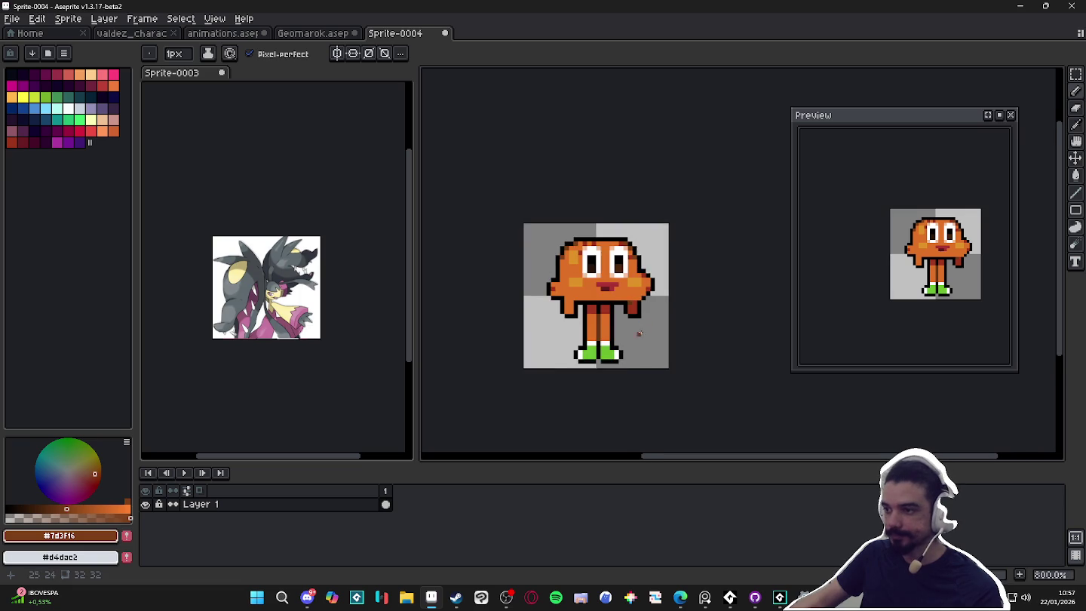
scroll(639, 336, "right", 1)
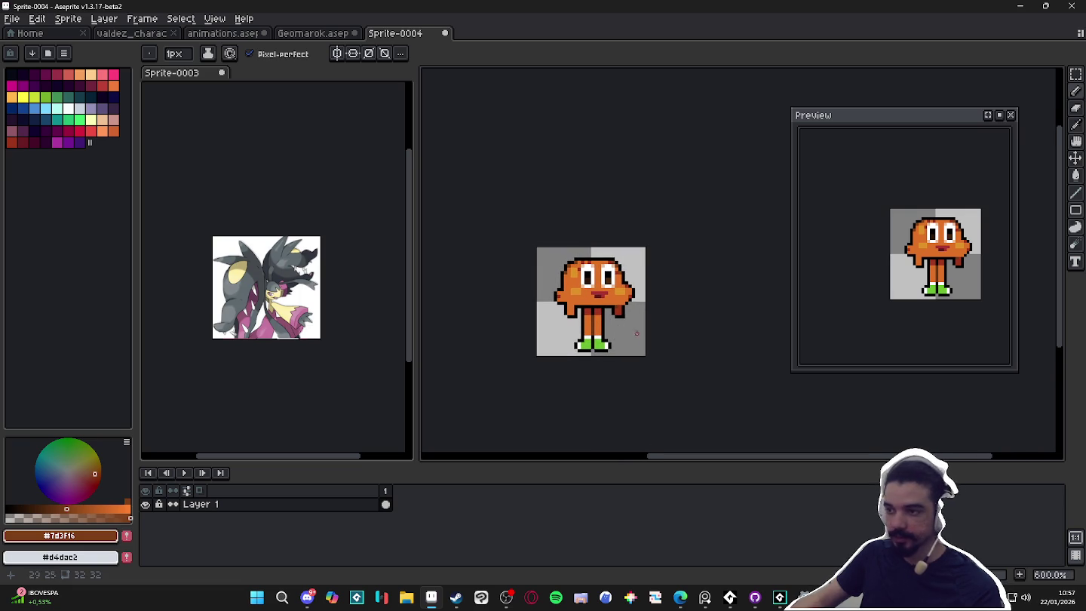
scroll(618, 293, "up", 4)
left_click(608, 253, "alt")
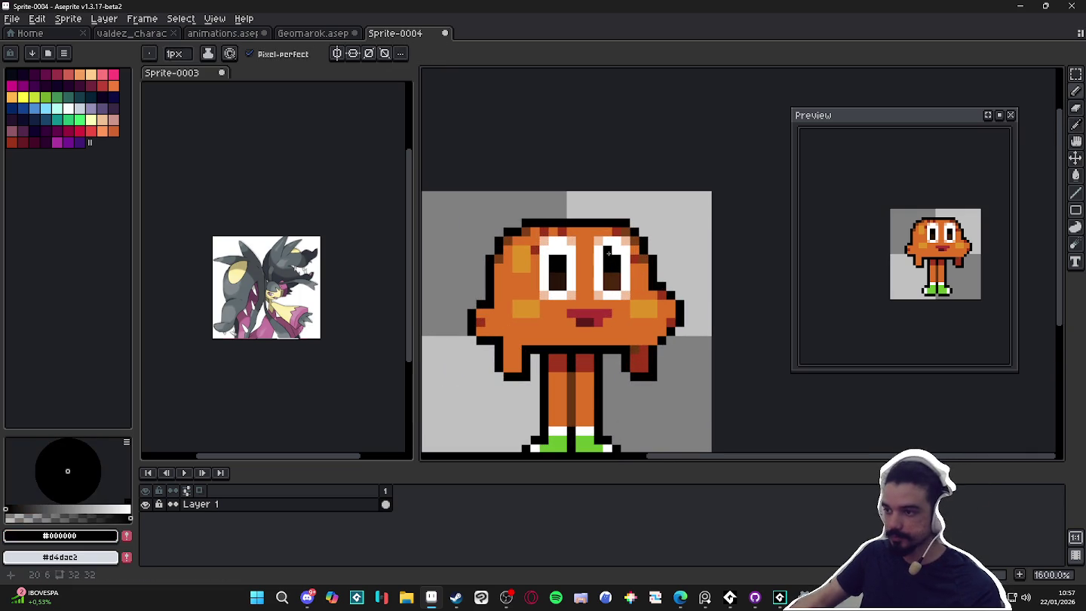
scroll(561, 254, "down", 4)
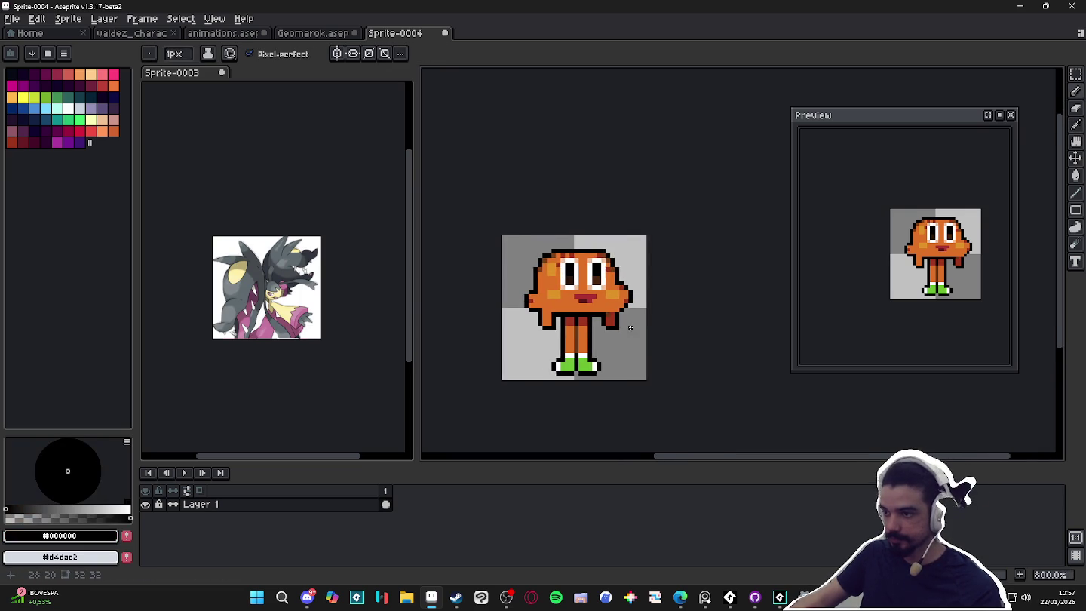
left_click_drag(610, 347, 616, 354)
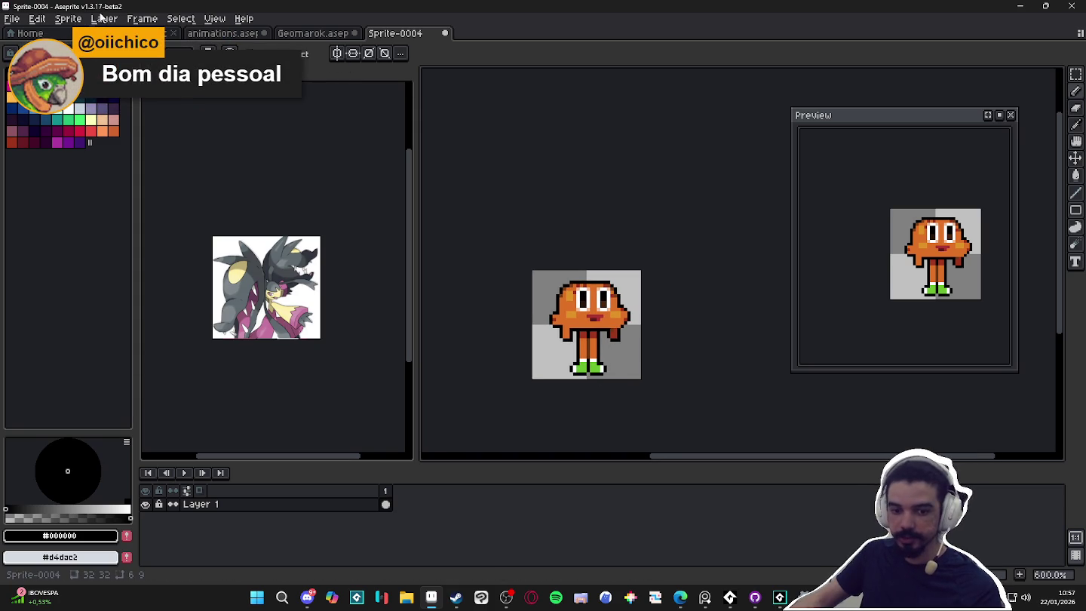
left_click(13, 19)
Create a new sprite and try pasting, then cancel and close the empty sprite.
left_click(30, 34)
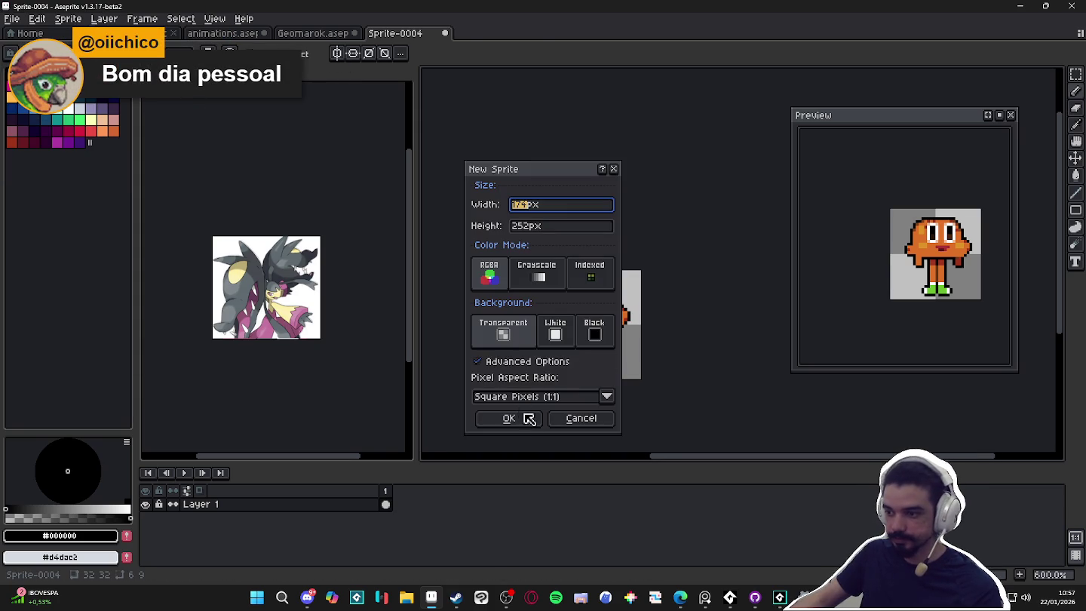
left_click(508, 418)
key("ctrl+v")
key("Escape")
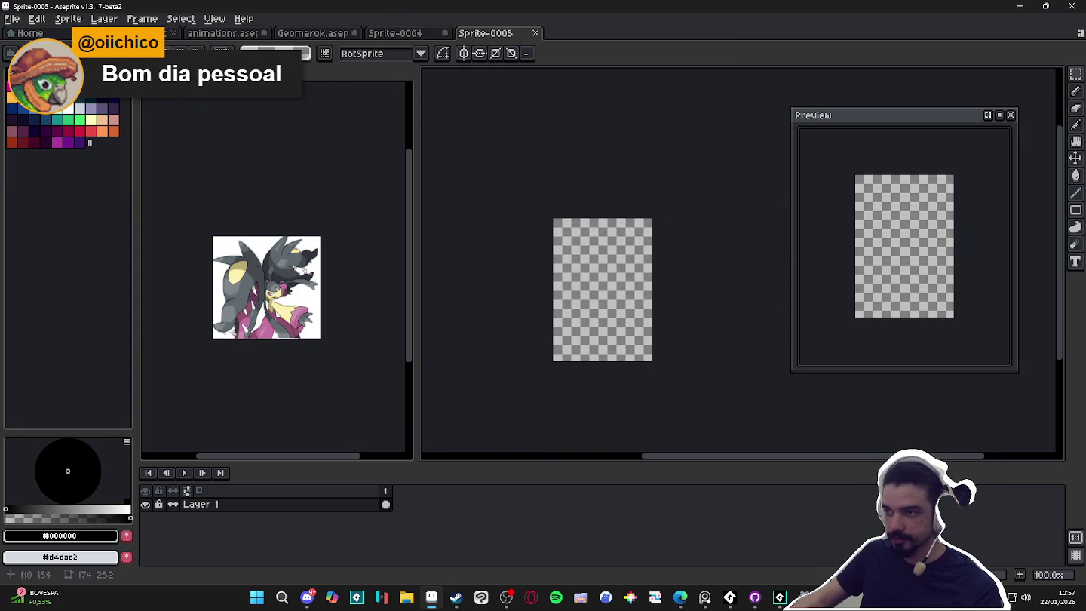
left_click(535, 33)
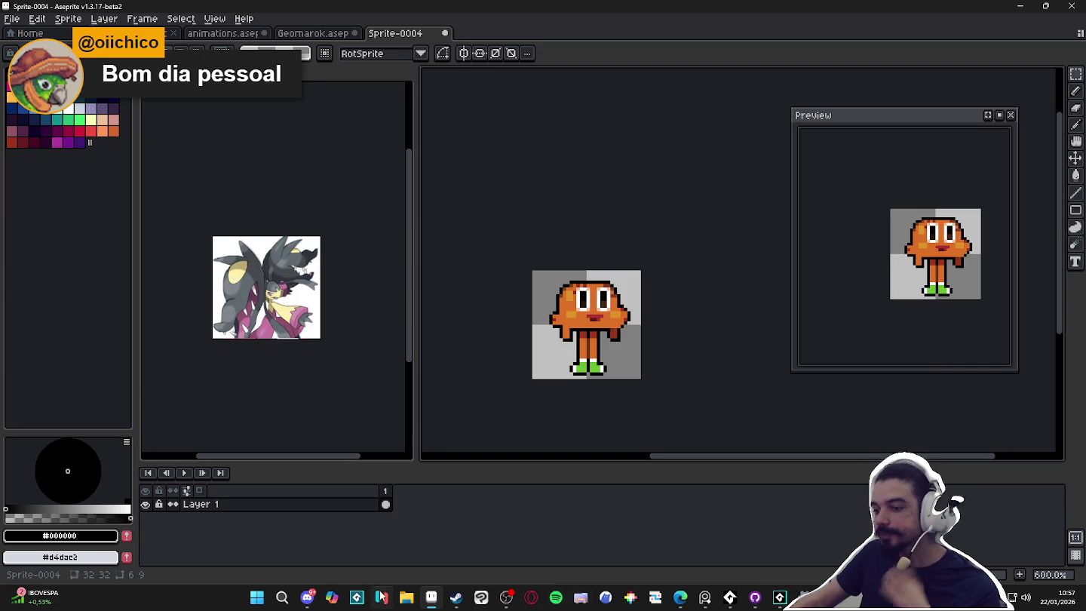
Copy the viewer's posted Darwin image from Discord to the clipboard.
left_click(307, 597)
left_click(368, 319)
right_click(552, 284)
left_click(632, 293)
key("alt+Tab")
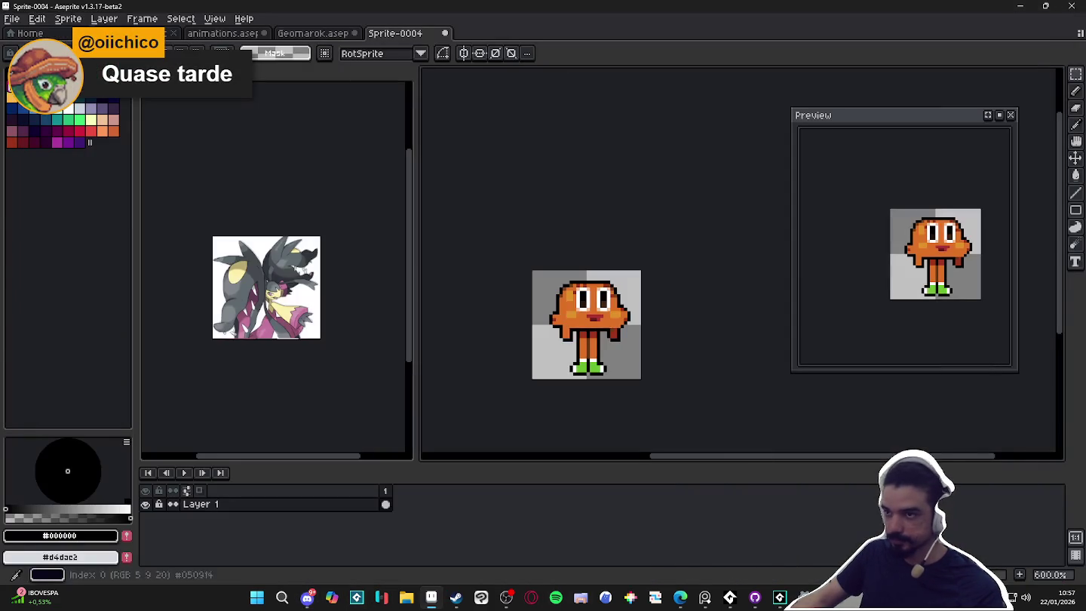
Create a 320×320 sprite and paste the Darwin image into it.
left_click(13, 19)
left_click(30, 31)
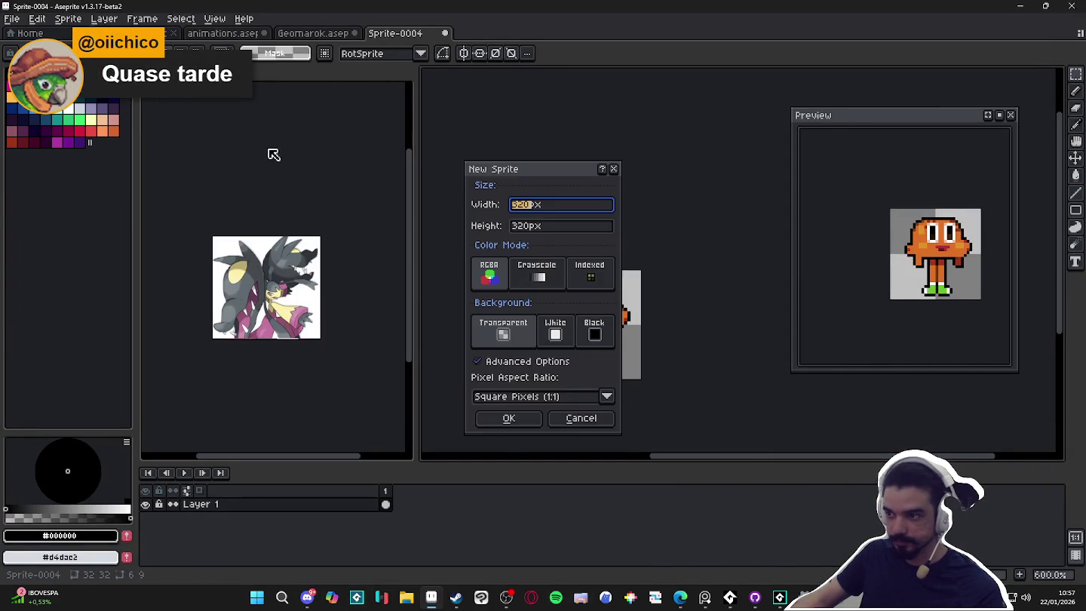
left_click(509, 417)
key("ctrl+v")
scroll(536, 296, "down", 2)
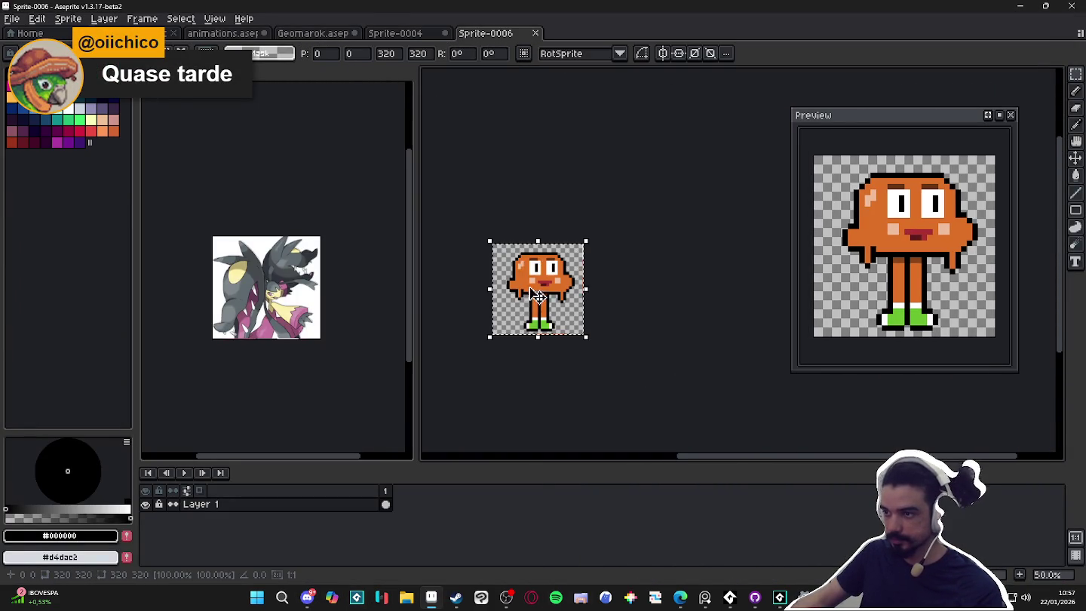
Resize the sprite to 32 px wide and place it in the left-hand view.
left_click(68, 19)
left_click(98, 83)
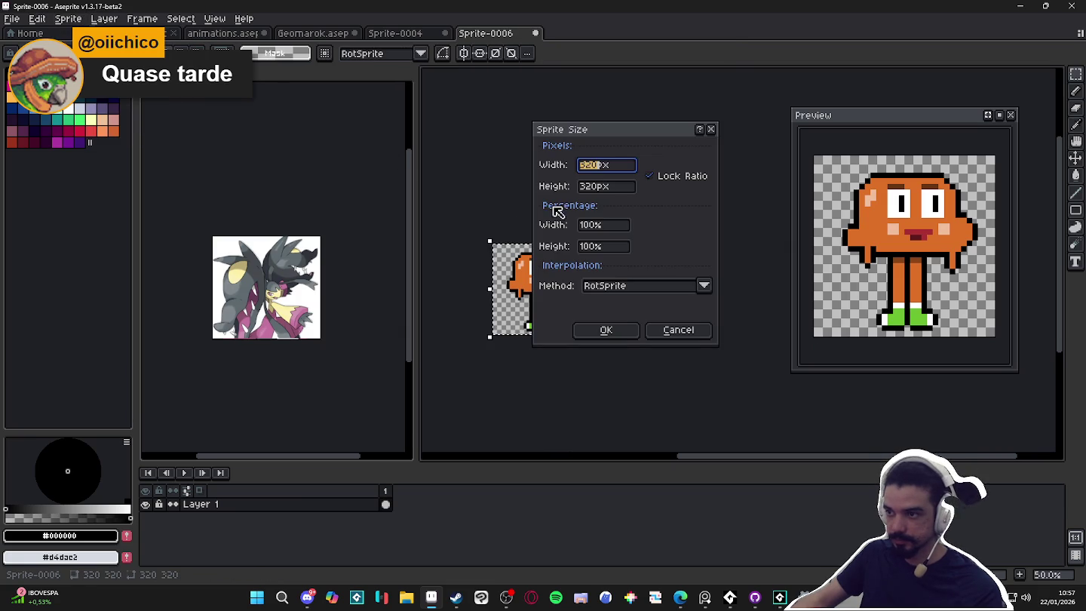
type("32")
left_click(581, 330)
scroll(577, 327, "up", 5)
left_click_drag(639, 288, 608, 97)
mouse_move(504, 35)
left_mouse_down()
mouse_move(423, 265)
mouse_move(490, 36)
mouse_move(729, 12)
mouse_move(711, 42)
mouse_move(449, 42)
mouse_move(223, 245)
mouse_move(226, 281)
left_mouse_up()
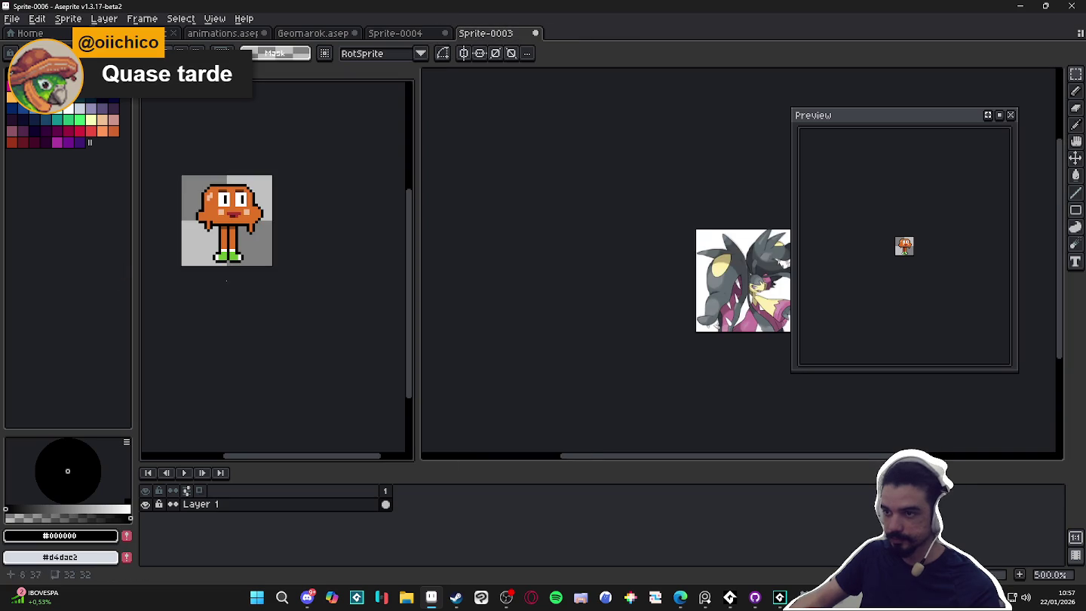
Show retouched Sprite-0004 in the right view and zoom both editors to compare with Sprite-0006.
left_click(400, 33)
scroll(275, 279, "up", 4)
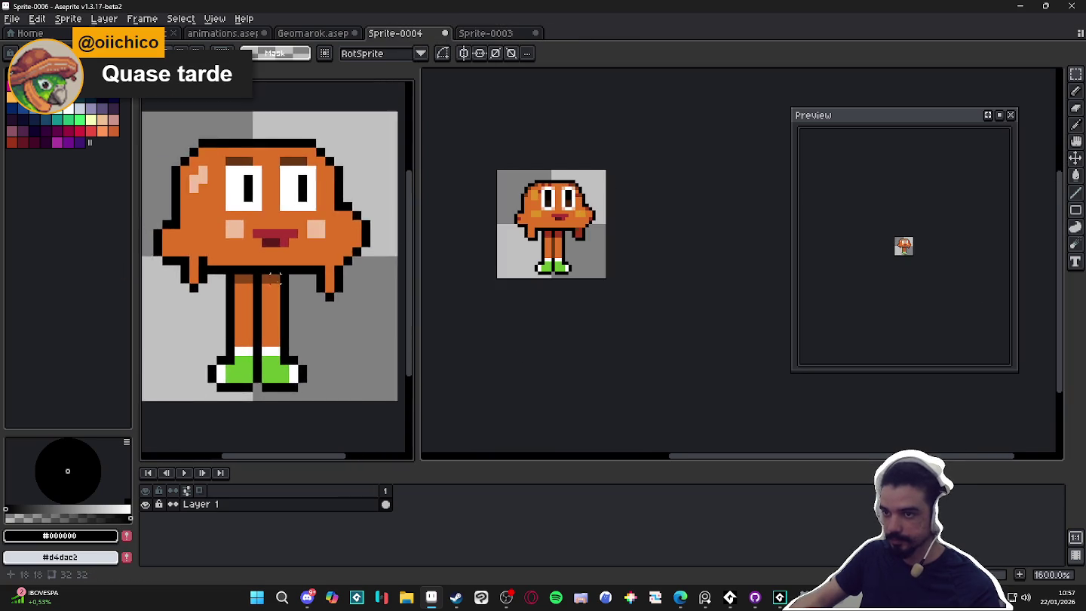
scroll(275, 279, "down", 1)
scroll(629, 292, "up", 1)
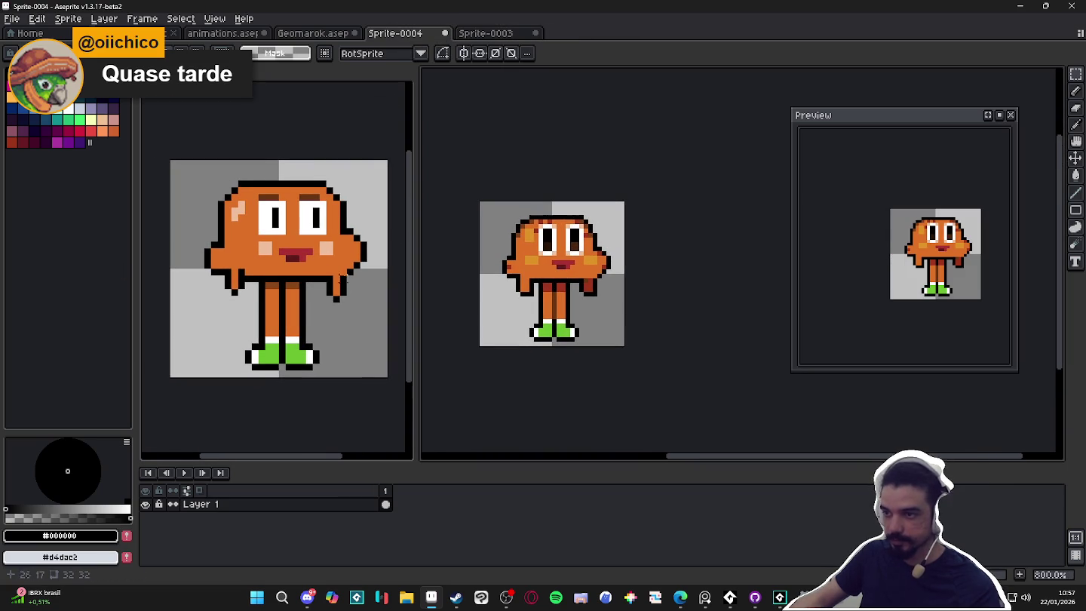
scroll(362, 285, "up", 1)
scroll(679, 241, "down", 1)
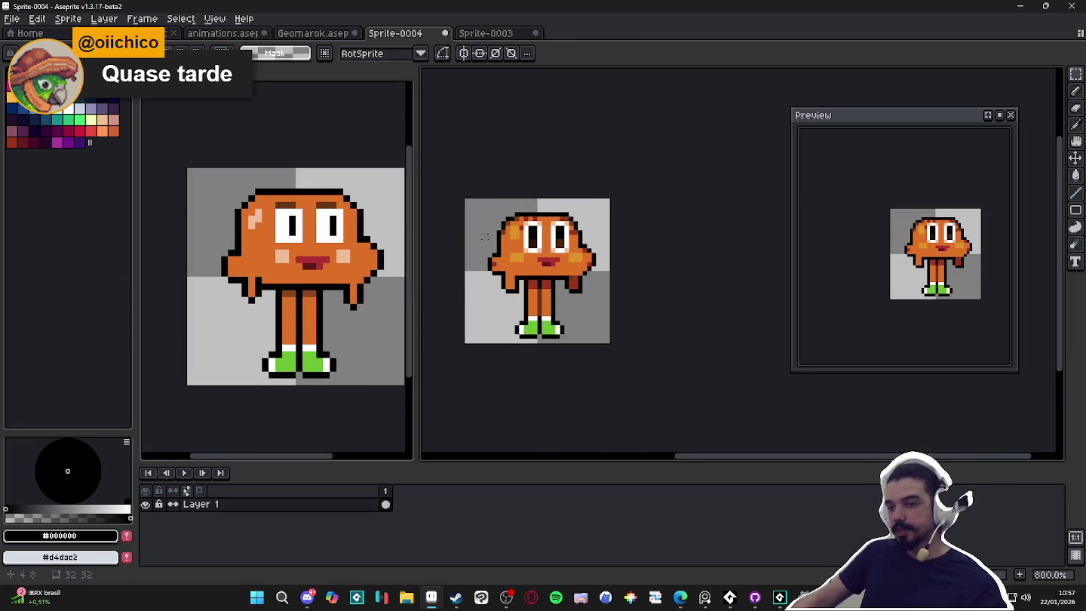
scroll(554, 268, "down", 1)
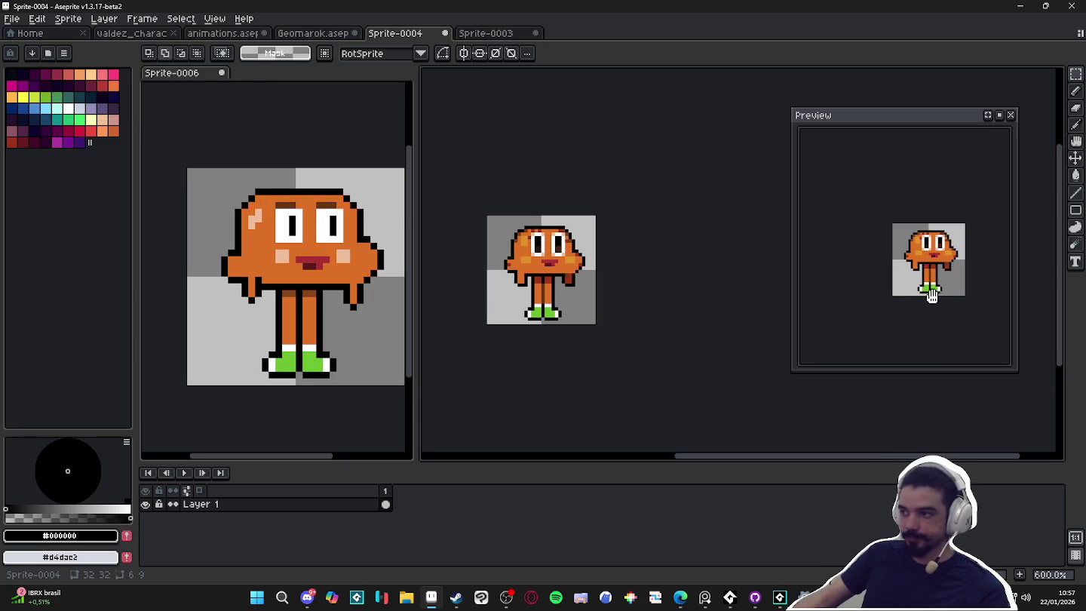
scroll(460, 330, "up", 1)
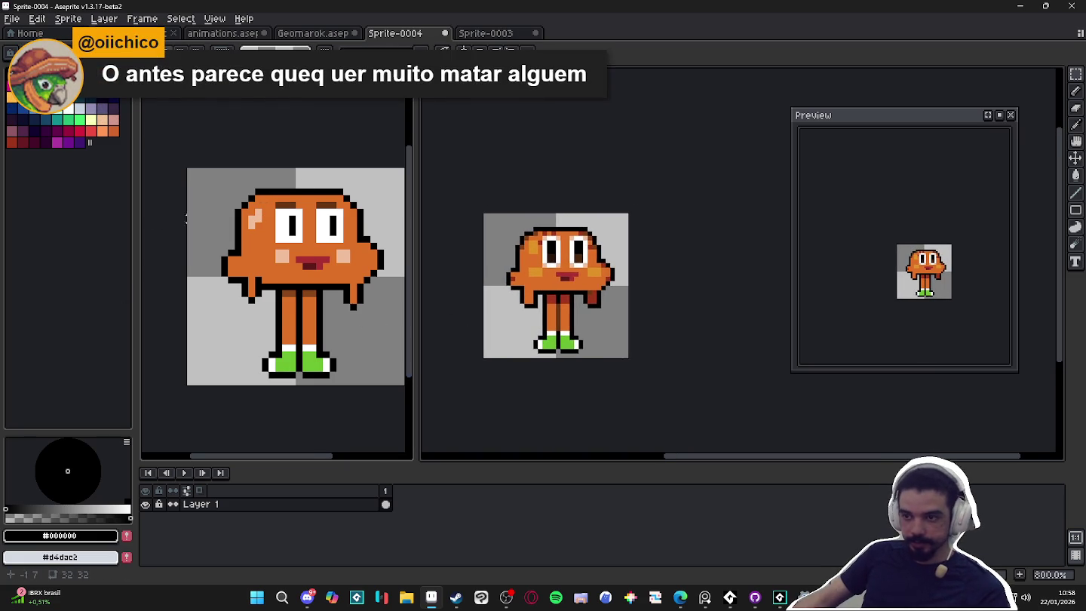
scroll(238, 206, "down", 2)
scroll(238, 207, "up", 2)
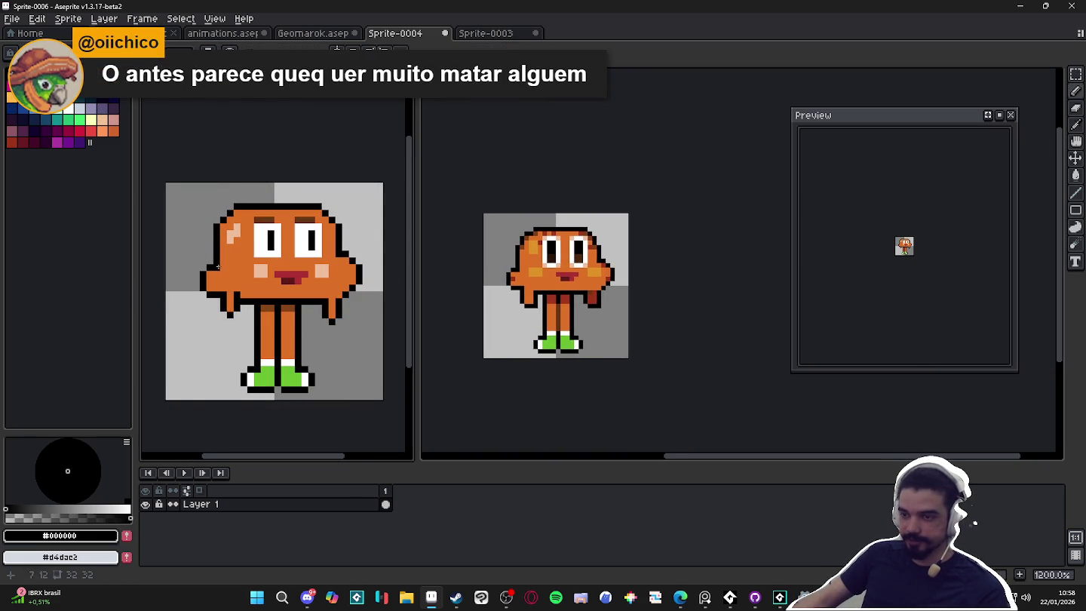
scroll(529, 291, "up", 2)
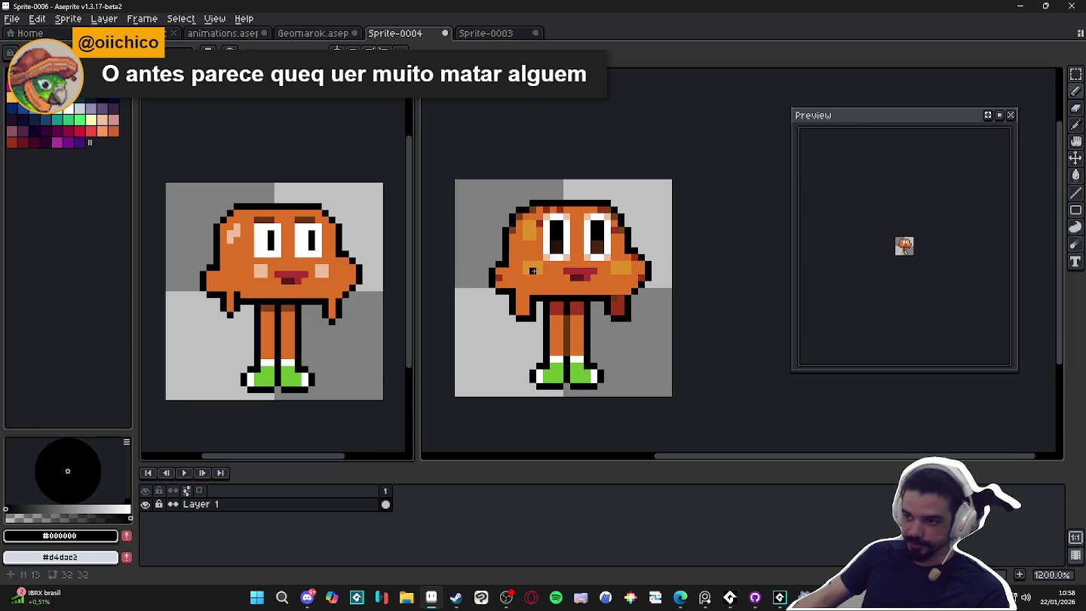
scroll(263, 281, "up", 1)
left_click(262, 273, "alt")
left_click(264, 290, "alt")
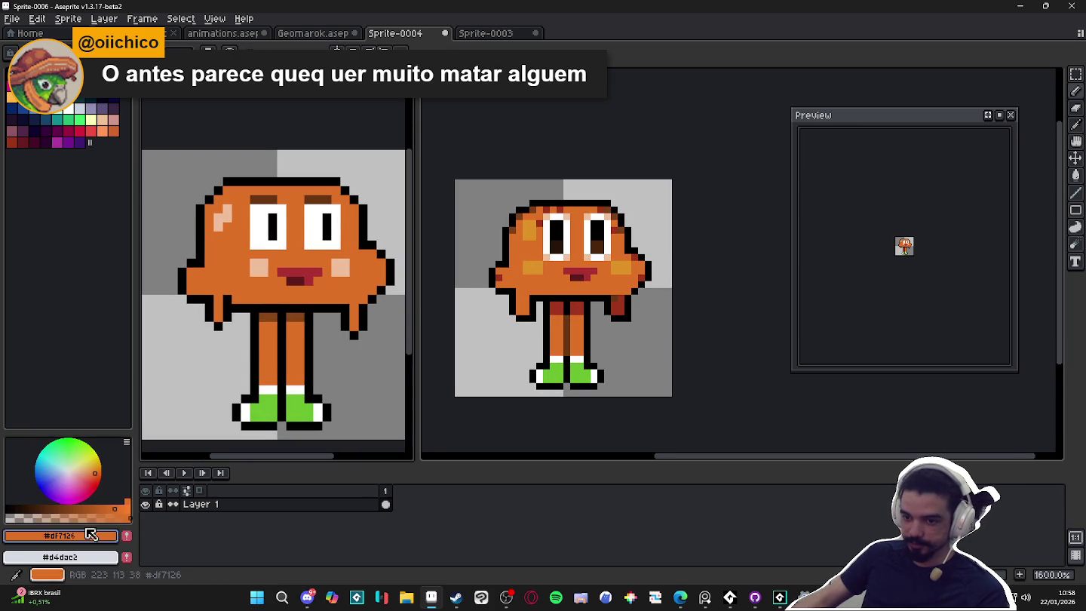
left_click(80, 471)
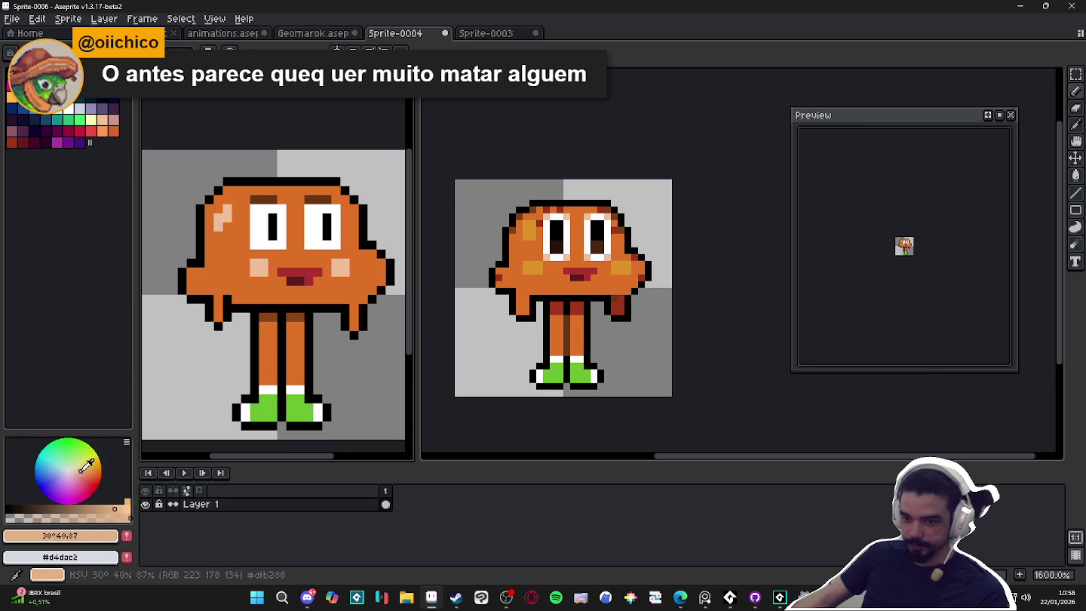
key("ctrl+z")
left_click(79, 472)
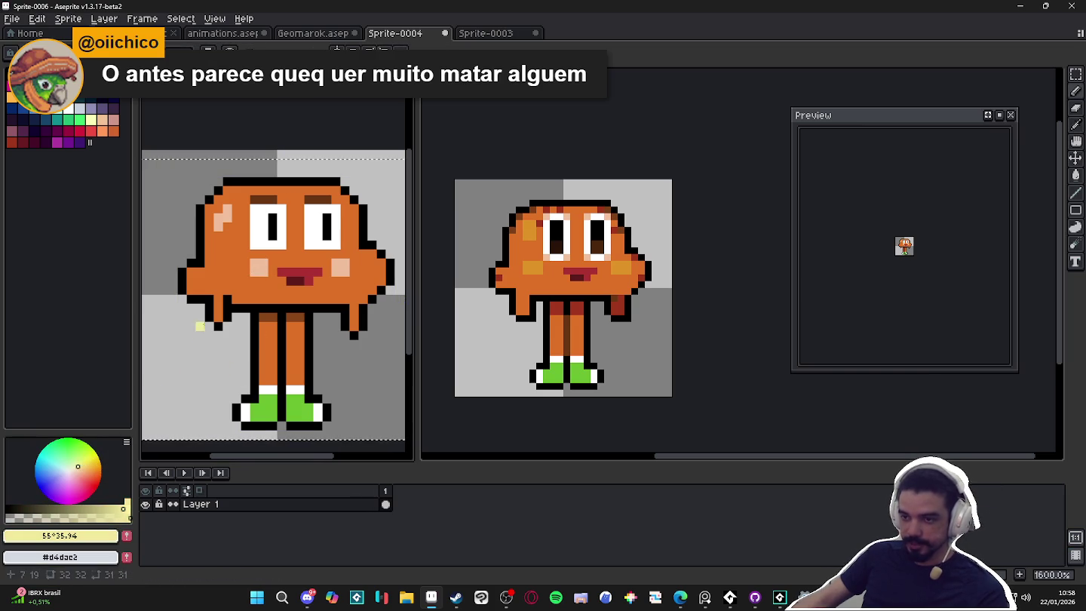
left_click(81, 475)
left_click(81, 465)
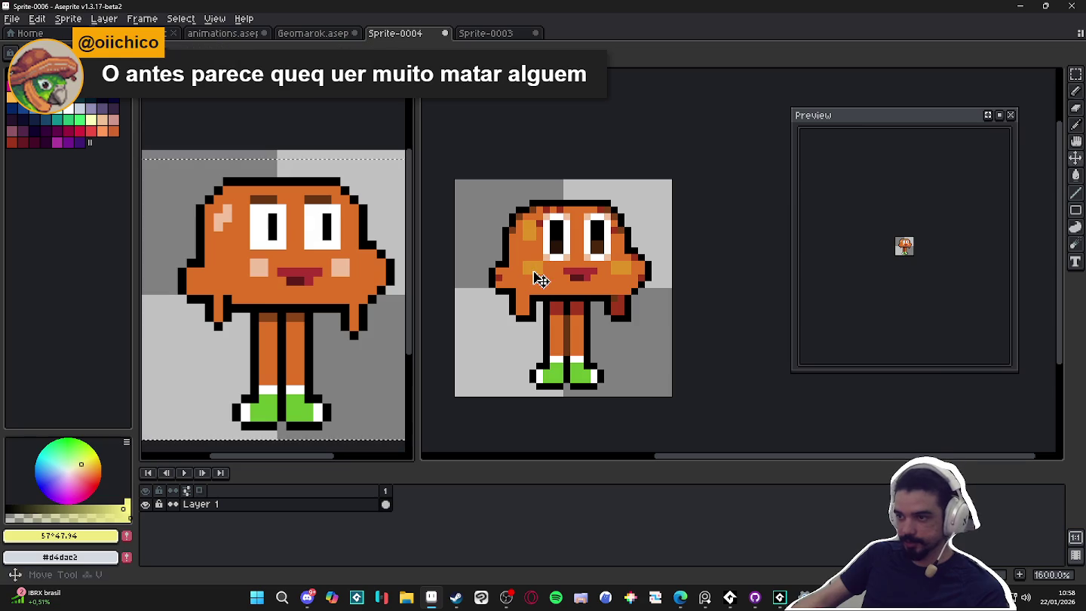
left_click(532, 270)
left_click(353, 307)
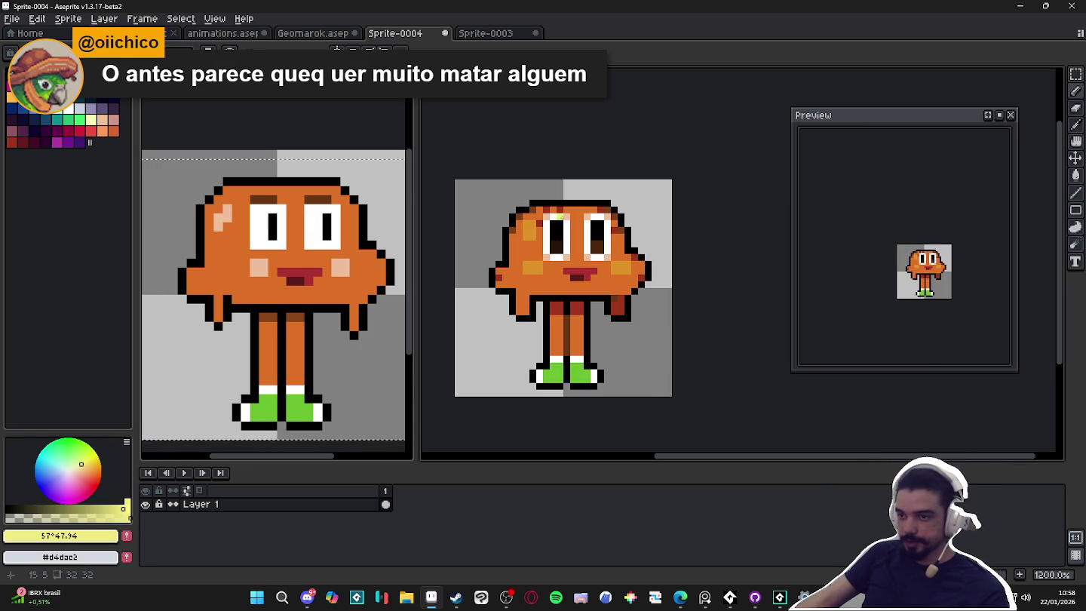
scroll(547, 257, "up", 1)
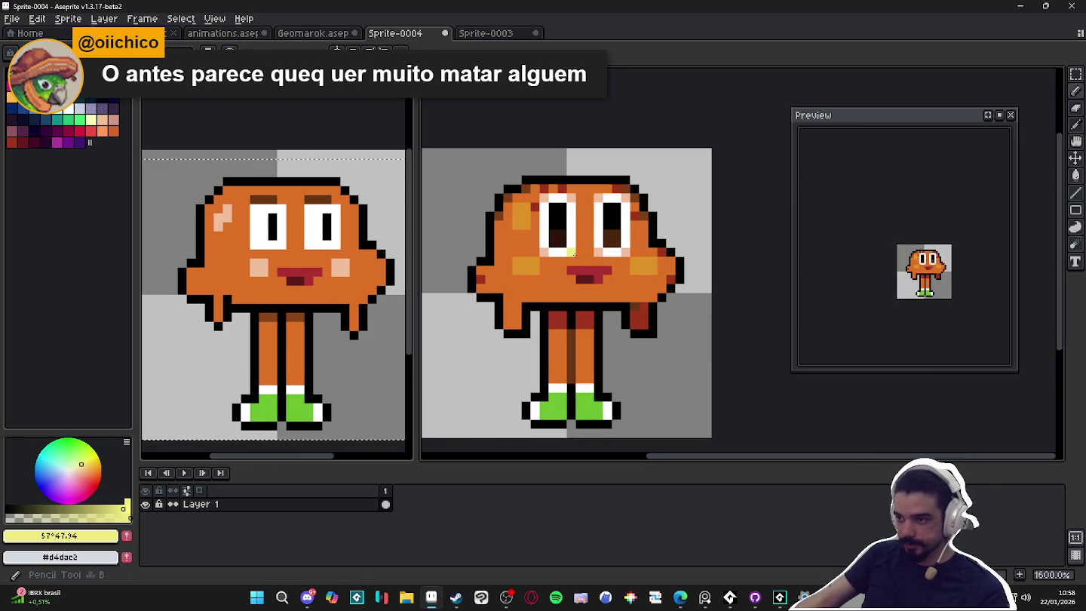
Pick the body orange, then the light peach under-eye colour from the sprite.
left_click(561, 260, "alt")
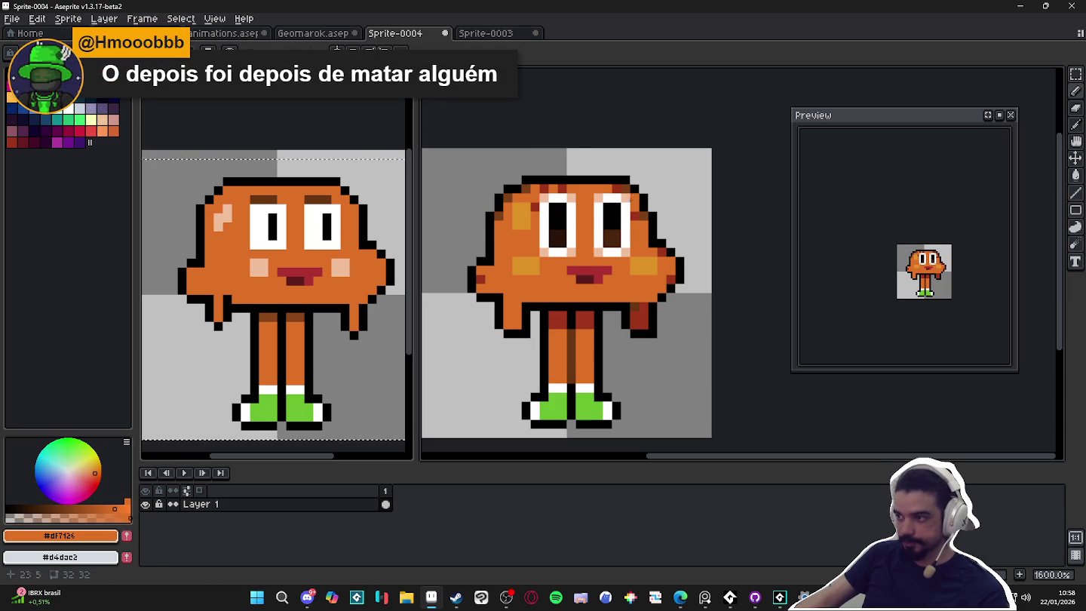
scroll(588, 284, "up", 3)
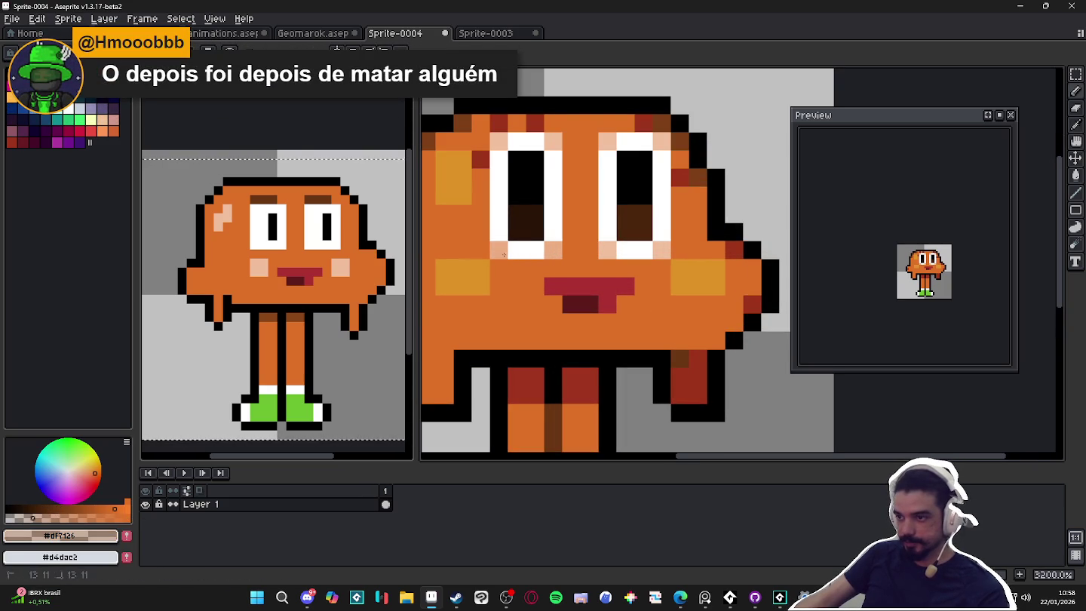
left_click(504, 250, "alt")
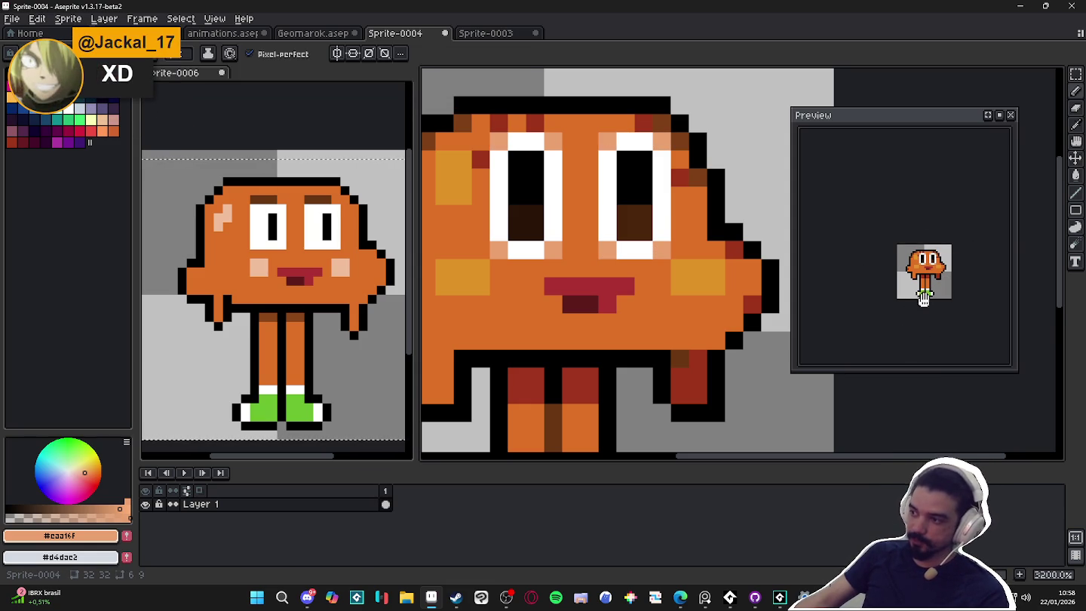
scroll(596, 366, "down", 3)
scroll(596, 366, "up", 1)
scroll(596, 366, "down", 1)
scroll(595, 354, "up", 1)
scroll(592, 313, "down", 1)
scroll(628, 332, "up", 1)
Dab dark brown test dots beside the legs, then undo them.
left_click(482, 334)
left_click(510, 334)
left_click(536, 334)
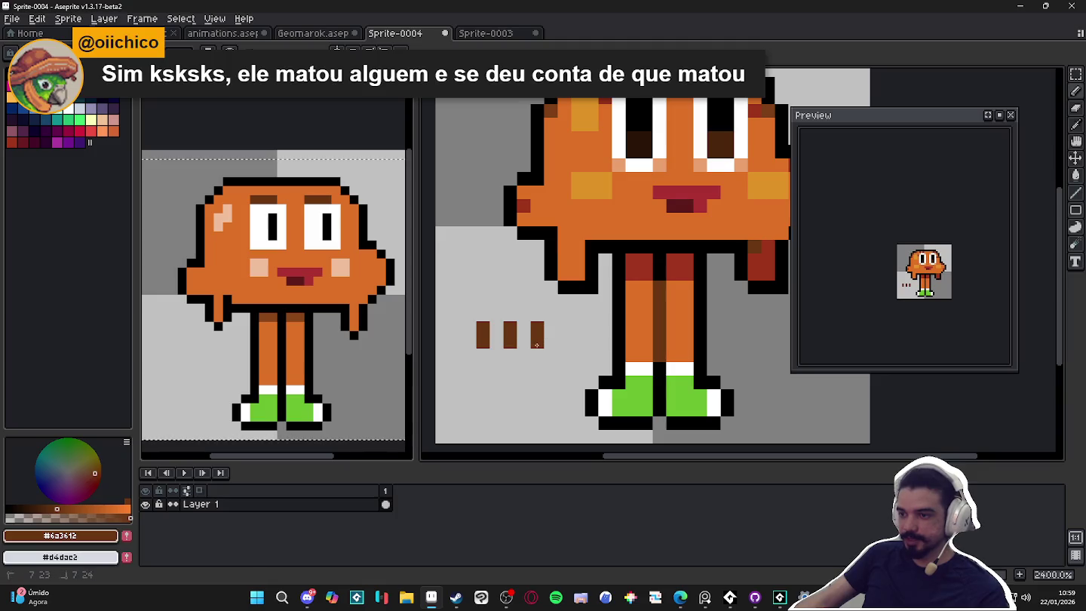
scroll(575, 408, "down", 1)
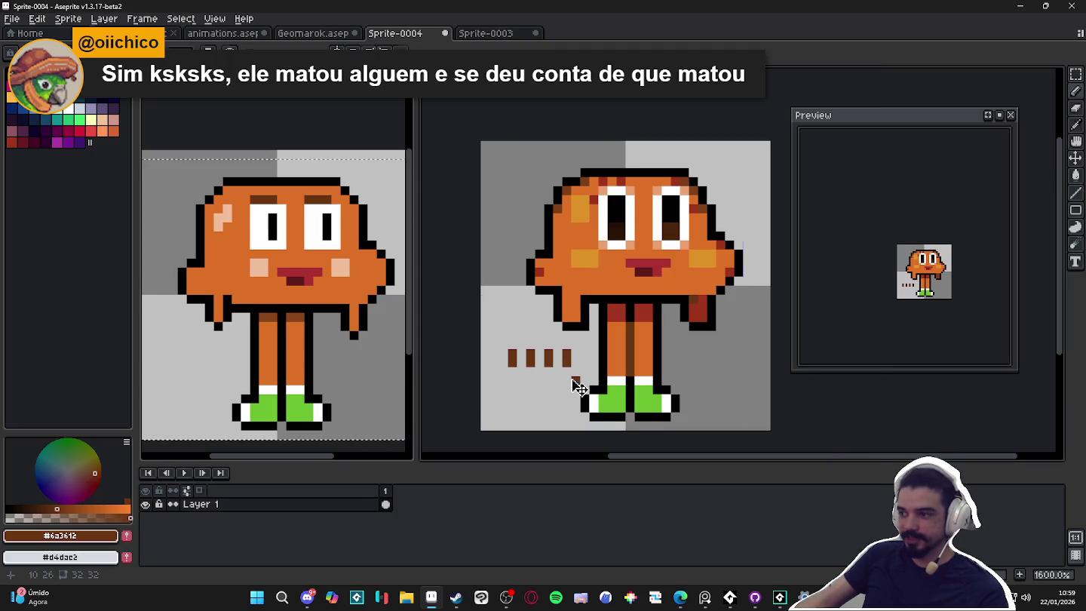
key("ctrl+z")
key("ctrl+z")
key("ctrl+z")
scroll(575, 380, "down", 1)
scroll(554, 330, "up", 1)
scroll(554, 331, "up", 1)
scroll(561, 320, "down", 1)
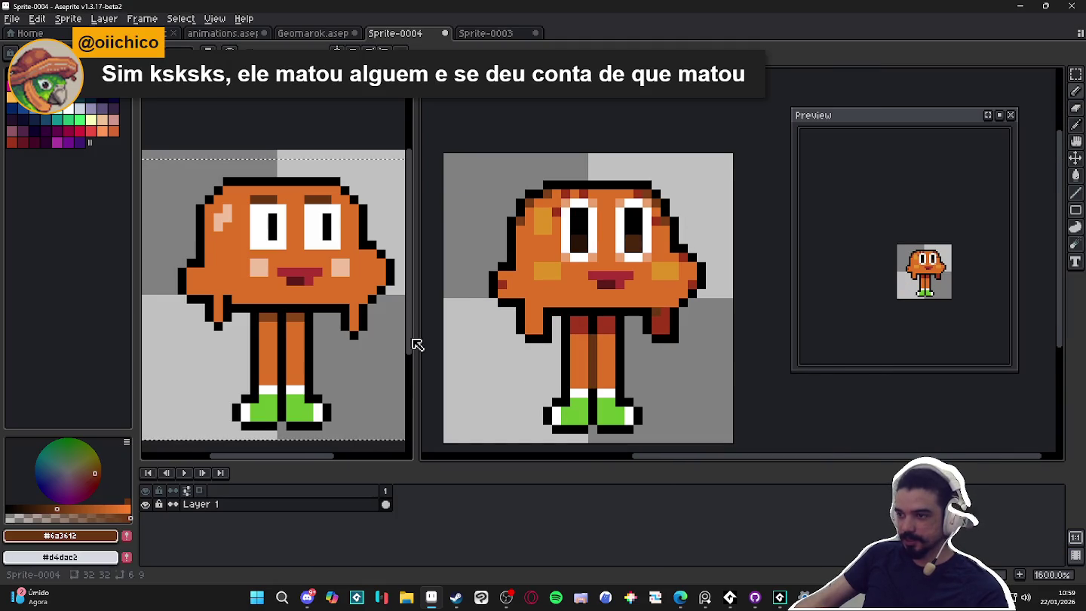
key("ctrl+z")
Pick body orange #df7126, draw test pixels left of the legs, then undo them.
left_click(534, 317, "alt")
left_click(480, 405)
left_click_drag(507, 265, 507, 301)
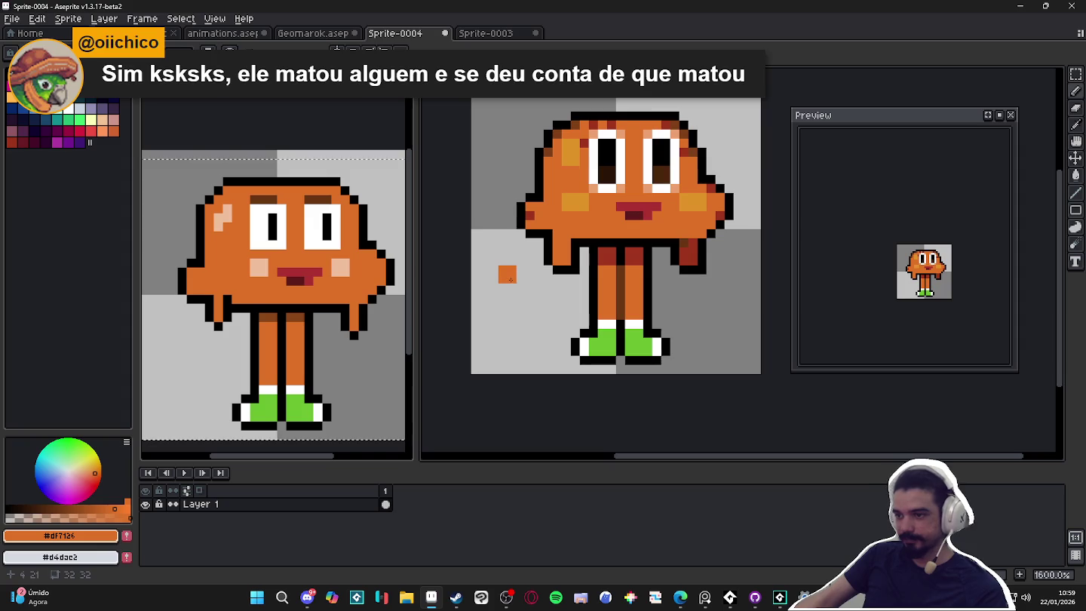
key("ctrl+z")
key("ctrl+z")
key("ctrl+z")
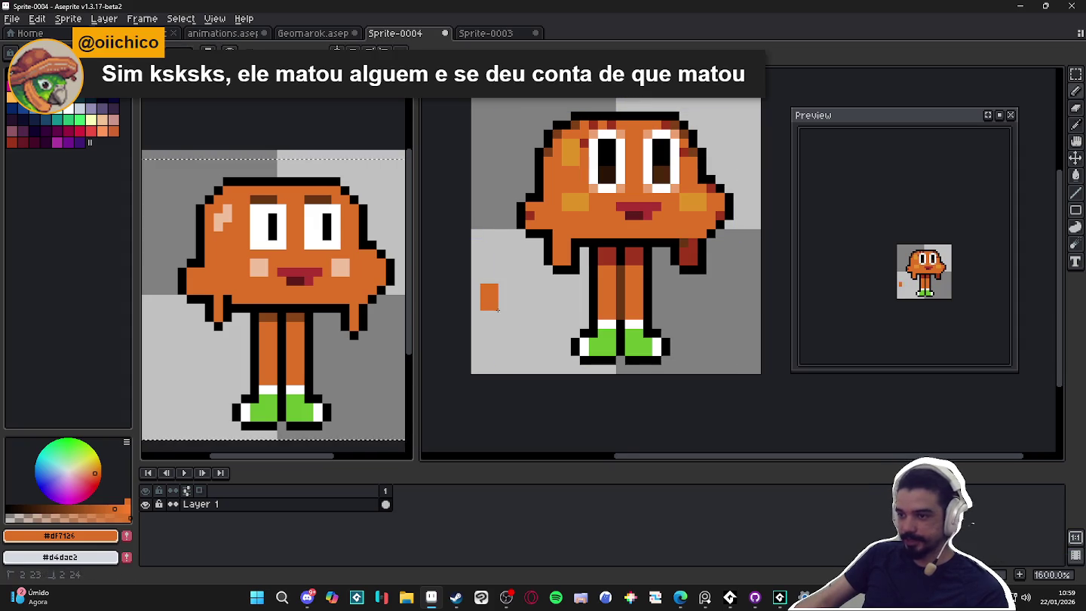
scroll(522, 334, "down", 3)
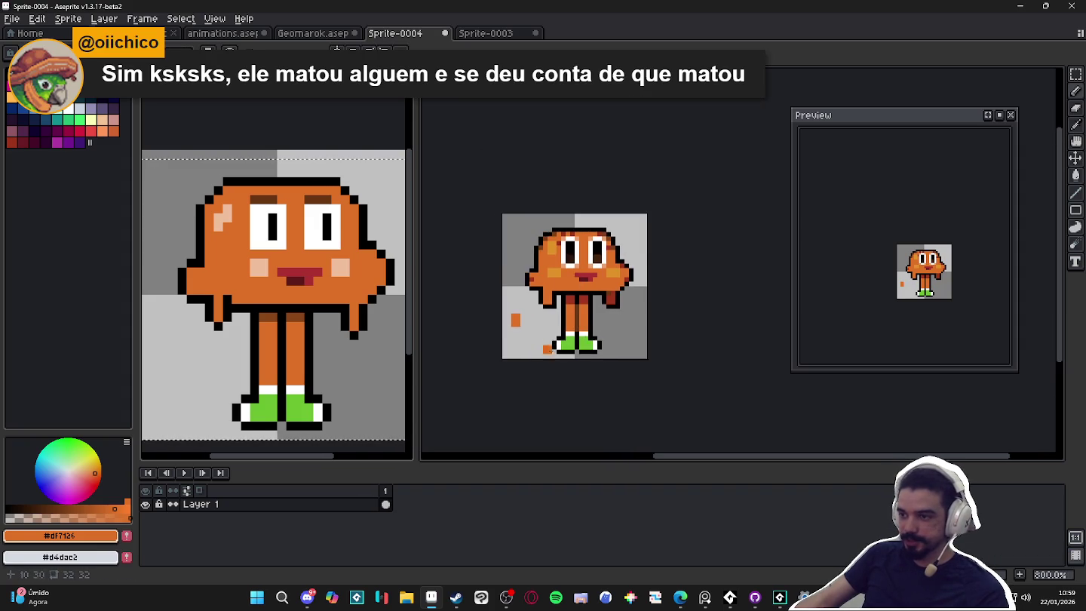
scroll(560, 337, "up", 1)
scroll(560, 339, "down", 2)
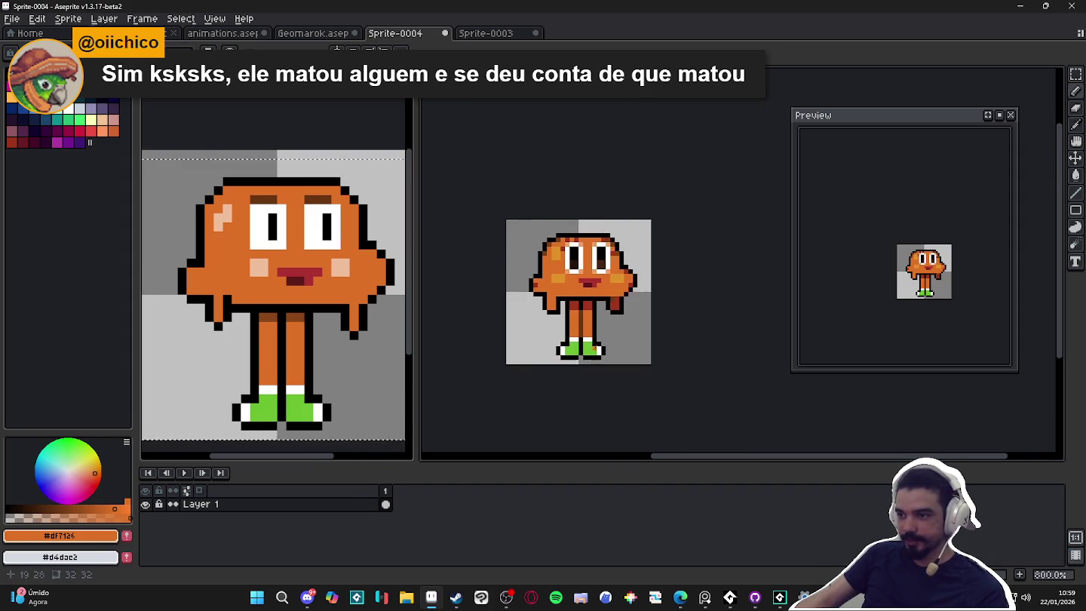
Recolour the top pixel of the leg's dark brown stripe with body orange #df7126.
scroll(561, 343, "up", 6)
left_click(562, 319, "alt")
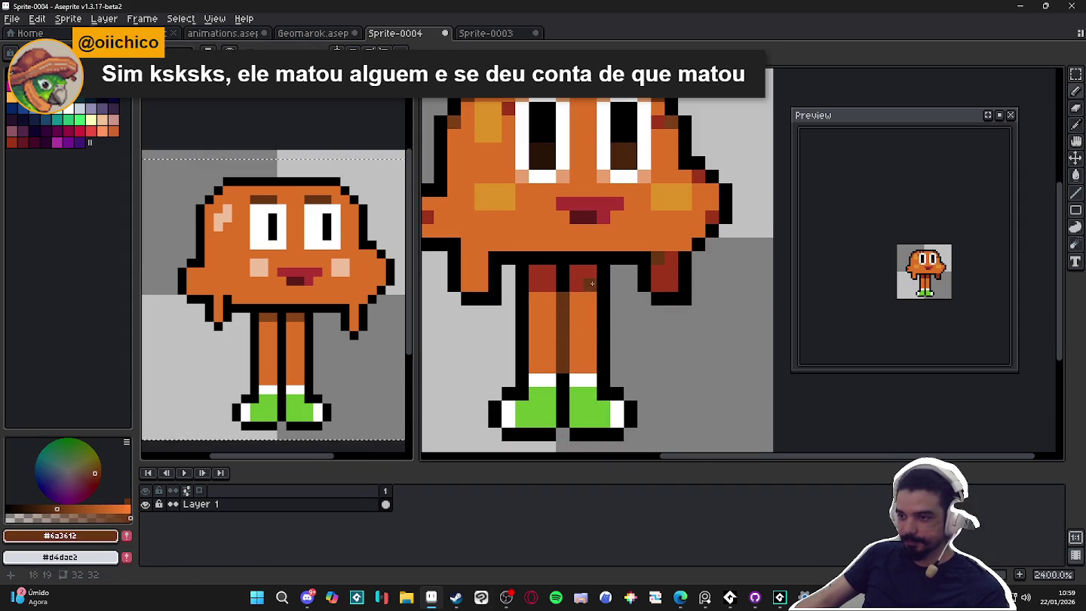
left_click_drag(619, 321, 650, 302)
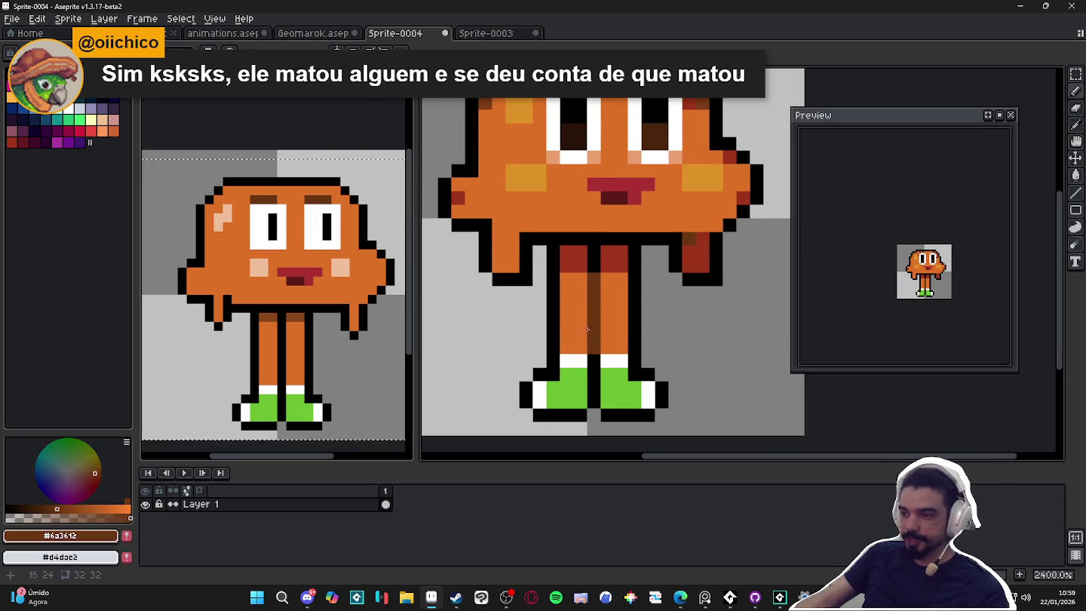
scroll(601, 299, "down", 3)
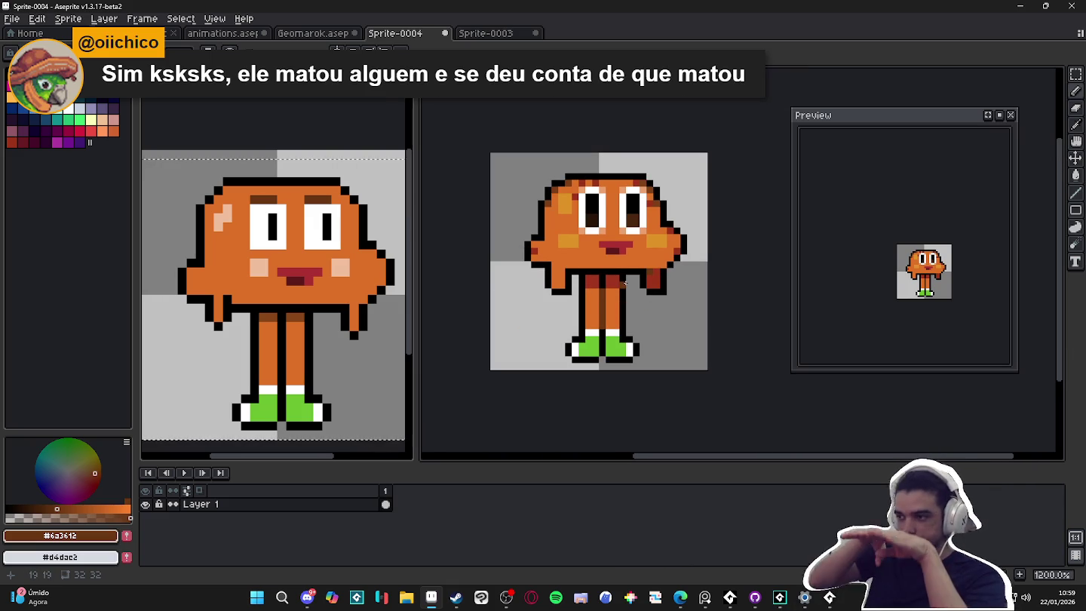
scroll(625, 283, "up", 4)
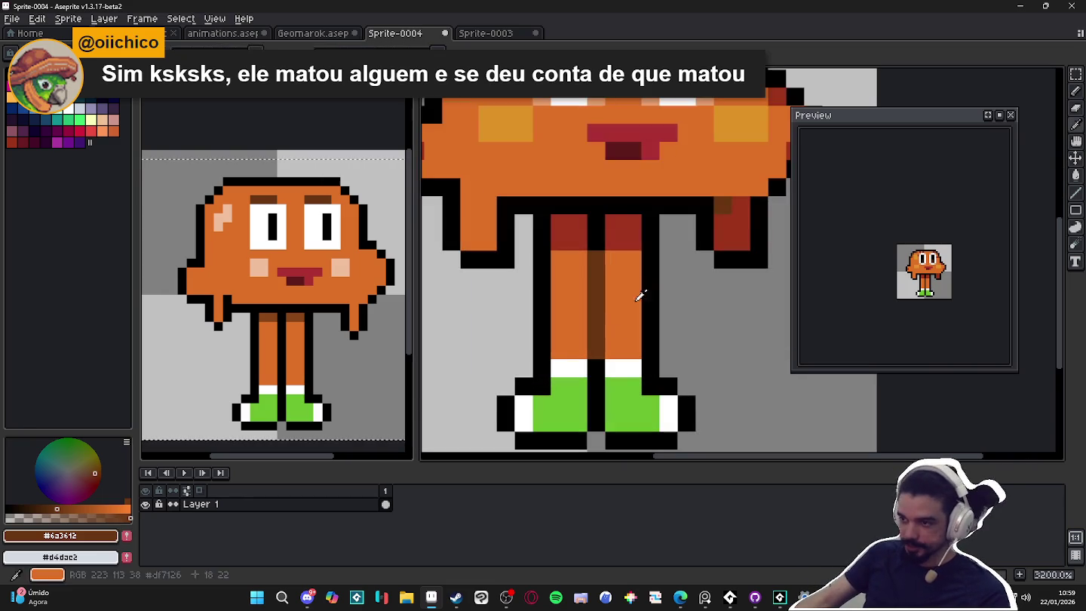
left_click(637, 296, "alt")
left_click(597, 243)
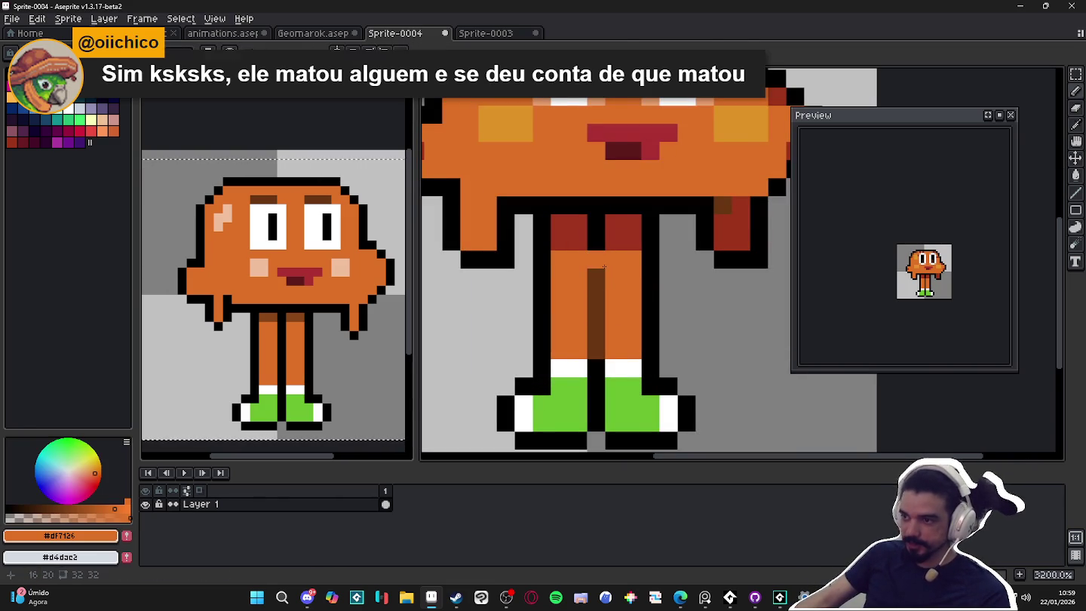
scroll(595, 385, "down", 3)
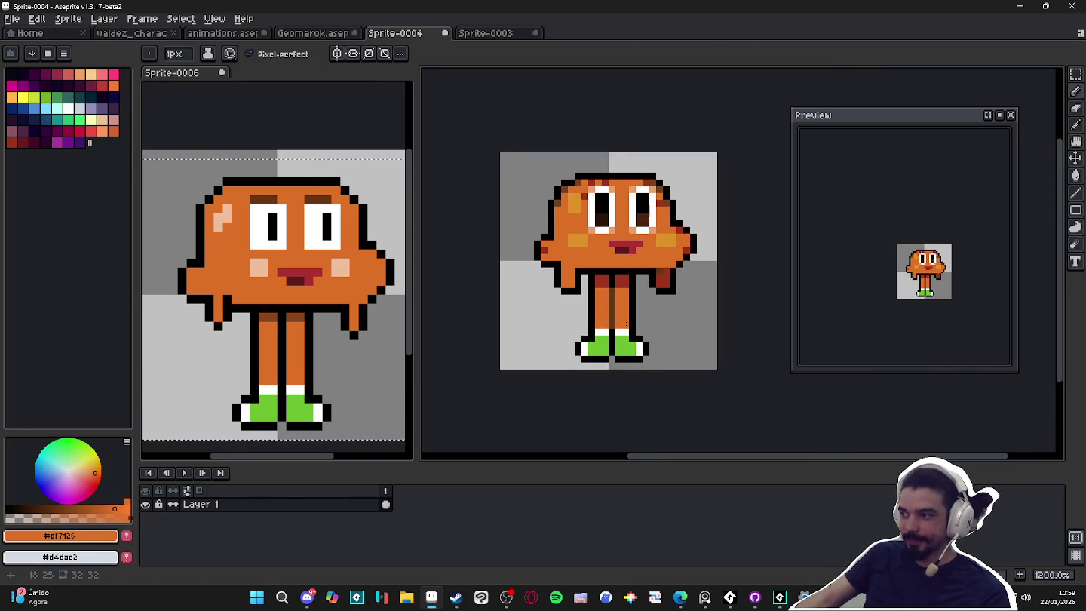
scroll(612, 316, "up", 3)
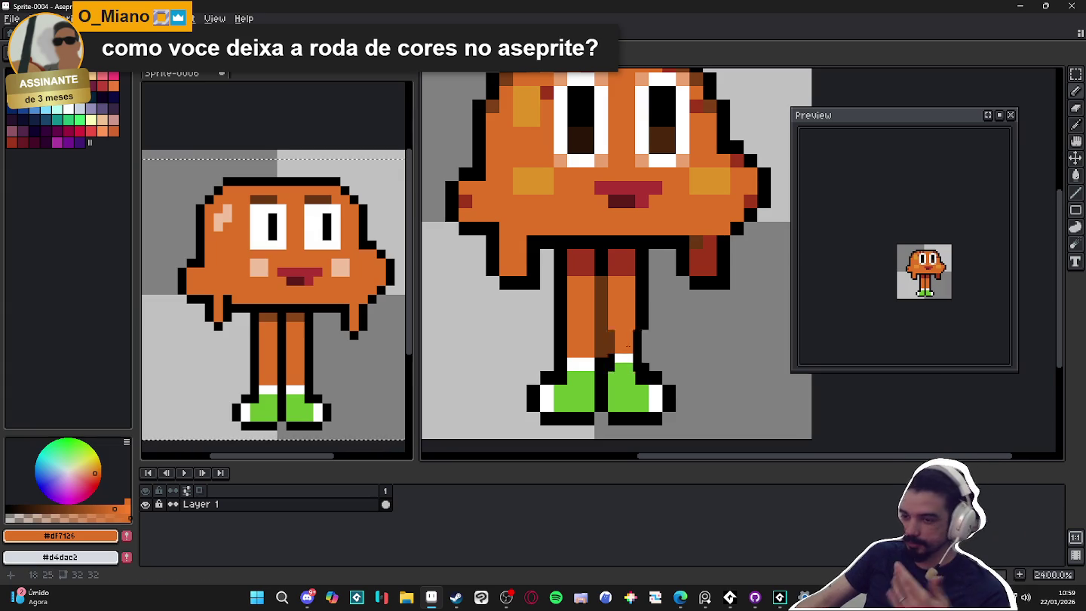
scroll(628, 345, "down", 3)
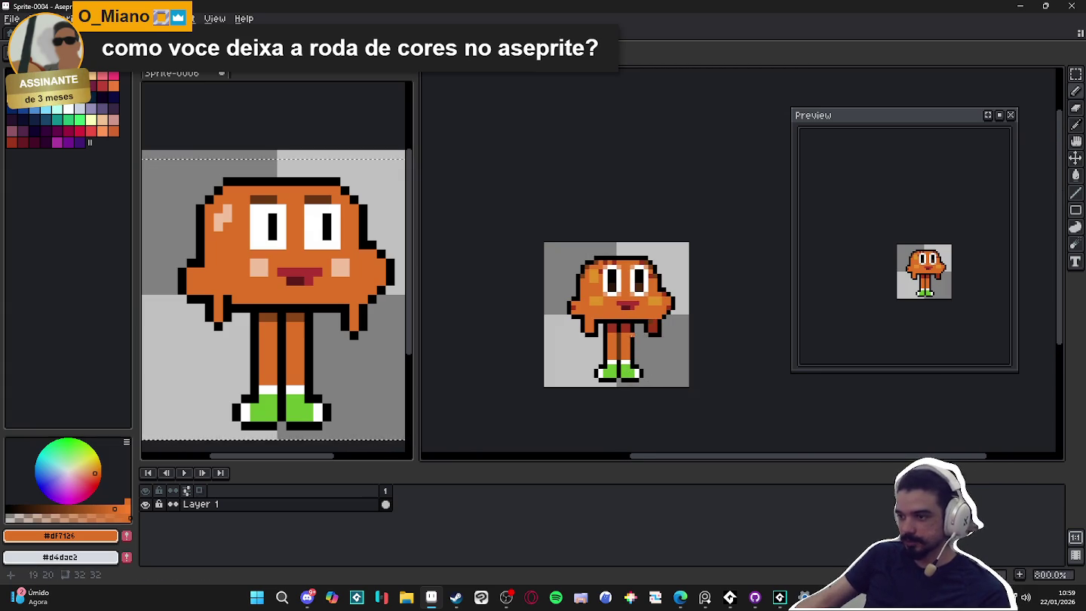
scroll(631, 346, "up", 1)
scroll(631, 345, "down", 1)
scroll(631, 345, "up", 1)
scroll(603, 368, "down", 1)
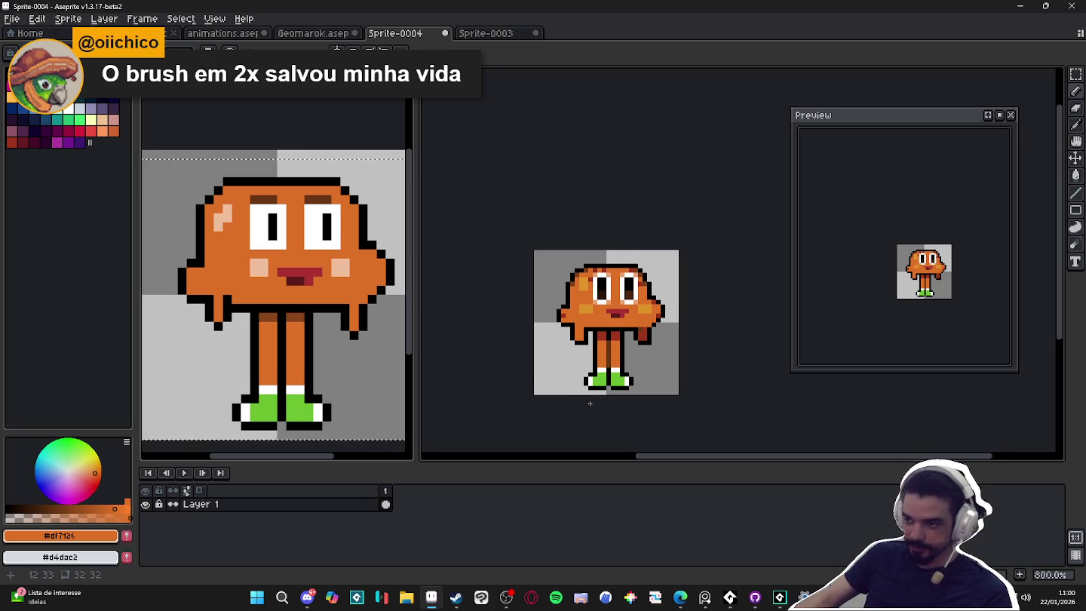
Zoom out to see both sprites and show the palette's colour wheel options menu.
scroll(153, 155, "down", 1)
key("minus")
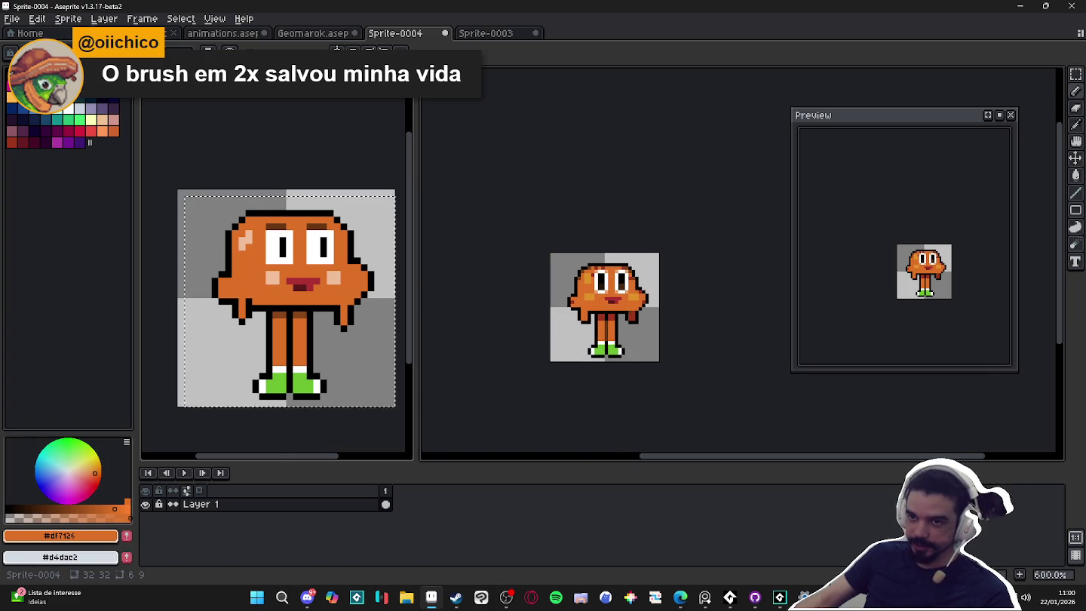
left_click(60, 53)
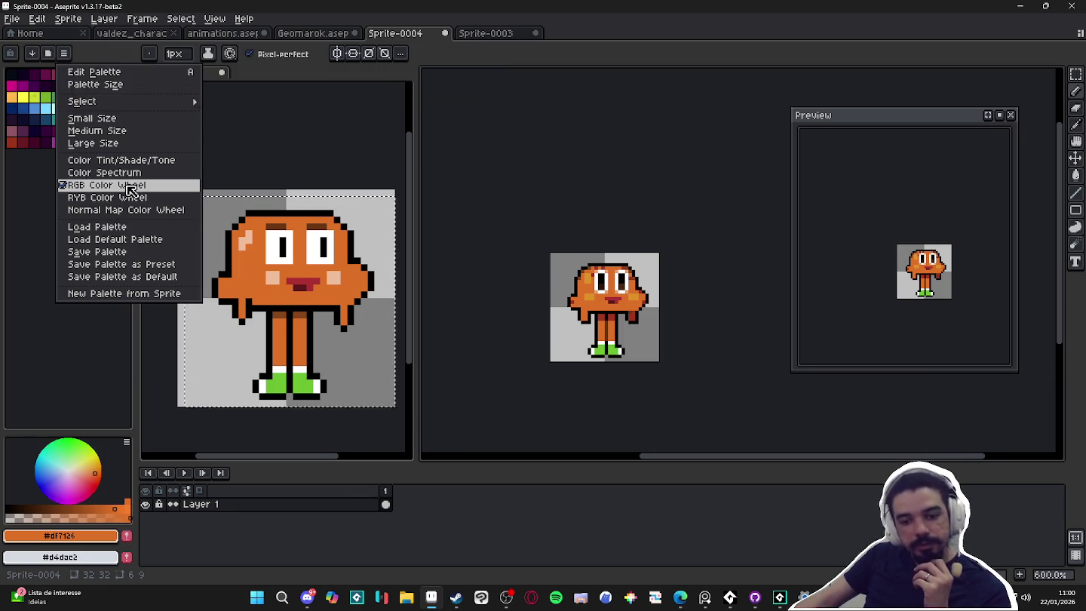
Resize the sprite to 200% via Sprite Size, doubling it to 64×64.
left_click(119, 341)
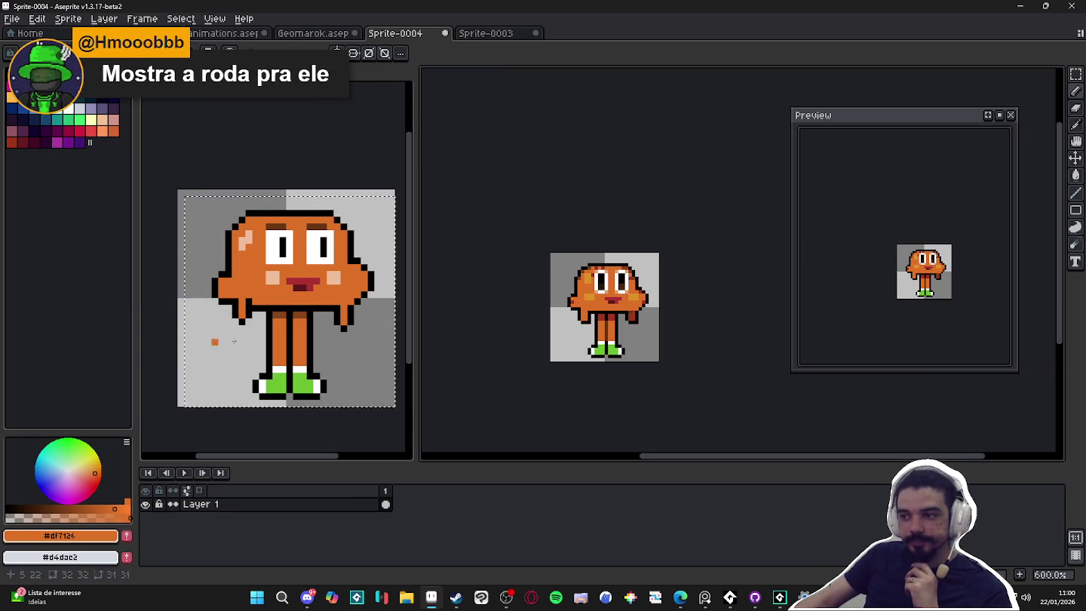
scroll(286, 330, "down", 2)
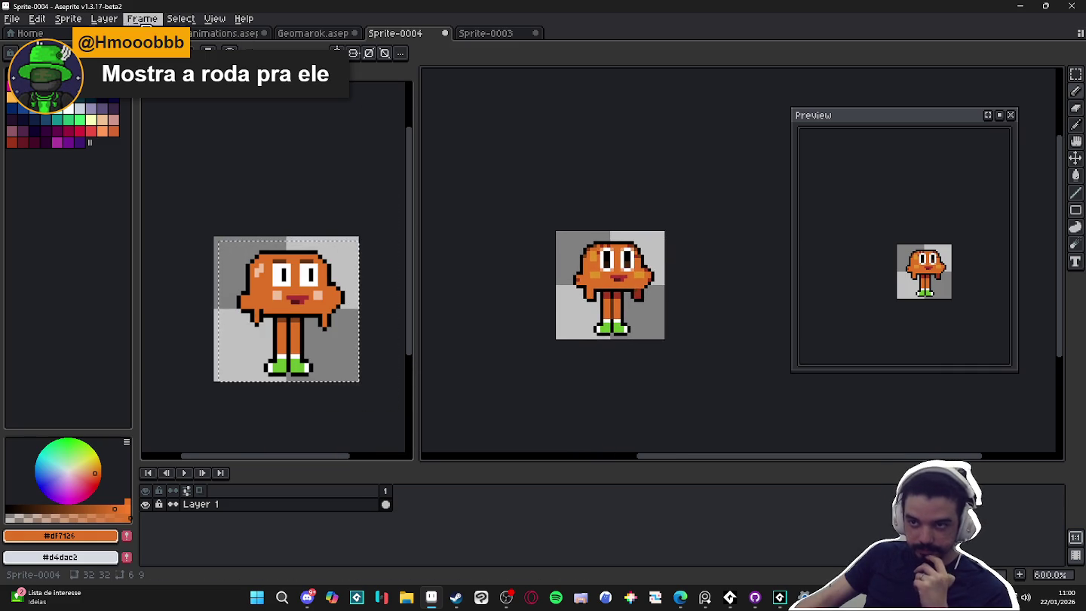
left_click(68, 19)
left_click(98, 77)
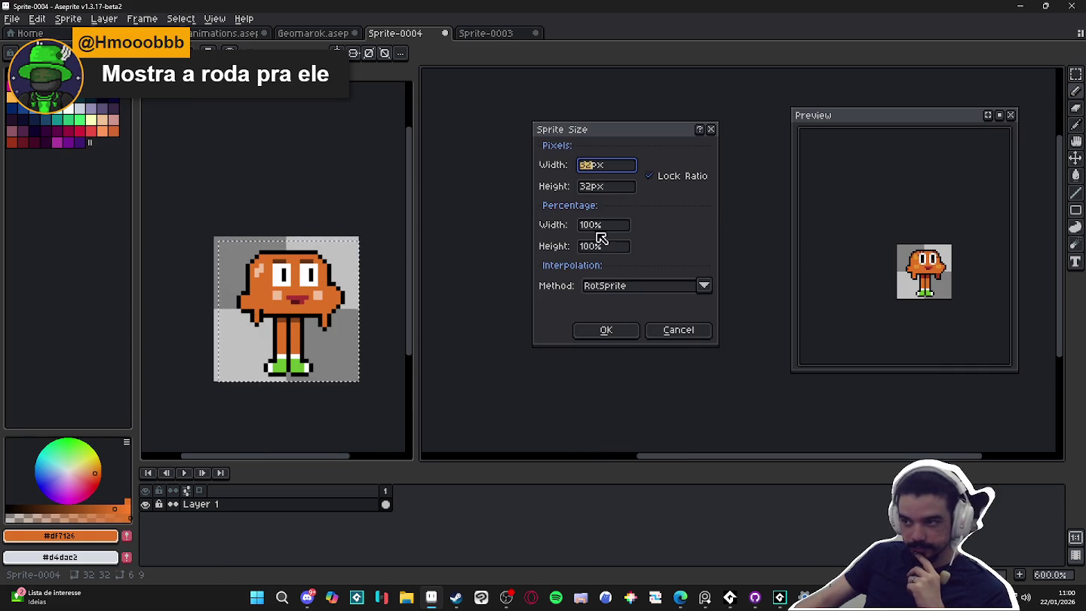
left_click(602, 226)
type("200")
key("Return")
key("minus")
key("minus")
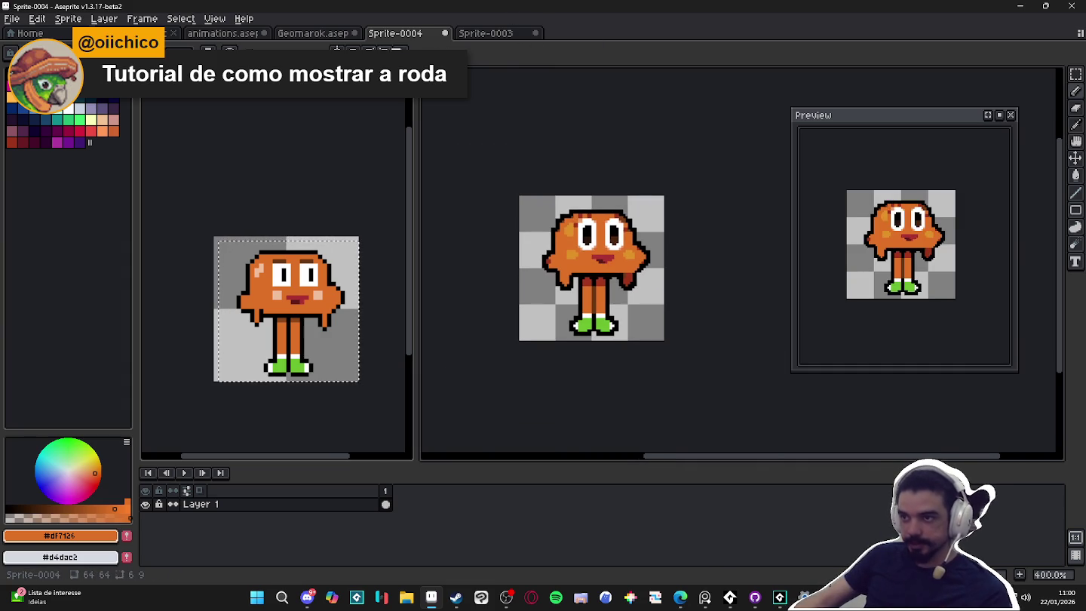
Undo the resize back to 32×32 and close the Sprite-0006 editor with Ctrl+W.
key("ctrl+z")
key("plus")
key("plus")
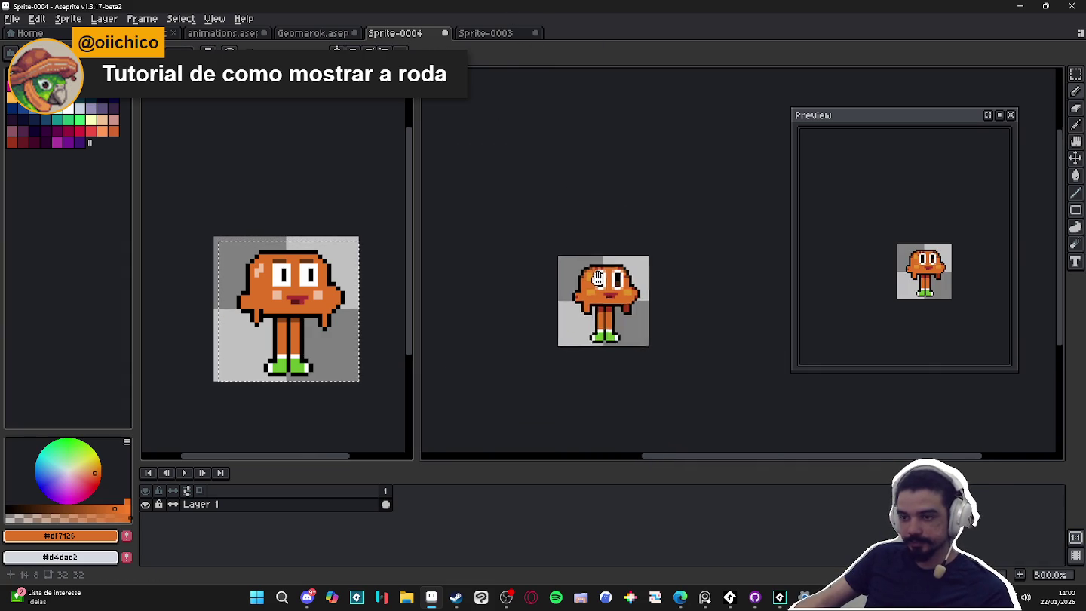
key("ctrl+w")
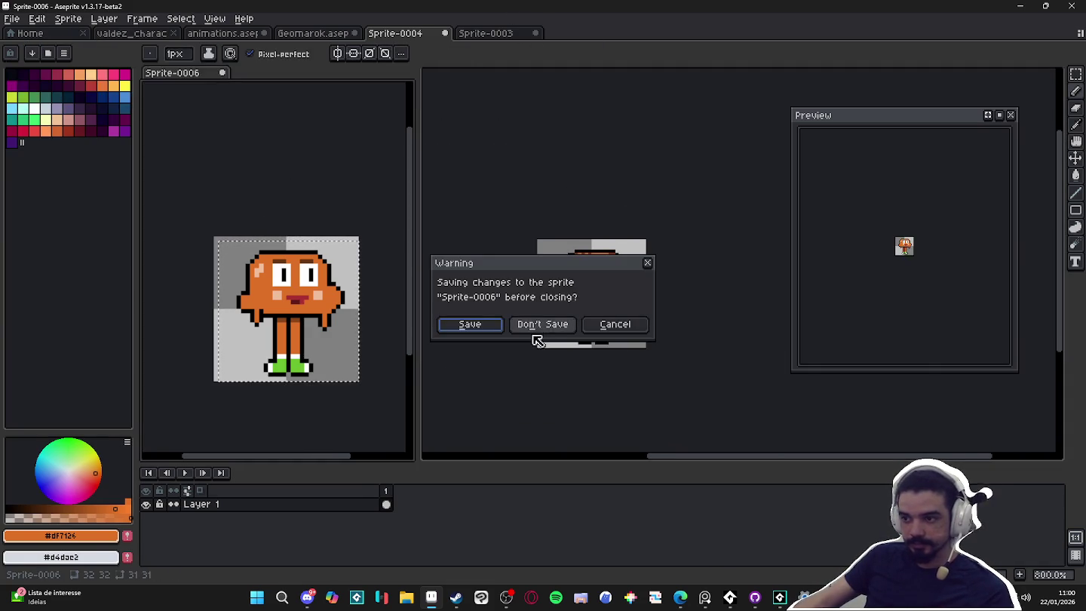
Discard Sprite-0006's changes, then close the retouched Darwin sprite and Sprite-0003 without saving.
left_click(537, 326)
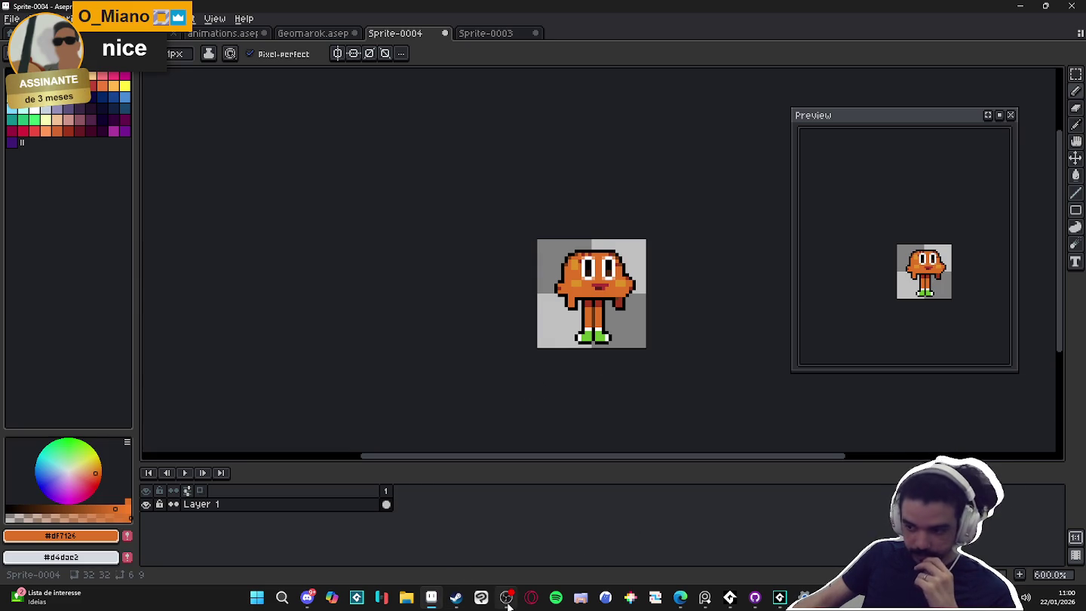
mouse_move(507, 606)
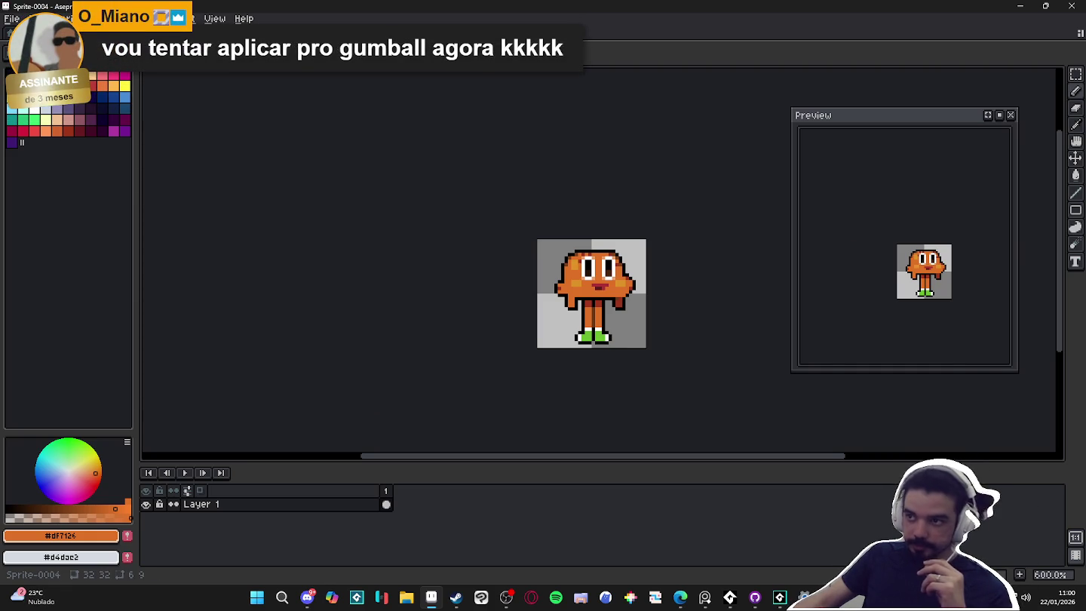
key("ctrl+w")
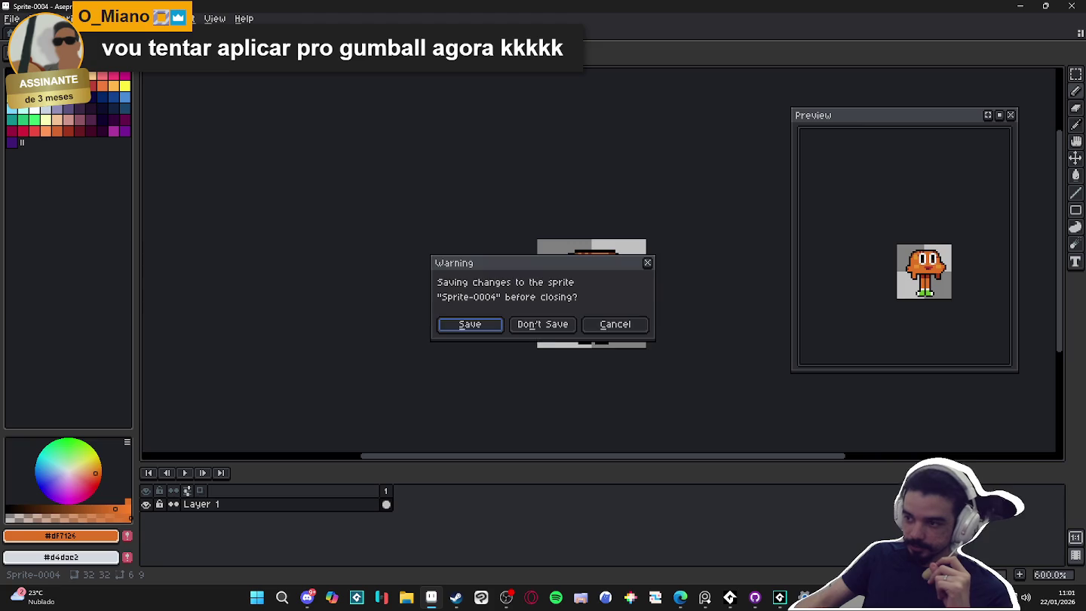
left_click(543, 324)
key("ctrl+w")
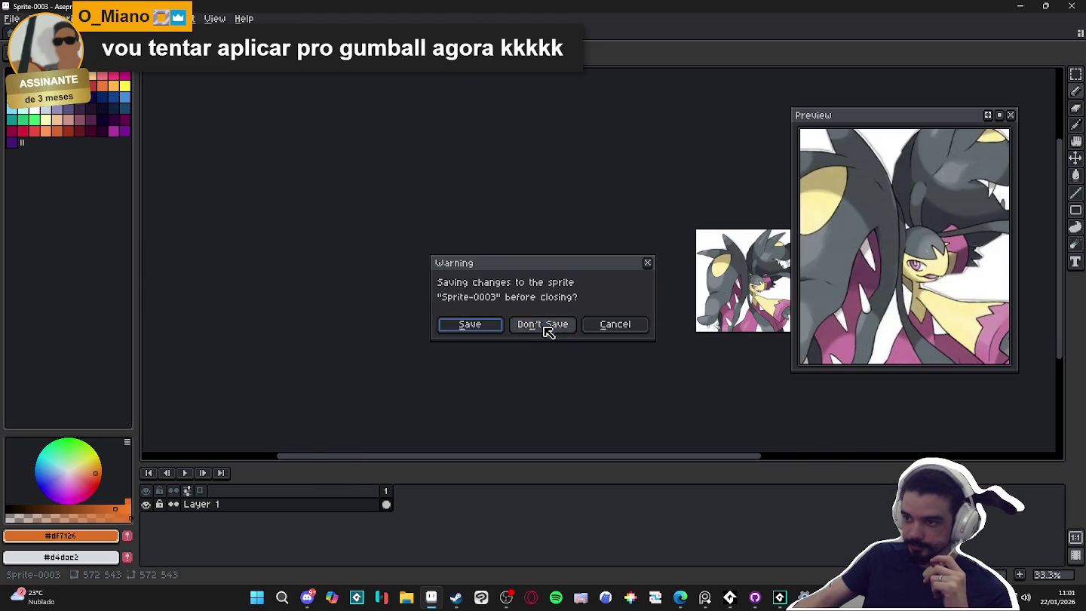
left_click(544, 326)
Close Geomarok.aseprite without saving, then switch over to the GameMaker project.
key("ctrl+w")
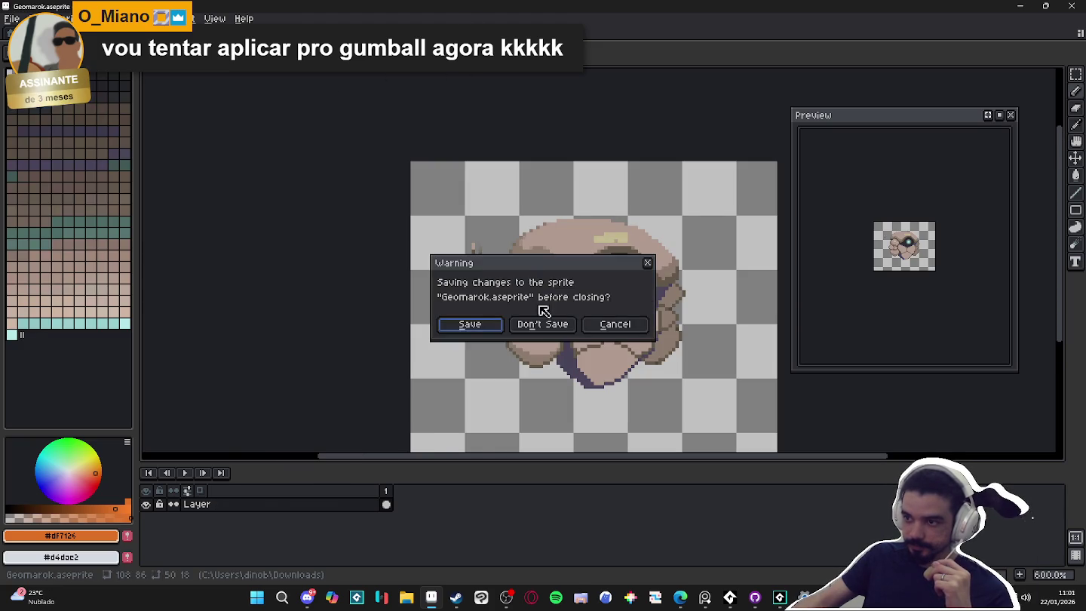
left_click(542, 322)
scroll(448, 280, "down", 3)
key("ctrl+w")
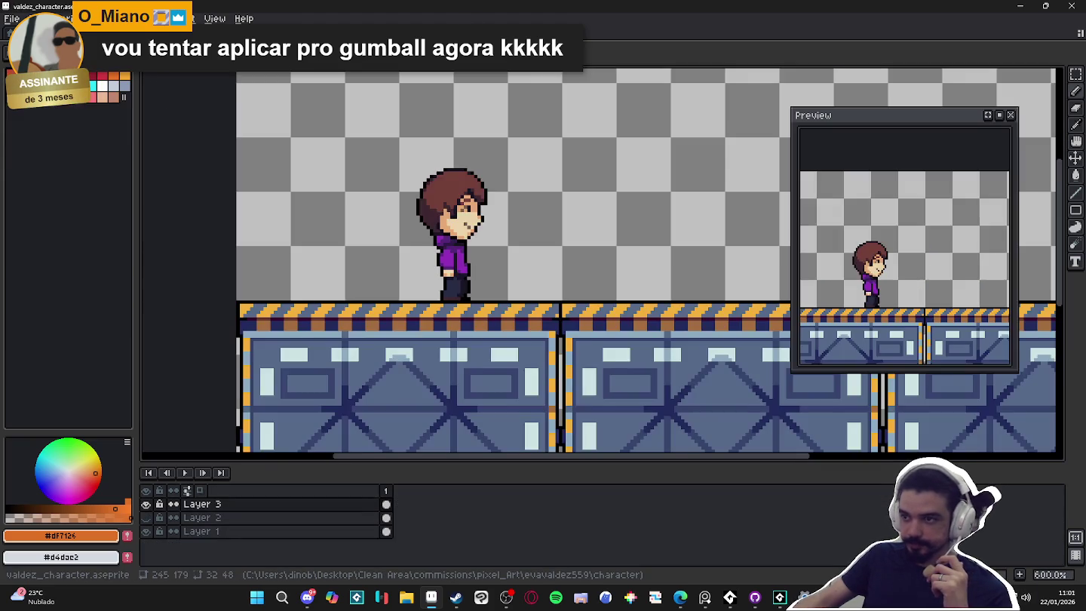
key("alt+Tab")
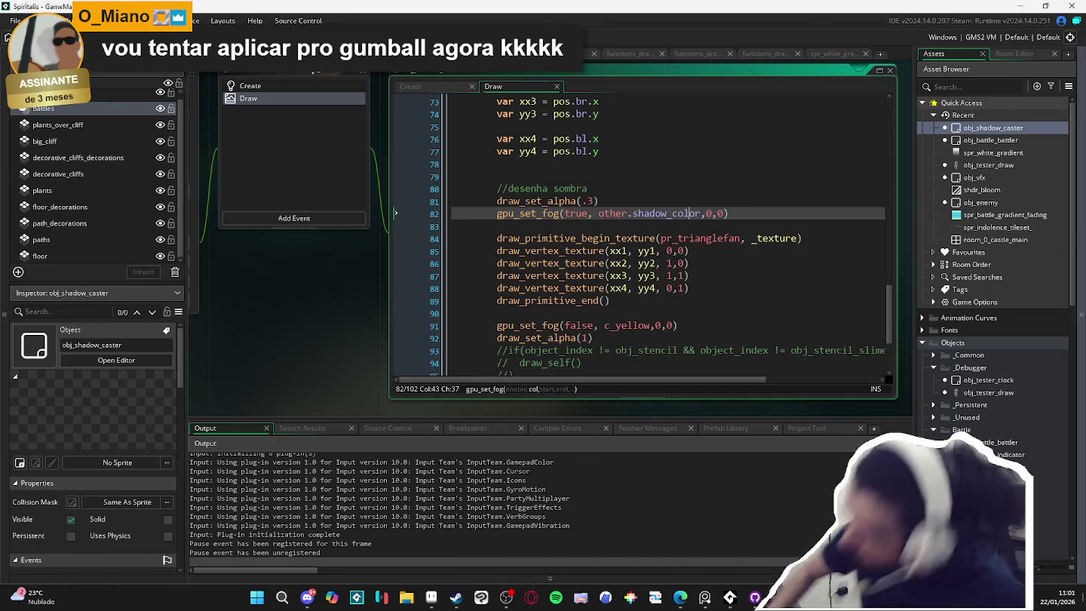
Drag the obj_shadow_caster Draw code editor taller, then return to Aseprite from the taskbar.
mouse_move(680, 597)
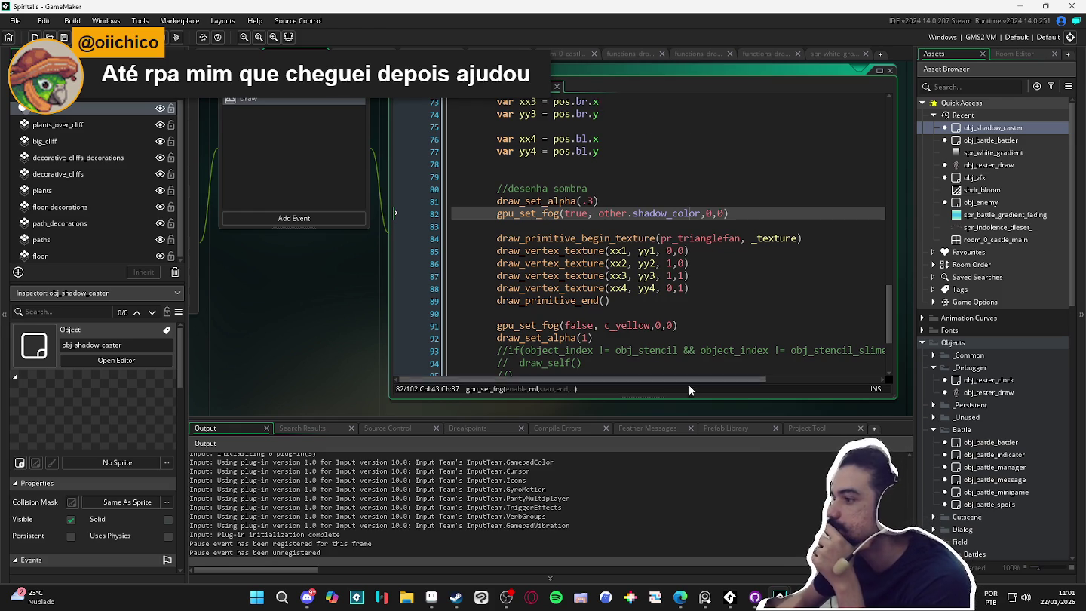
left_click_drag(706, 420, 706, 483)
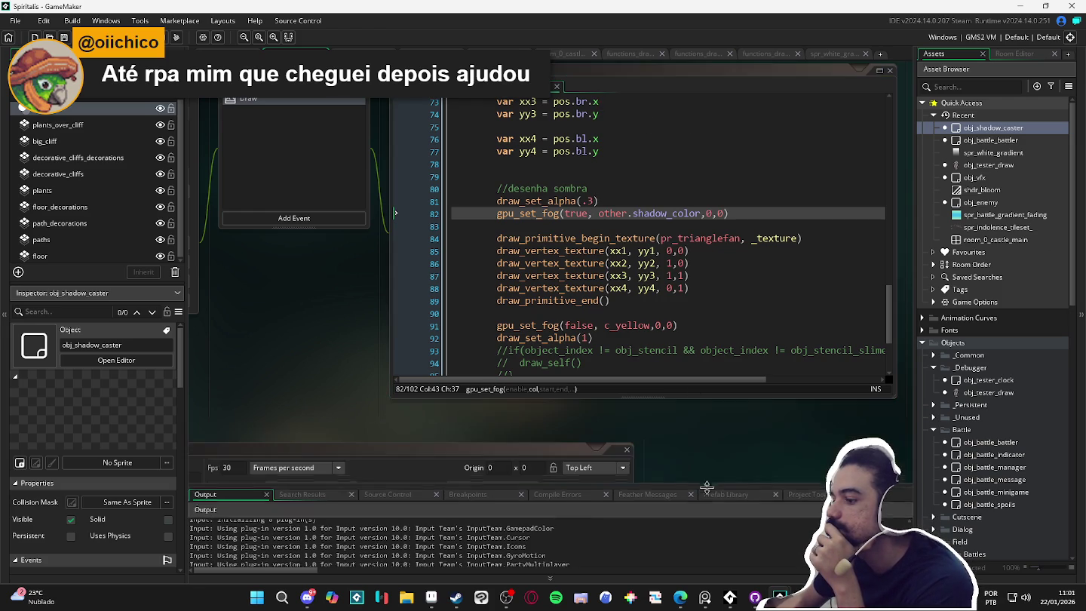
left_click_drag(716, 399, 715, 439)
scroll(664, 306, "down", 2)
scroll(663, 306, "up", 4)
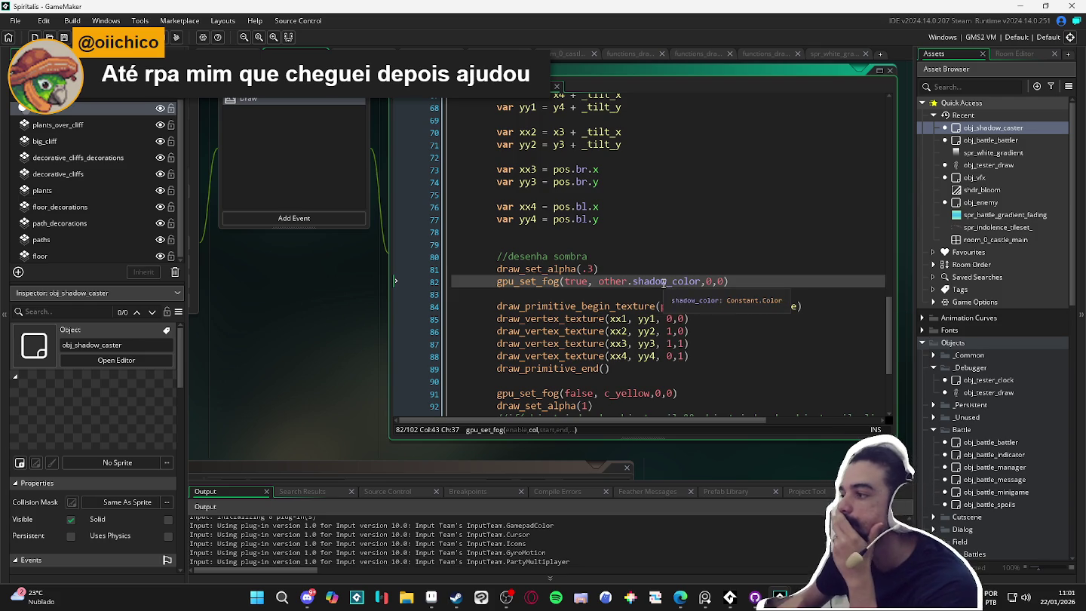
scroll(668, 292, "down", 3)
scroll(773, 350, "up", 3)
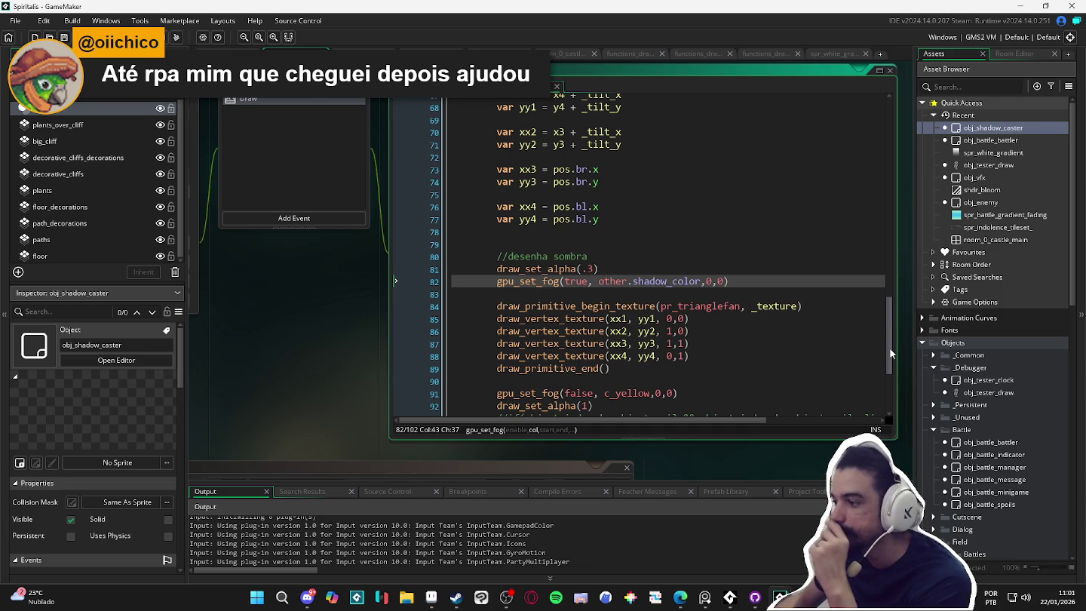
left_click(431, 597)
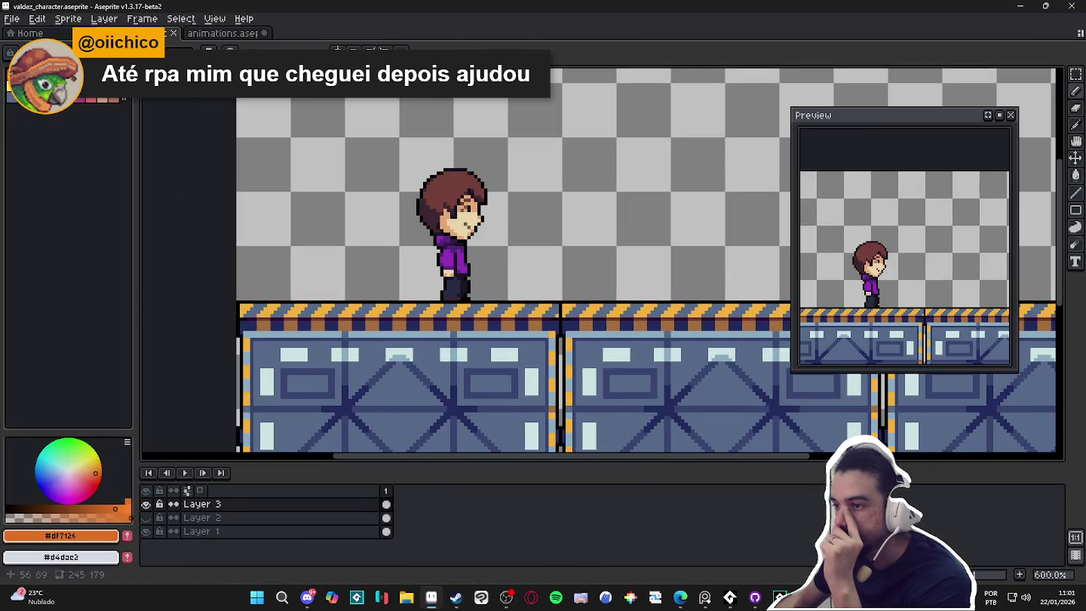
Check the animations and level scene sprites, then scroll GameMaker's shadow caster Draw code up to line 32.
left_click(241, 34)
left_click(172, 36)
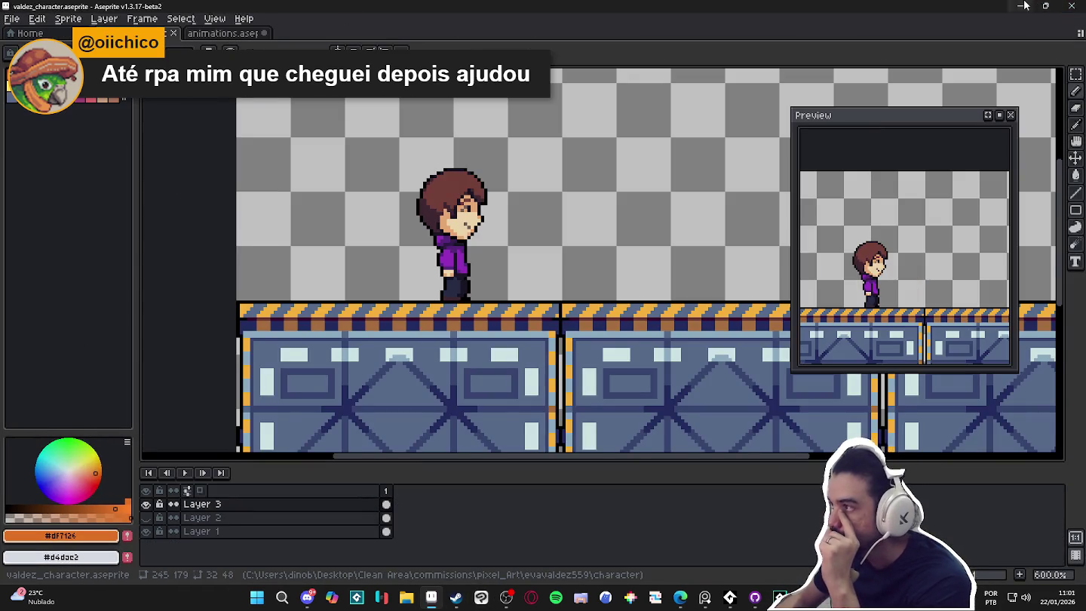
key("alt+Tab")
mouse_move(887, 369)
left_mouse_down()
mouse_move(888, 399)
mouse_move(901, 279)
mouse_move(930, 178)
mouse_move(915, 154)
mouse_move(889, 383)
mouse_move(886, 264)
left_mouse_up()
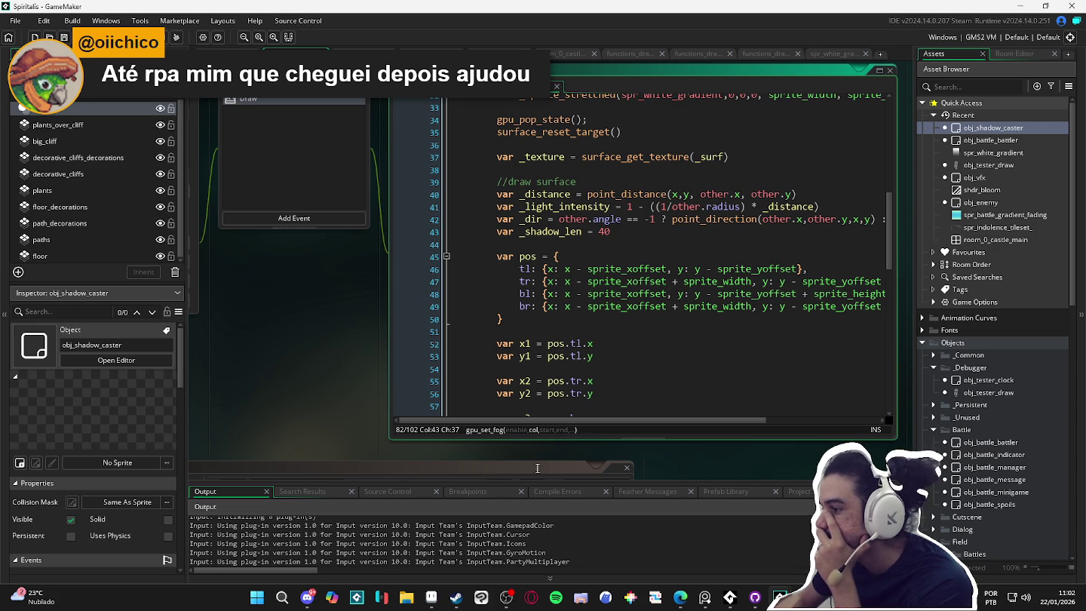
left_click(588, 308)
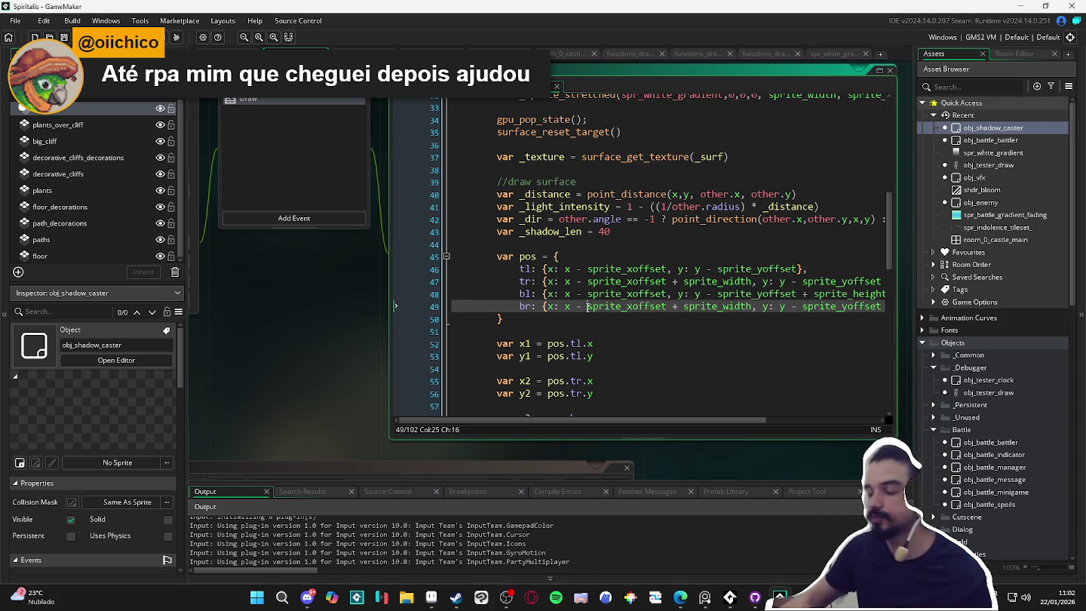
Search the project for draw_sprite_til and open the line 146 match in functions_drawing_outlines.
key("ctrl+f")
type("draw_texture")
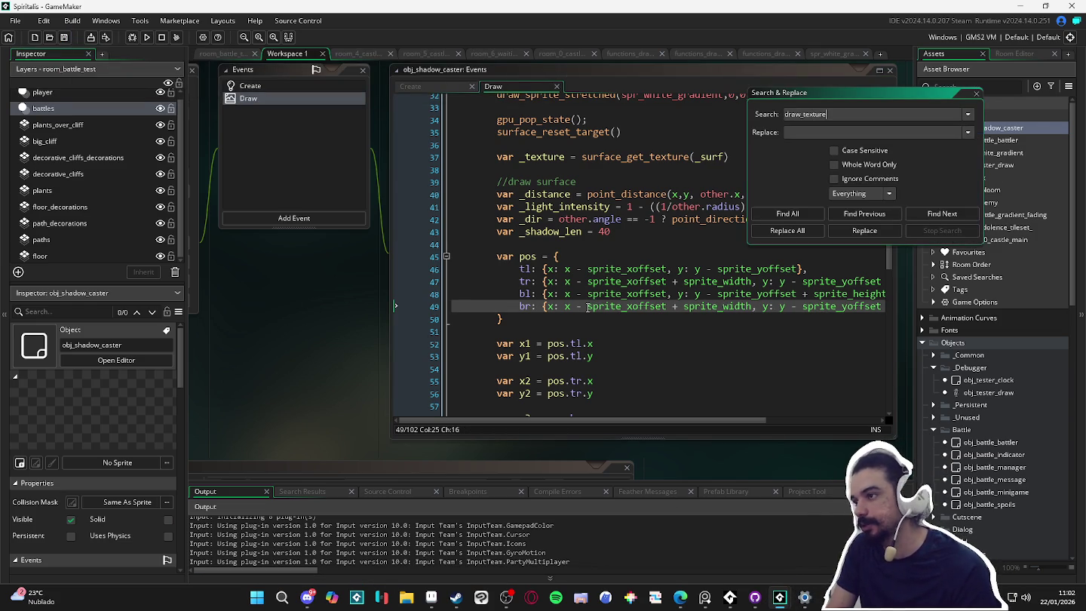
key("ctrl+a")
type("draw_sprite_ti")
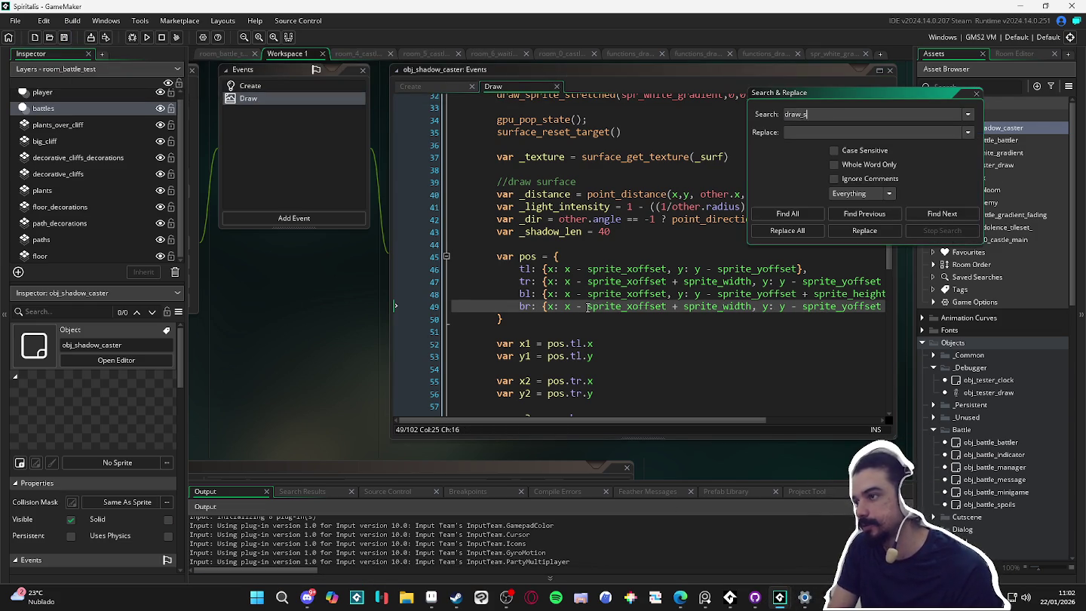
type("l")
key("Return")
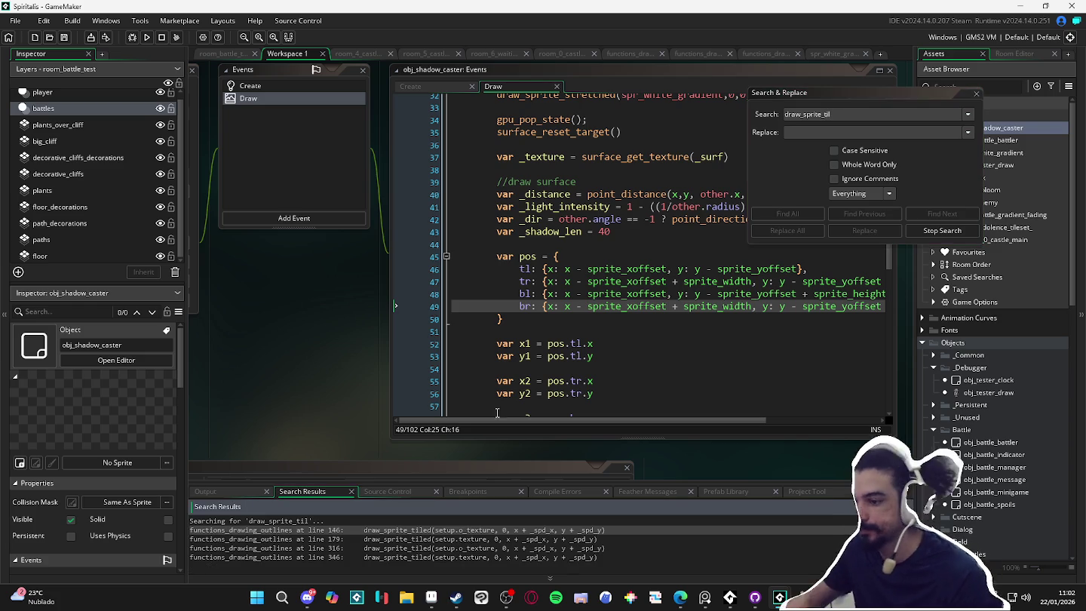
double_click(366, 530)
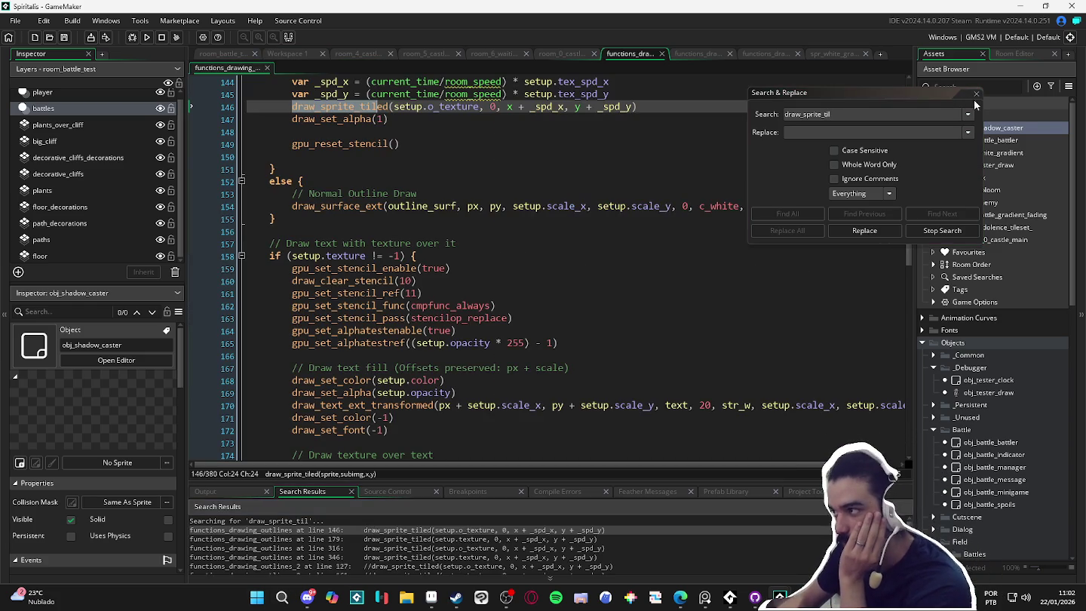
left_click(975, 93)
Fold the surface-creation if-block at line 88 and read through the stencil outline drawing code.
scroll(661, 231, "up", 20)
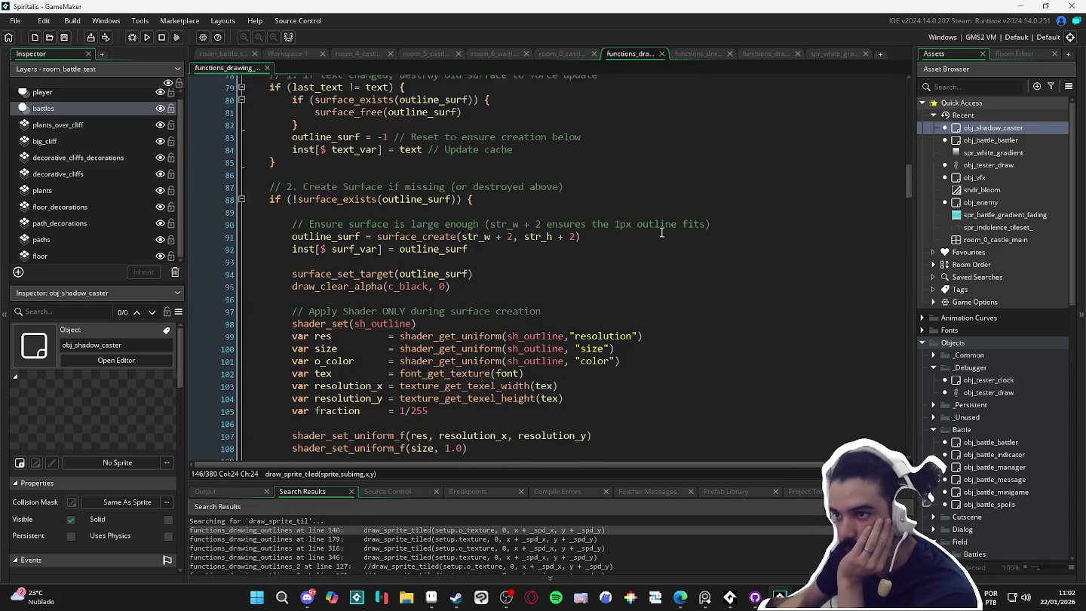
scroll(661, 232, "up", 20)
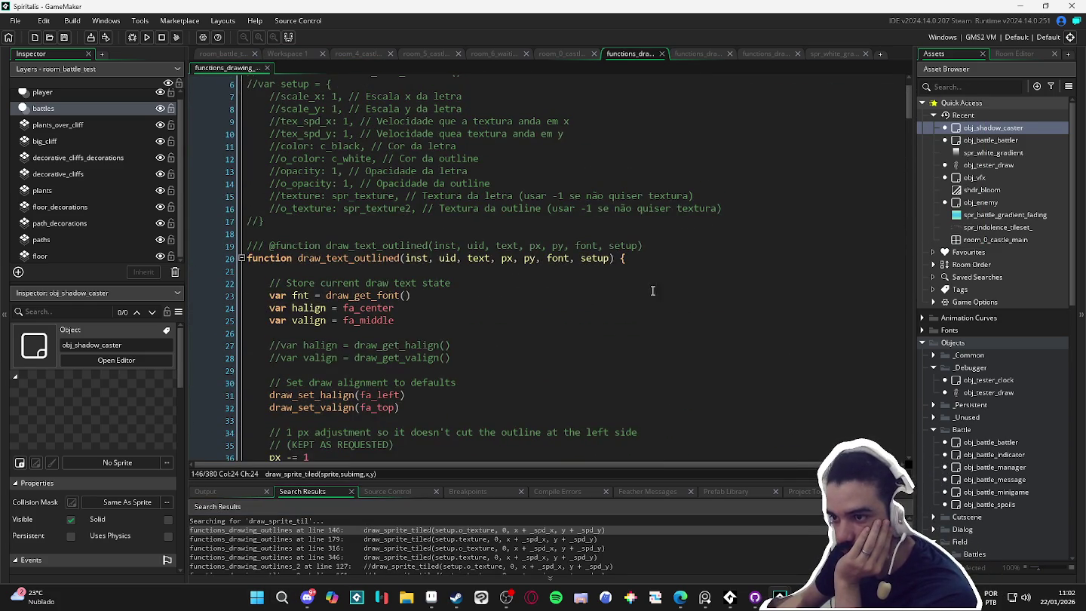
mouse_move(373, 296)
scroll(372, 296, "down", 17)
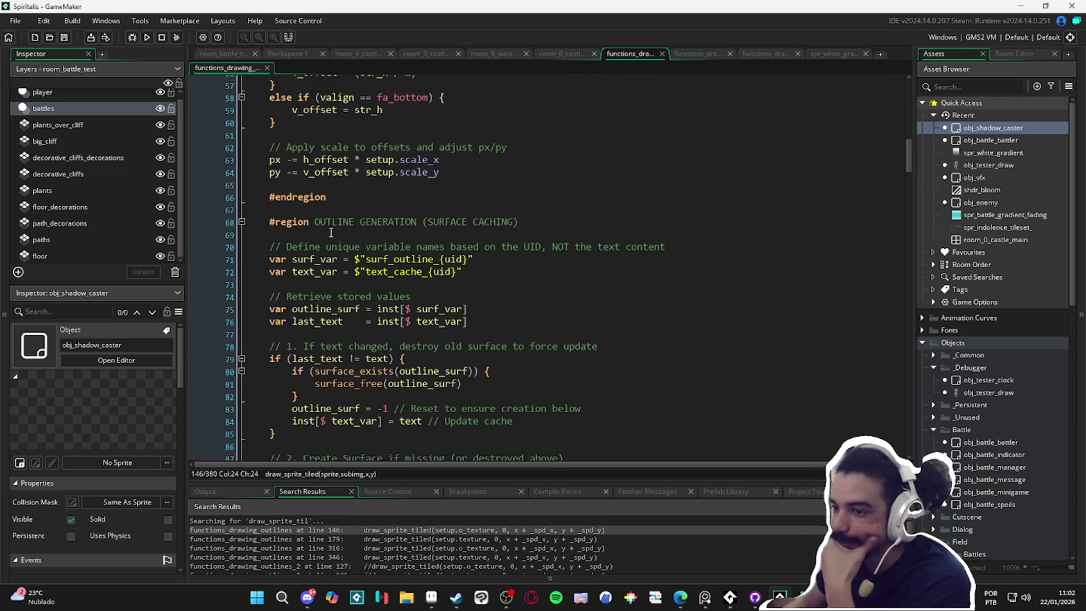
scroll(372, 247, "down", 6)
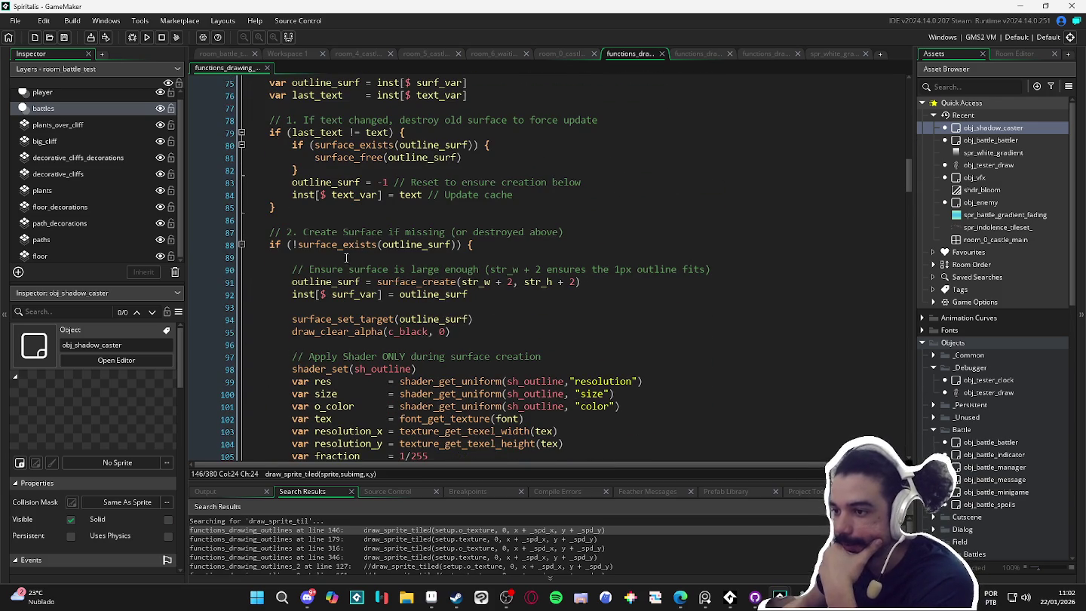
scroll(280, 264, "down", 2)
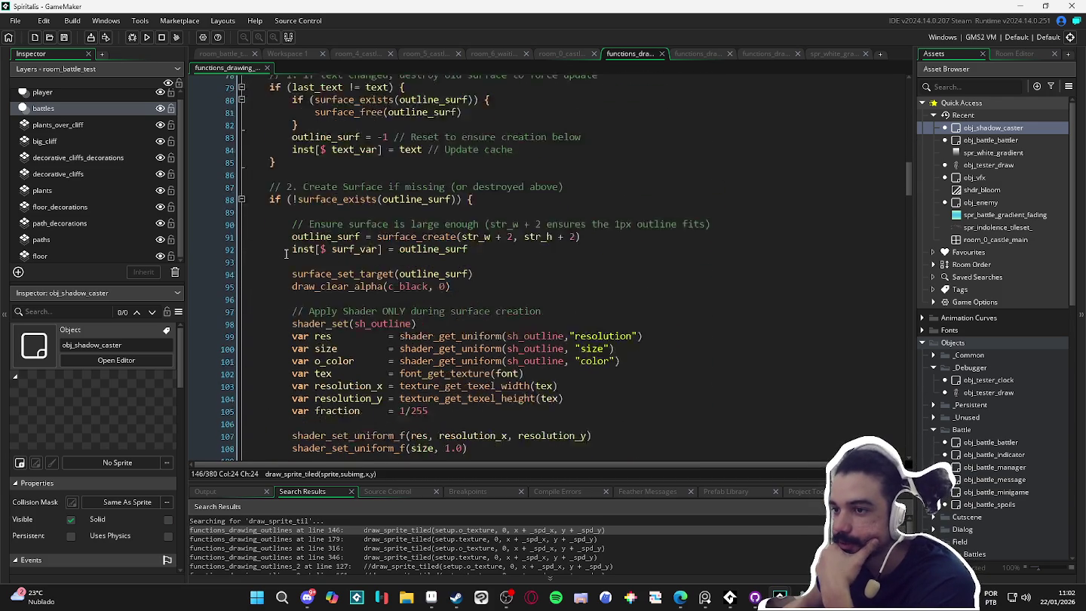
scroll(248, 234, "up", 1)
left_click(241, 223)
scroll(254, 243, "down", 1)
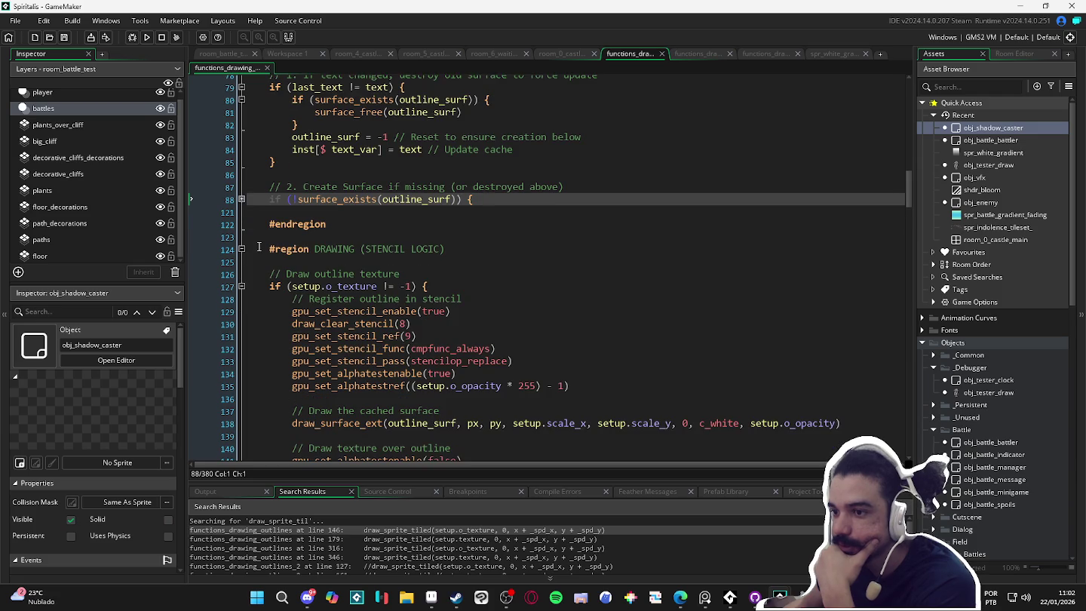
scroll(258, 246, "down", 2)
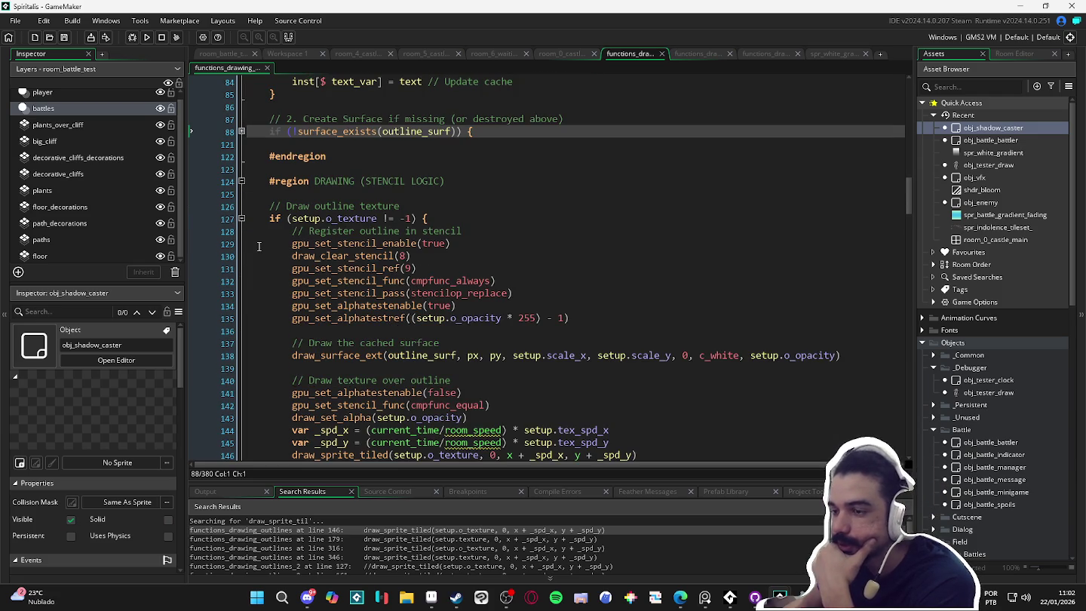
scroll(258, 246, "down", 2)
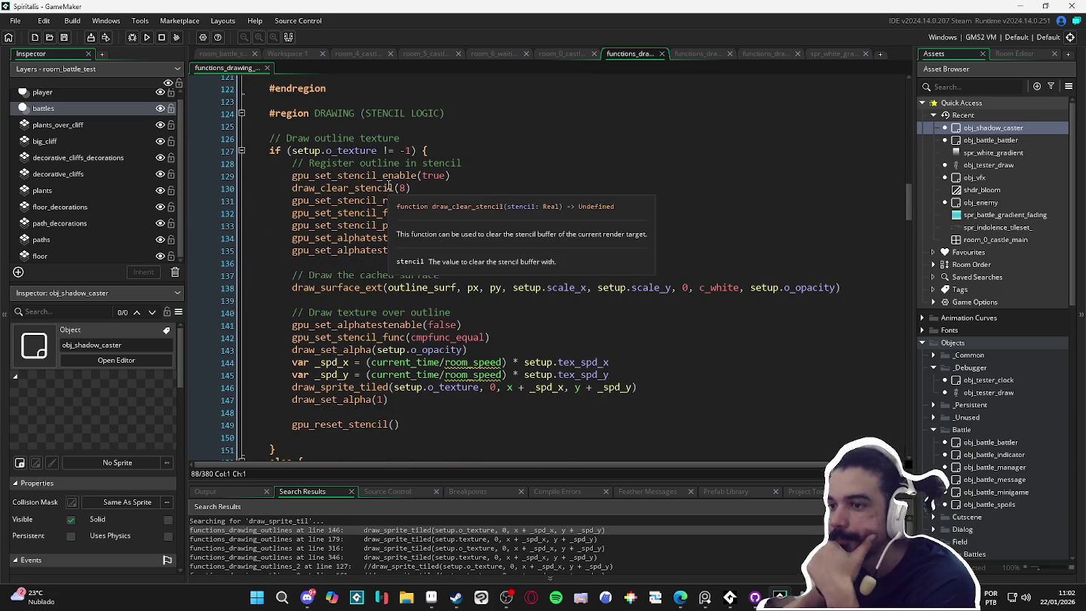
mouse_move(347, 200)
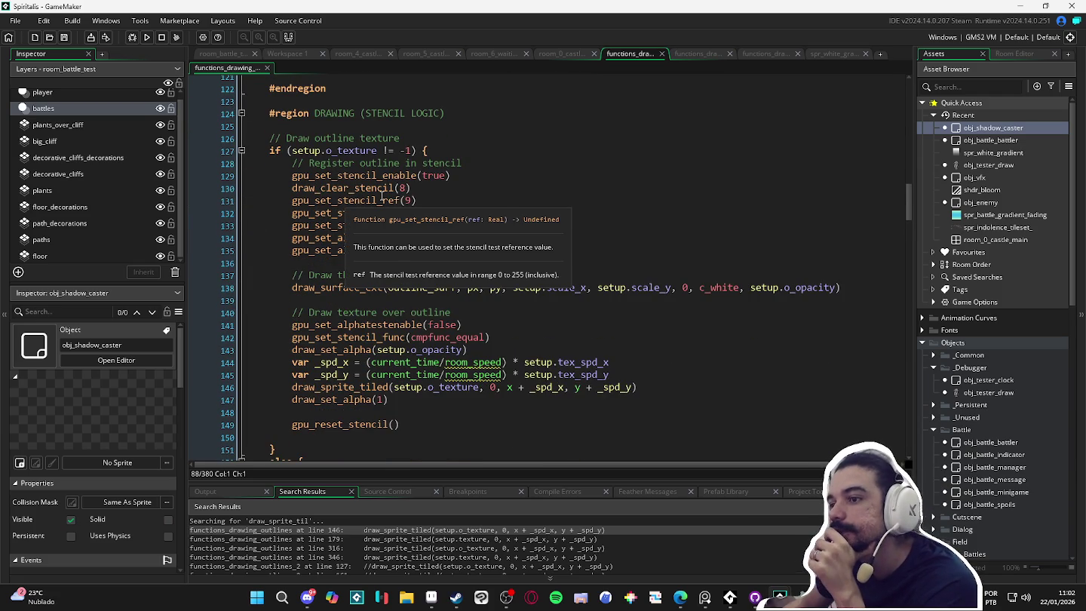
mouse_move(435, 211)
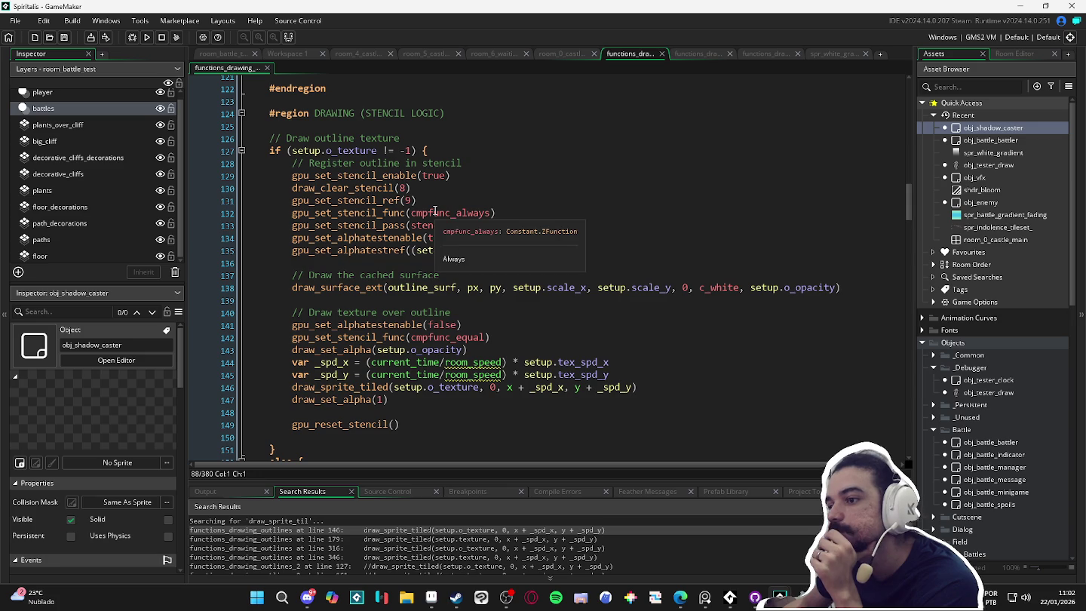
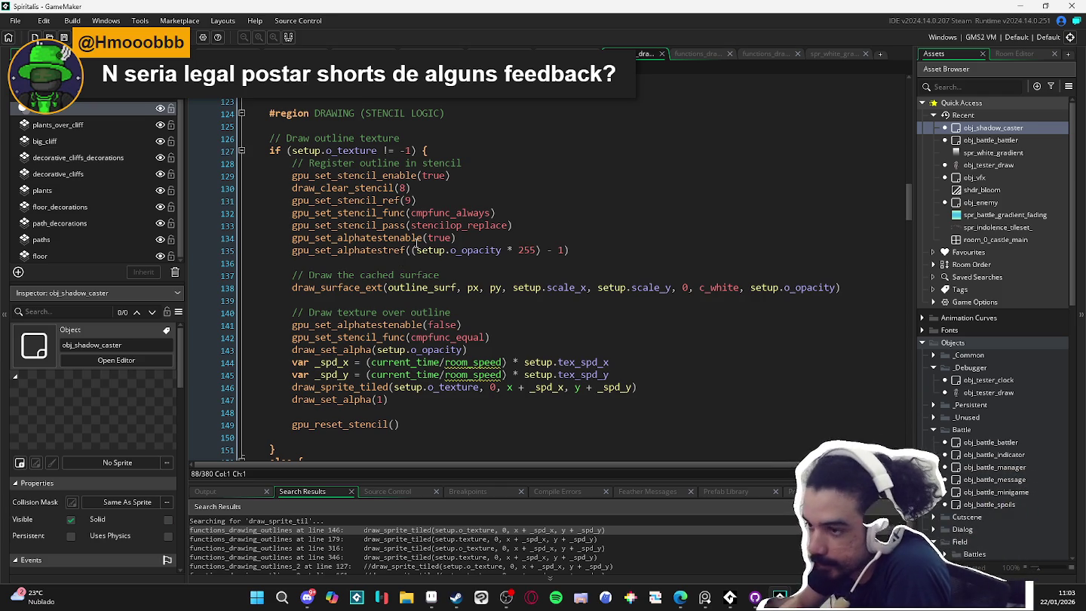
Review the alpha test setup, stencil reset and the o_texture check on line 127.
left_click(367, 260)
scroll(364, 259, "down", 2)
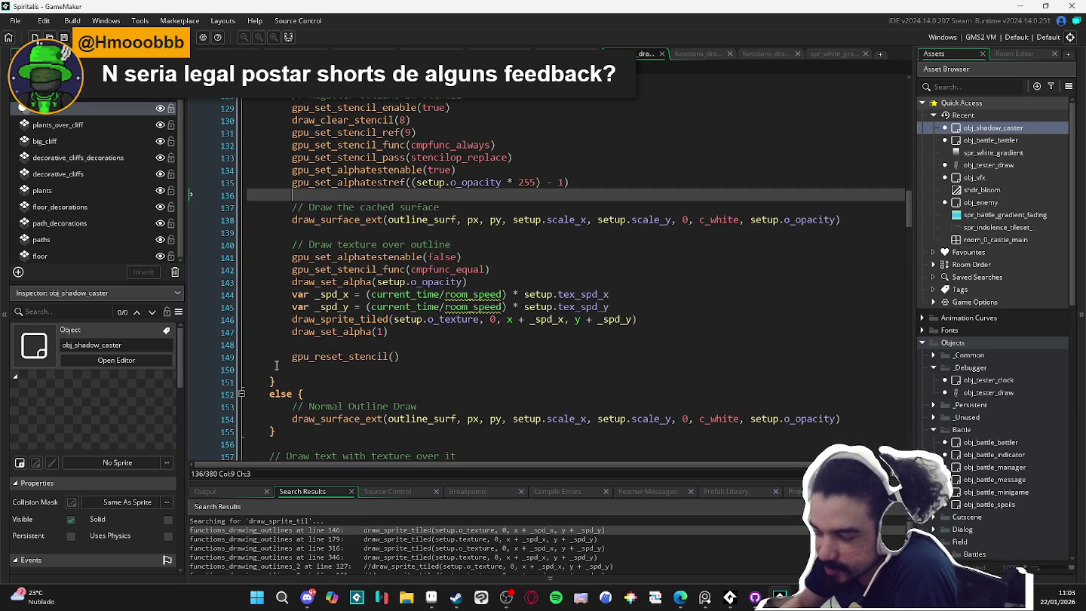
left_click(275, 368)
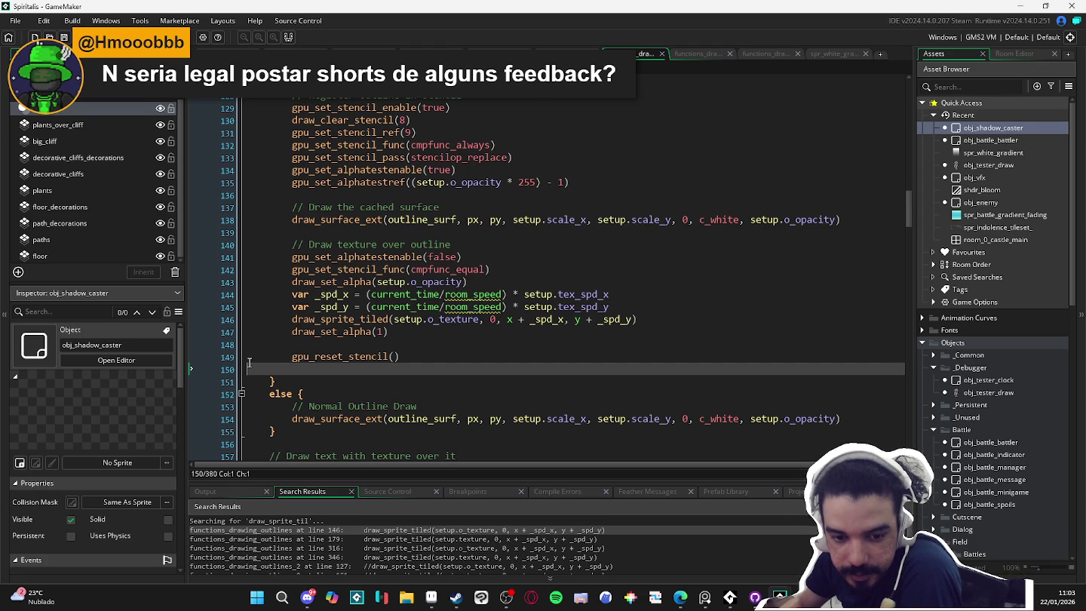
scroll(249, 363, "up", 3)
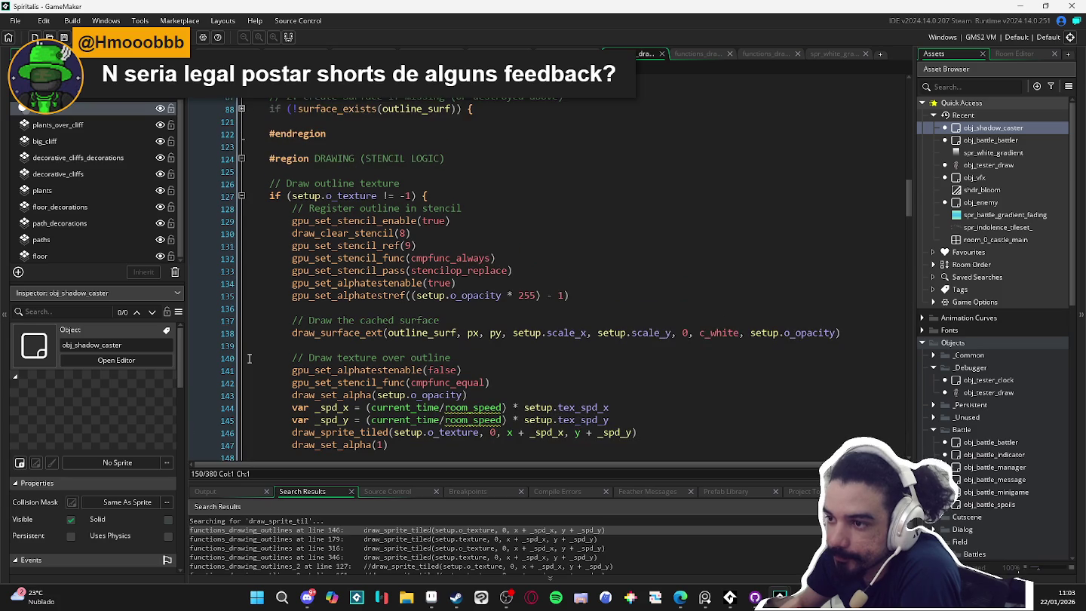
scroll(248, 359, "down", 1)
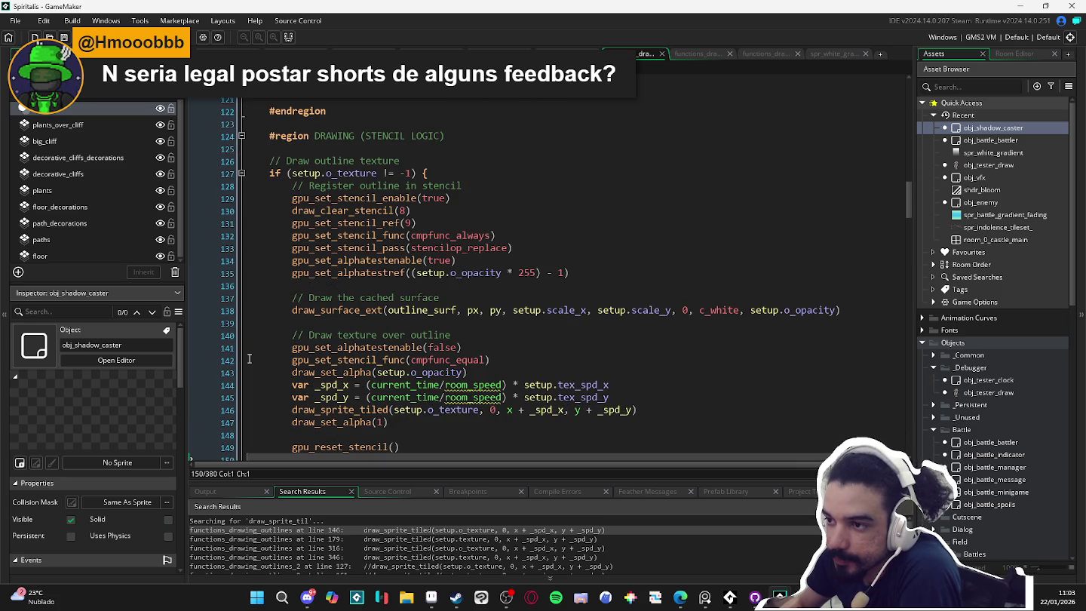
scroll(249, 359, "down", 5)
scroll(249, 359, "up", 5)
scroll(249, 359, "up", 1)
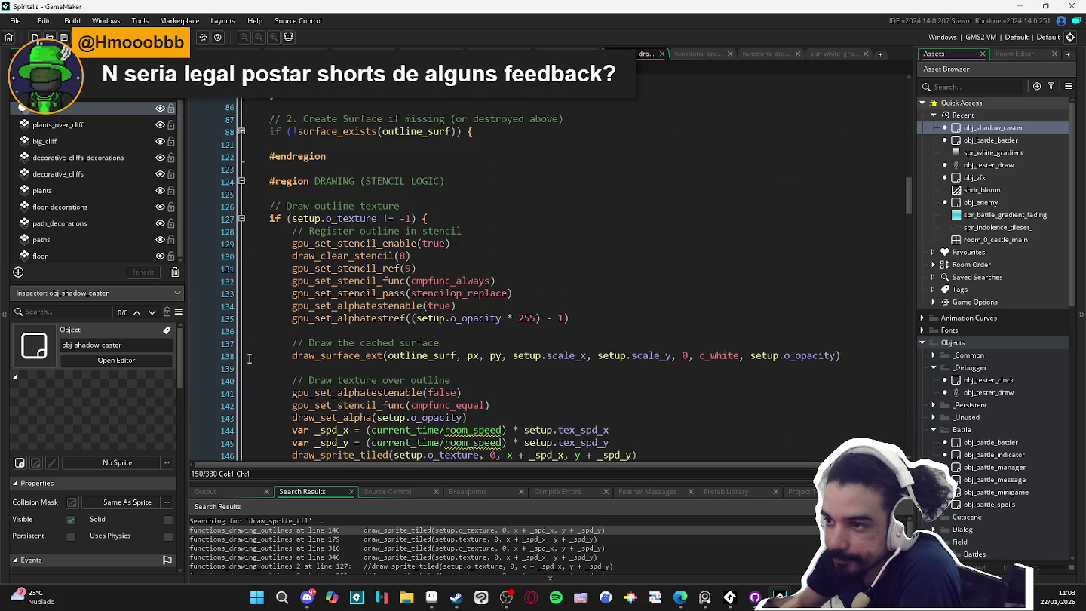
left_click(348, 205)
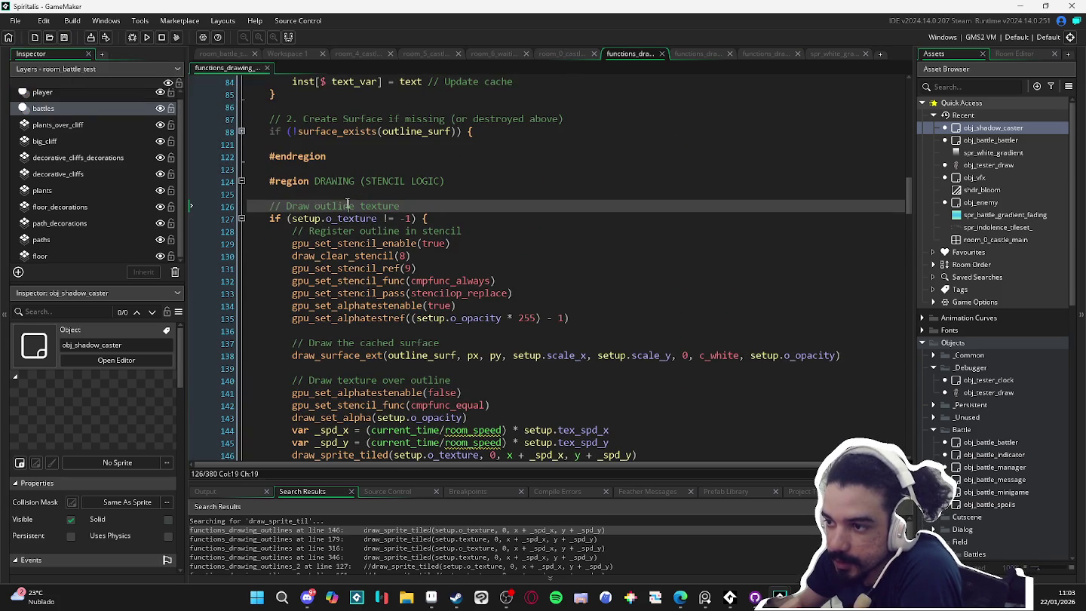
left_click(326, 280)
left_click(336, 219)
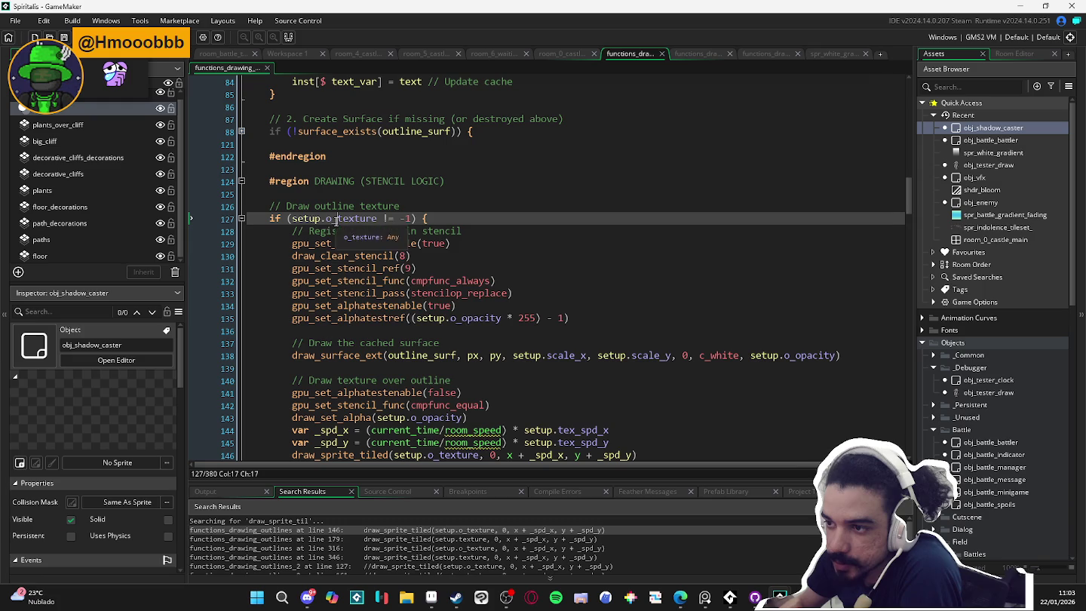
mouse_move(323, 256)
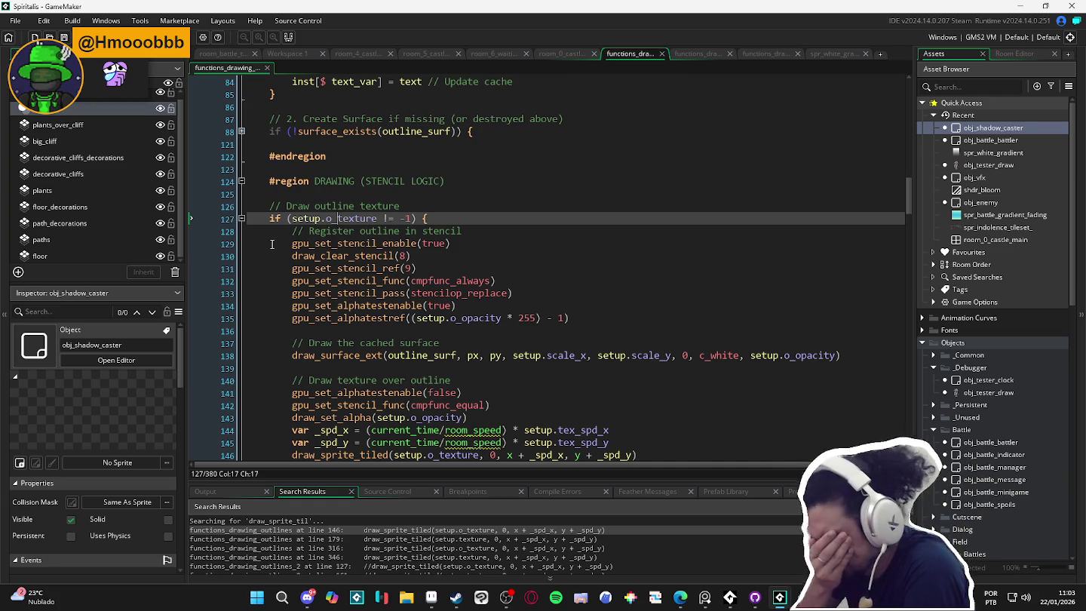
scroll(279, 257, "down", 1)
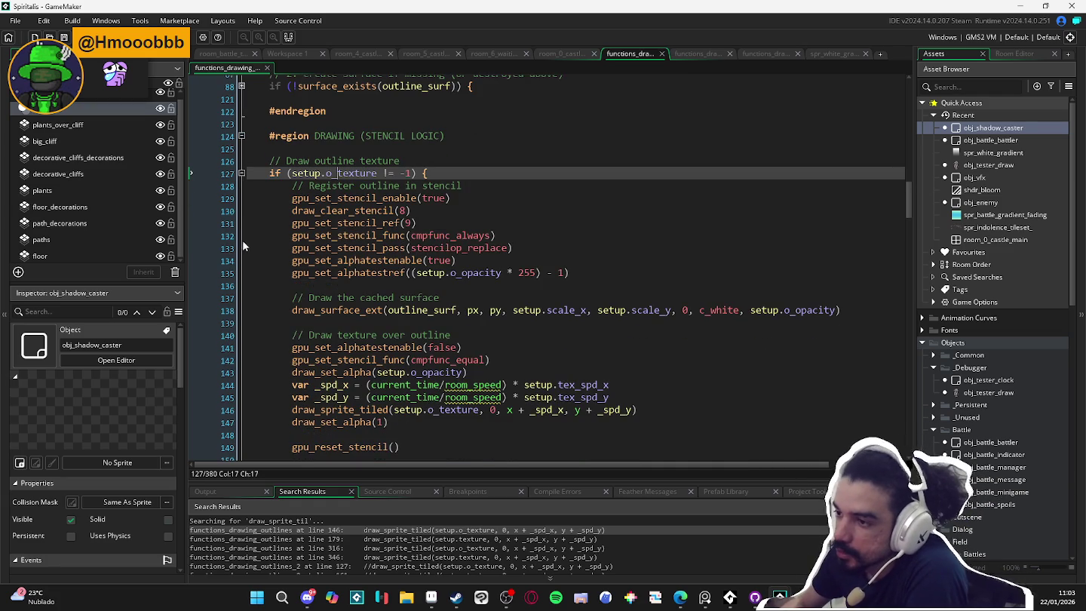
scroll(267, 213, "up", 3)
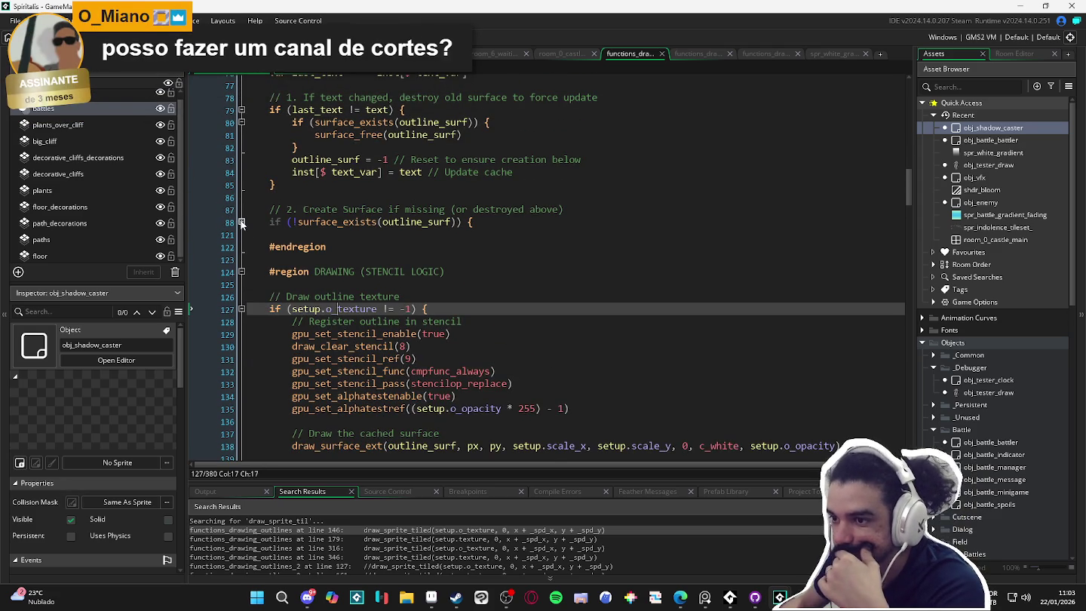
Expand the surface creation block at line 88 to review it, then fold it back up.
left_click(241, 222)
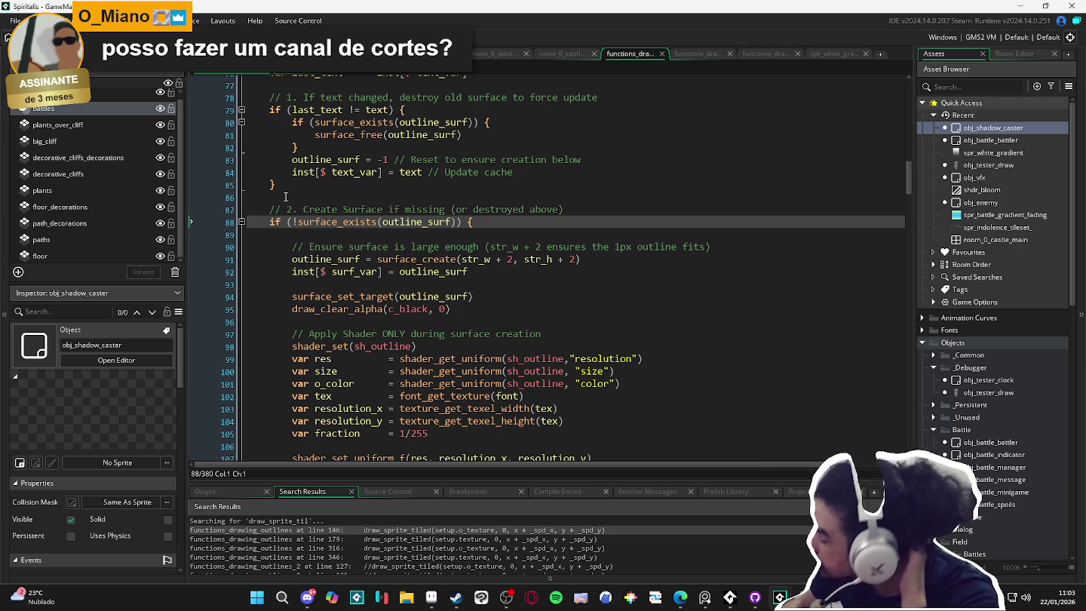
scroll(309, 219, "down", 2)
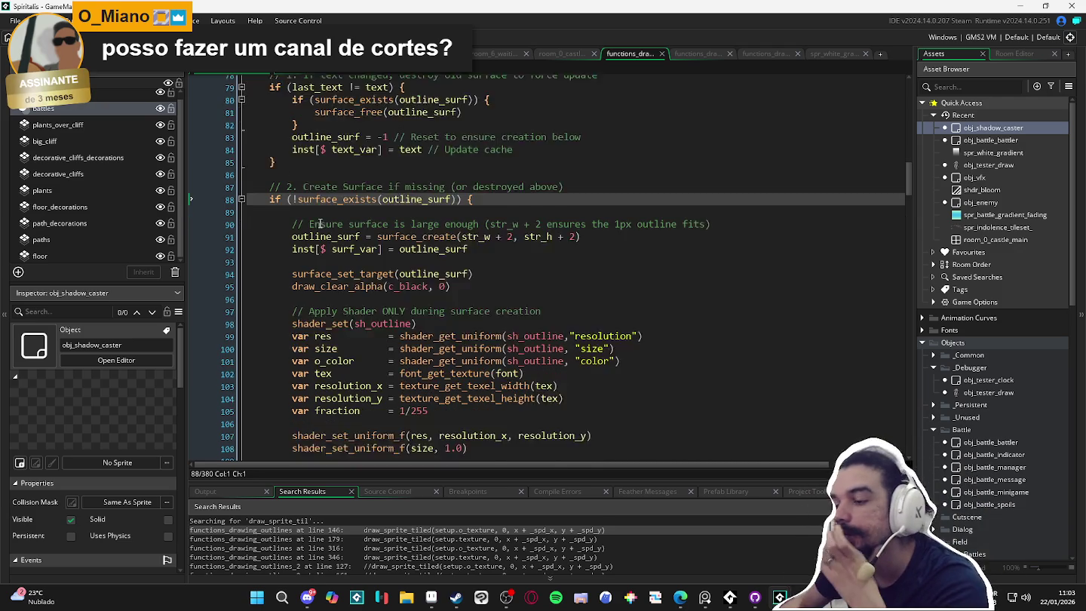
scroll(367, 241, "down", 2)
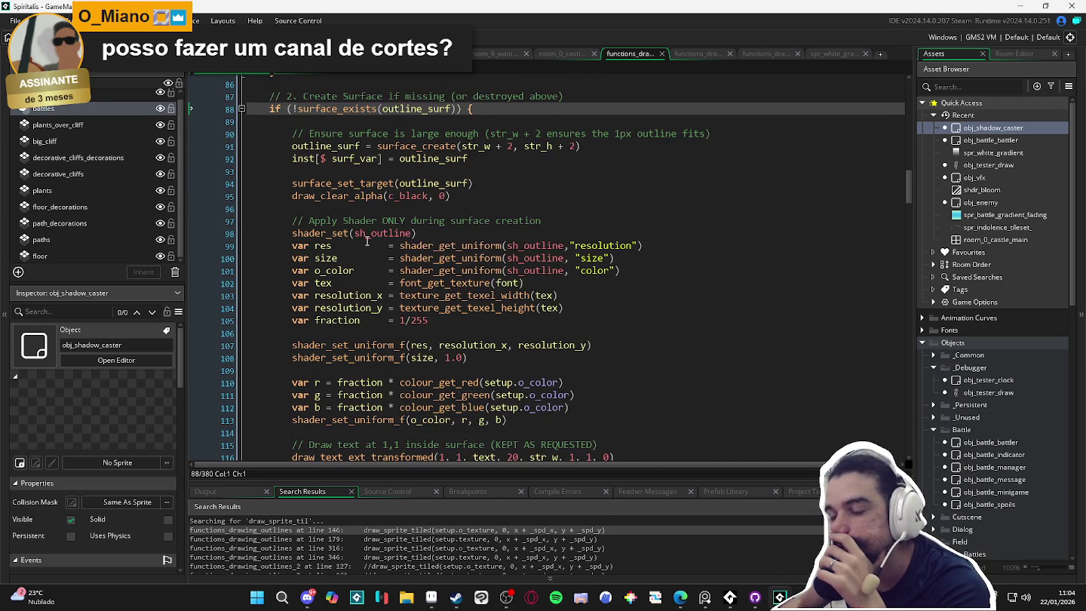
scroll(368, 241, "up", 2)
scroll(483, 235, "up", 1)
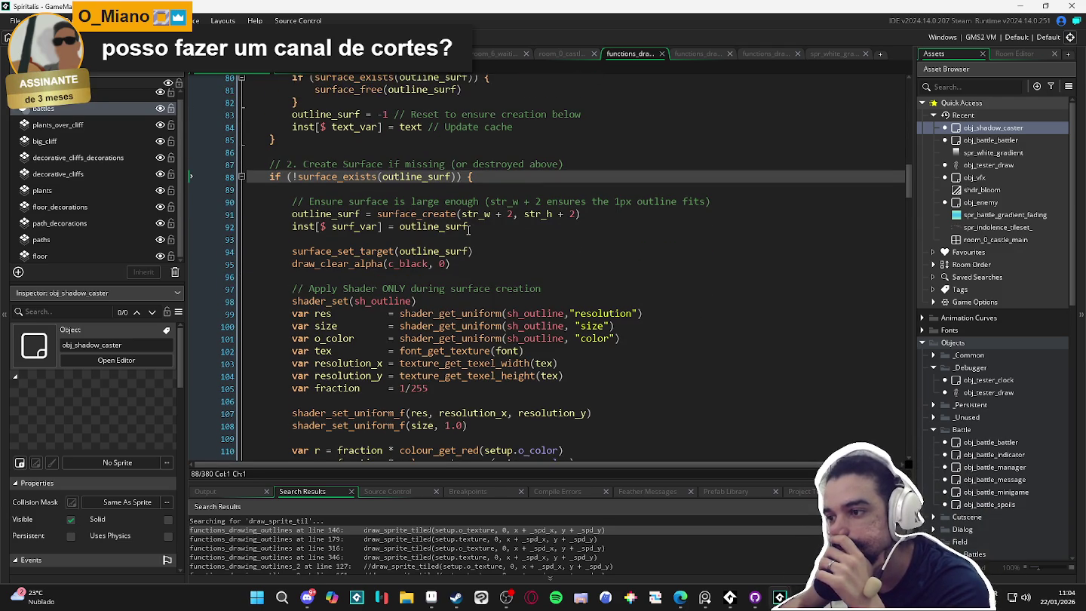
scroll(483, 255, "down", 1)
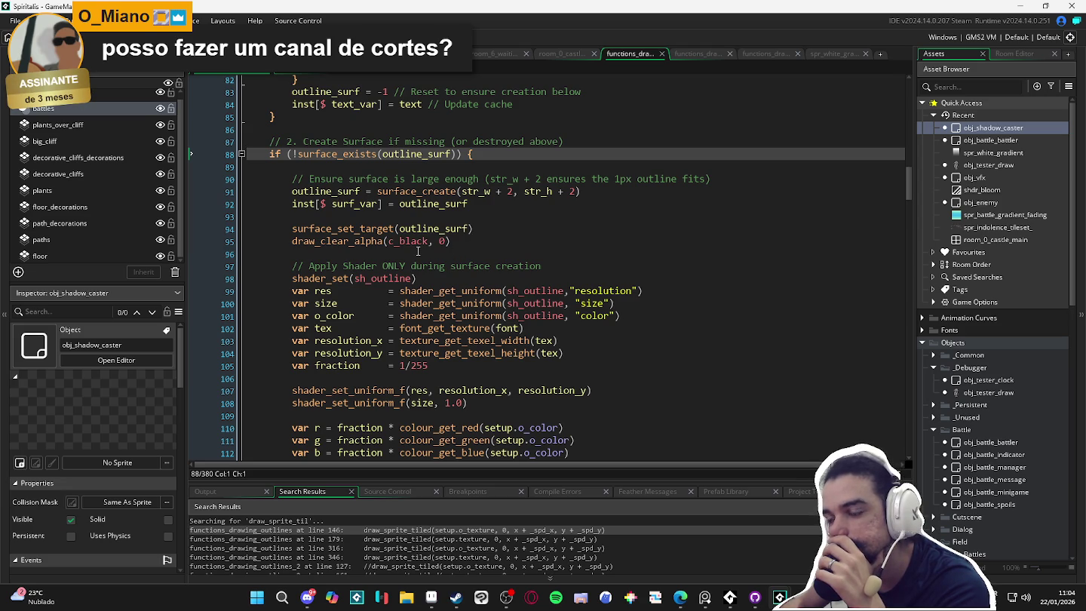
scroll(413, 236, "down", 2)
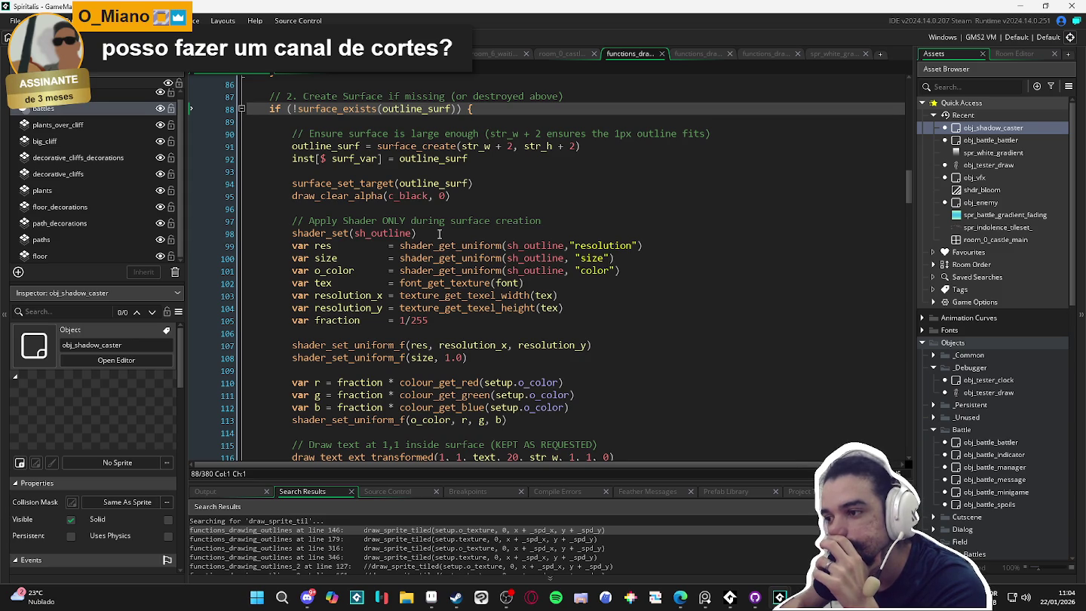
scroll(425, 233, "down", 3)
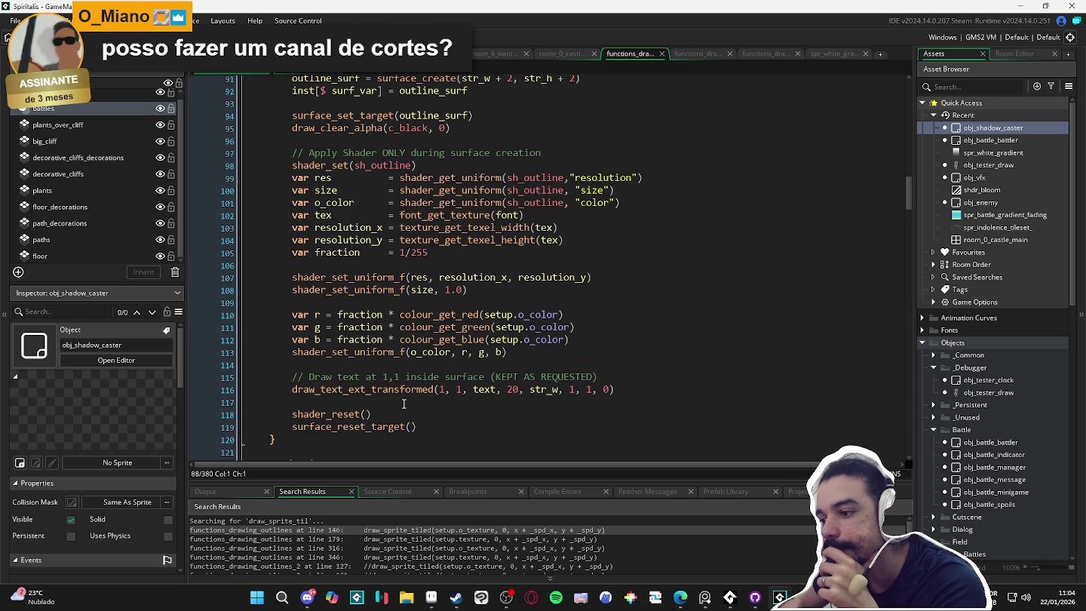
scroll(403, 403, "down", 1)
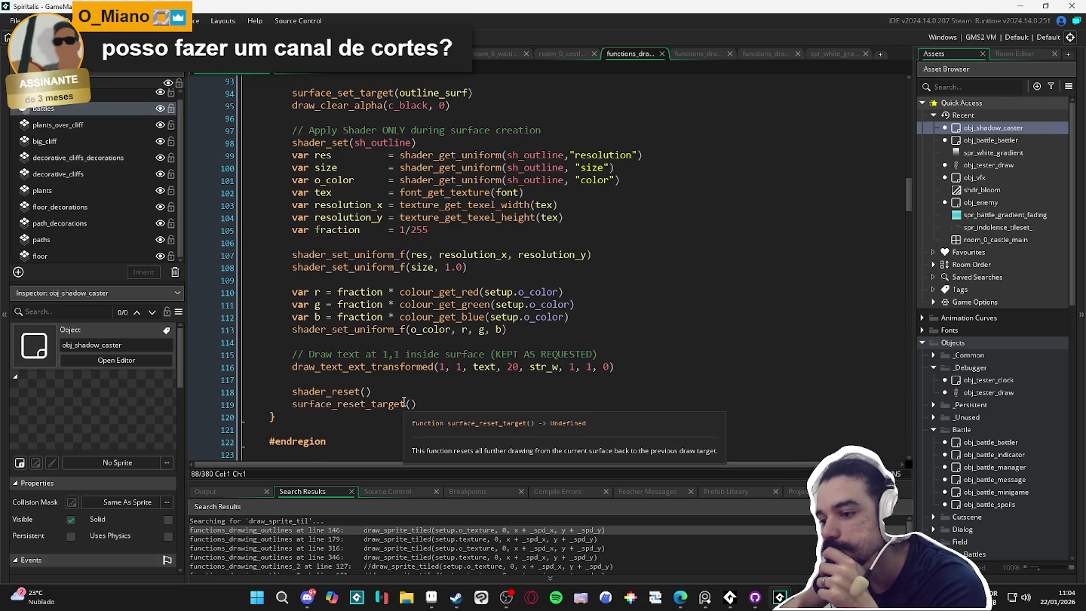
scroll(403, 402, "up", 1)
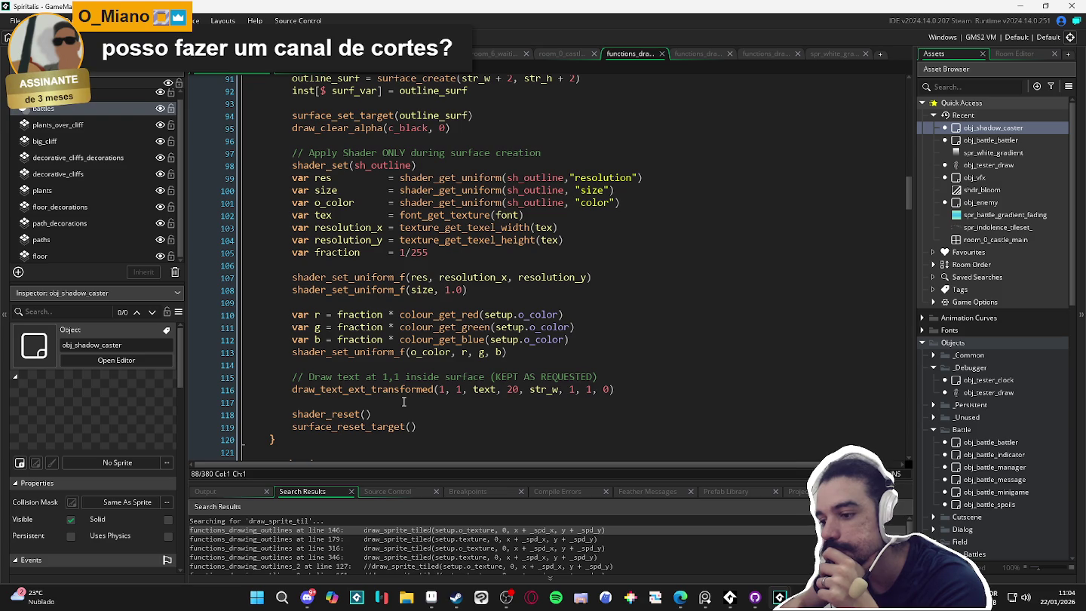
left_click(388, 419)
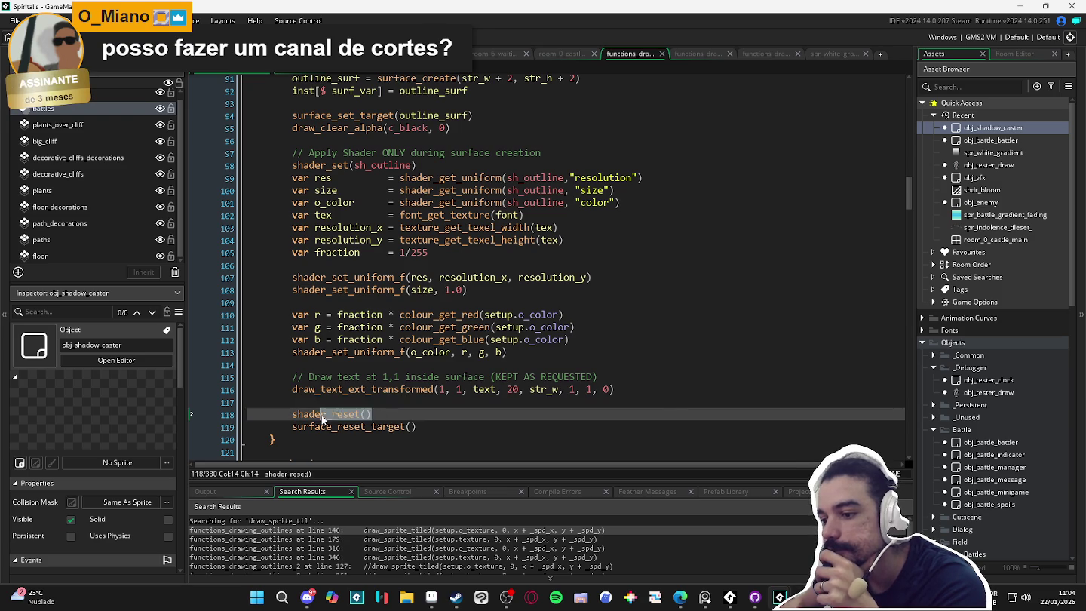
left_click(320, 426)
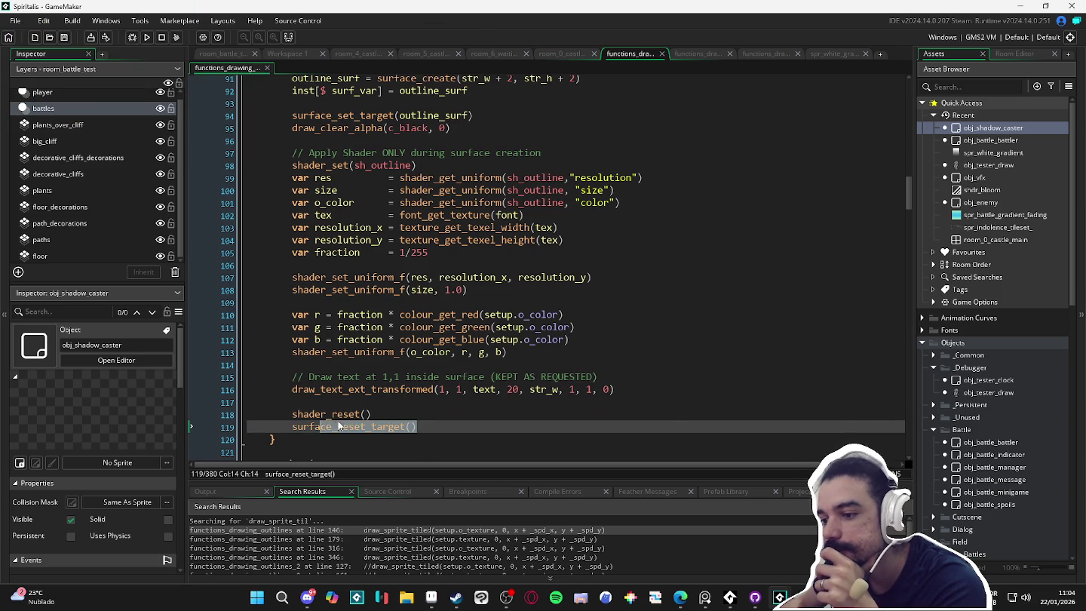
scroll(339, 422, "up", 4)
scroll(329, 237, "up", 4)
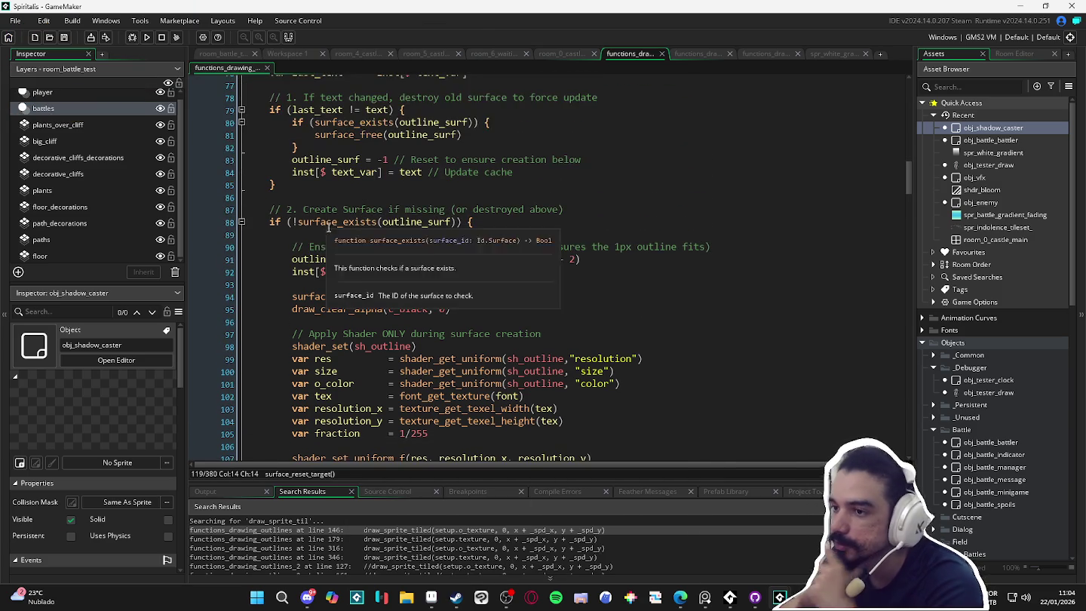
scroll(329, 237, "up", 3)
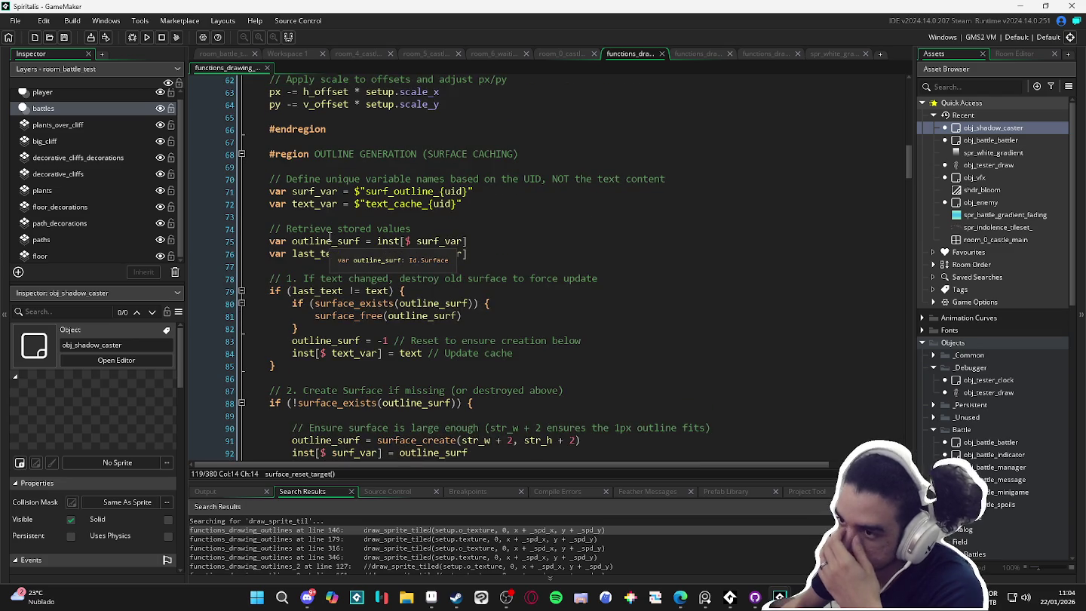
scroll(330, 237, "down", 5)
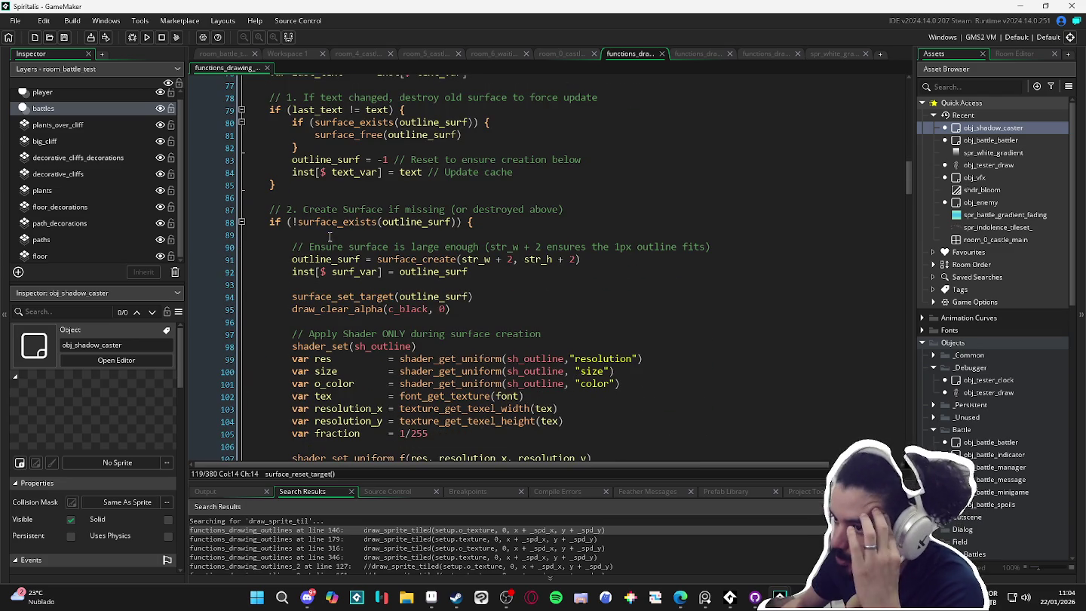
left_click(241, 221)
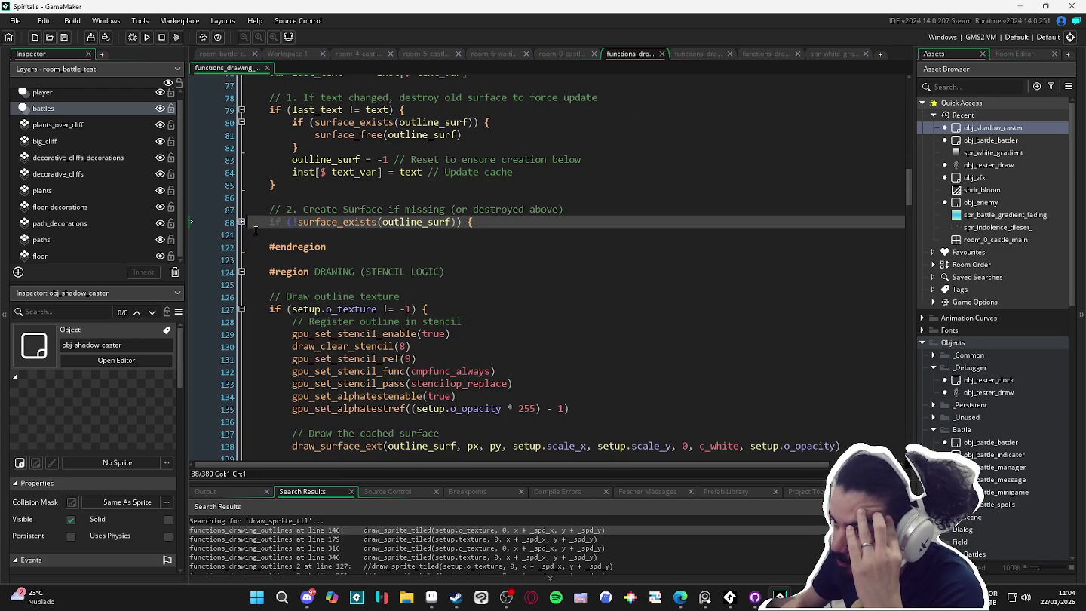
Inspect the stencil logic: draw_clear_stencil(8), the cmpfunc_always reference and the cached surface draw.
left_click(324, 272)
scroll(331, 264, "down", 1)
left_click(342, 230)
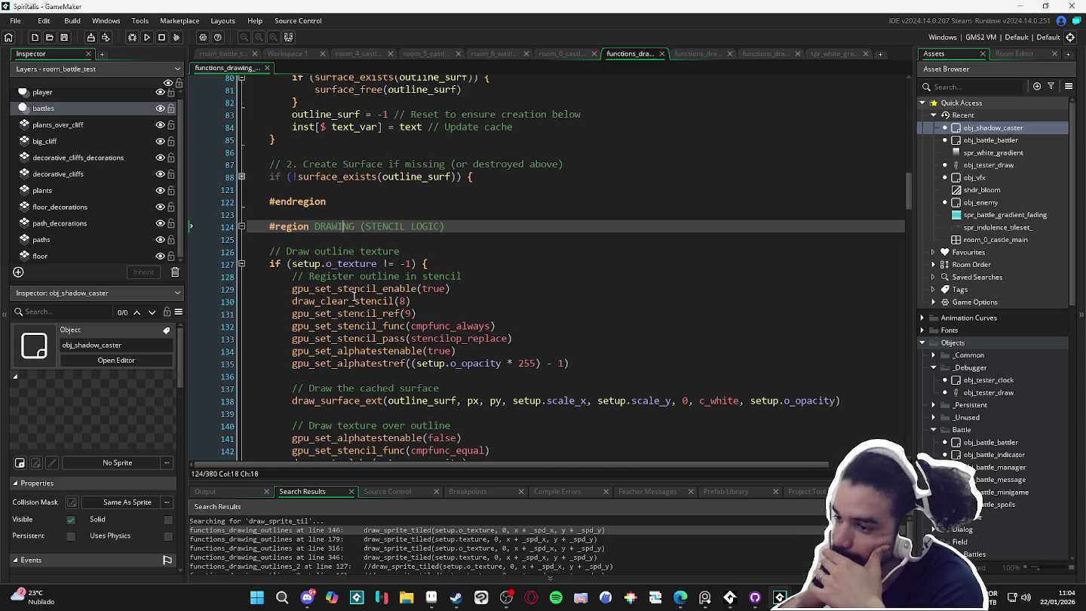
scroll(348, 279, "down", 2)
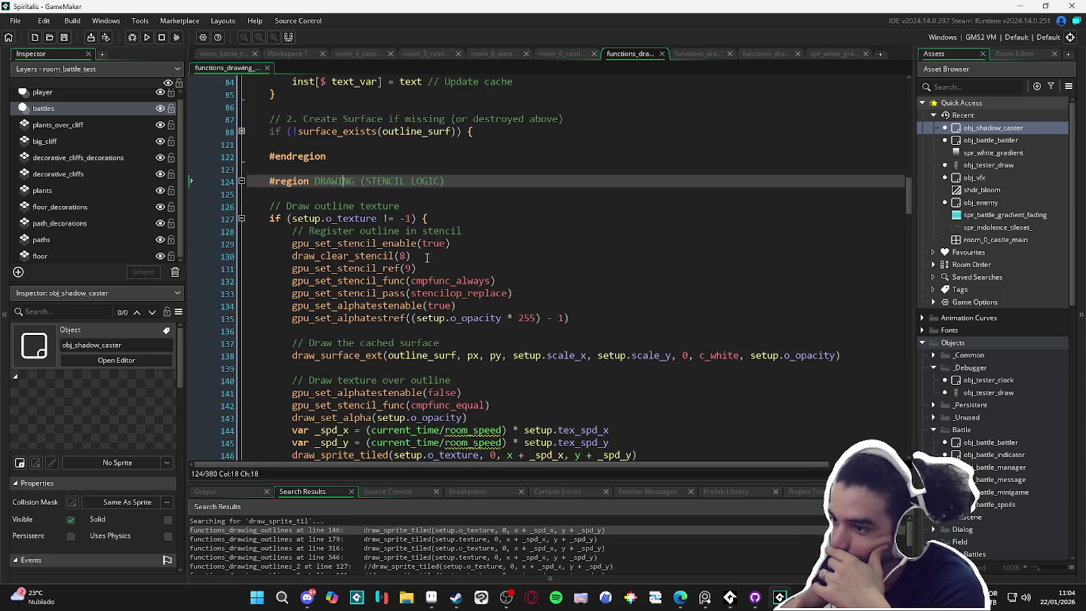
left_click(475, 243)
left_click(456, 256)
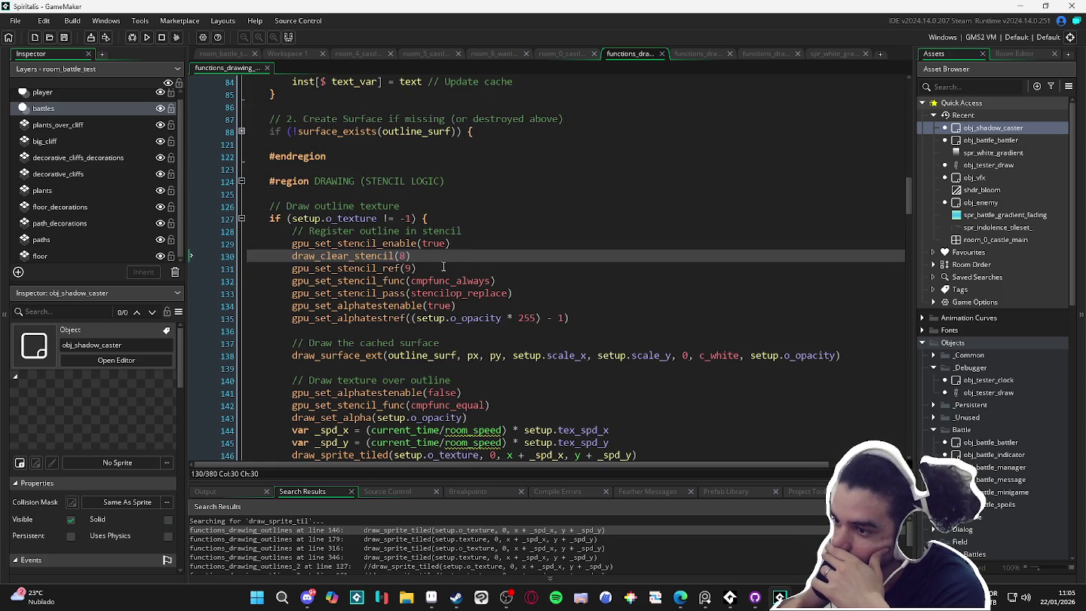
double_click(401, 256)
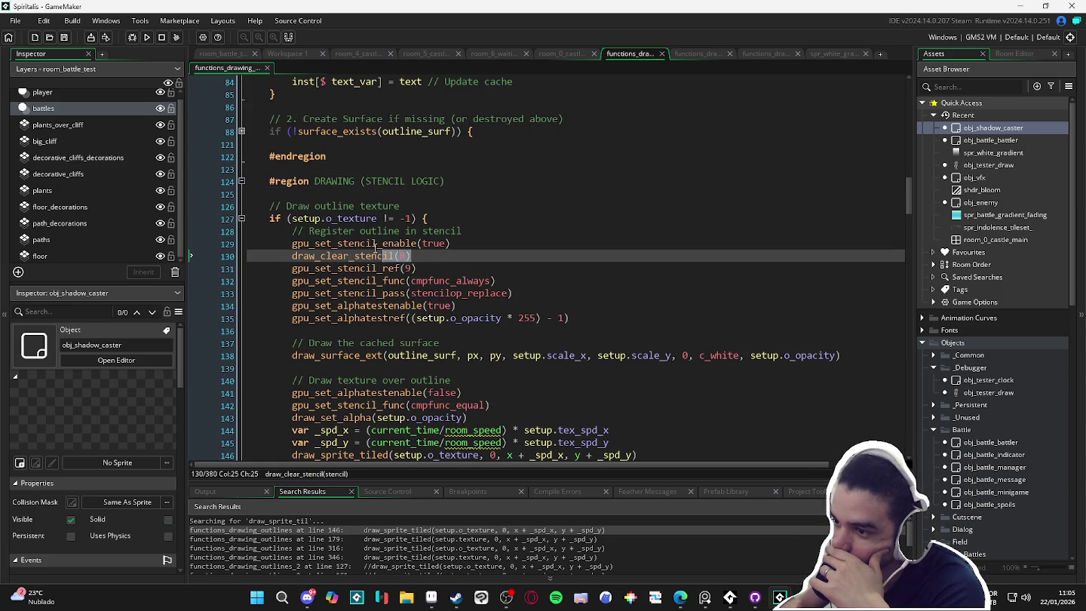
left_click(436, 270)
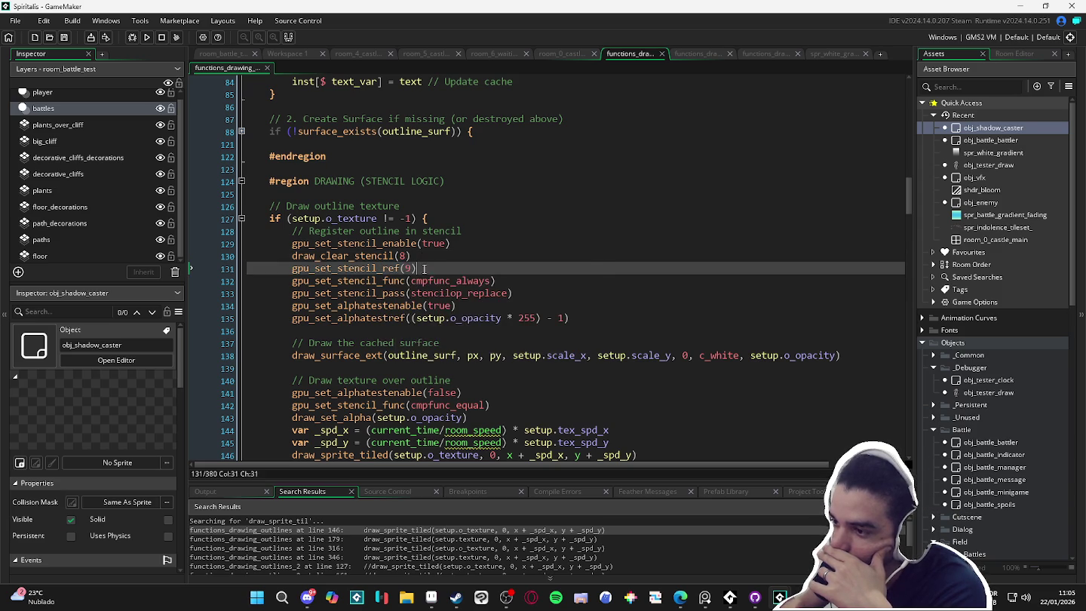
left_click(430, 281)
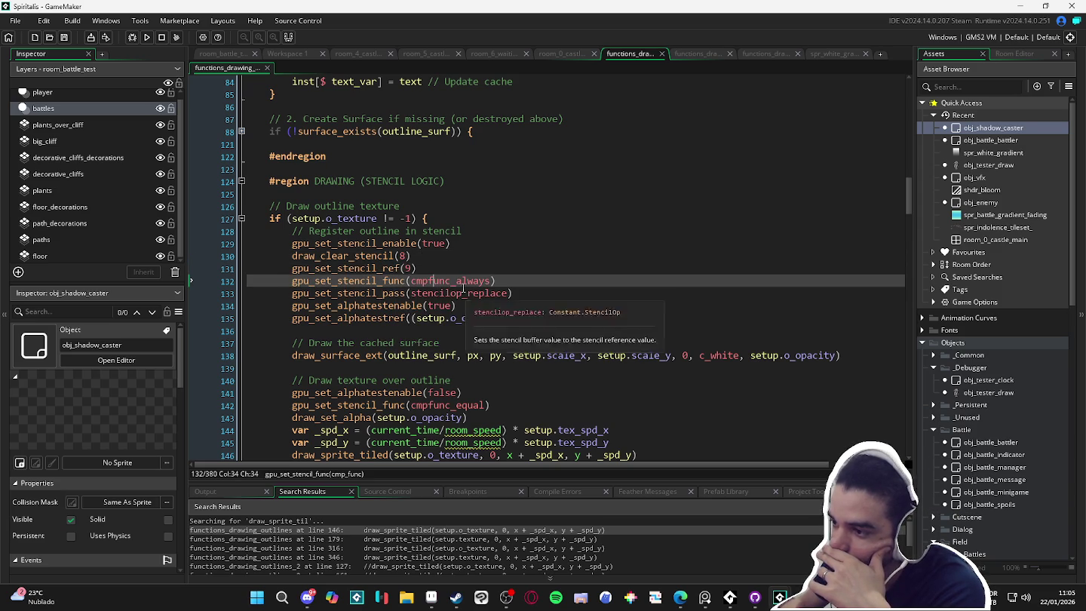
left_click(472, 282)
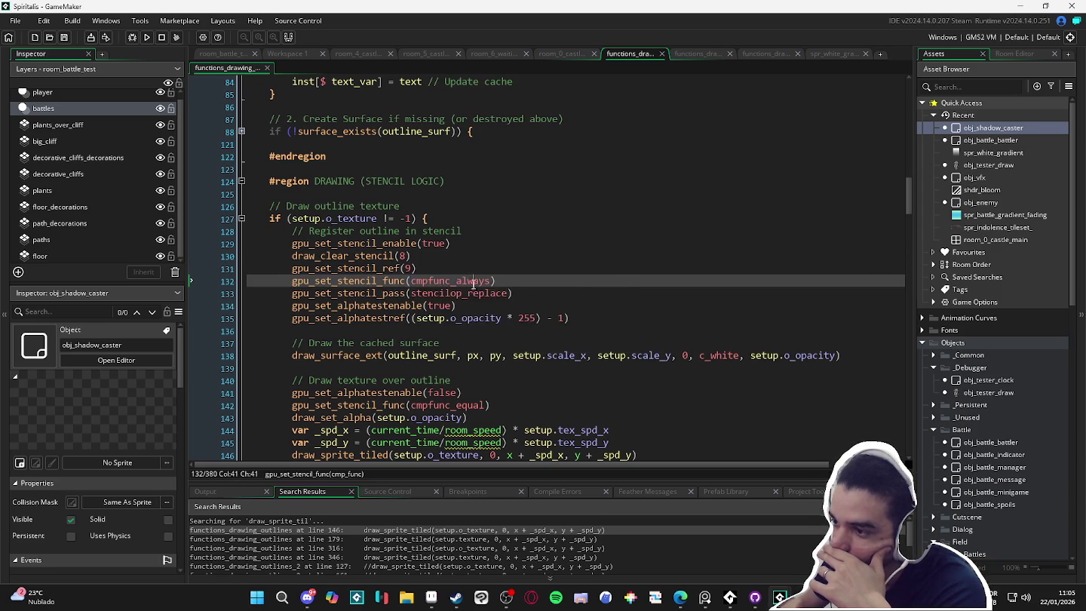
left_click(473, 293)
left_click(438, 329)
left_click(384, 356)
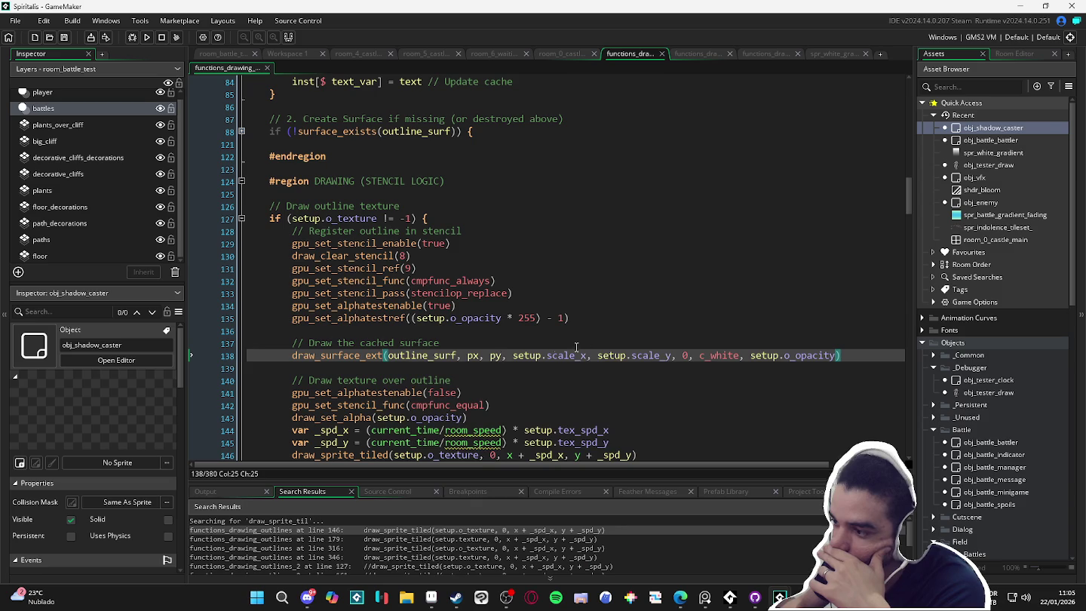
mouse_move(451, 359)
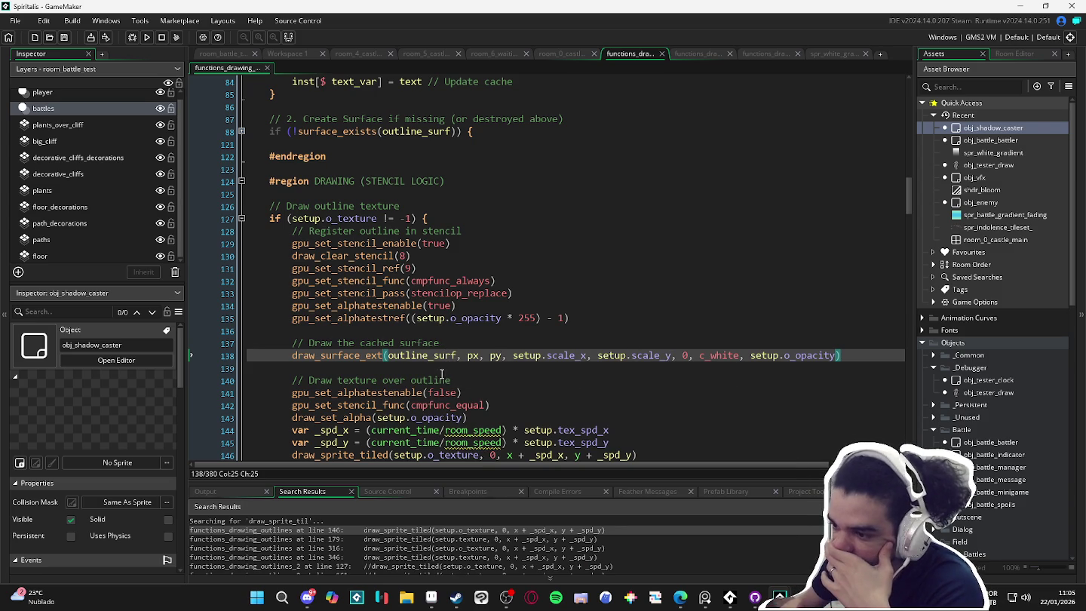
scroll(411, 371, "down", 1)
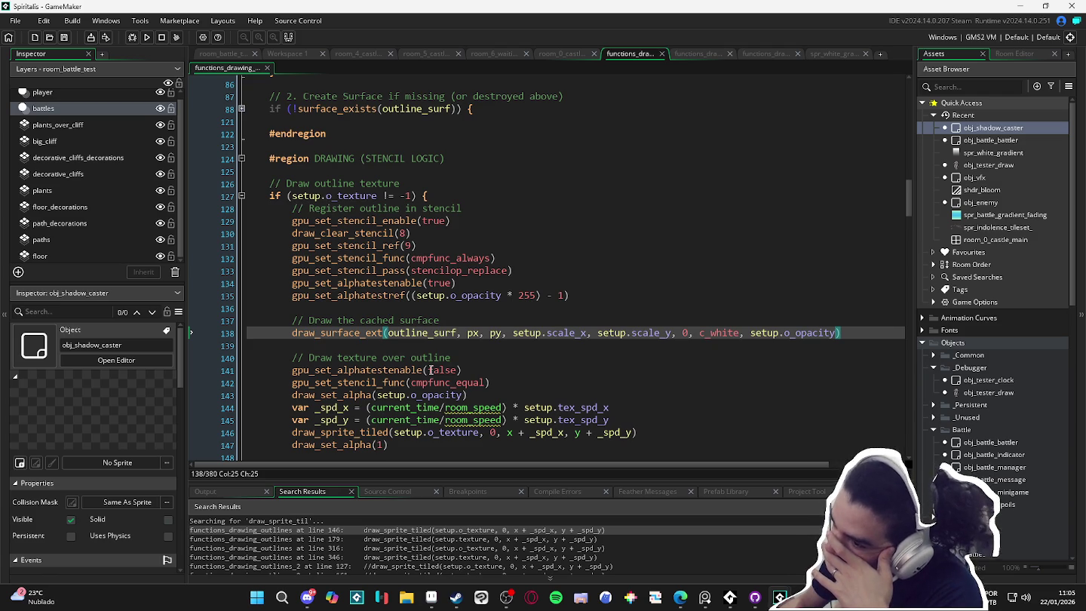
Remove the stray indentation from blank lines 139, 136 and 121.
left_click(312, 348)
left_click_drag(312, 348, 236, 350)
key("BackSpace")
left_click_drag(292, 308, 200, 311)
key("BackSpace")
left_click(326, 171)
left_click(301, 145)
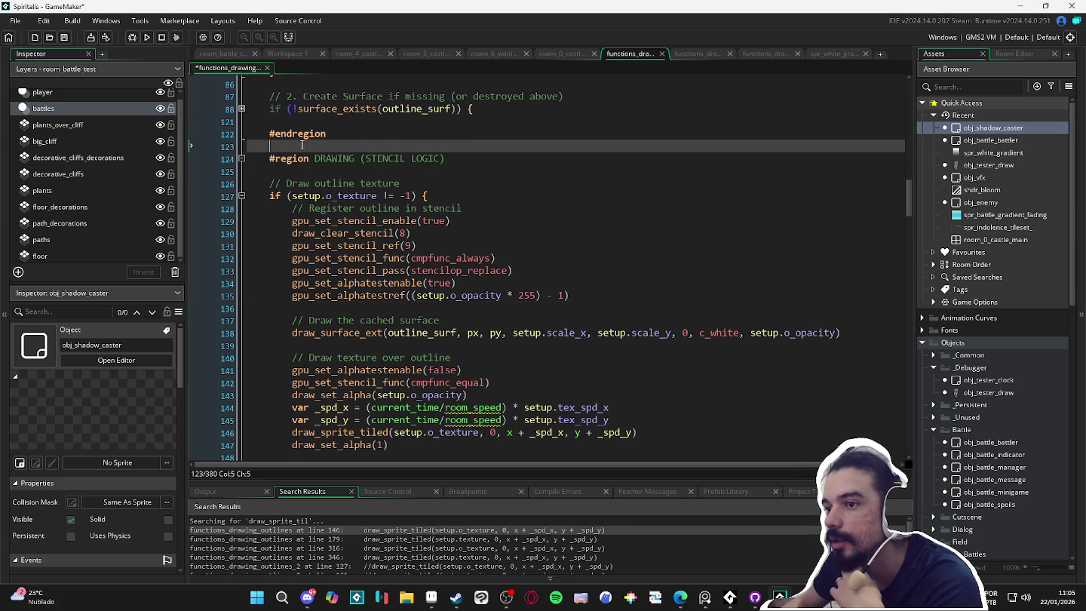
mouse_move(269, 121)
left_mouse_down()
mouse_move(247, 125)
mouse_move(246, 147)
left_mouse_up()
key("BackSpace")
key("BackSpace")
Check blank lines 148 and 150 after the stencil reset for leftover indentation.
left_click(325, 346)
left_click(270, 319)
left_click(310, 345)
scroll(312, 346, "down", 1)
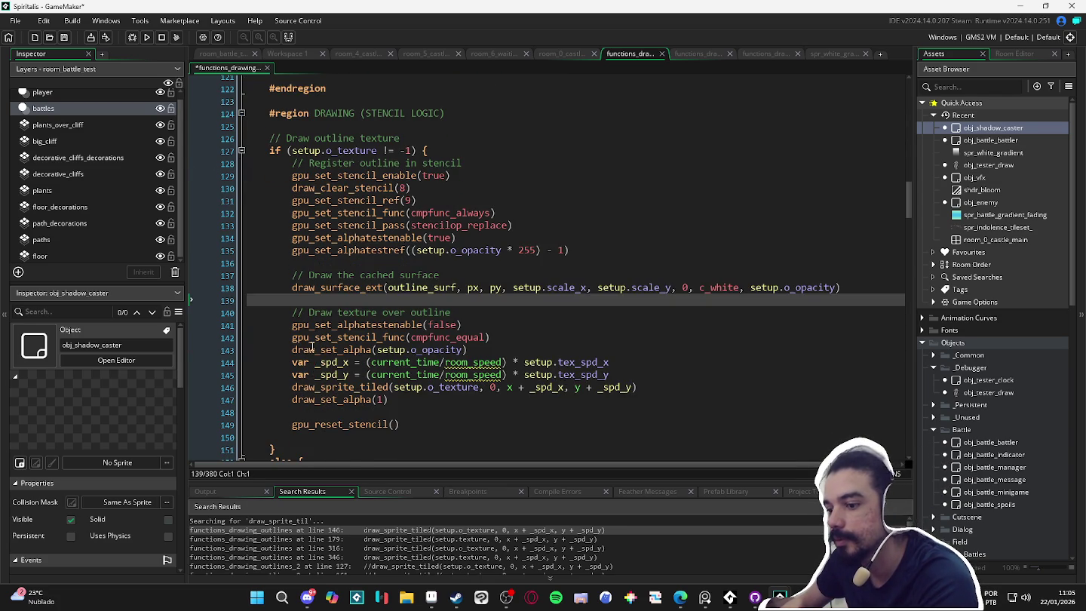
left_click(303, 411)
left_click(264, 435)
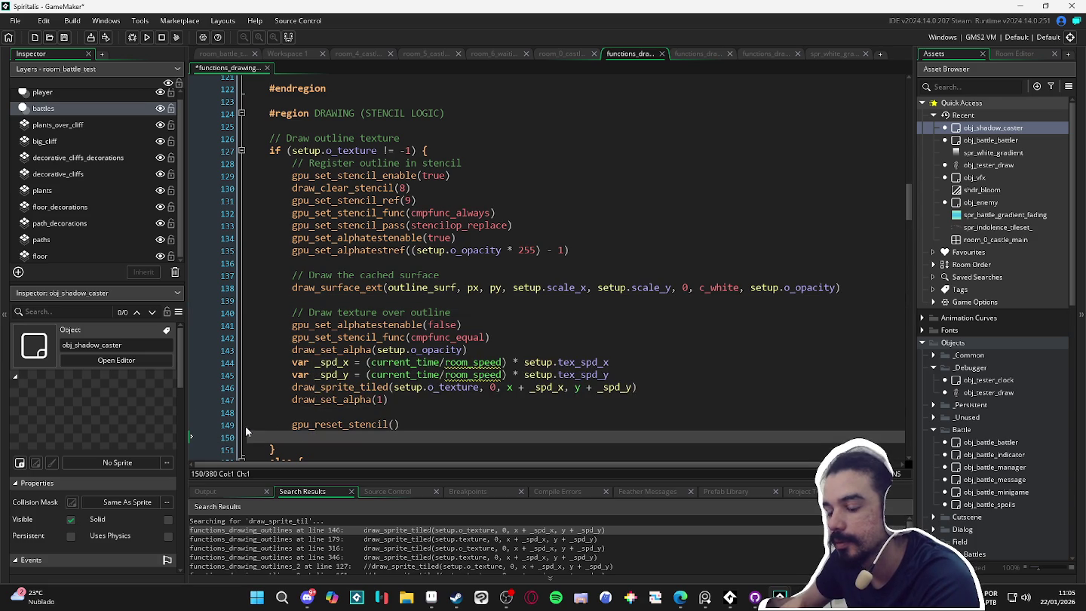
scroll(331, 358, "down", 1)
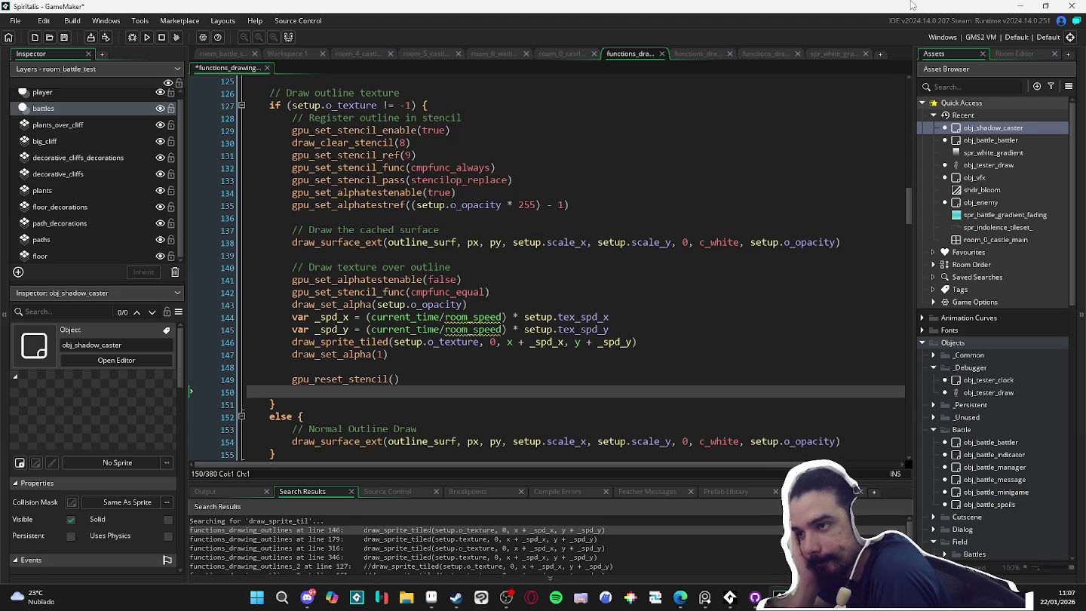
mouse_move(392, 205)
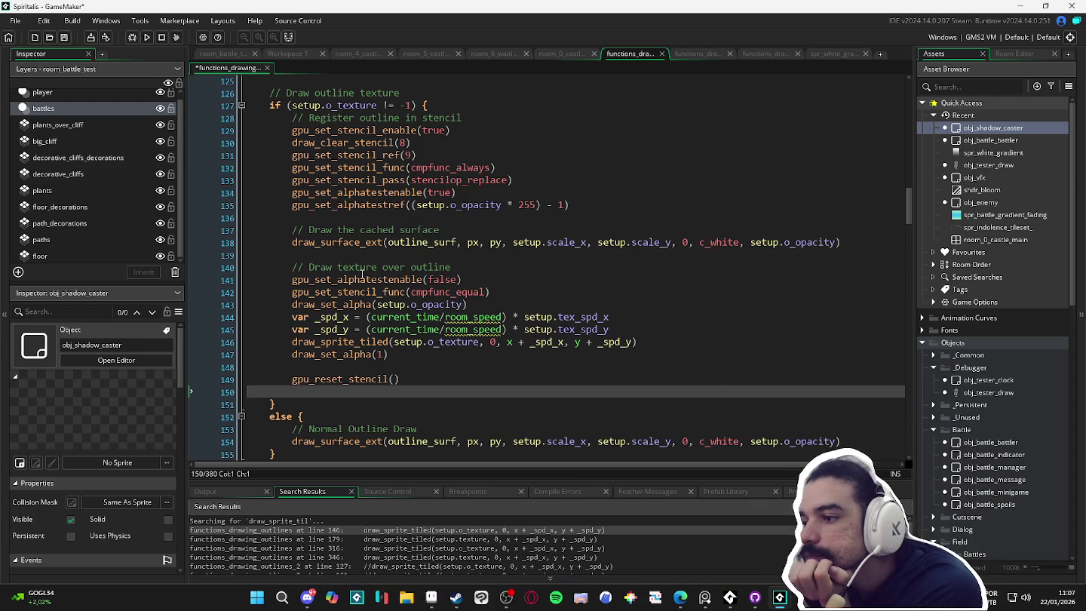
scroll(533, 261, "down", 1)
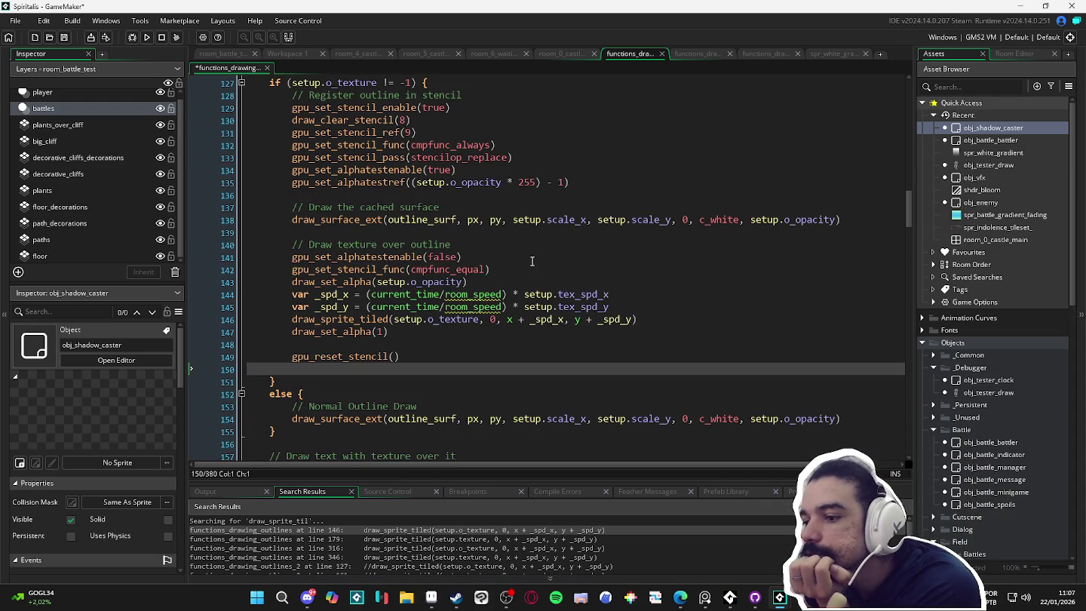
scroll(532, 261, "up", 2)
scroll(532, 261, "down", 1)
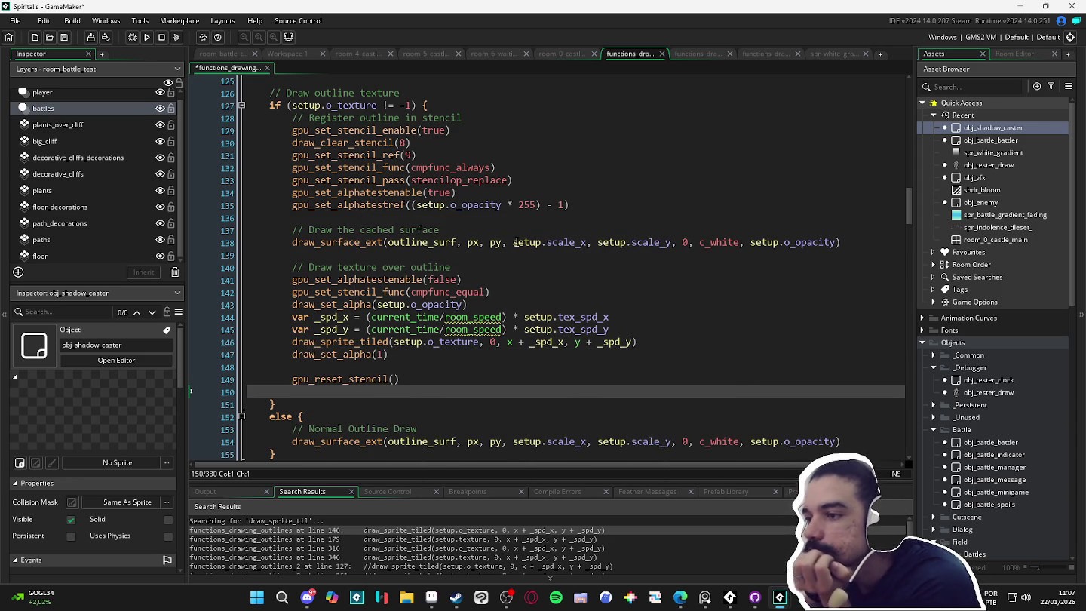
left_click(479, 267)
left_click(421, 155)
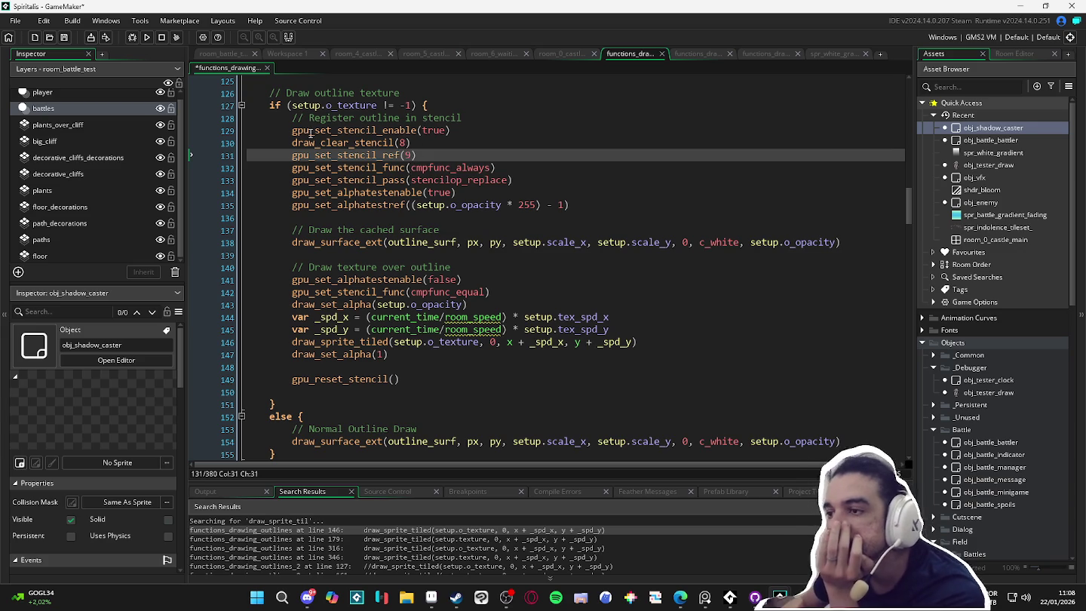
left_click(242, 106)
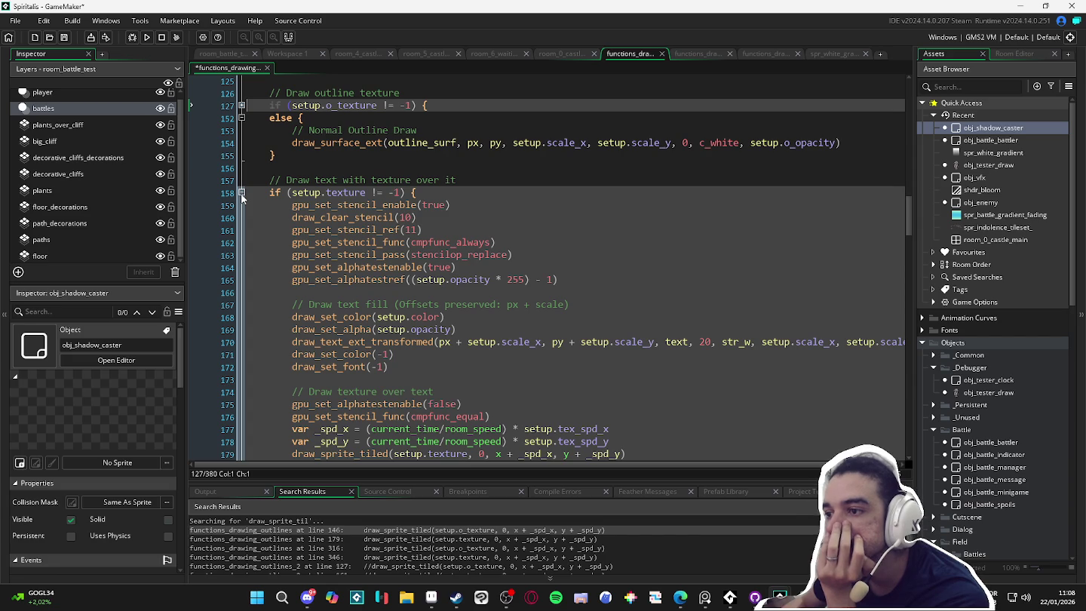
Fold the textured-text if block at line 158, keeping the outline-texture block at 127 expanded.
left_click(241, 193)
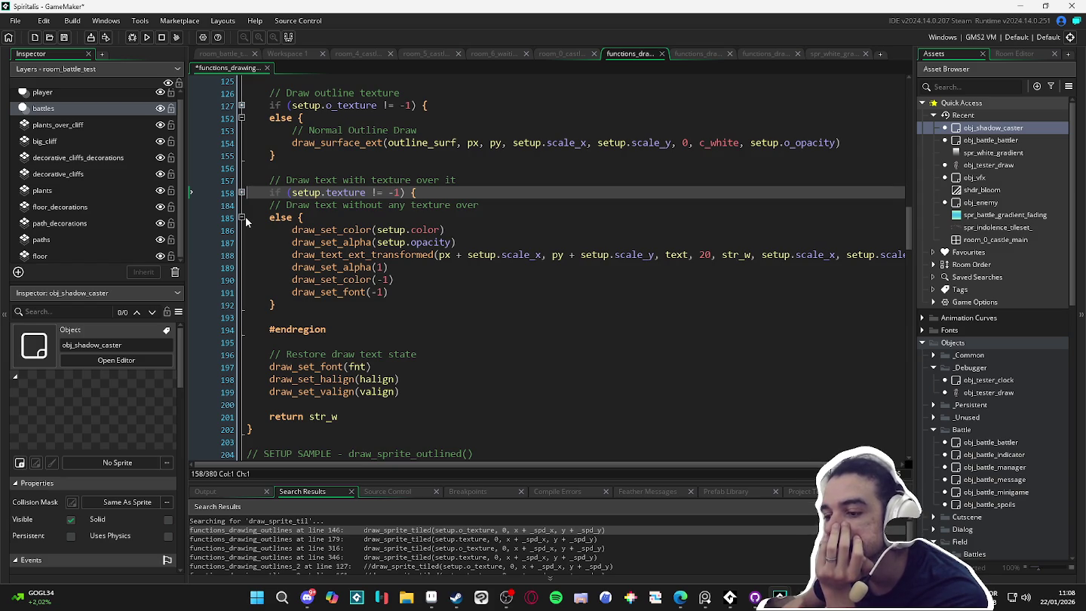
scroll(245, 220, "up", 4)
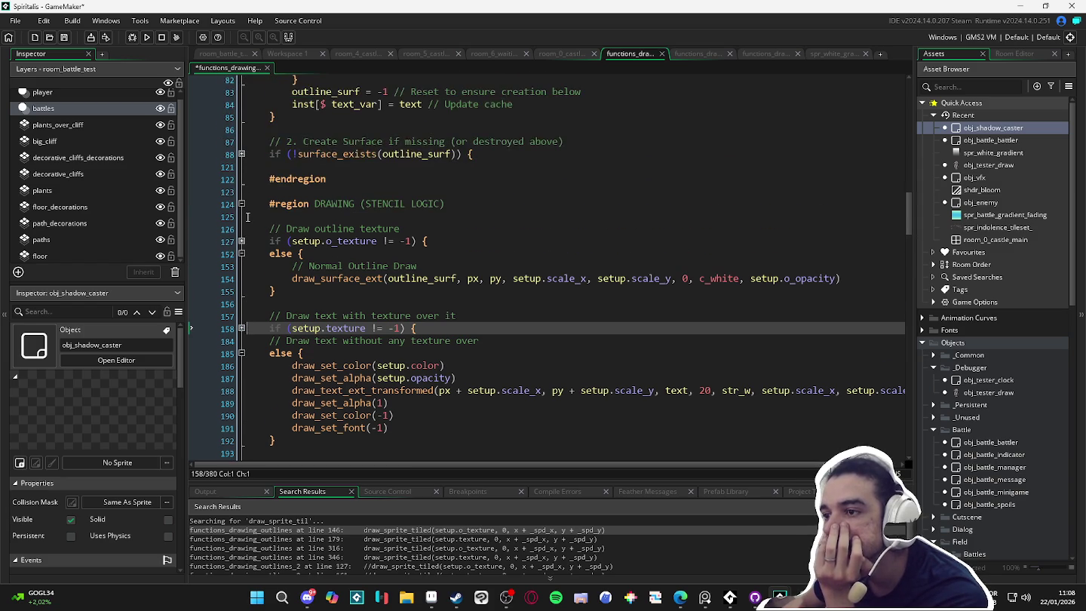
scroll(247, 217, "up", 4)
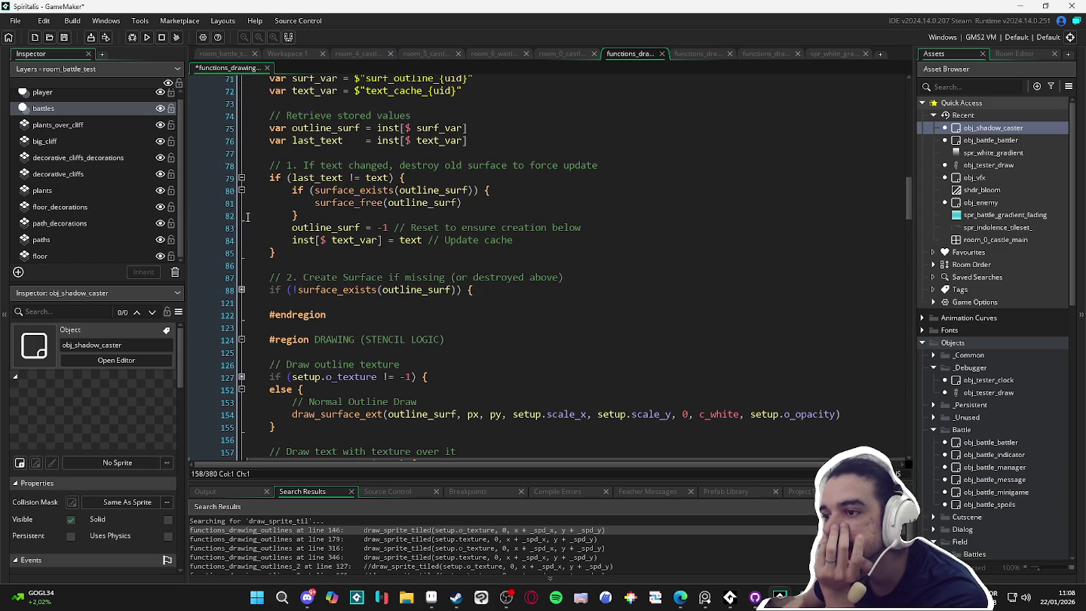
scroll(246, 217, "up", 2)
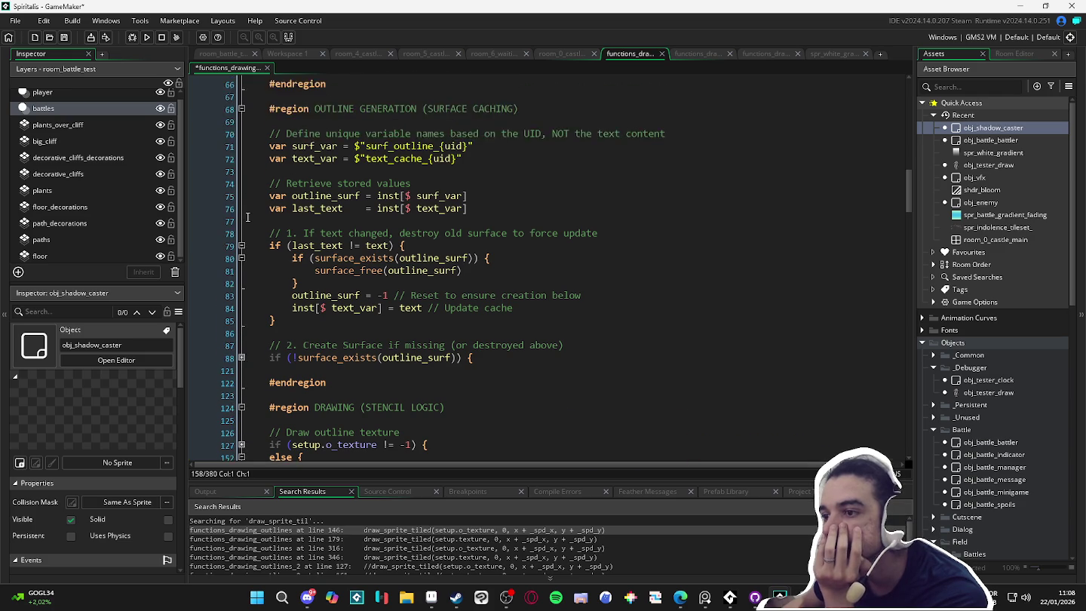
scroll(246, 217, "down", 4)
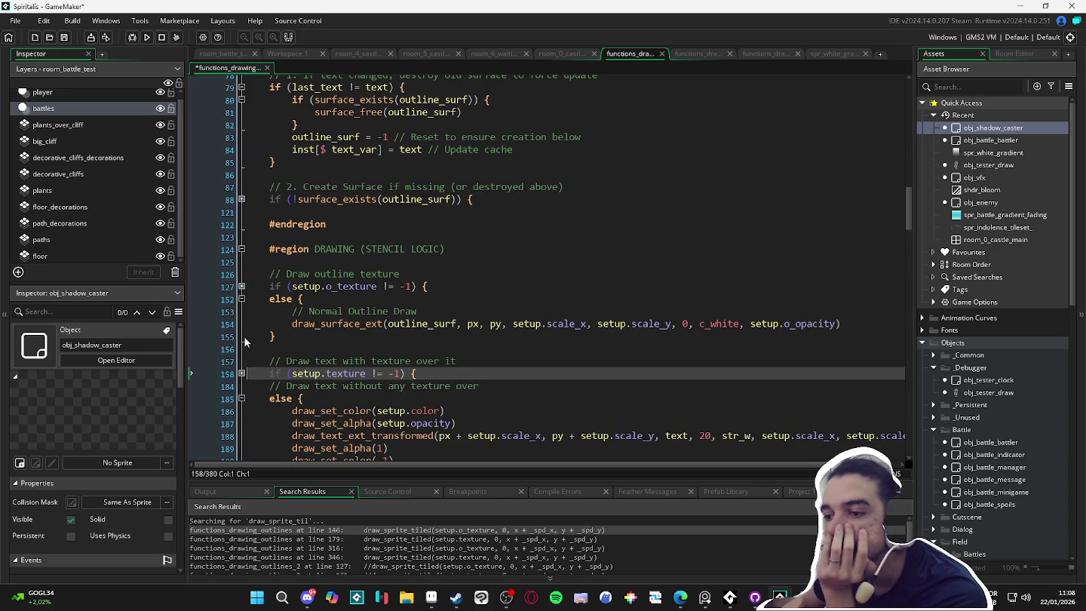
left_click(242, 373)
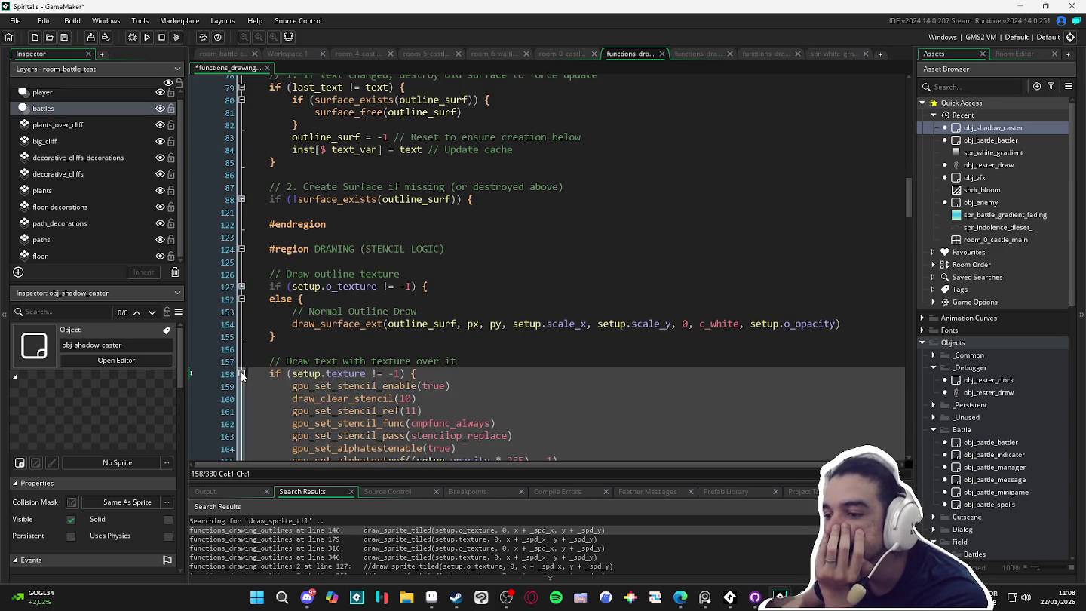
scroll(256, 376, "down", 2)
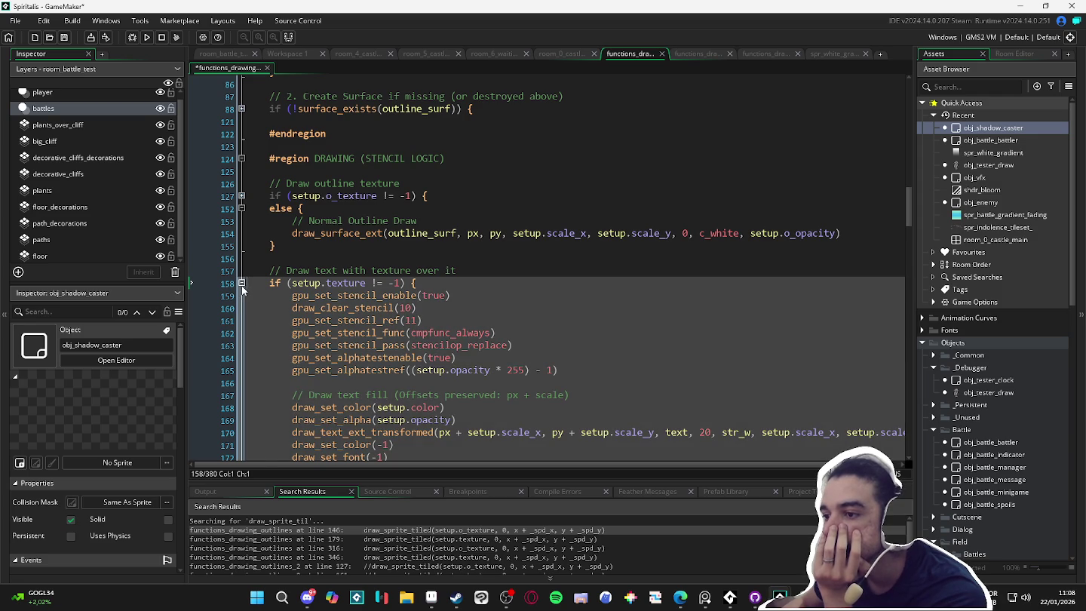
left_click(241, 284)
scroll(241, 286, "up", 1)
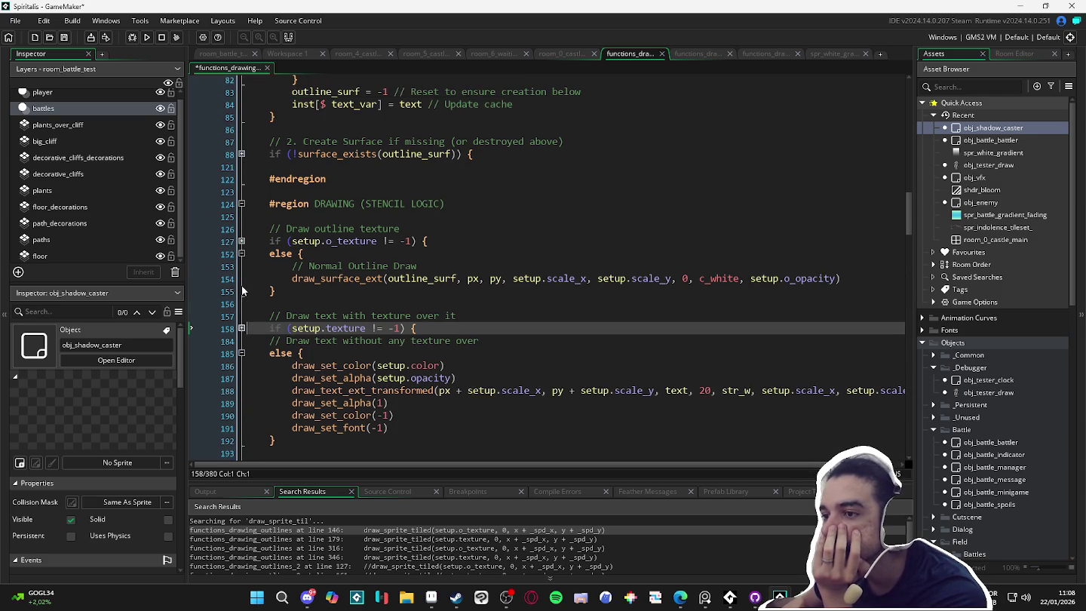
left_click(242, 241)
scroll(293, 301, "down", 2)
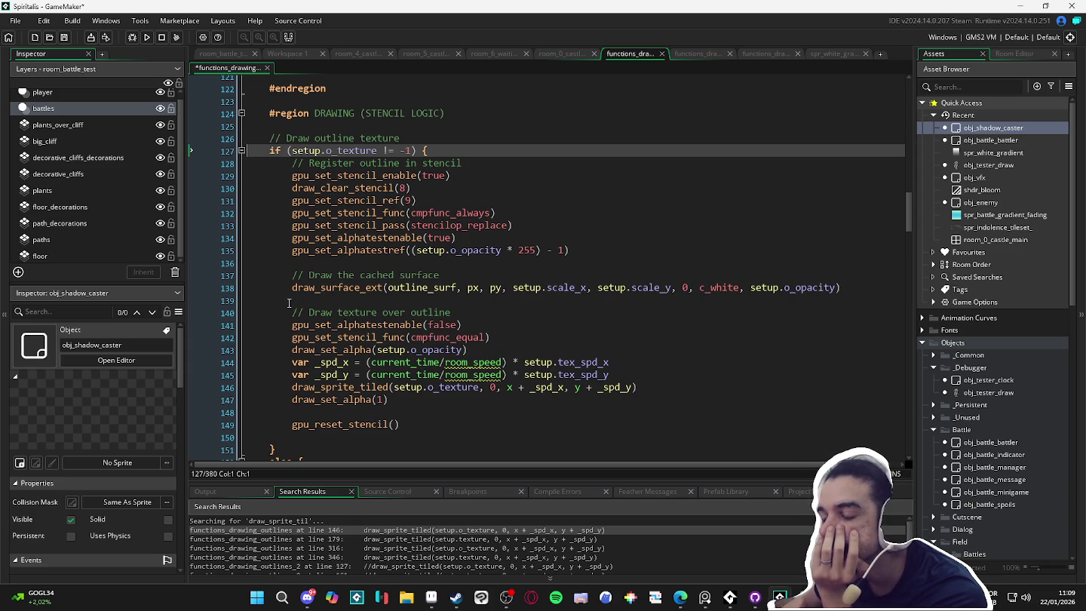
Try 125 as the gpu_set_alphatestref argument, then undo back to the opacity-based expression.
left_click(414, 250)
type("(")
left_click(560, 249)
left_click_drag(562, 250, 413, 260)
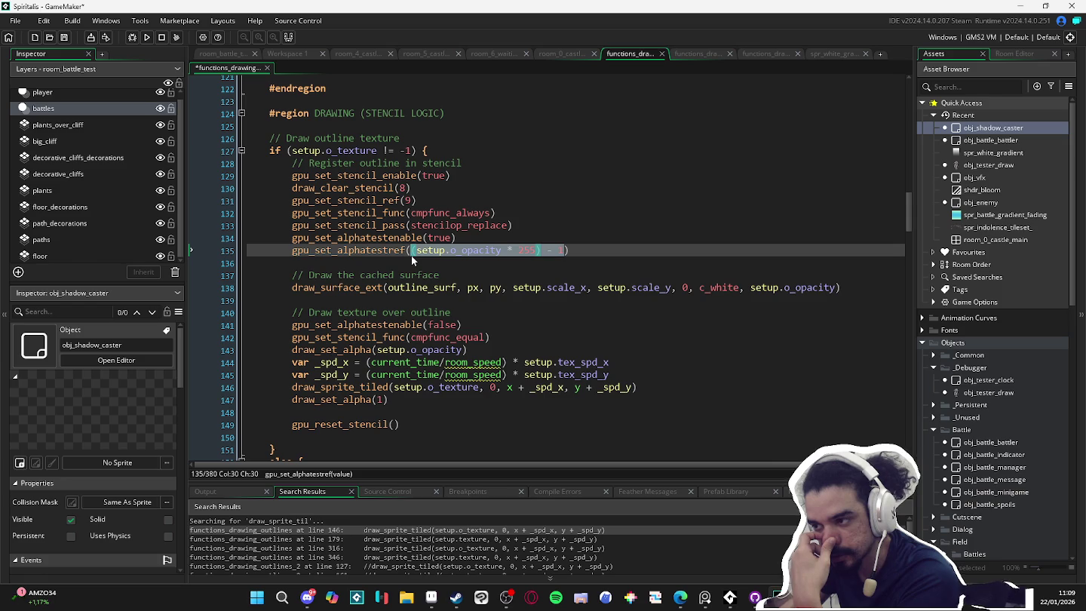
type("125")
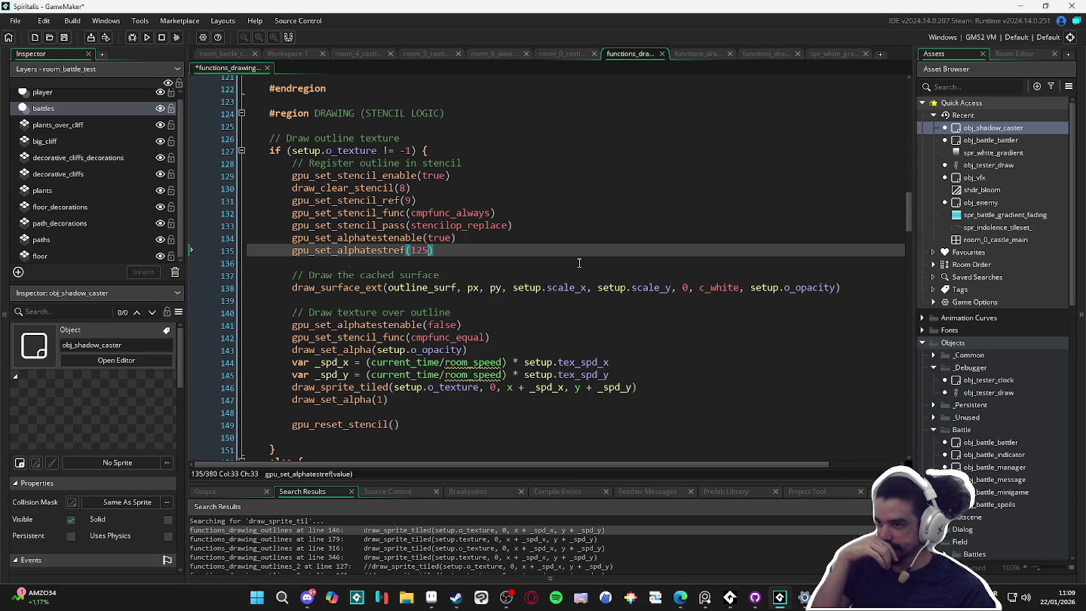
key("ctrl+z")
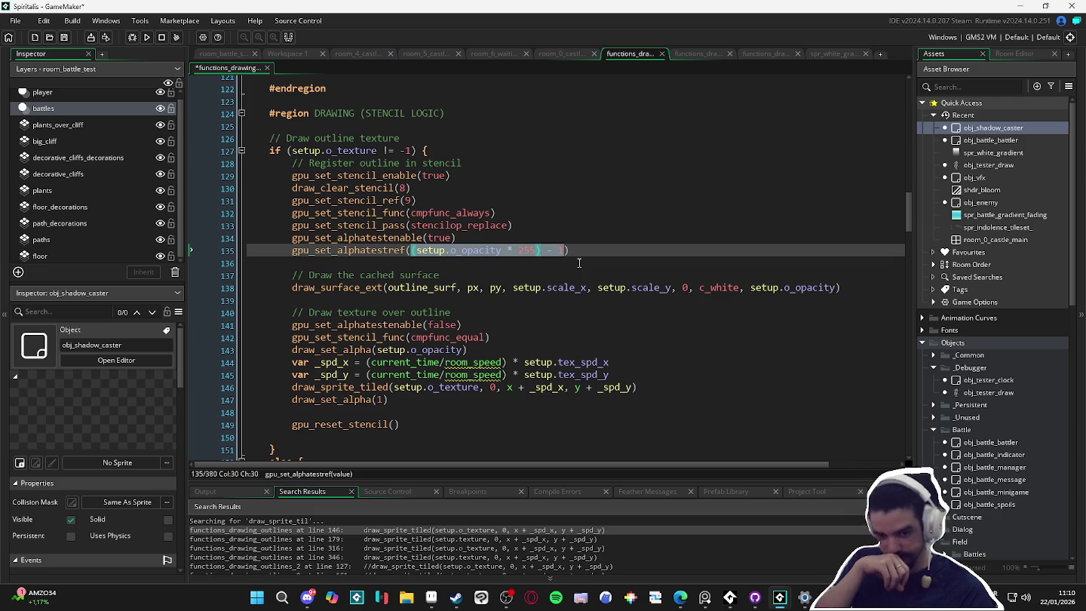
left_click(579, 263)
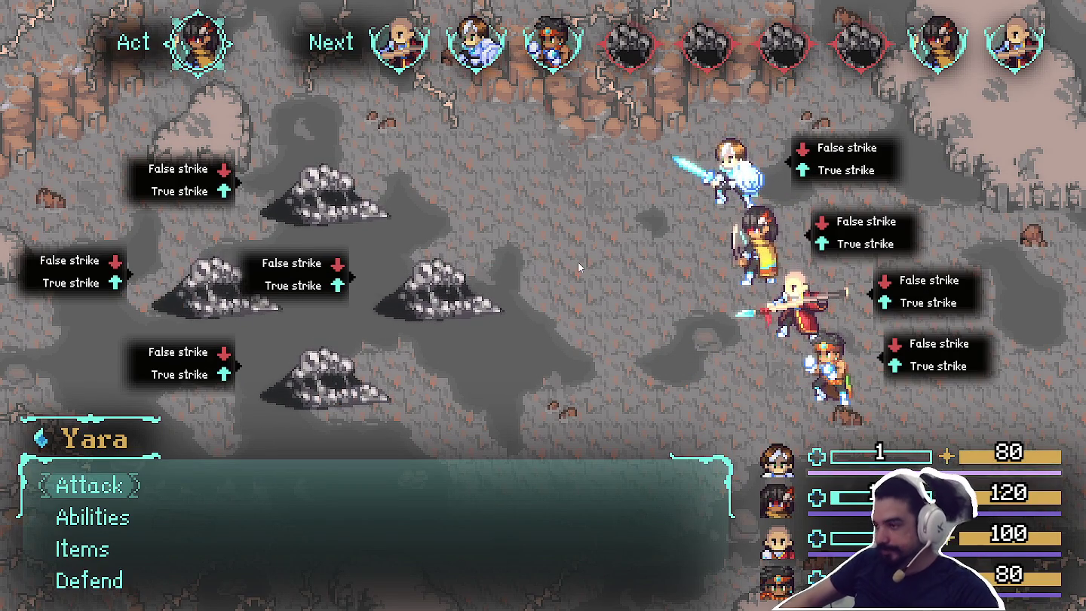
Have Yara, Bob and Themba attack a Sloth Blob, then return to the room_battle_test room.
key("Return")
key("Return")
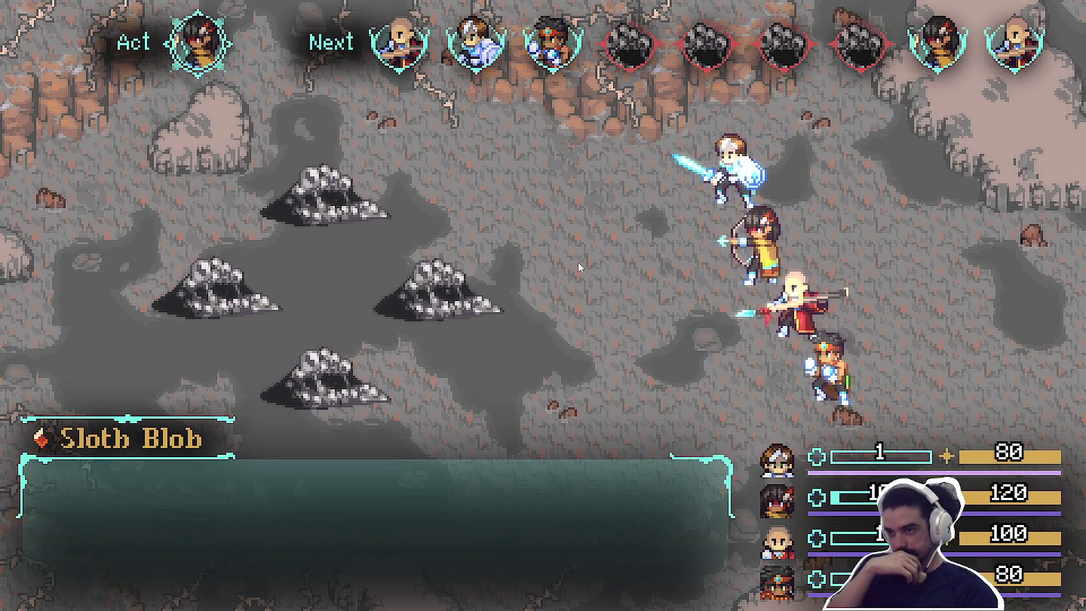
key("Return")
key("Return")
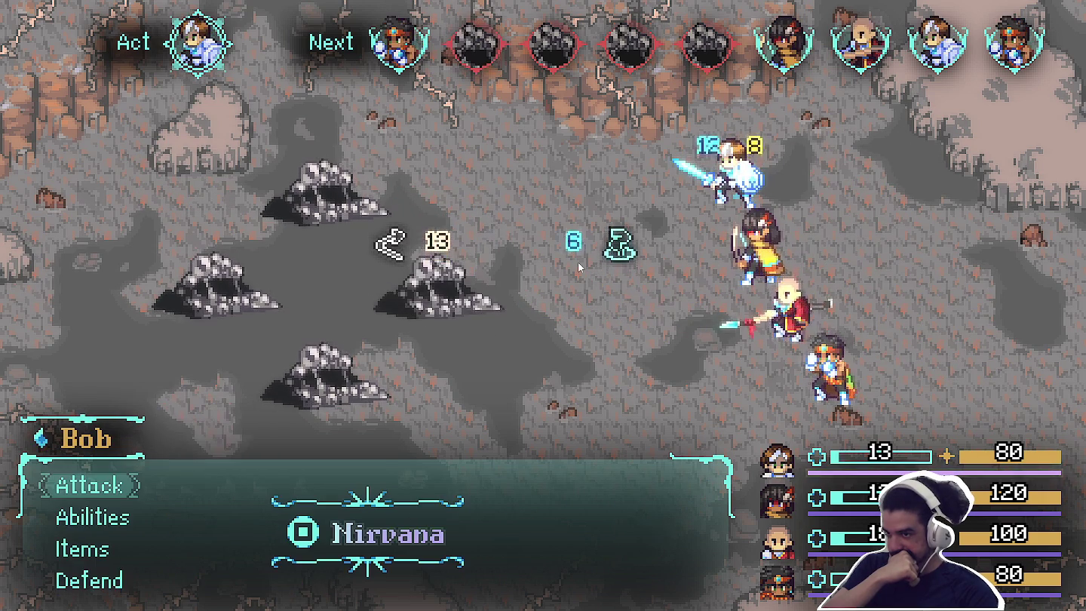
key("Return")
key("Return")
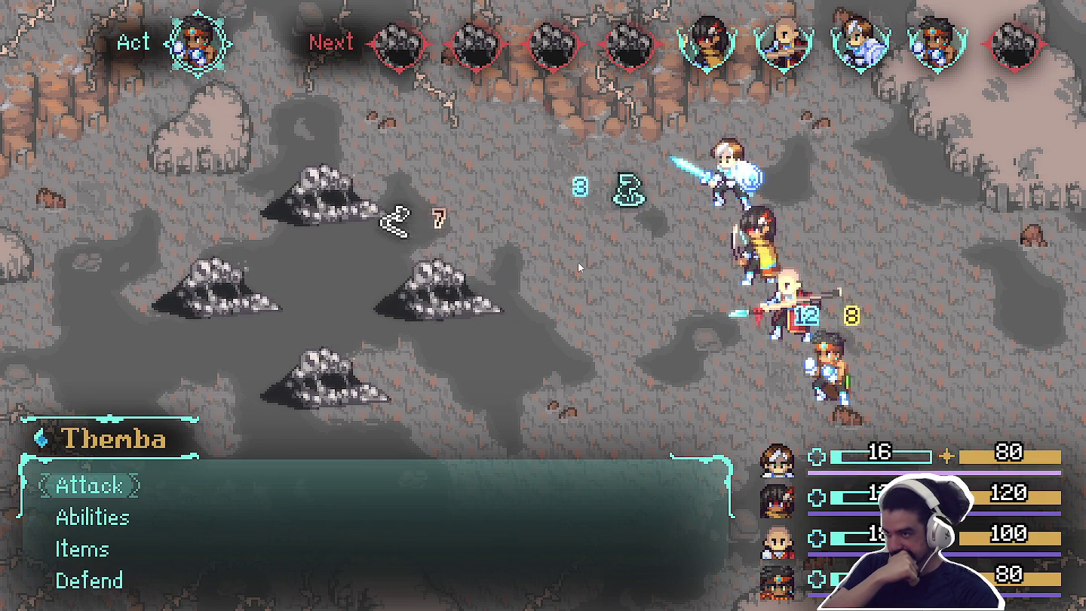
key("Return")
key("Return")
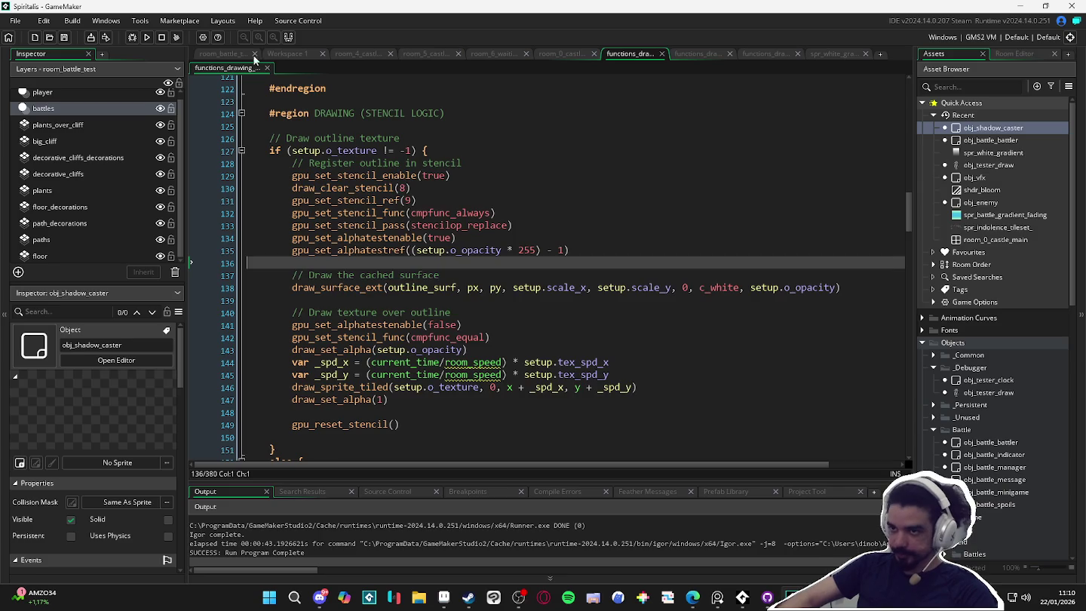
left_click(235, 59)
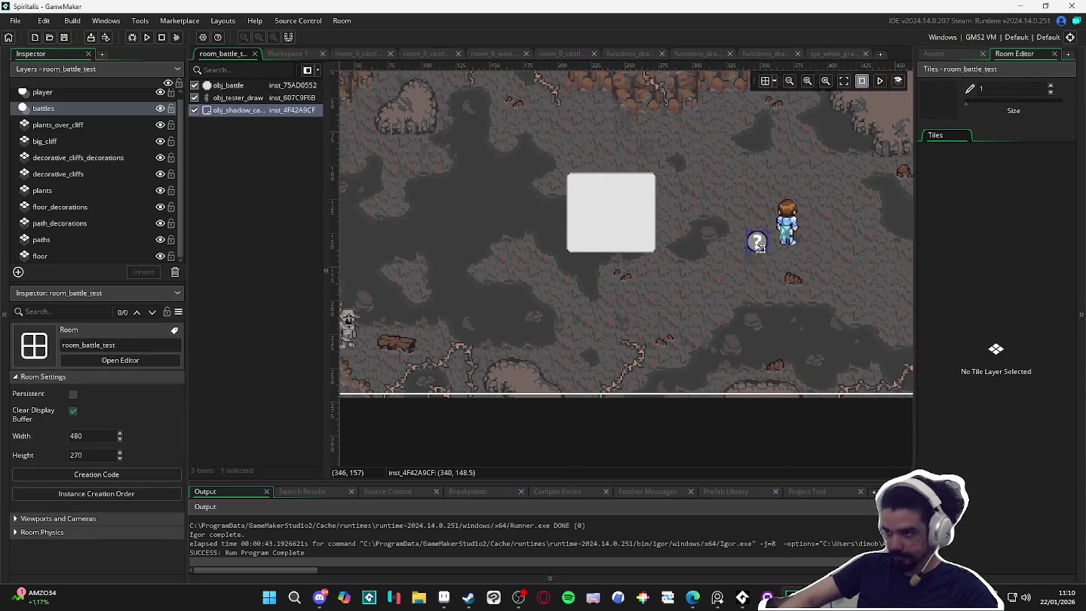
Untick the obj_tester_draw goblin instance in the room and run the game with F5.
left_click(386, 343)
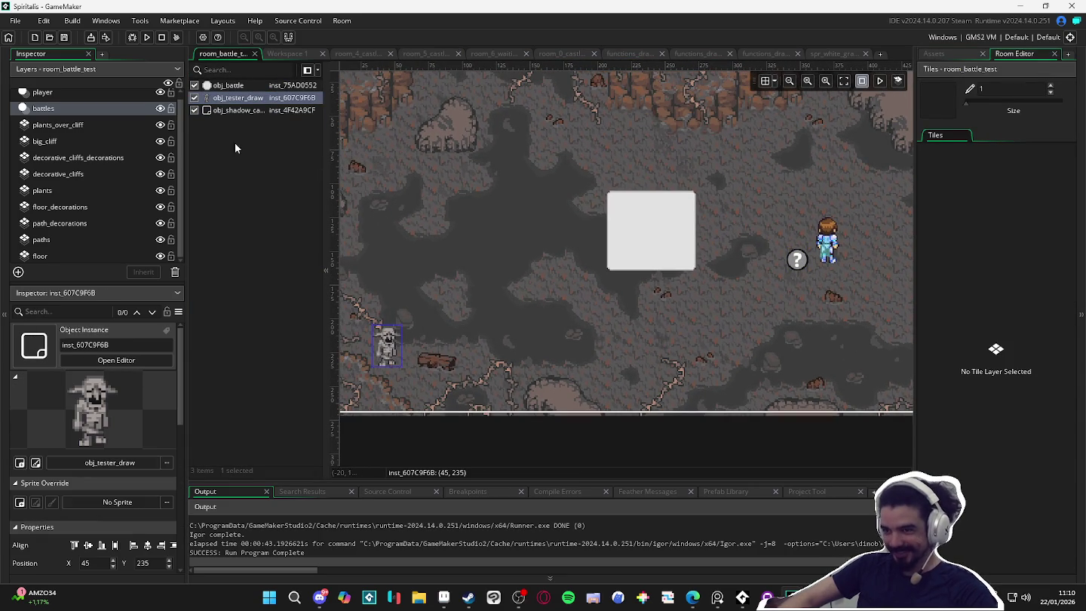
left_click(196, 98)
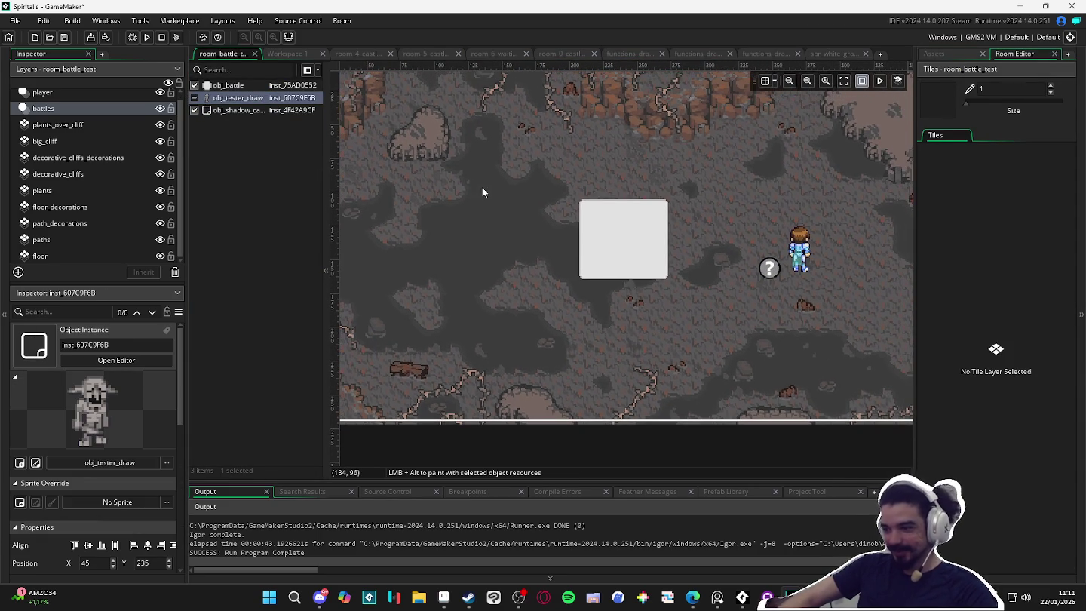
key("F5")
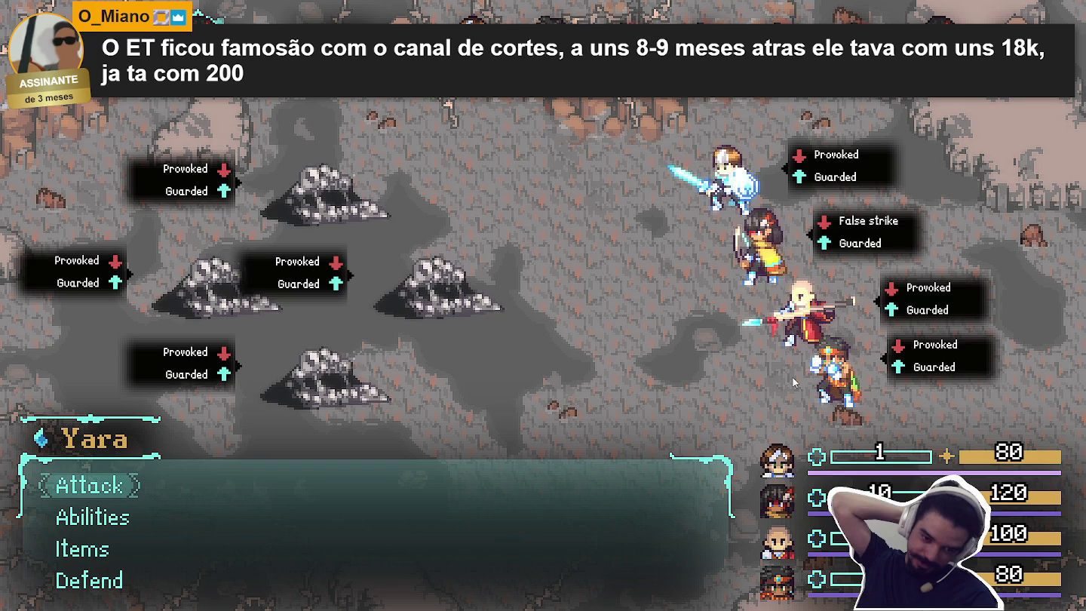
Have Yara, Zhe Wu, Bob and Themba each attack a Sloth Blob.
key("Up")
key("Up")
key("Up")
key("Return")
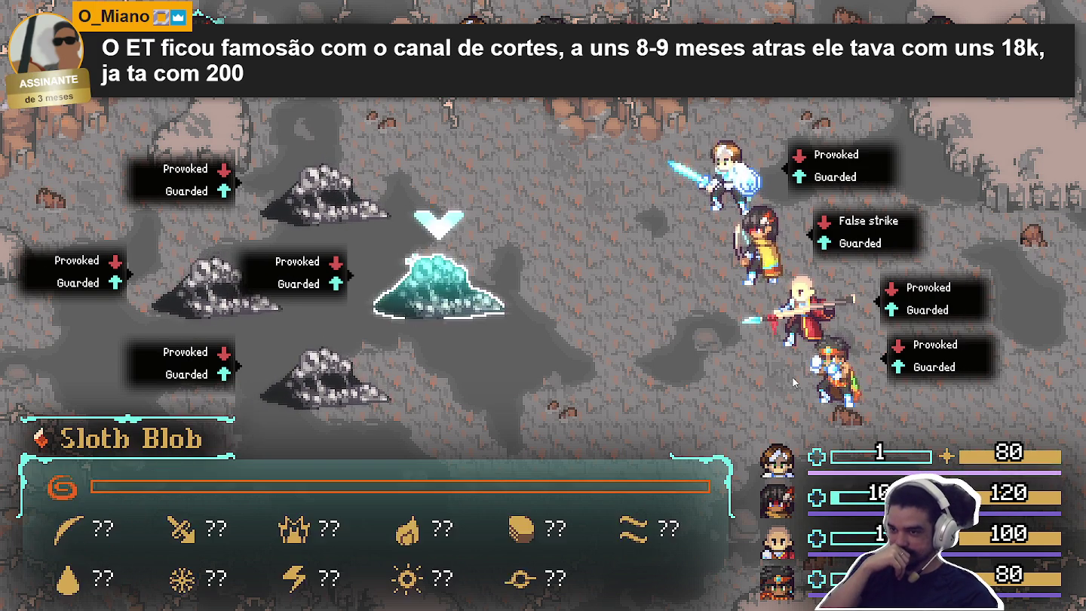
key("Return")
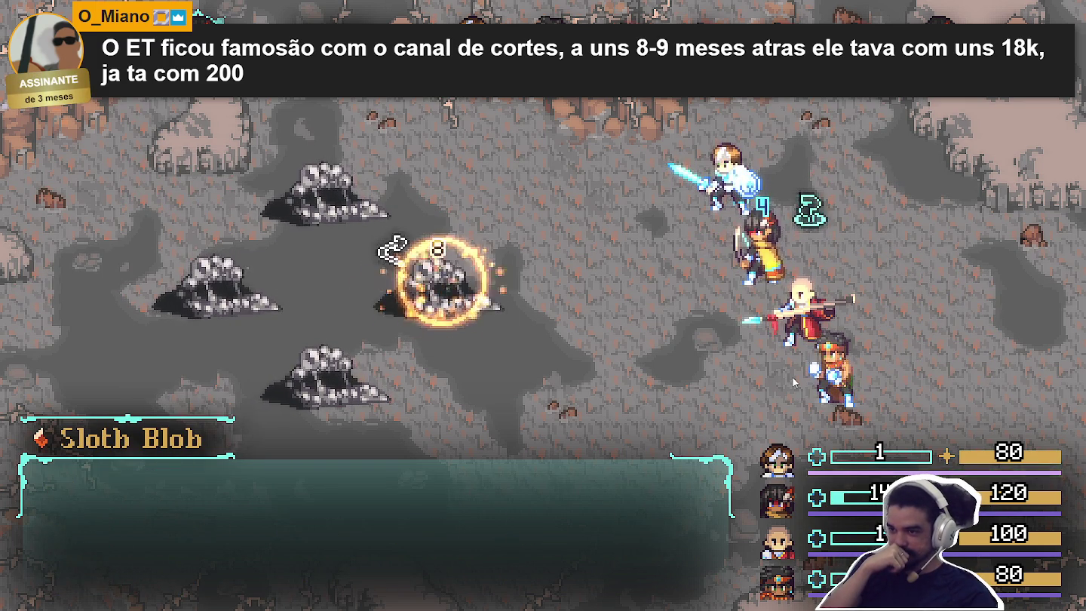
key("Return")
key("Return")
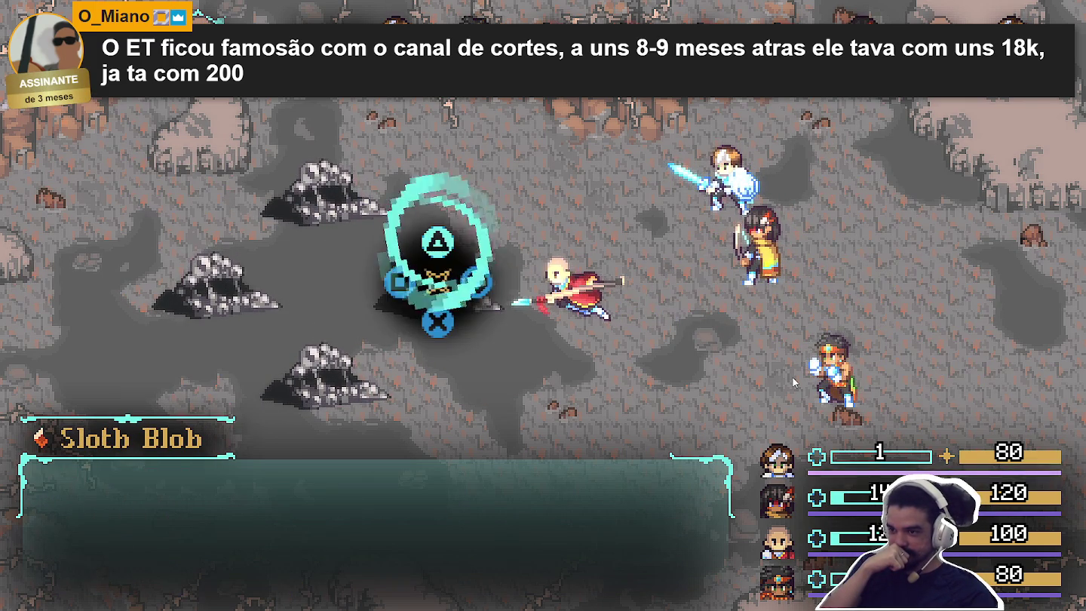
key("Return")
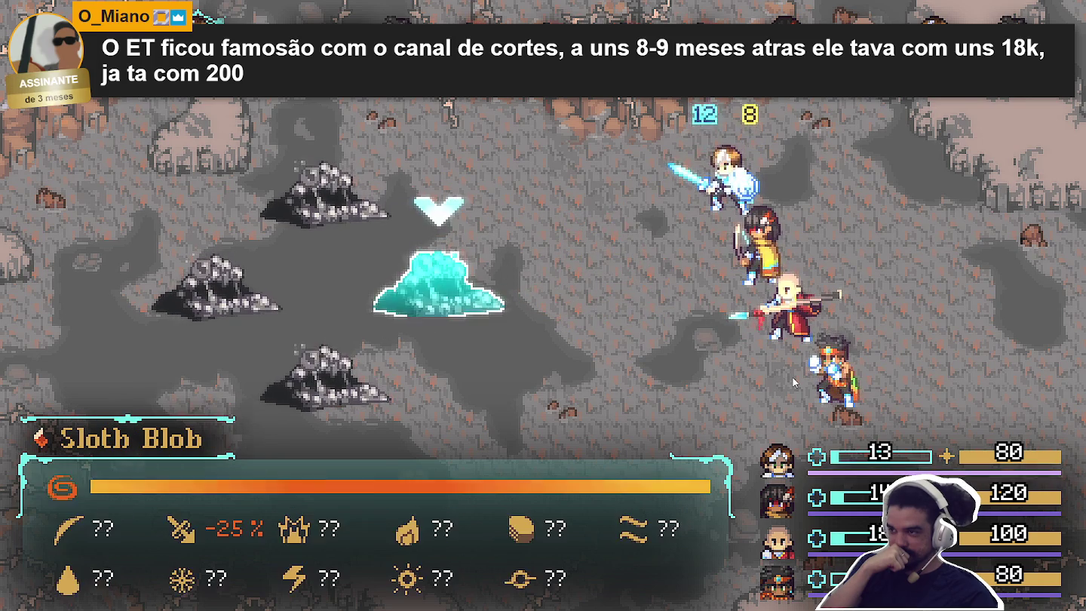
key("Return")
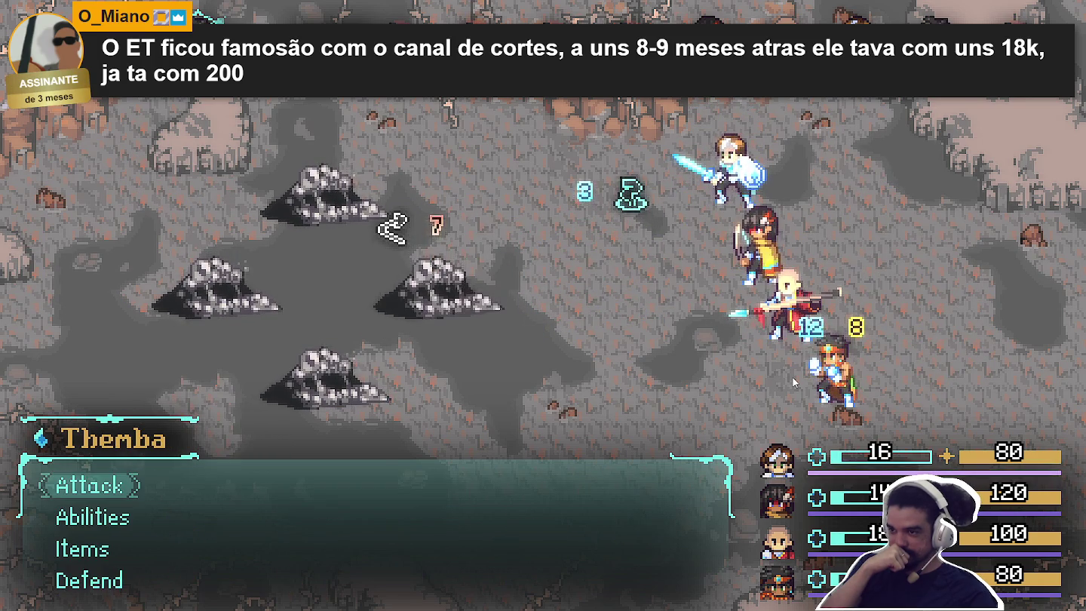
key("Return")
key("Return")
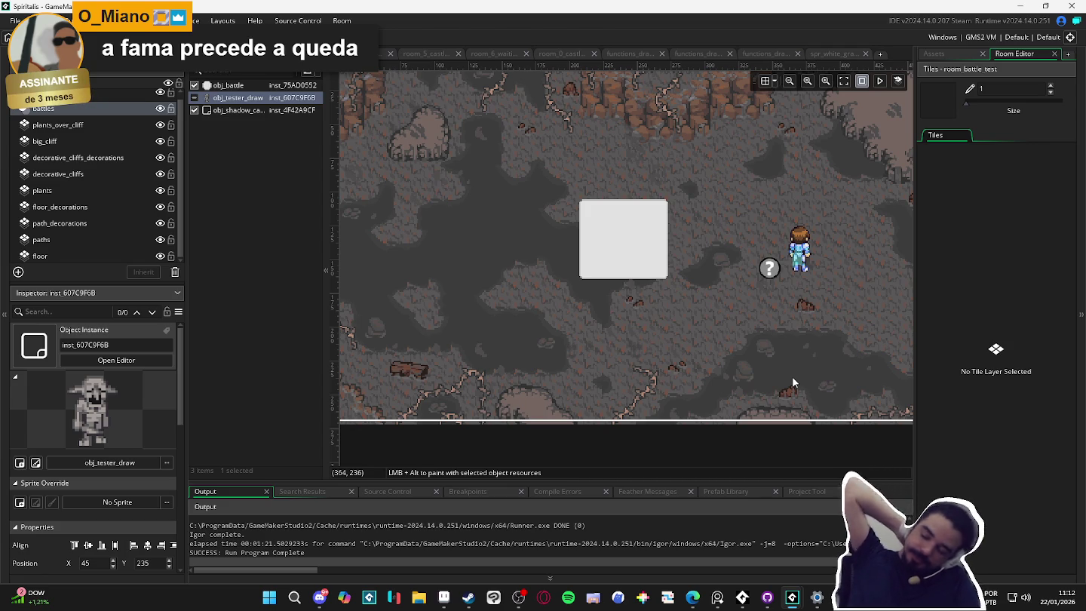
Search the project for 'draw_sprite_ou' and open the obj_battle_battler Draw event match.
left_click(933, 54)
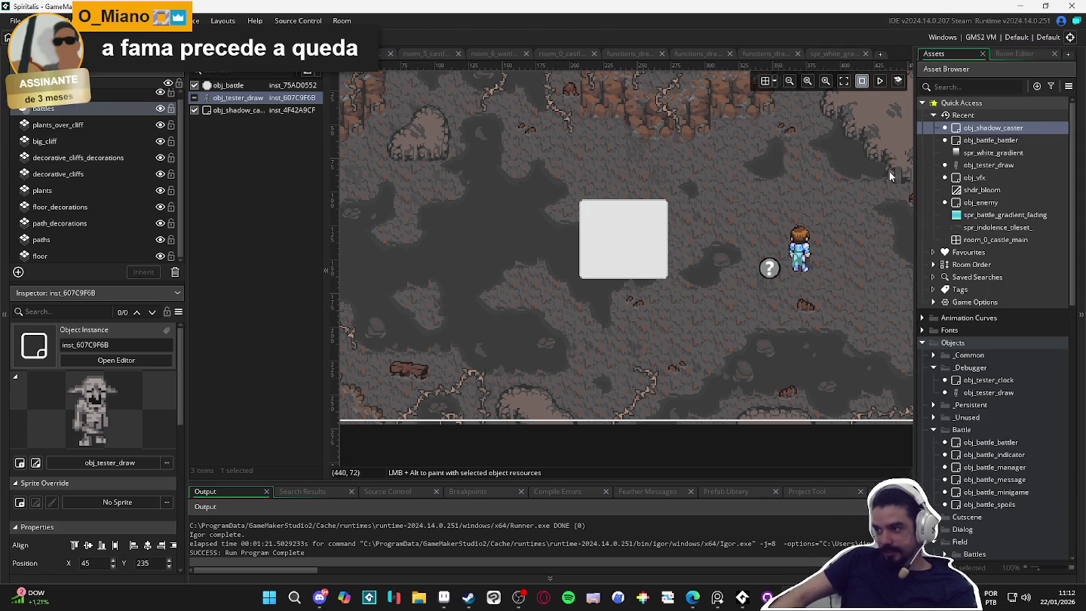
left_click_drag(564, 479, 560, 390)
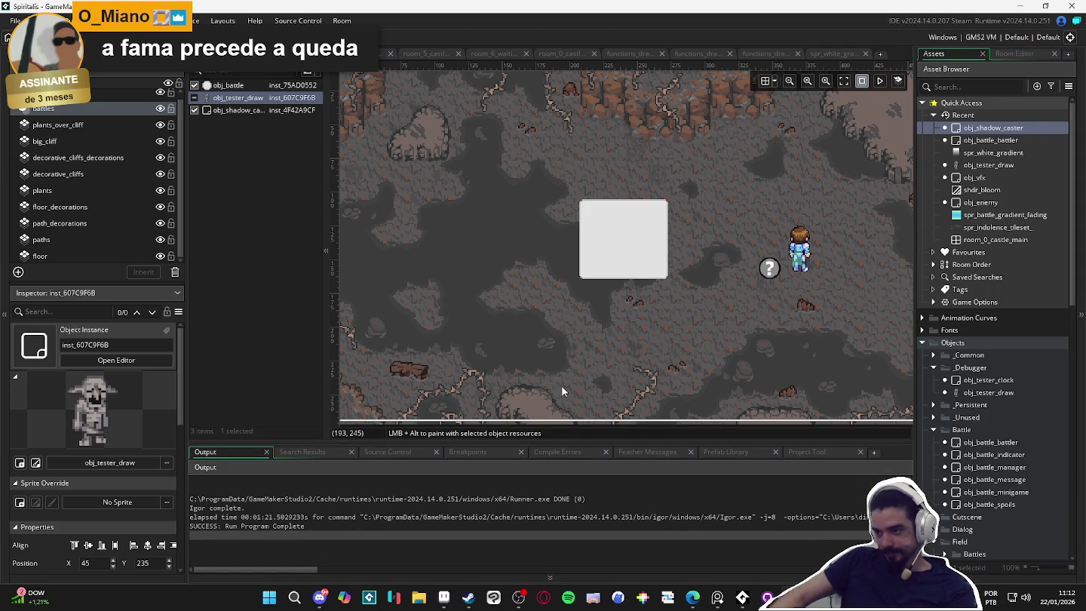
key("ctrl+shift+f")
type("draw_sprite_")
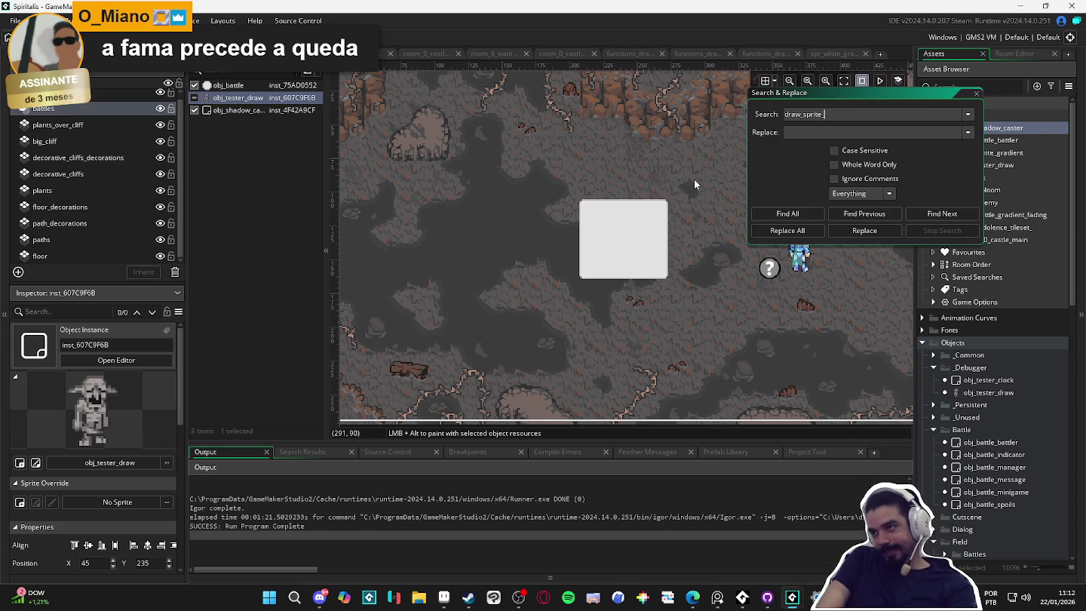
type("ou")
key("Return")
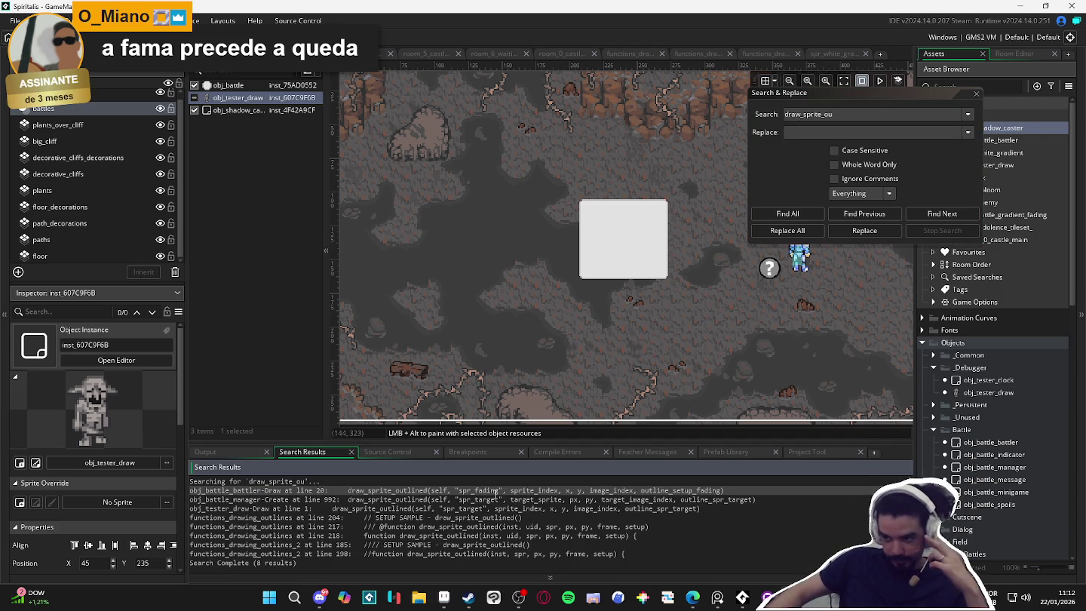
double_click(507, 490)
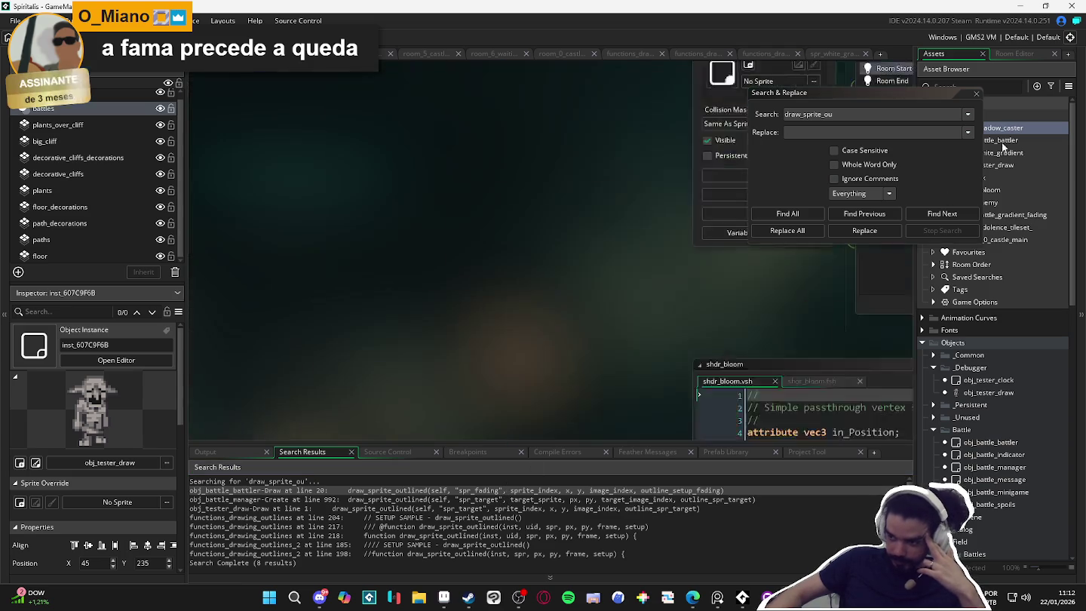
Comment out the hit-flash if-block on lines 4–16 and rebuild with F5.
left_click(975, 95)
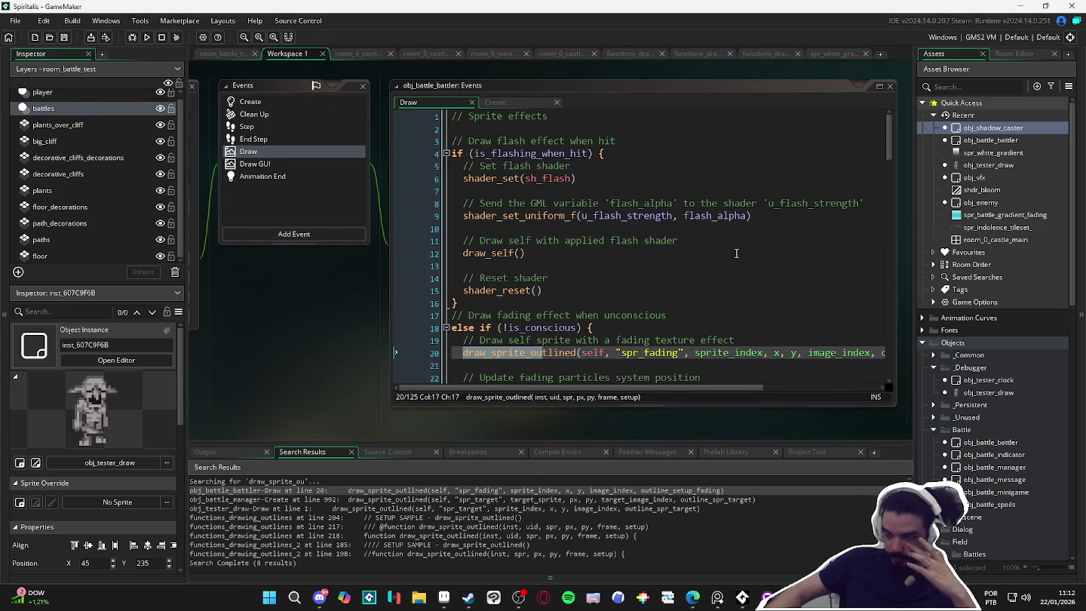
scroll(677, 296, "down", 2)
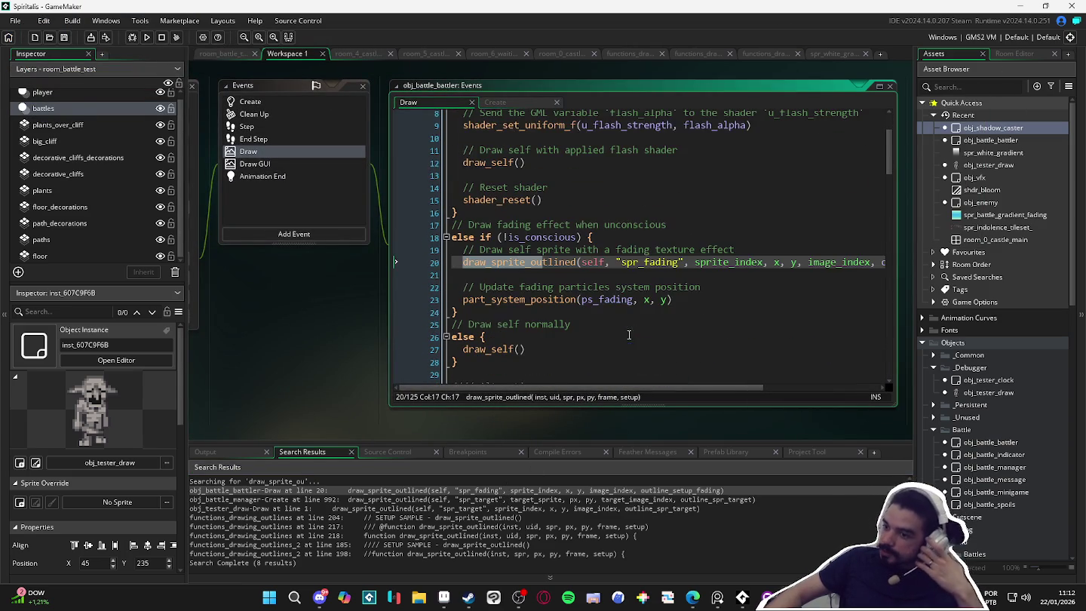
scroll(636, 320, "up", 2)
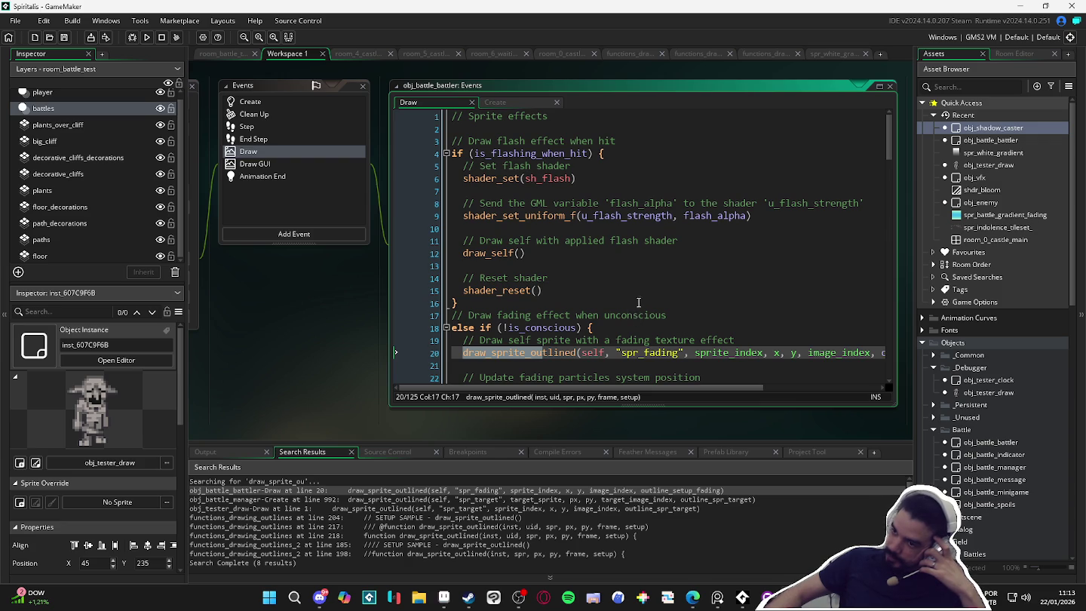
left_click(605, 306)
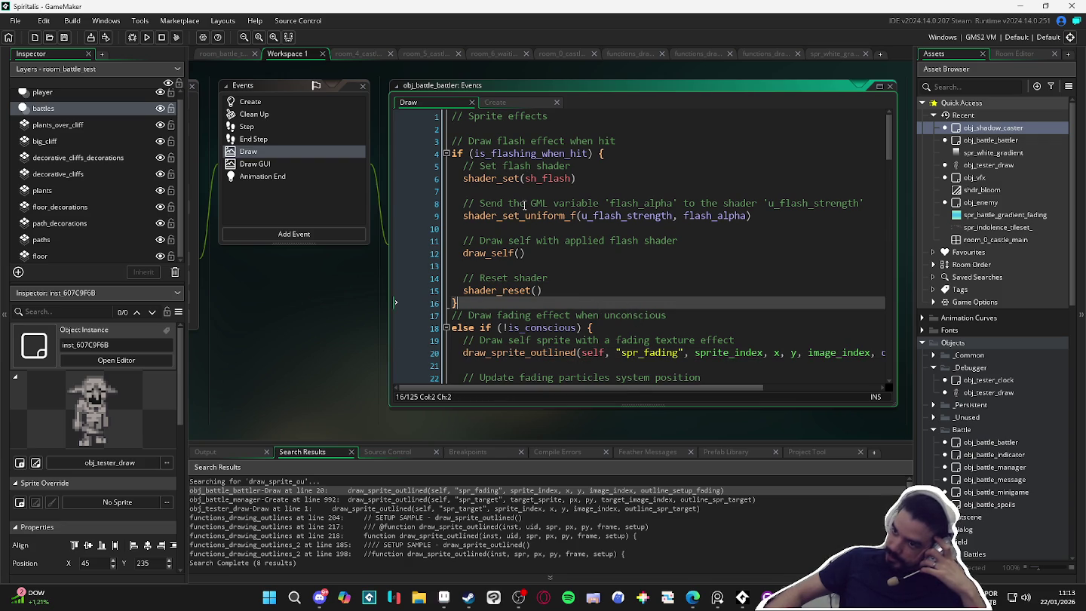
left_click(520, 203)
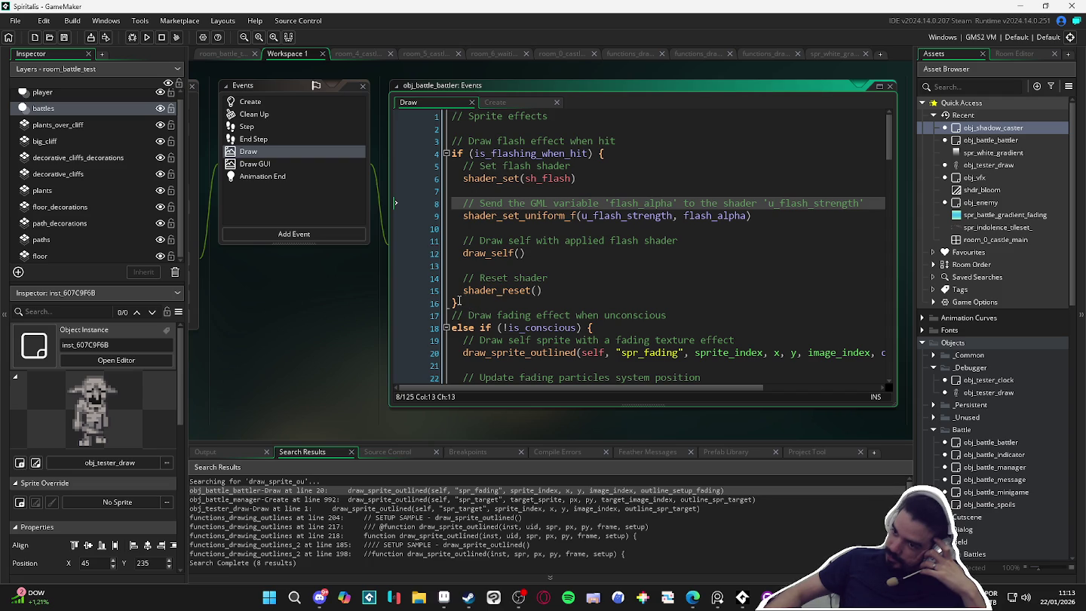
left_click_drag(458, 300, 409, 156)
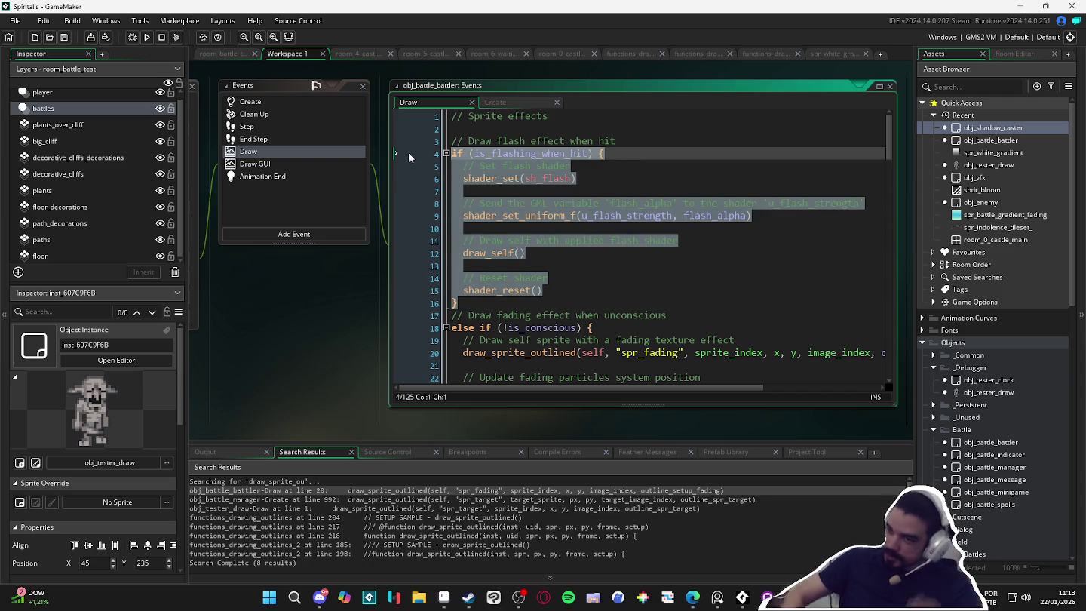
key("ctrl+k")
key("F5")
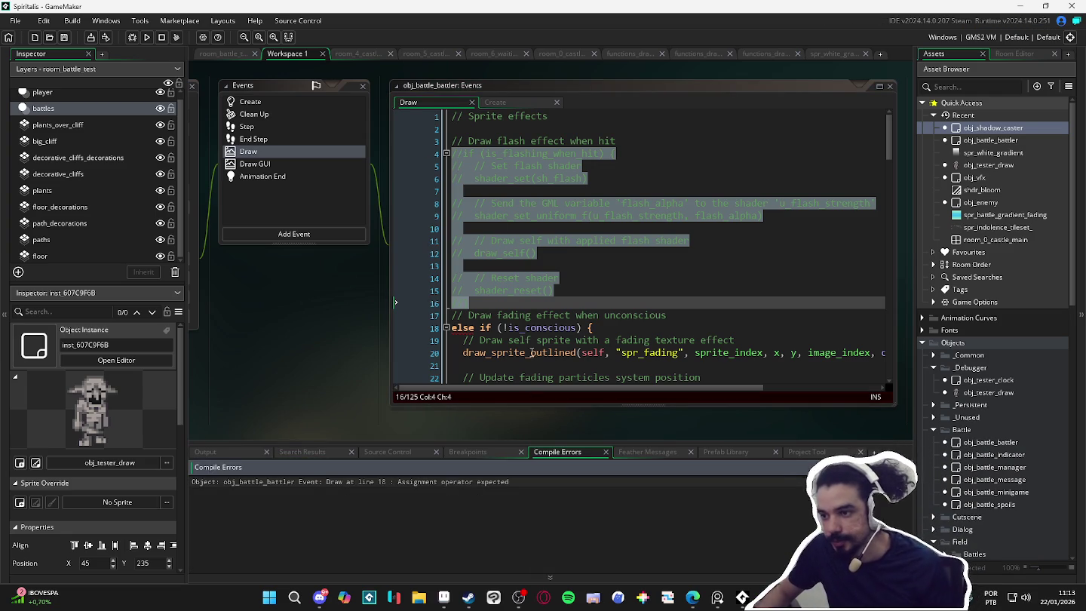
Undo that, comment out lines 3–16 including the flash comment instead, and rebuild.
key("ctrl+z")
scroll(518, 306, "down", 1)
scroll(518, 306, "up", 1)
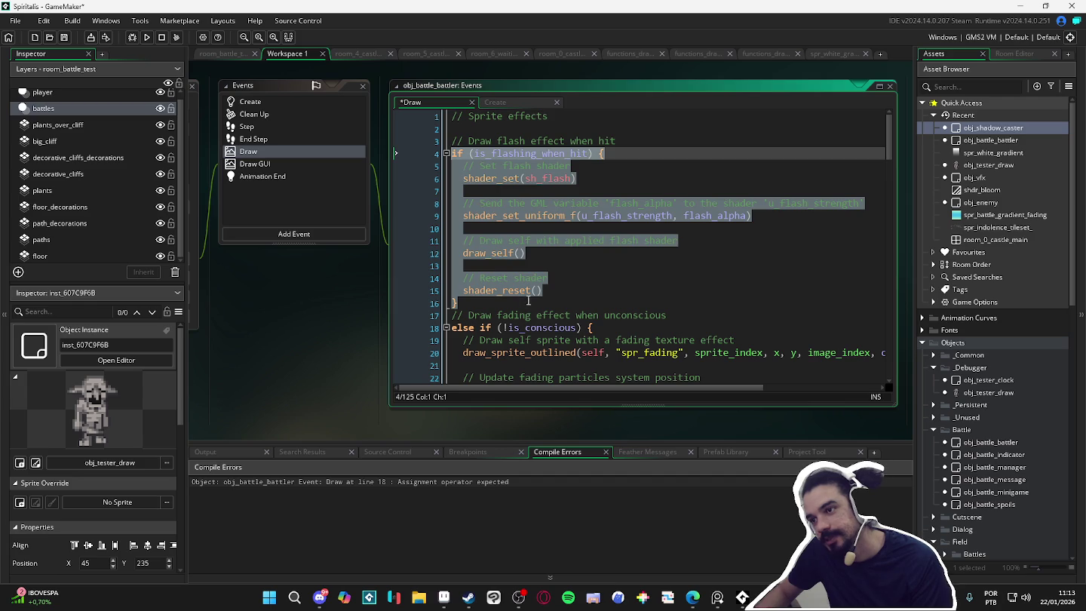
left_click(570, 295)
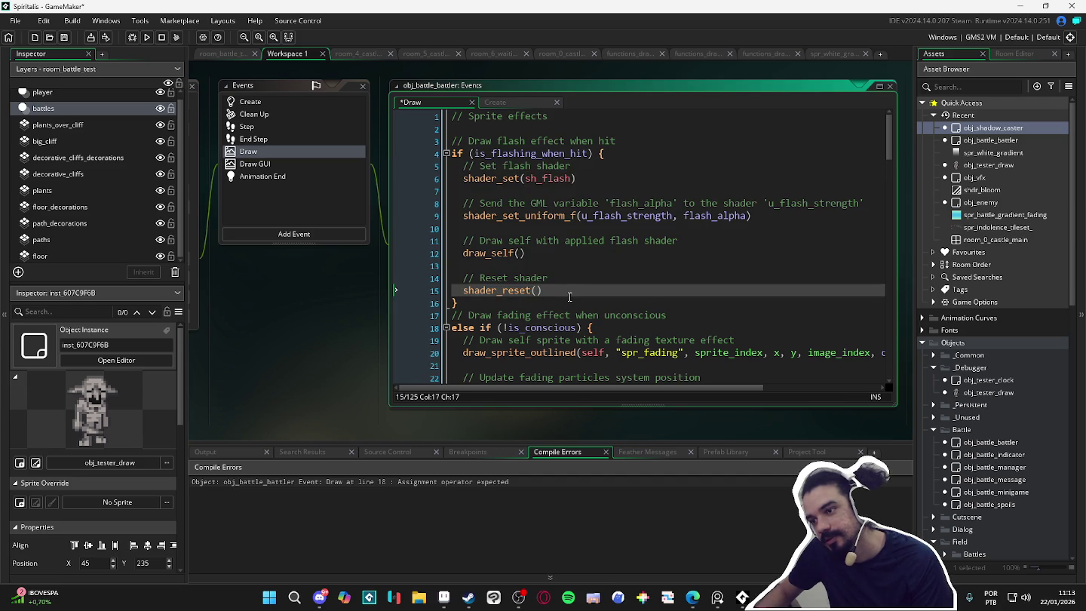
scroll(569, 295, "down", 1)
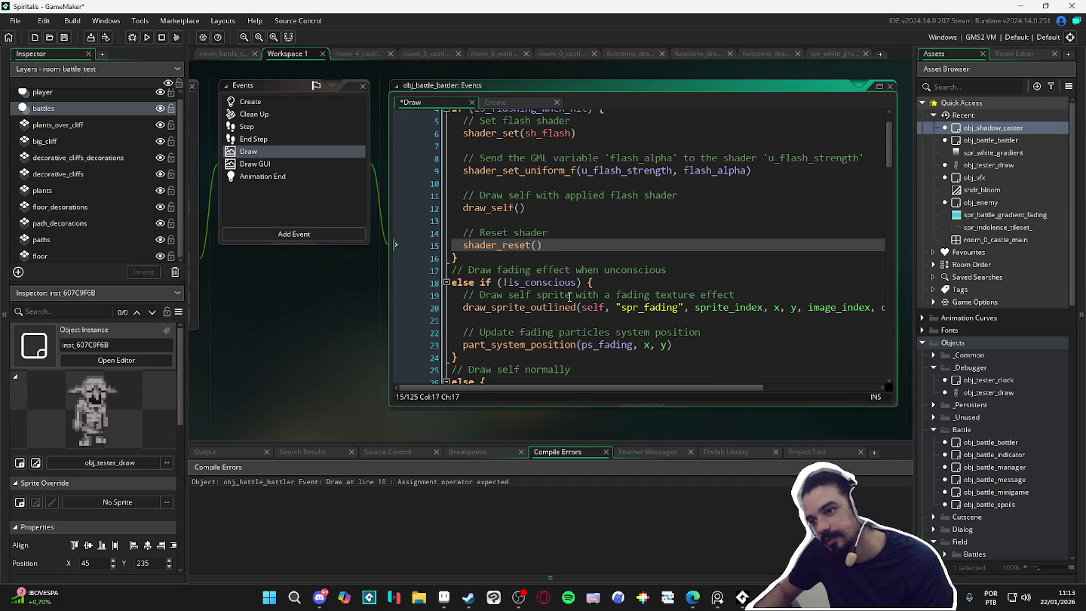
scroll(569, 296, "up", 1)
scroll(569, 296, "down", 2)
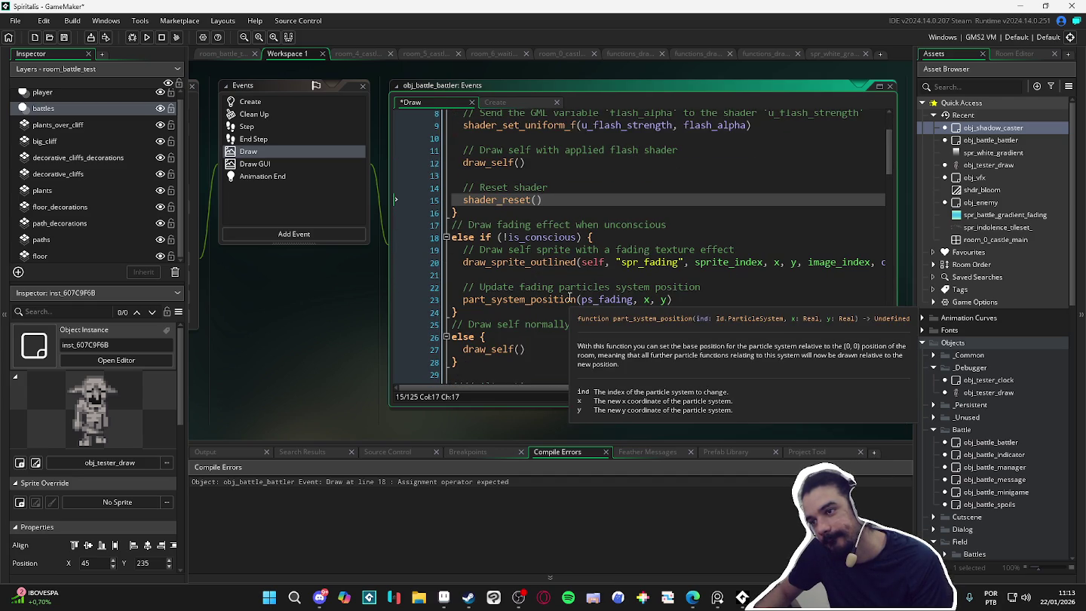
scroll(569, 296, "up", 2)
mouse_move(556, 307)
left_mouse_down()
mouse_move(461, 256)
mouse_move(459, 141)
left_mouse_up()
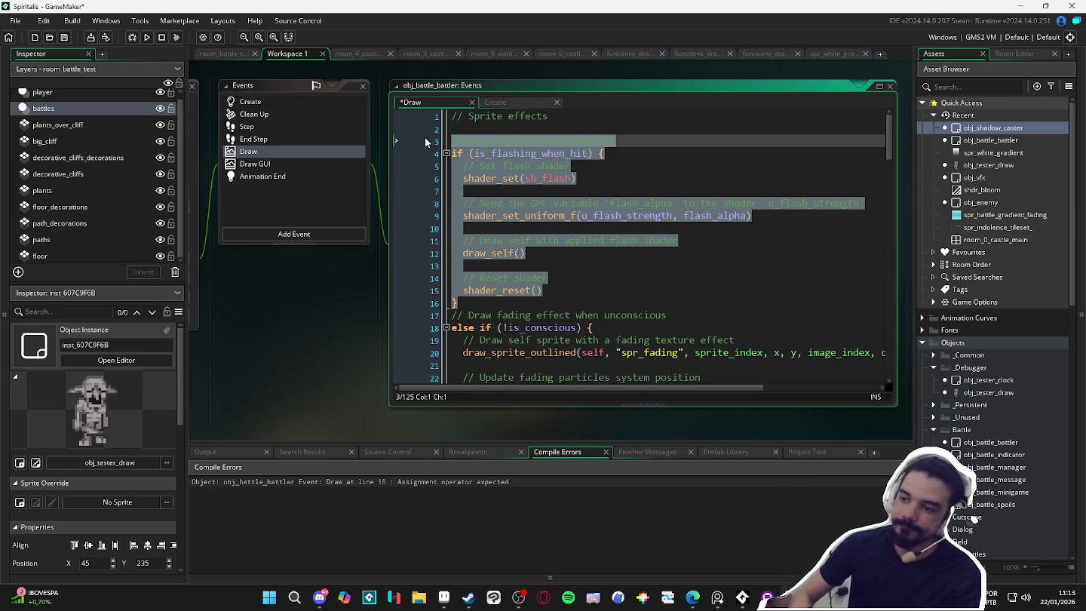
key("ctrl+k")
left_click(451, 328)
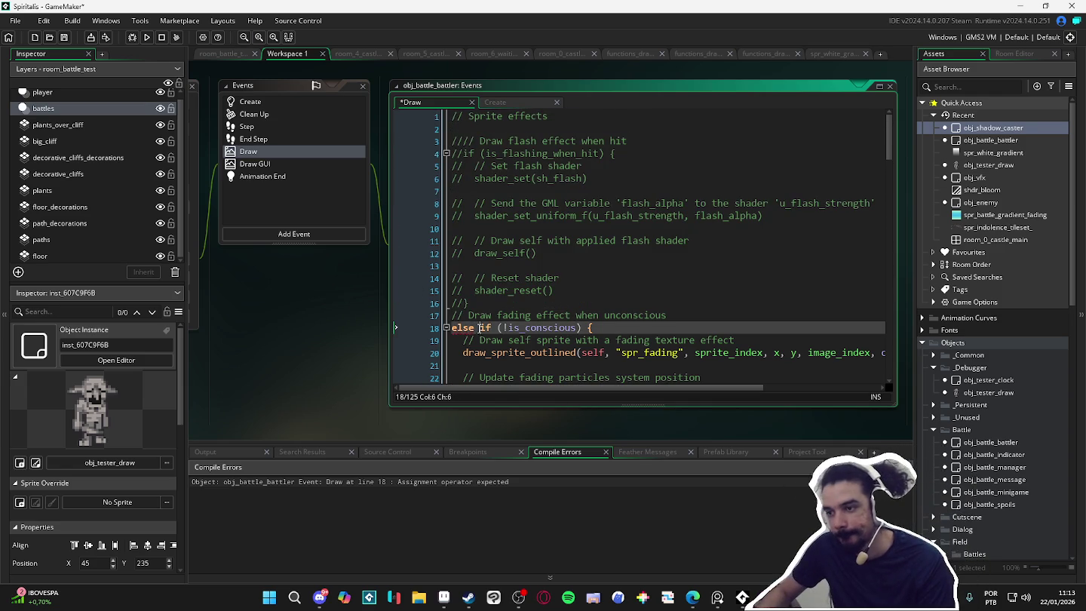
key("F5")
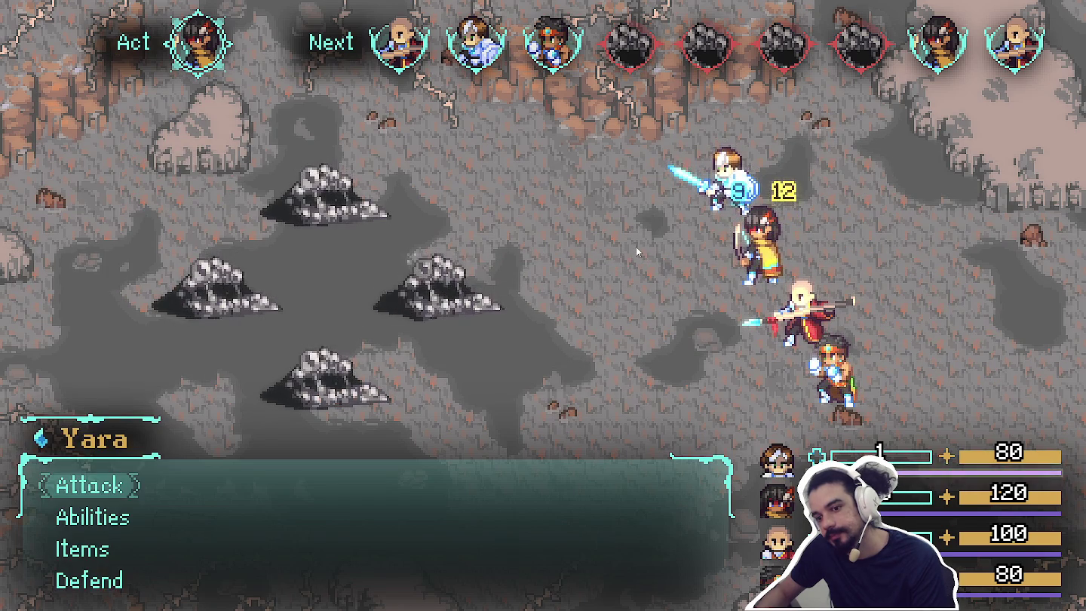
Play the opening turns, having Yara, Zhe Wu and Bob attack the Sloth Blobs.
key("Return")
key("Return")
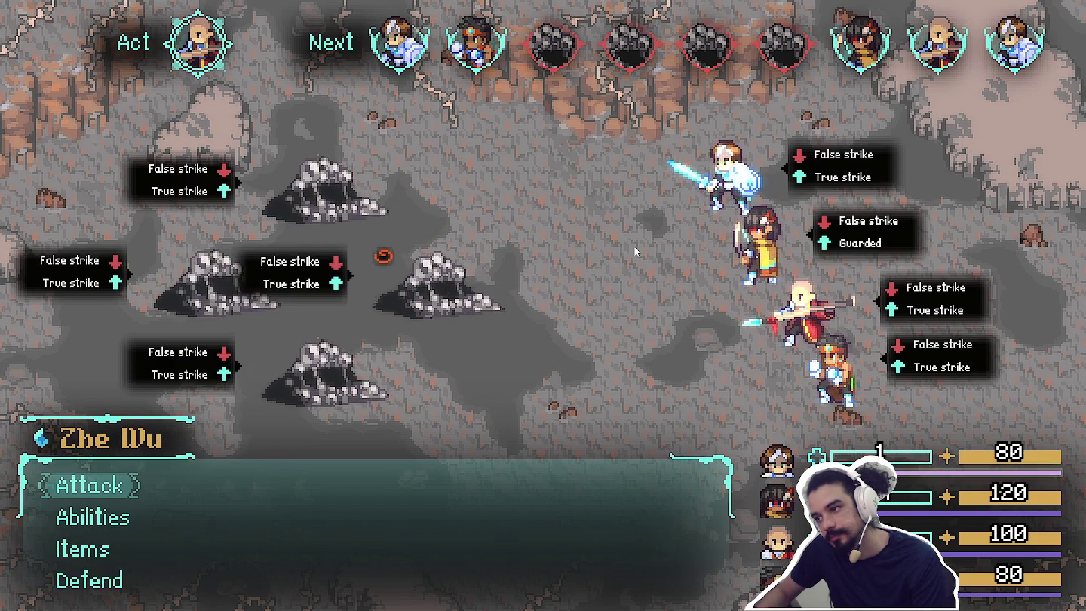
key("Return")
key("Return")
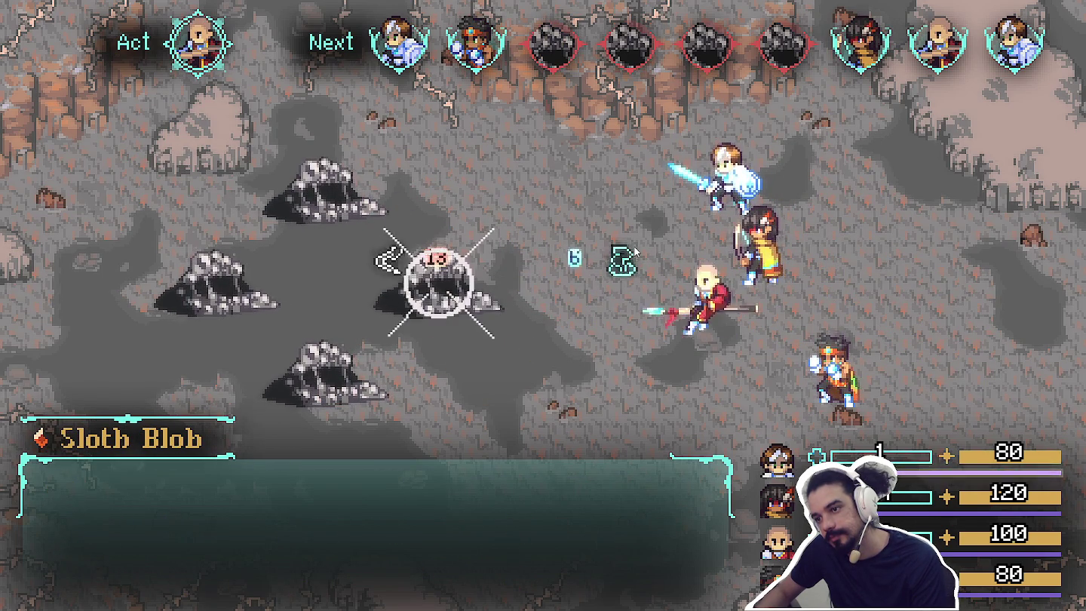
key("Return")
key("Return")
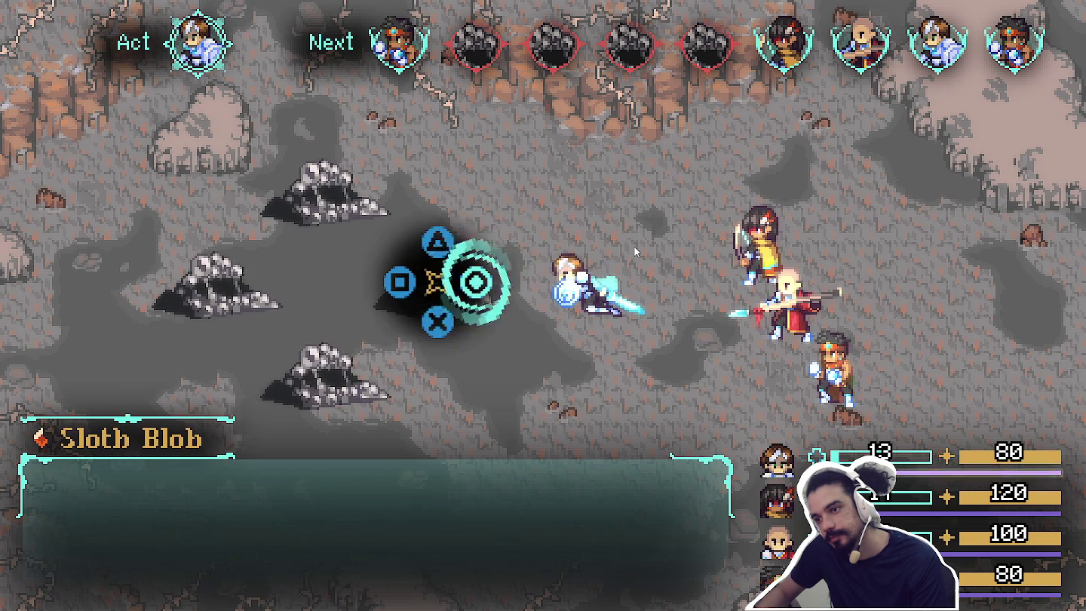
key("Return")
key("Return")
key("Return")
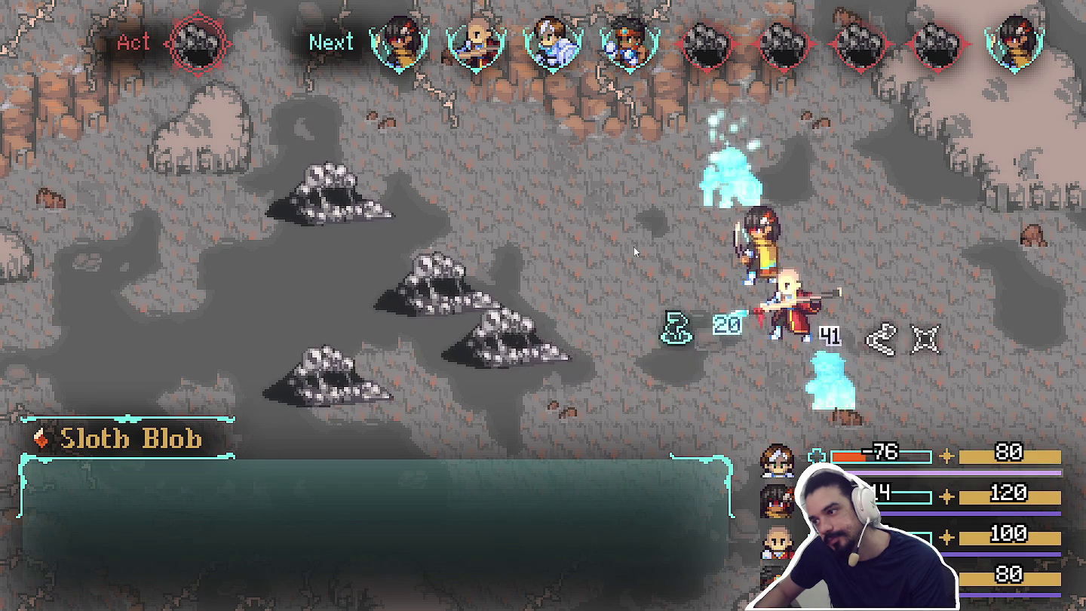
key("Return")
key("Return")
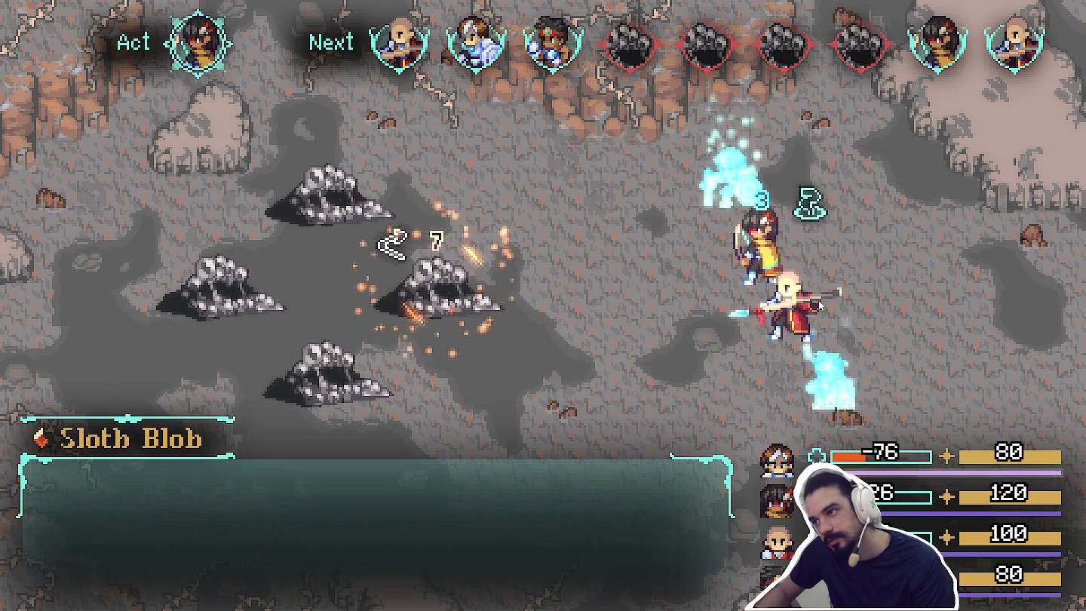
key("Return")
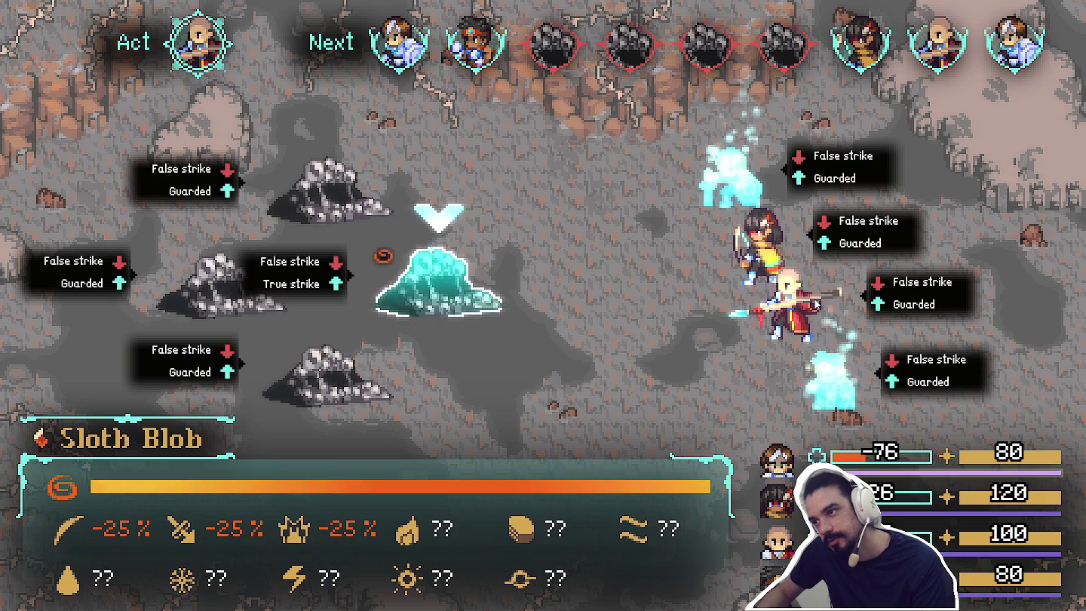
key("Return")
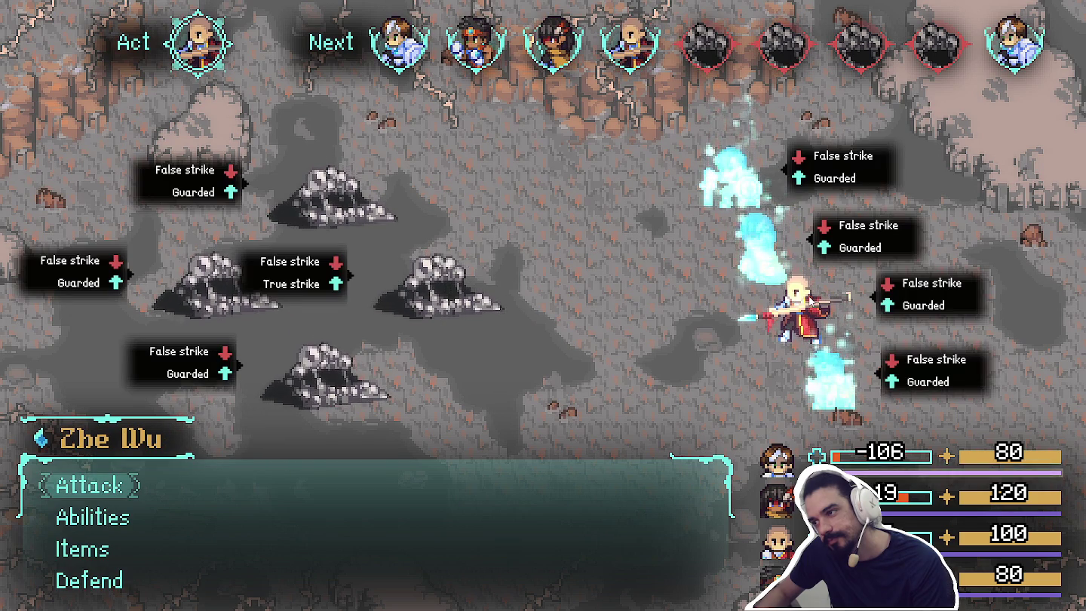
key("Return")
key("Return")
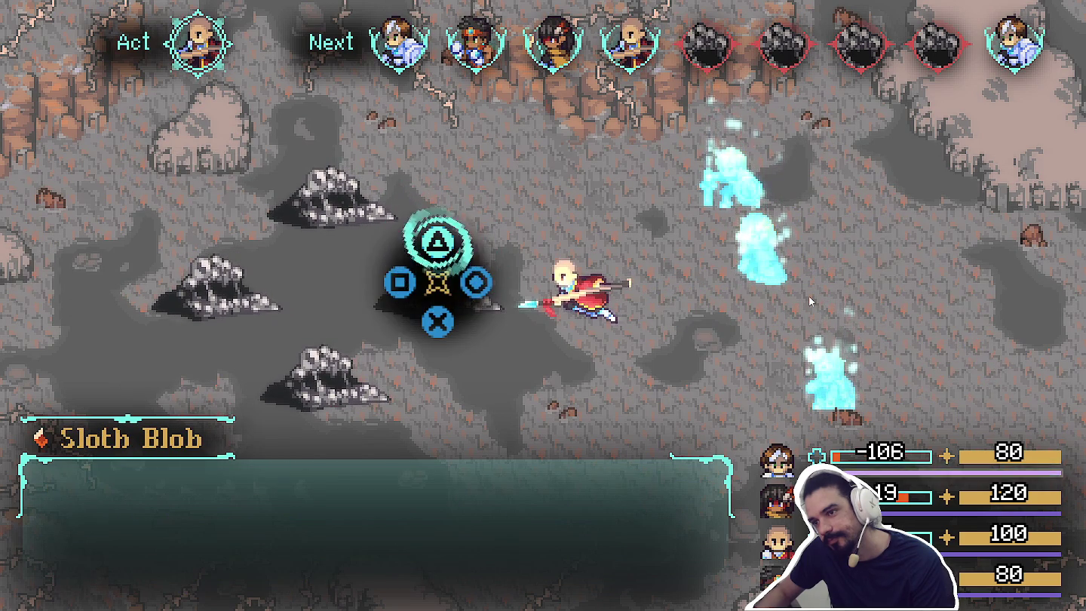
key("Return")
key("Return")
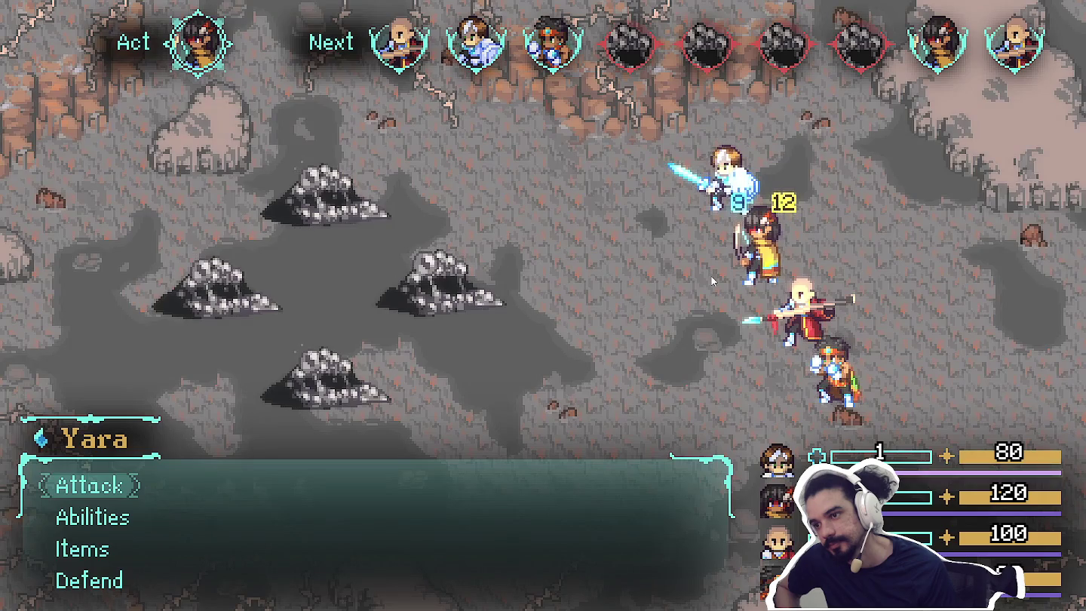
Send Yara, Zhe Wu, Bob and Themba against the Sloth Blob and answer the timed button prompt.
key("Return")
key("Return")
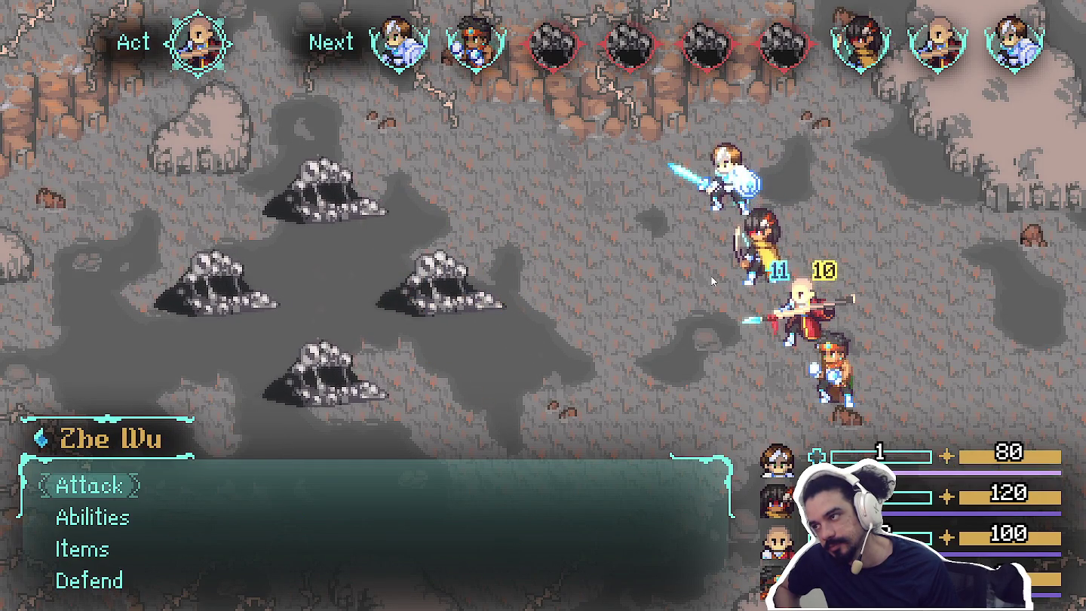
key("Return")
key("Return")
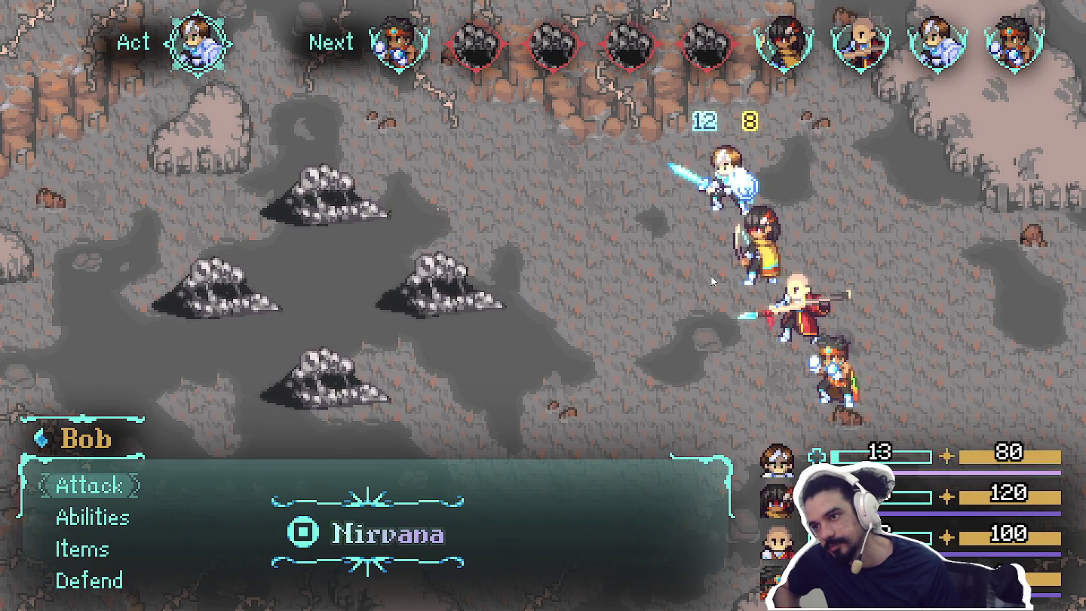
key("Return")
key("Return")
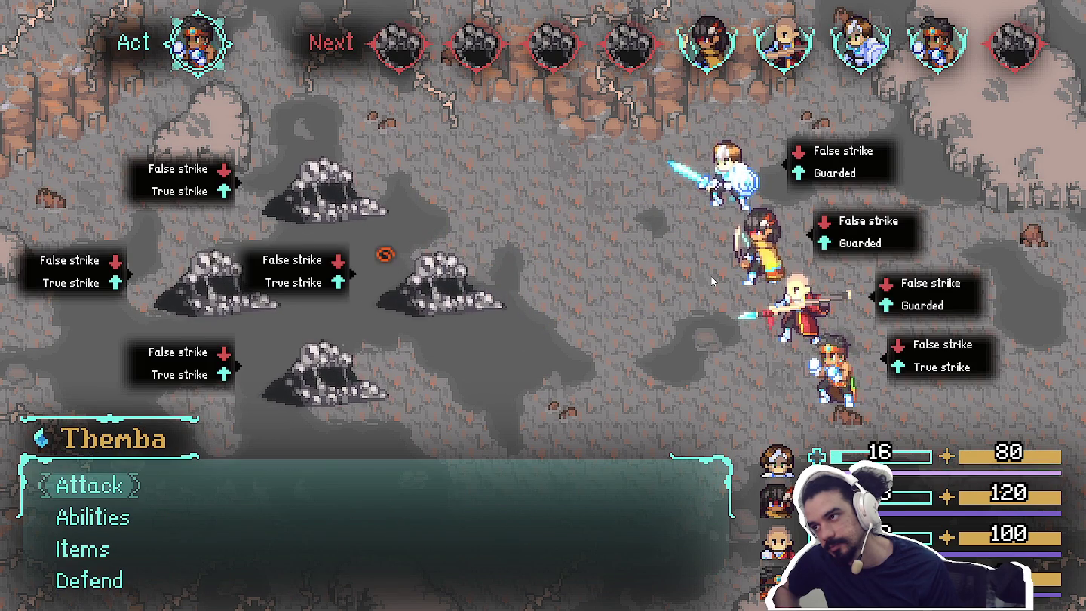
key("Return")
key("Return")
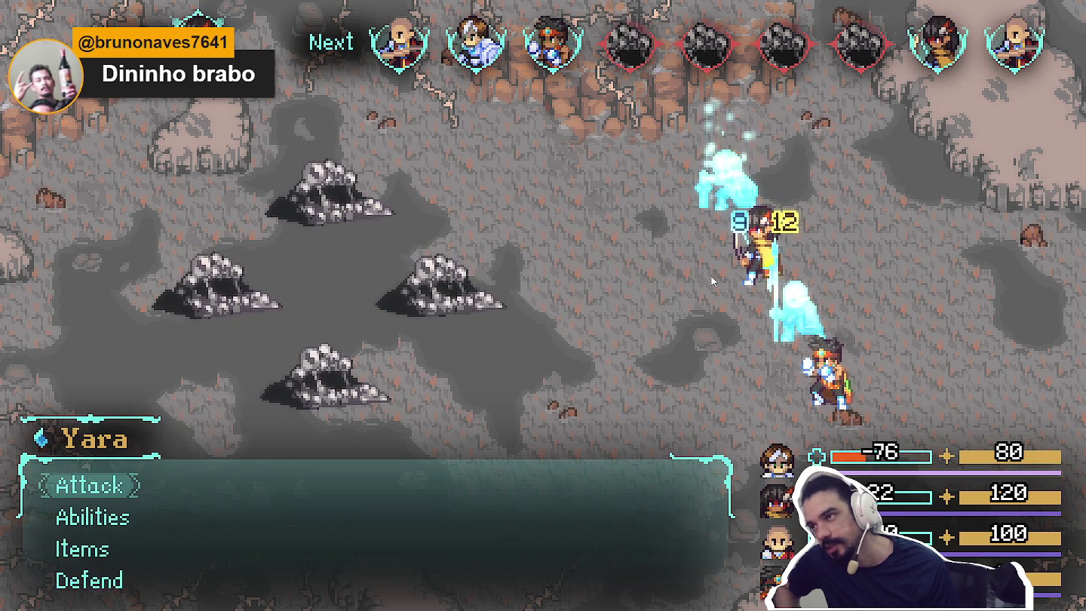
key("Return")
key("Return")
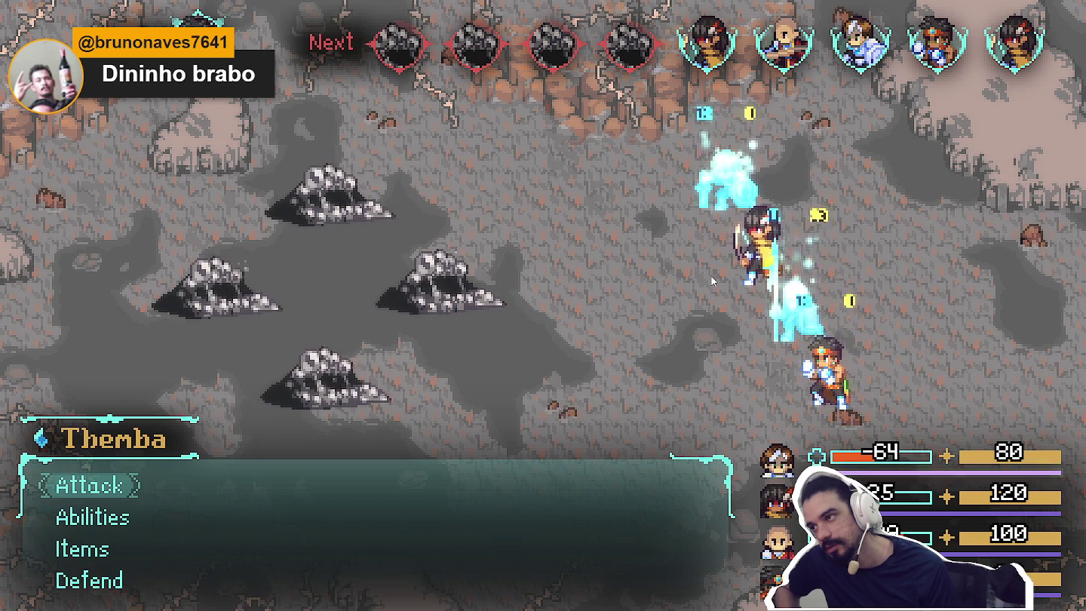
key("Return")
key("Return")
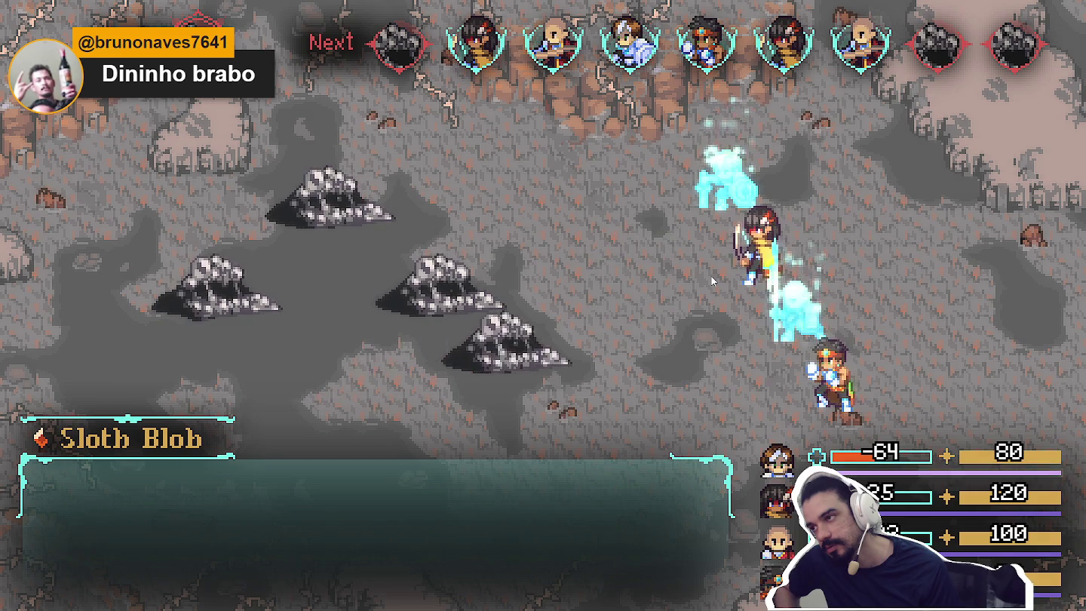
key("Return")
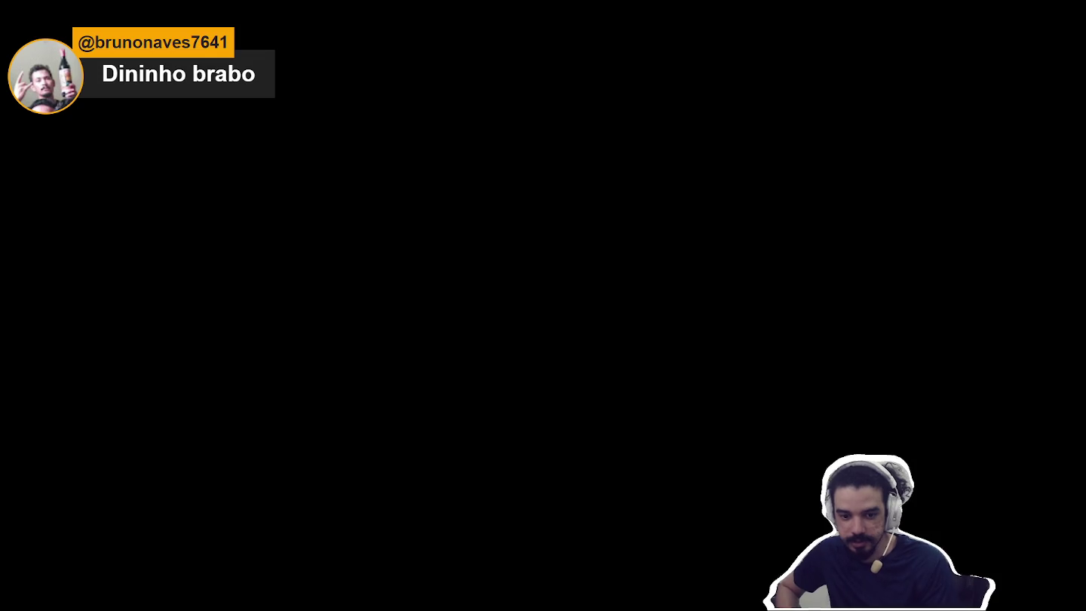
Relaunch the game and have Zhe Wu, Bob, Themba and the monk attack the Sloth Blob.
key("F5")
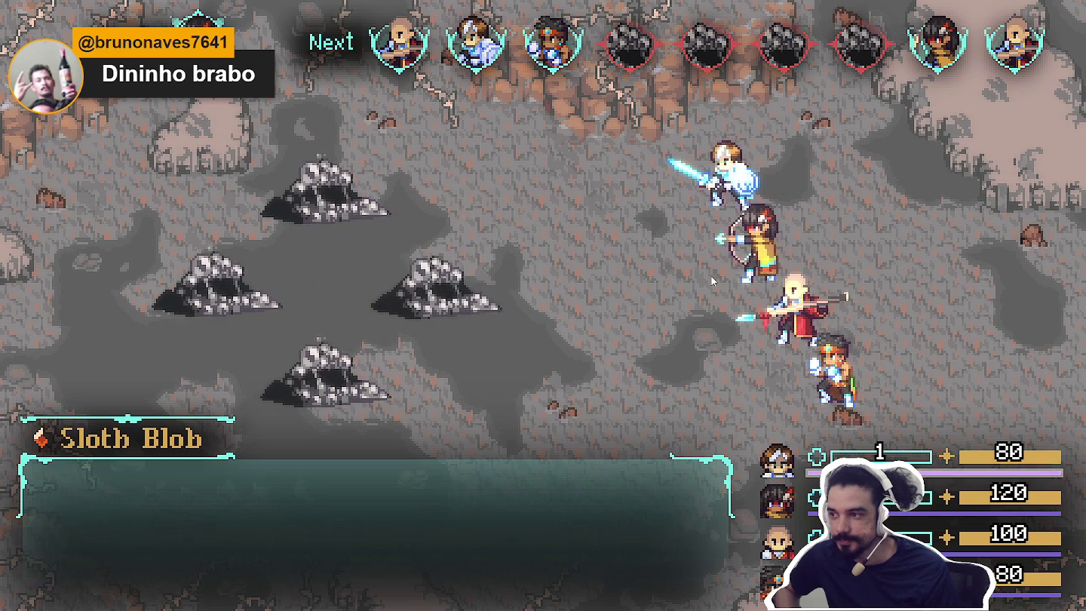
key("Return")
key("Return")
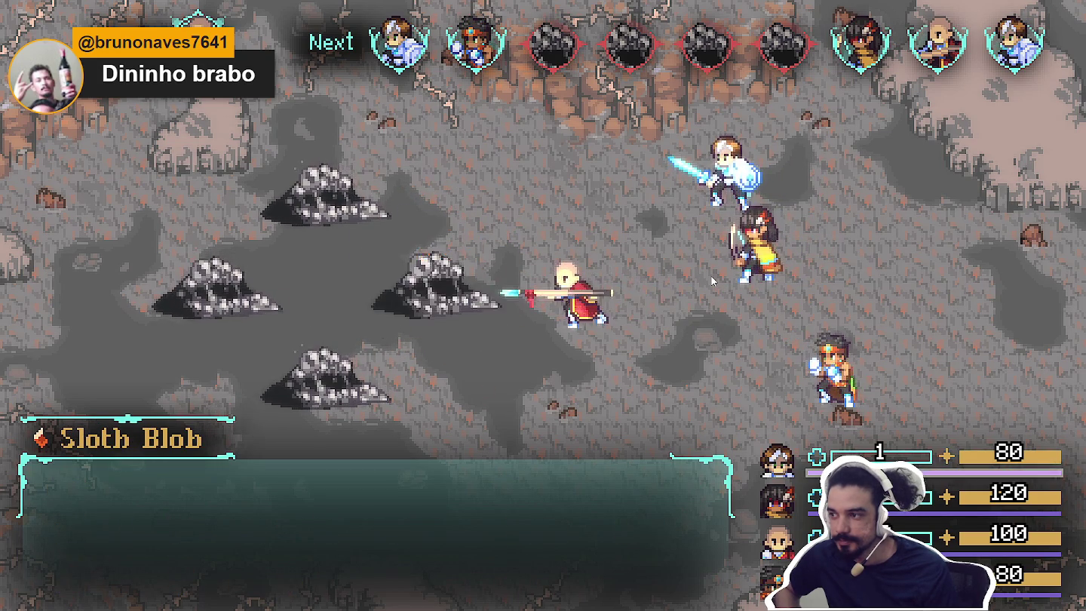
key("Return")
key("Return")
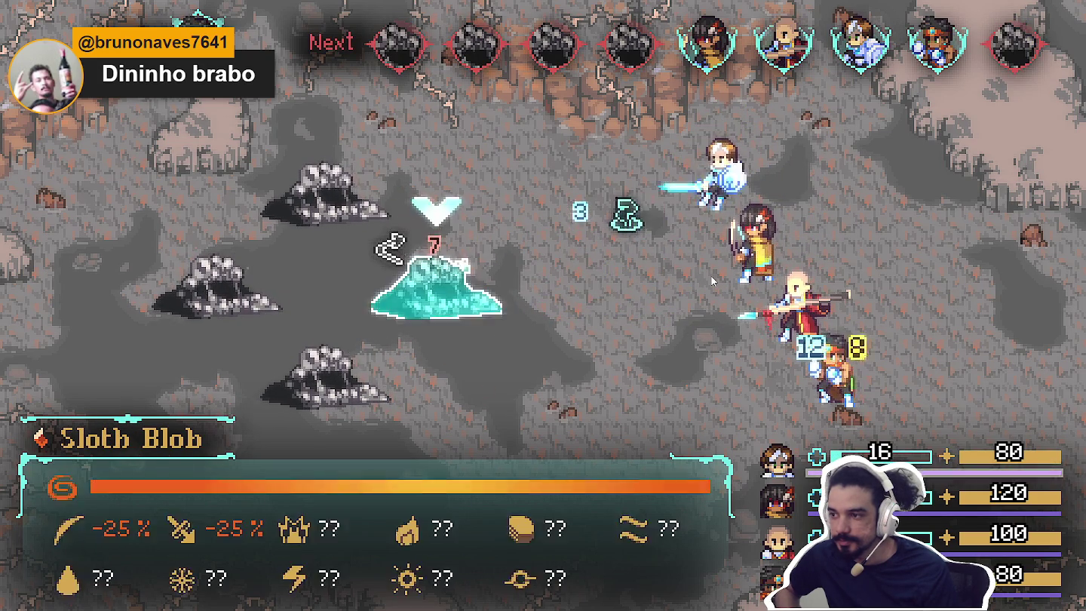
key("Return")
key("Return")
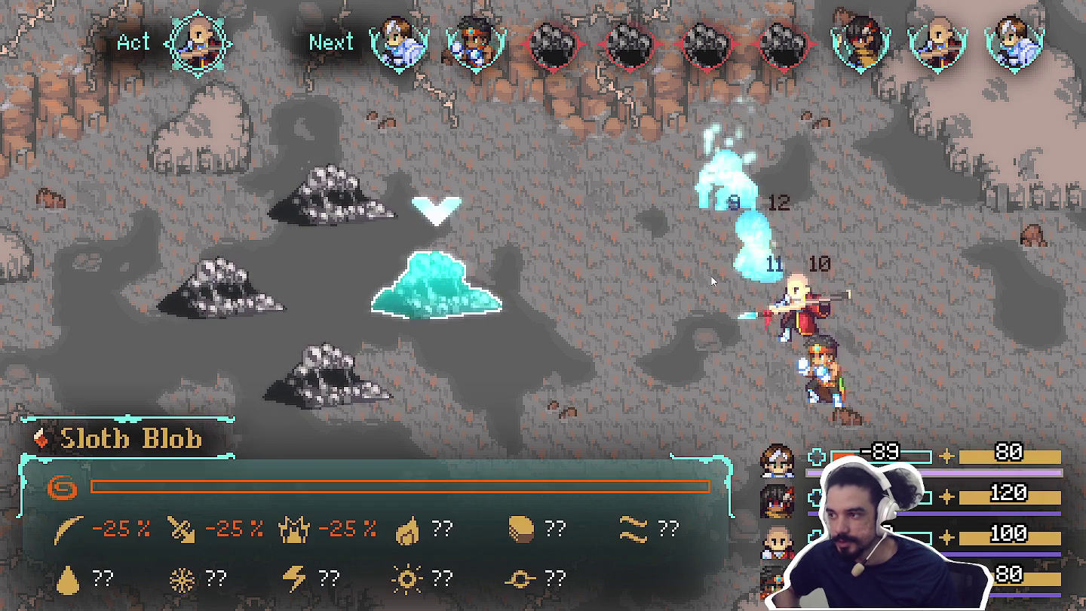
key("Return")
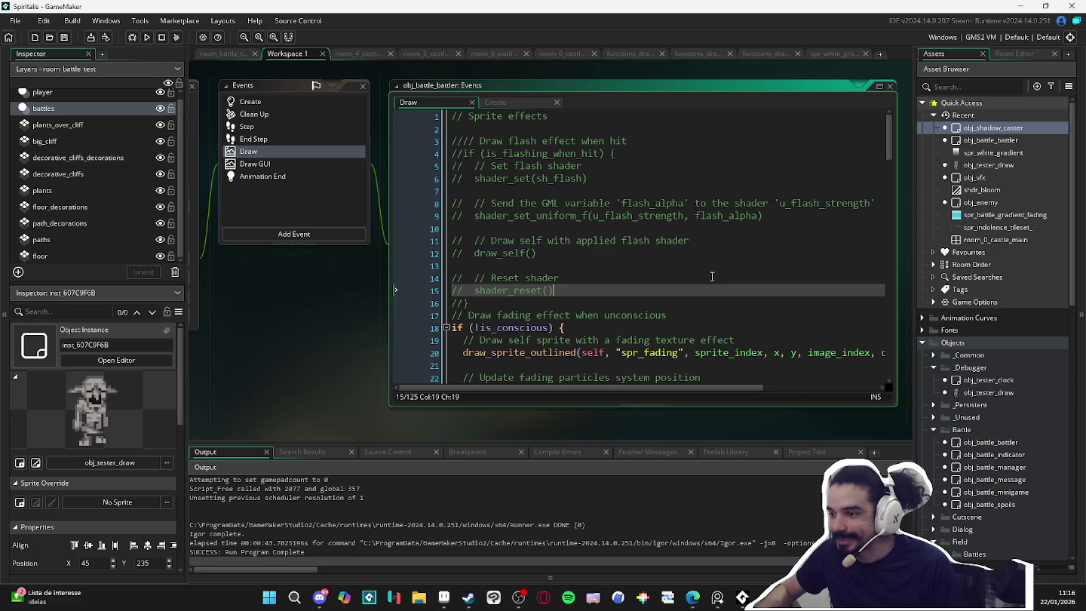
Read the full draw_sprite_outlined call on line 20 of obj_battle_battler's Draw event.
scroll(722, 283, "down", 3)
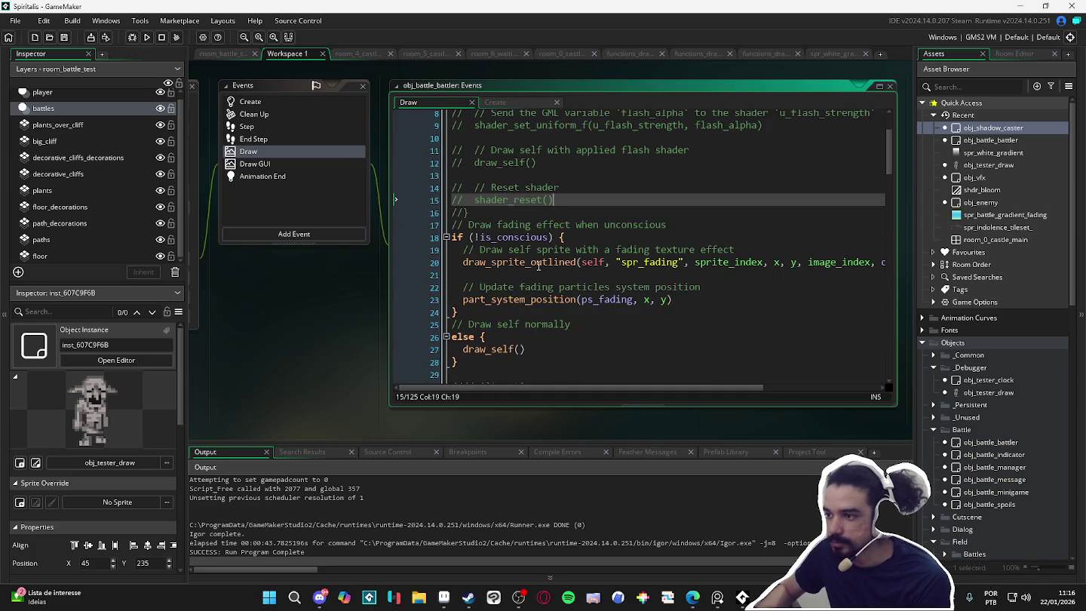
left_click(648, 262)
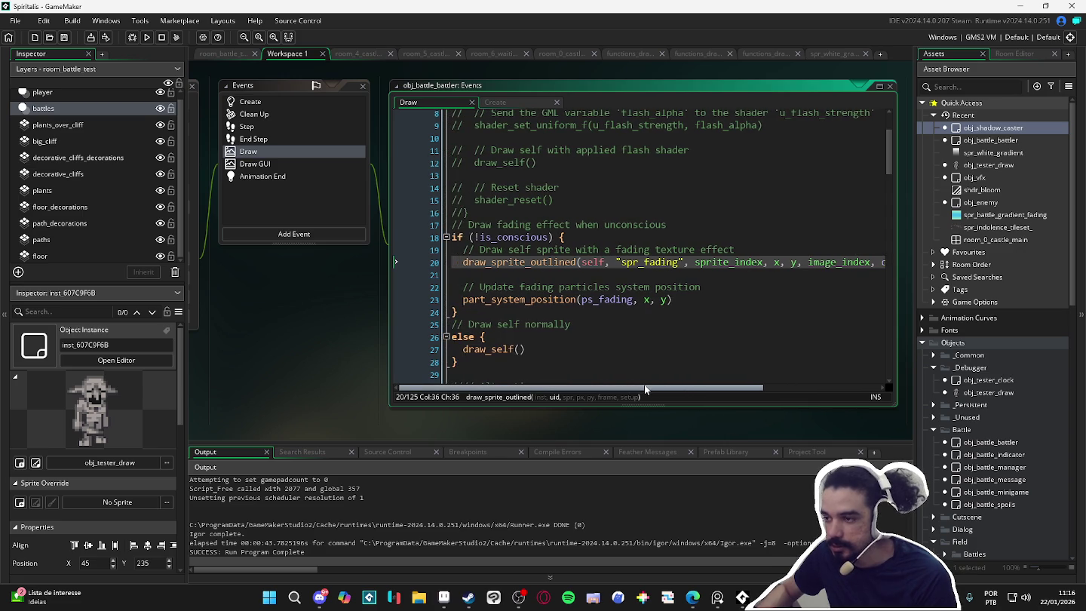
mouse_move(646, 387)
left_mouse_down()
mouse_move(784, 390)
mouse_move(616, 384)
left_mouse_up()
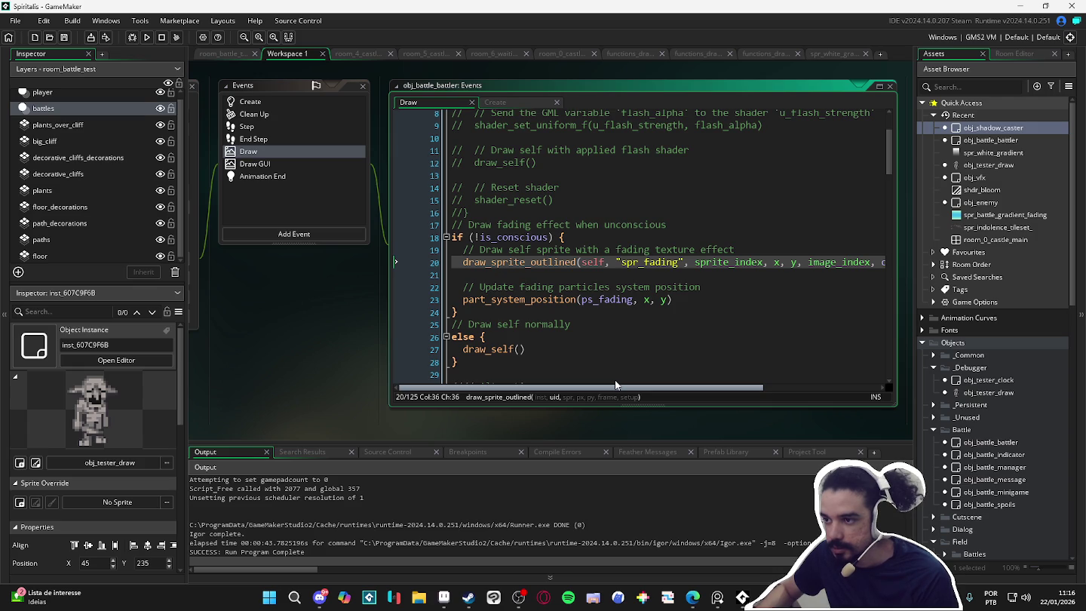
mouse_move(615, 384)
left_mouse_down()
mouse_move(782, 399)
mouse_move(618, 428)
mouse_move(633, 418)
mouse_move(745, 419)
mouse_move(603, 418)
left_mouse_up()
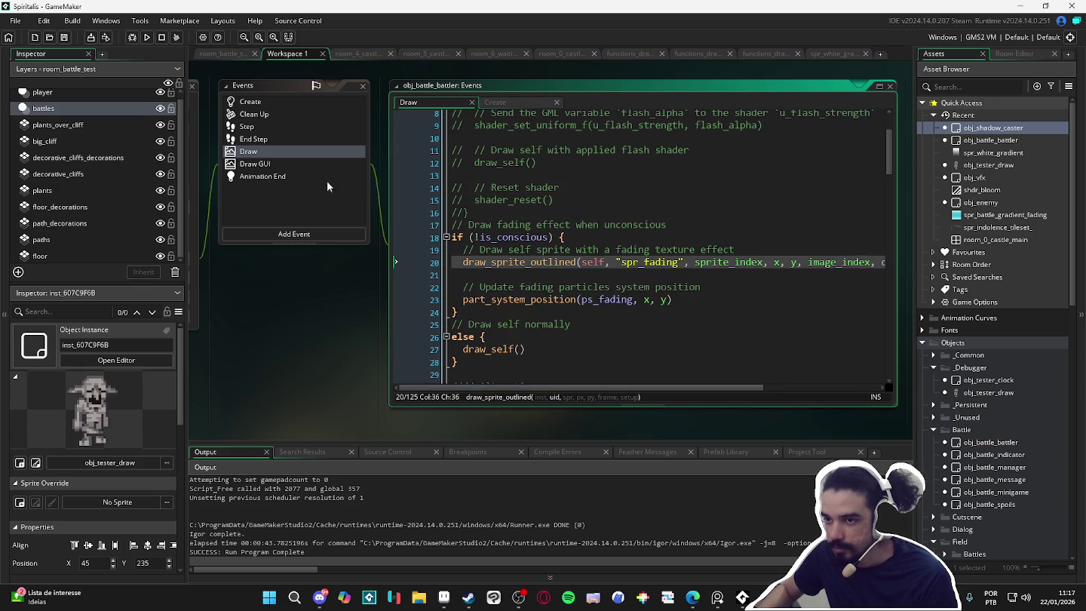
left_click(292, 107)
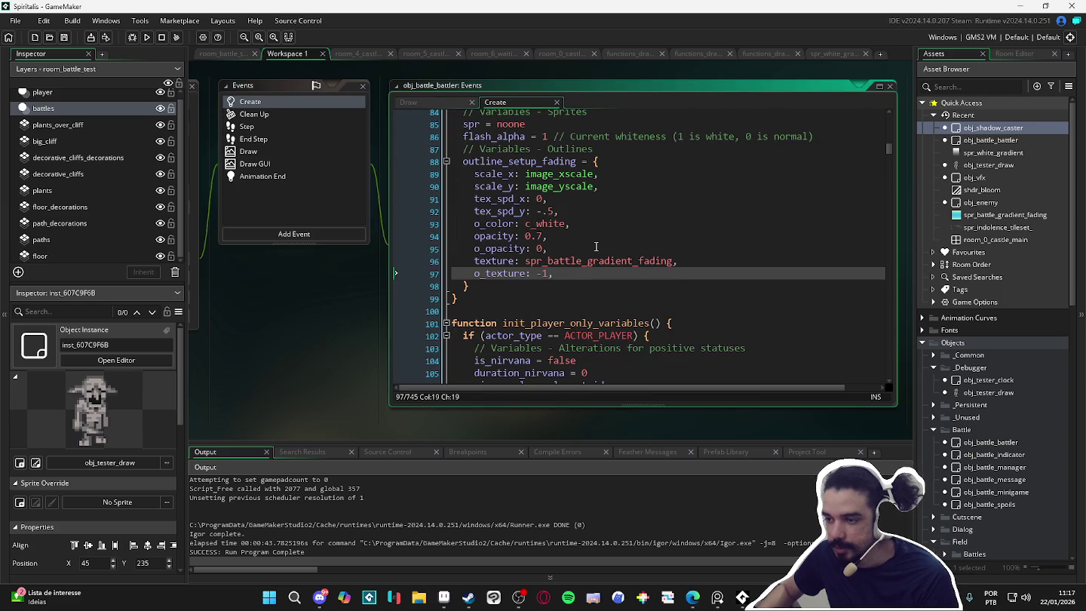
Step through outline_setup_fading's scale_x, scale_y, tex_spd_x and tex_spd_y lines in the Create event.
scroll(594, 245, "up", 2)
scroll(595, 247, "down", 2)
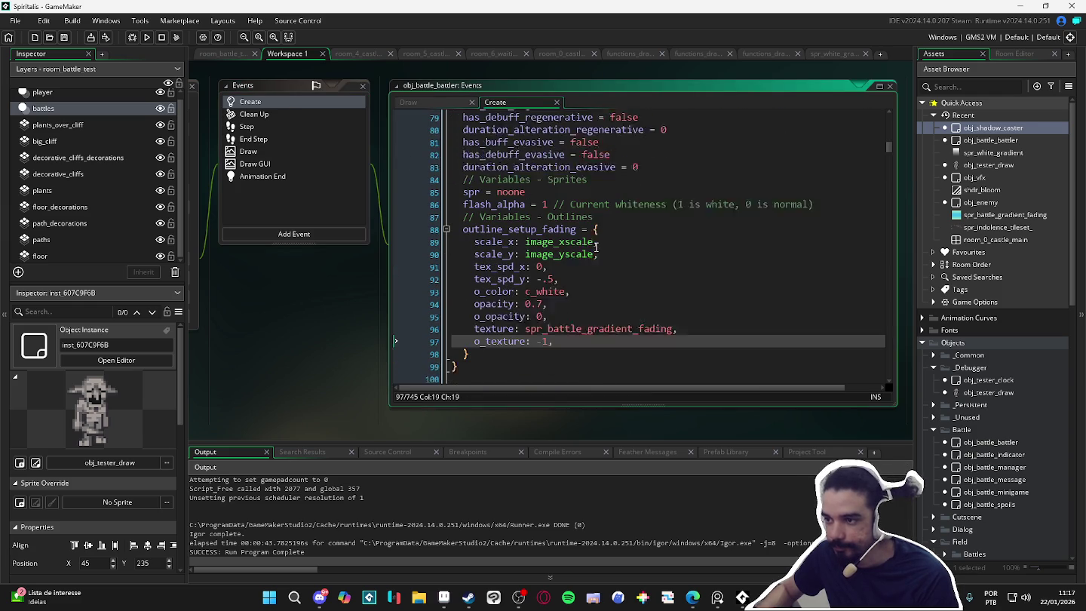
left_click(587, 218)
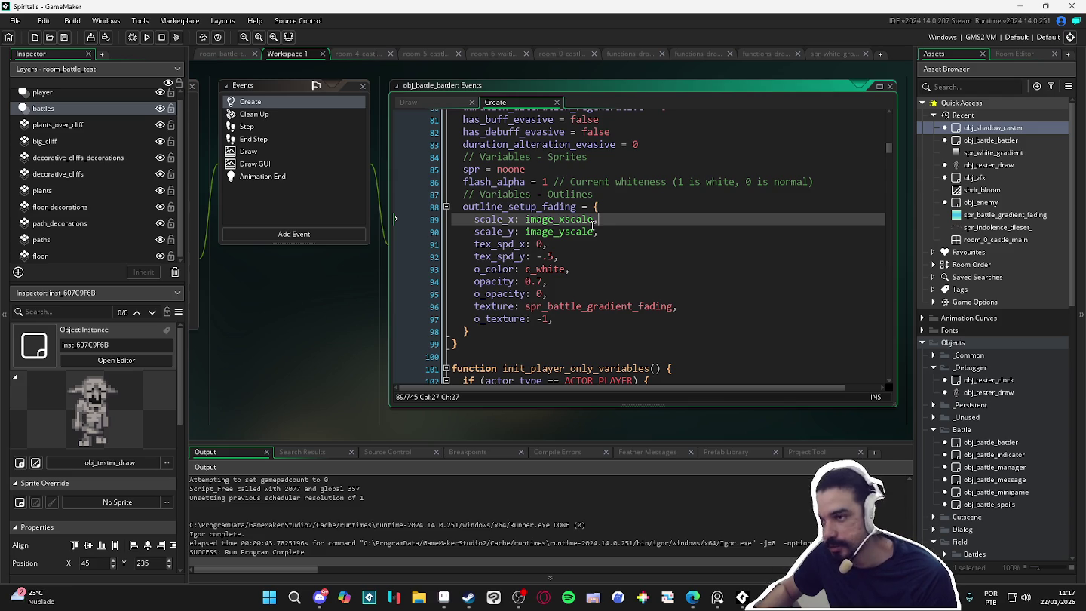
left_click(578, 232)
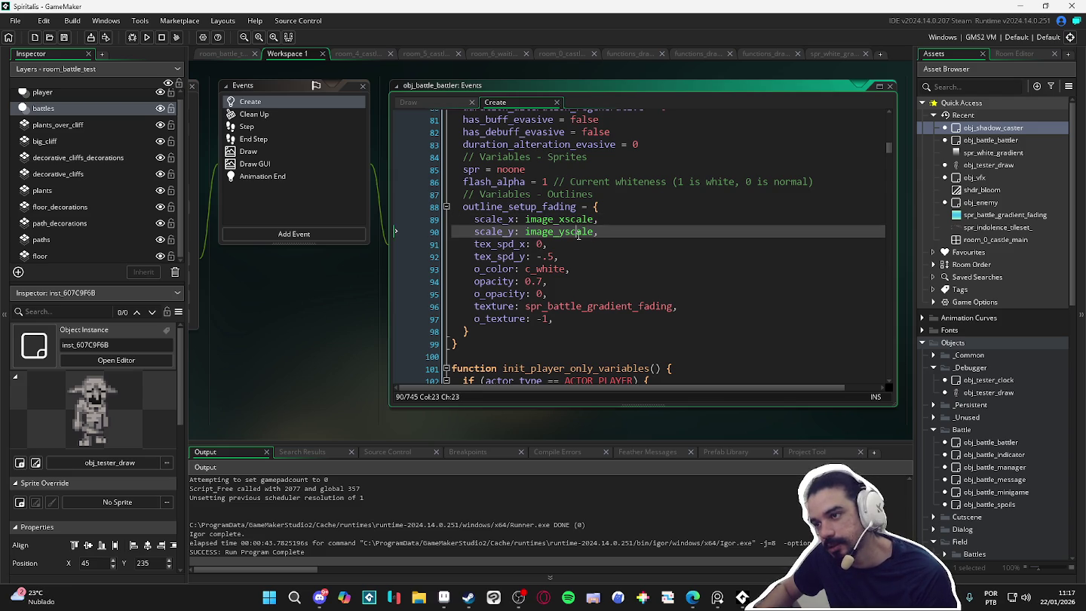
left_click(570, 249)
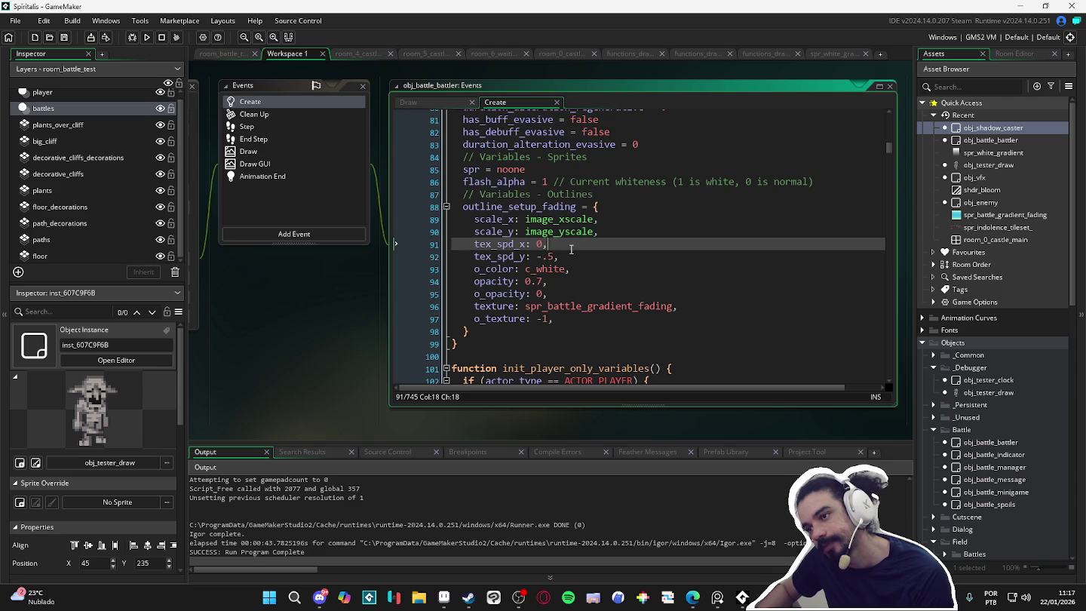
left_click(567, 258)
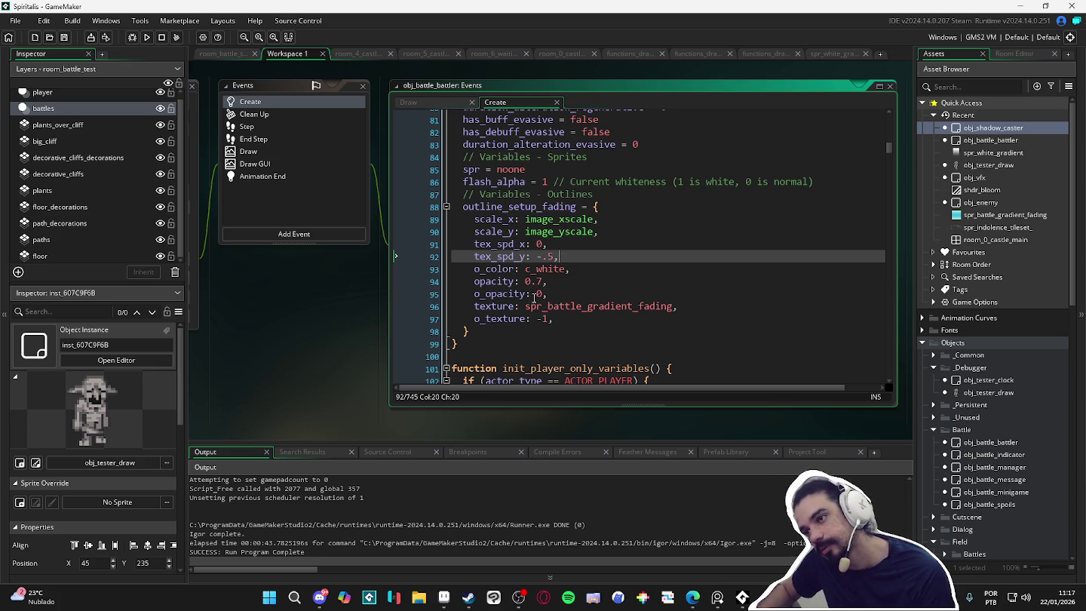
mouse_move(534, 299)
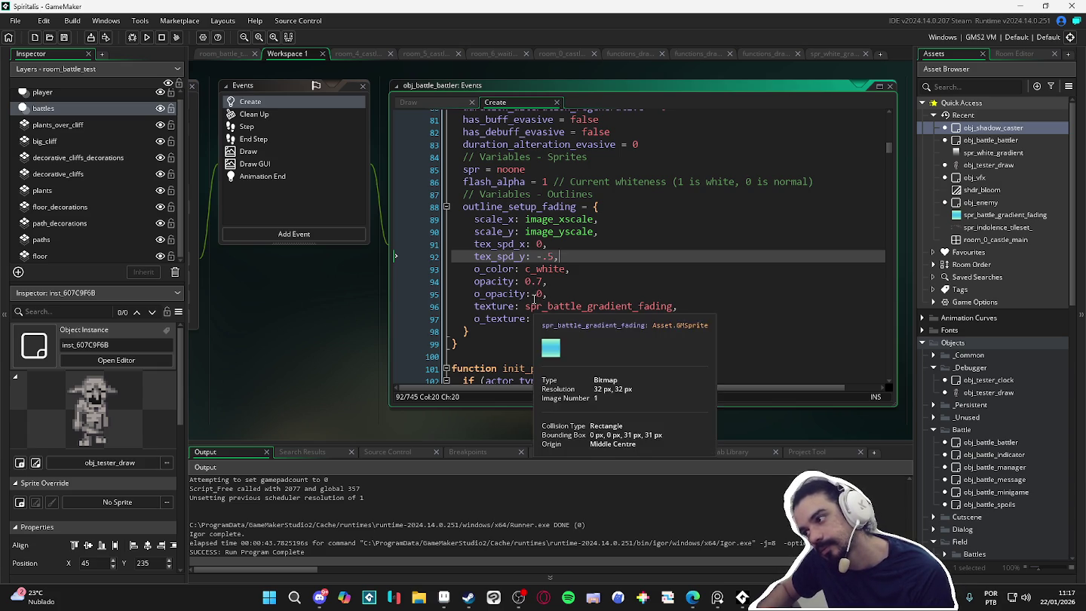
left_click(956, 87)
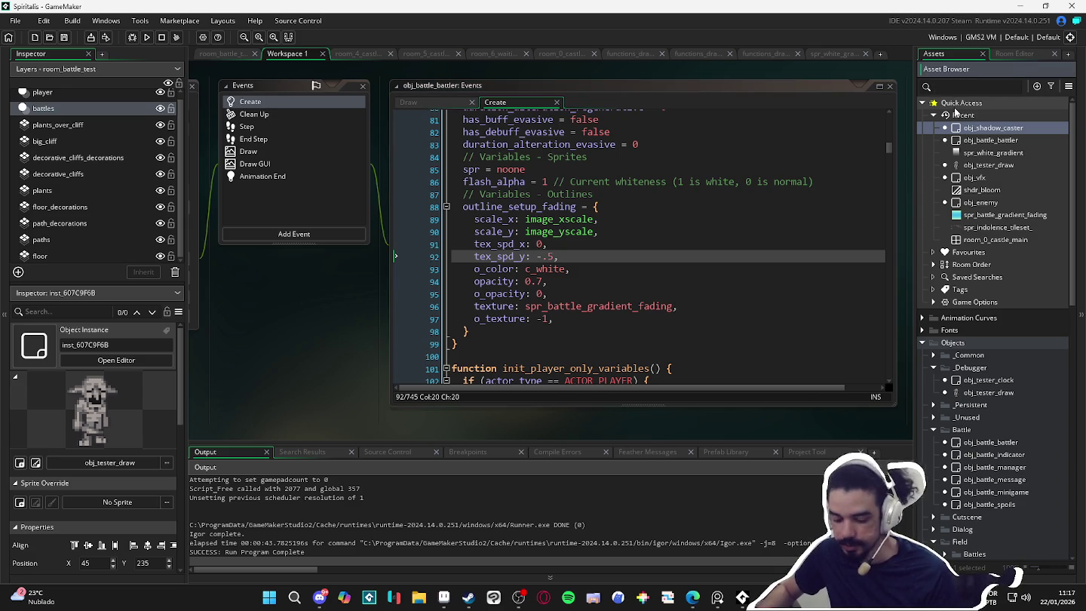
Open spr_battle_target_gradient's texture settings from a 'grad' asset search, then run the game.
type("grad")
double_click(1025, 503)
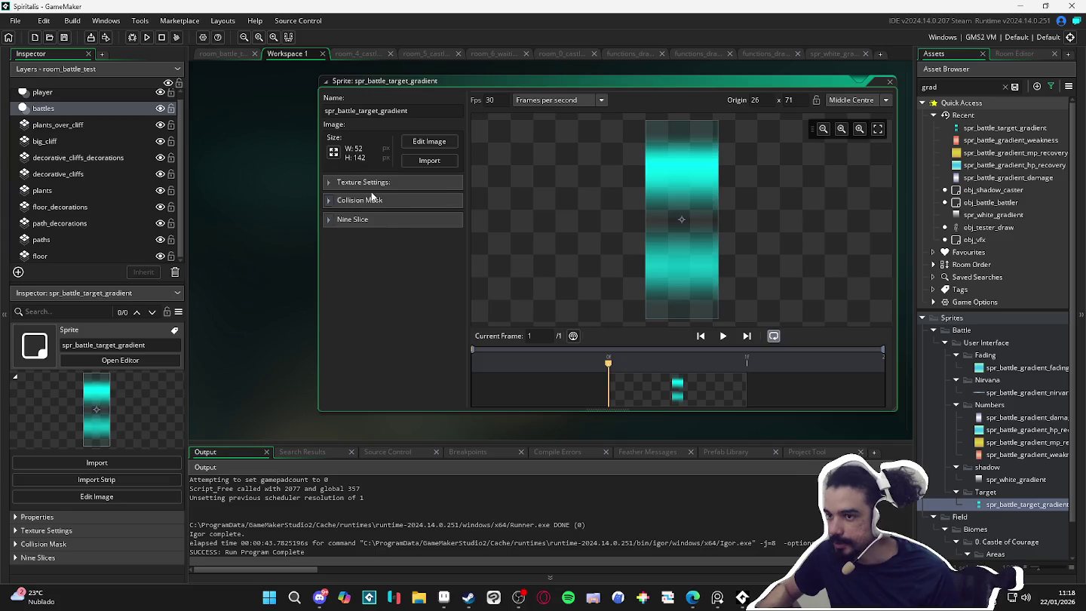
left_click(381, 184)
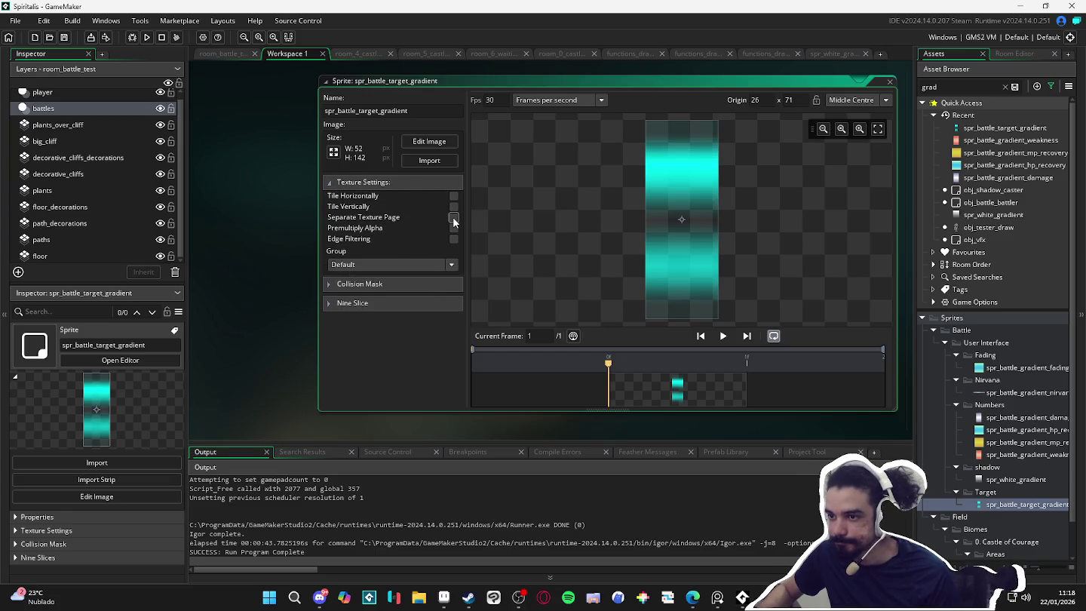
key("F5")
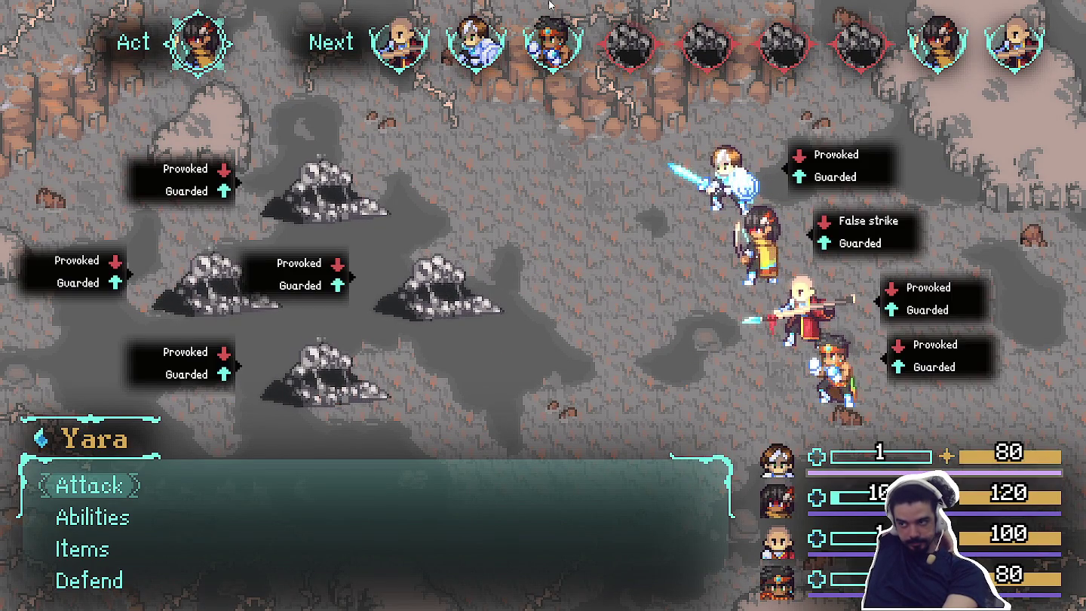
Have Yara and Themba attack the Sloth Blobs, then block the blob's counterattack with a timed press.
key("Return")
key("Return")
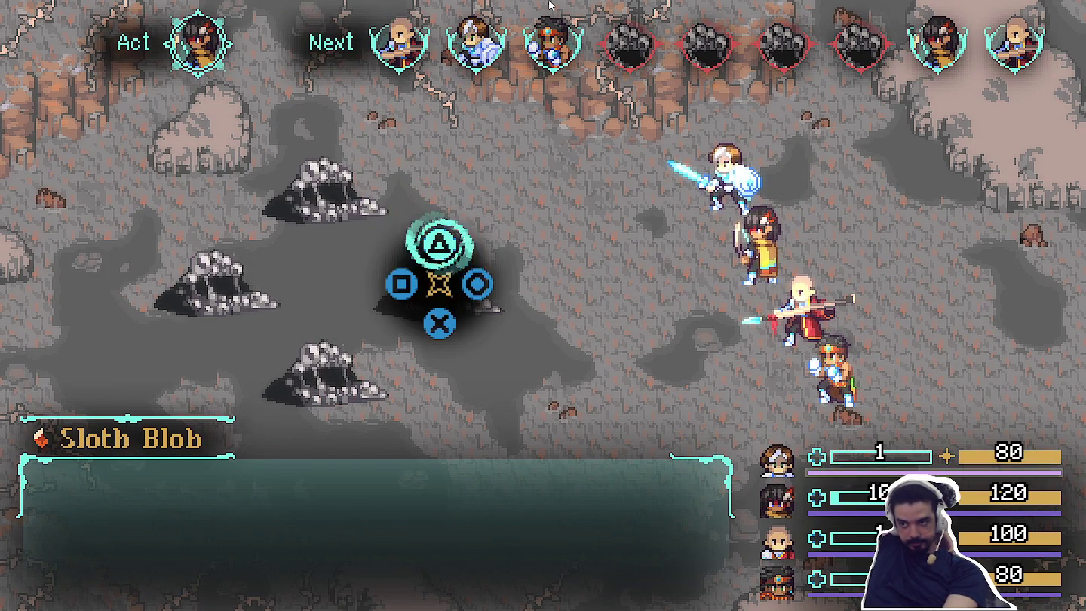
key("Return")
key("Return")
key("Return")
key("Return")
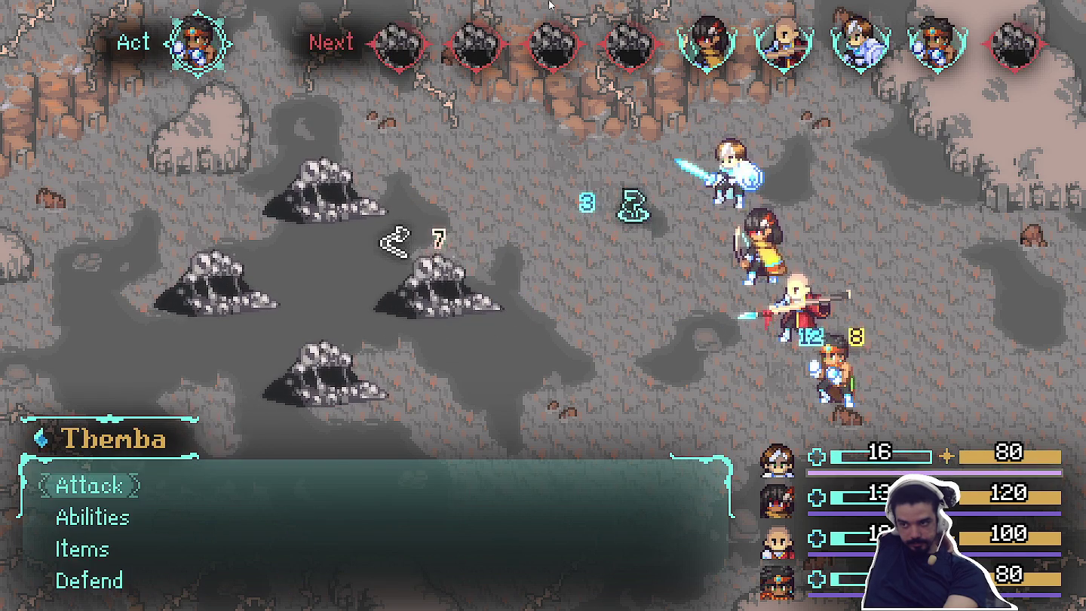
key("Return")
key("Return")
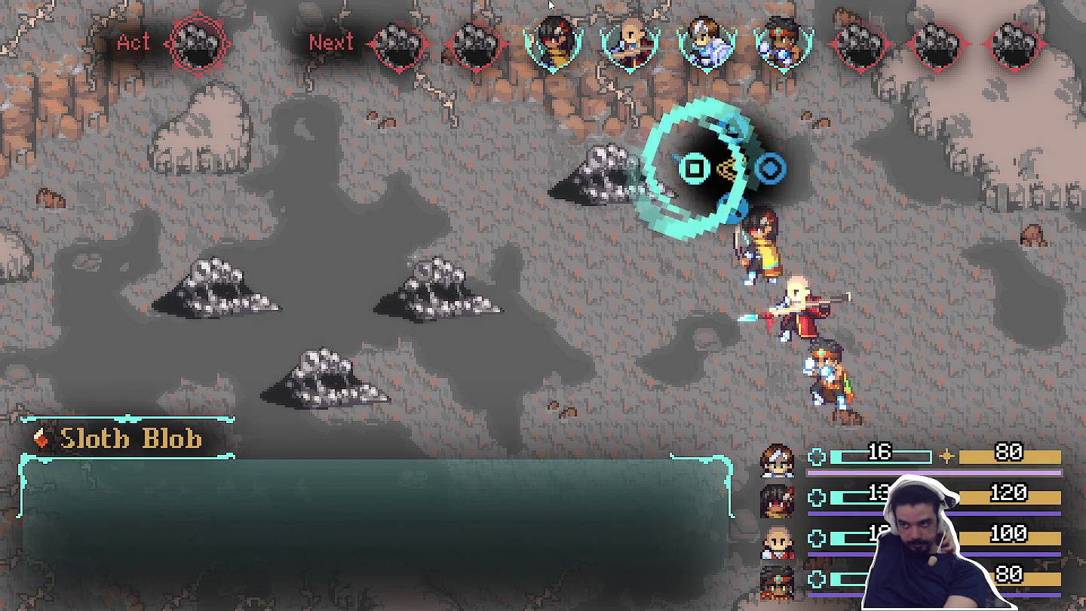
key("Return")
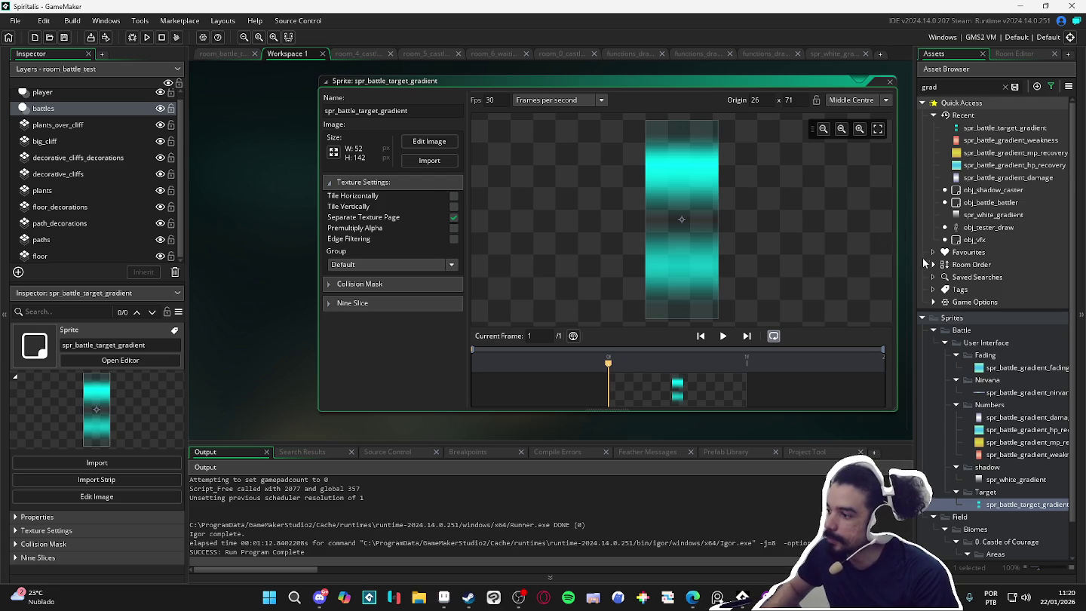
Show the room_battle_test room with the asset tree beside it, then start a project-wide search.
left_click(196, 56)
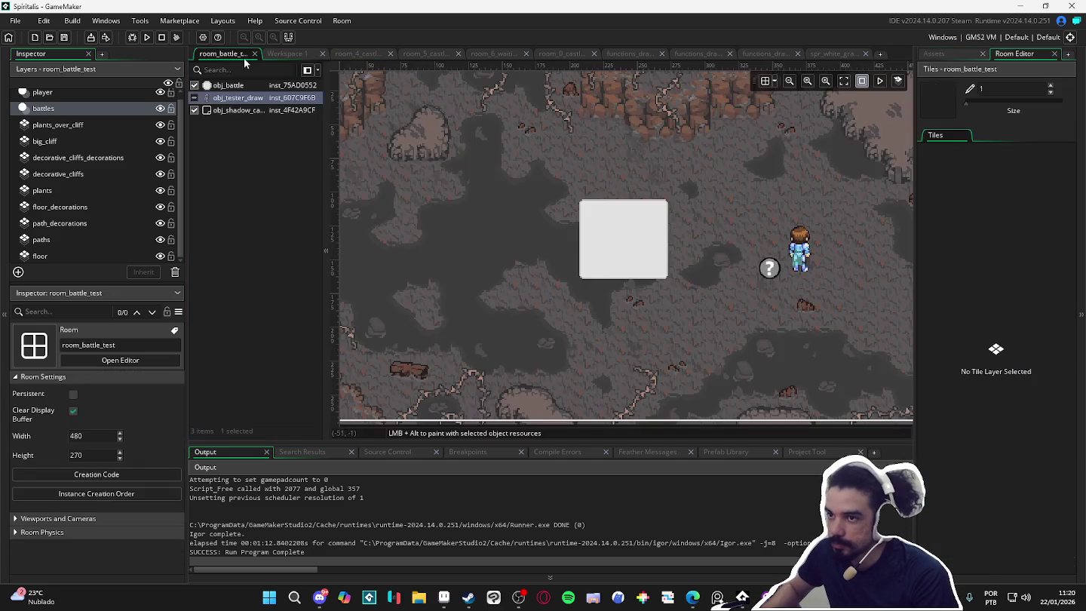
left_click(290, 58)
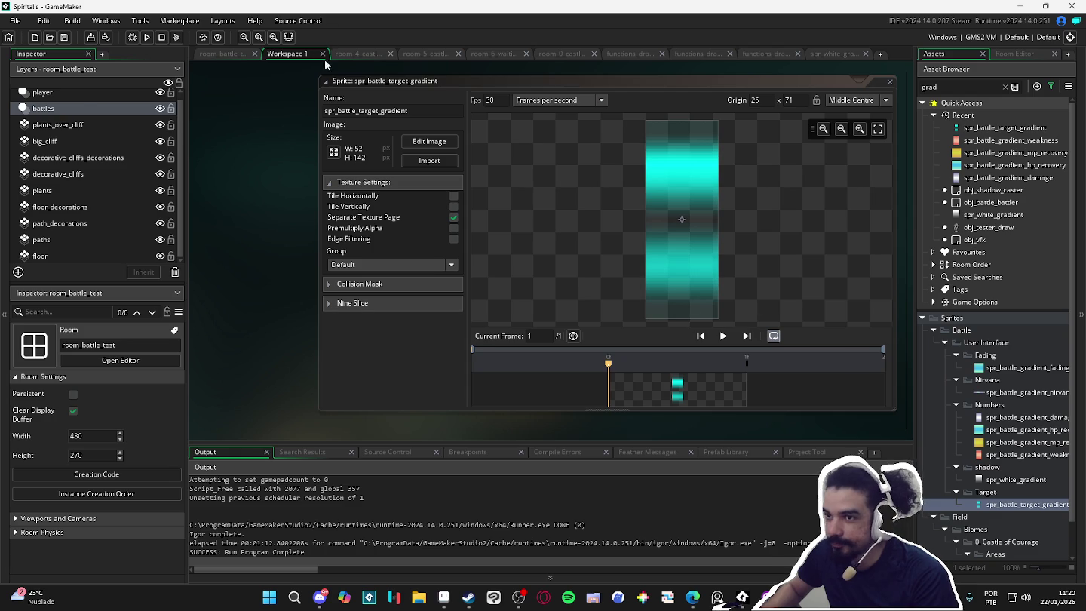
left_click(235, 55)
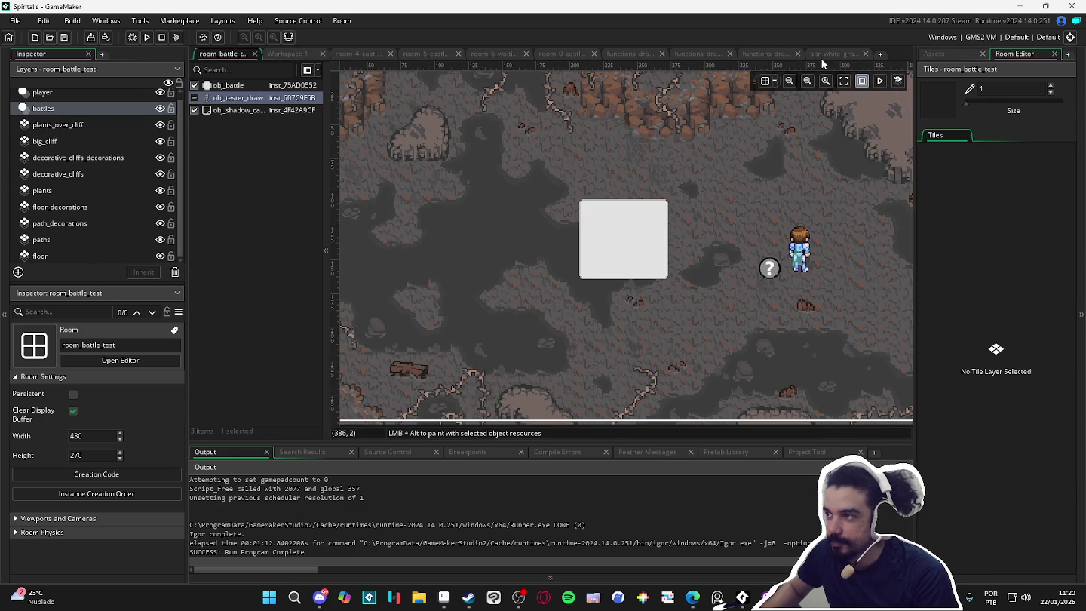
left_click(932, 53)
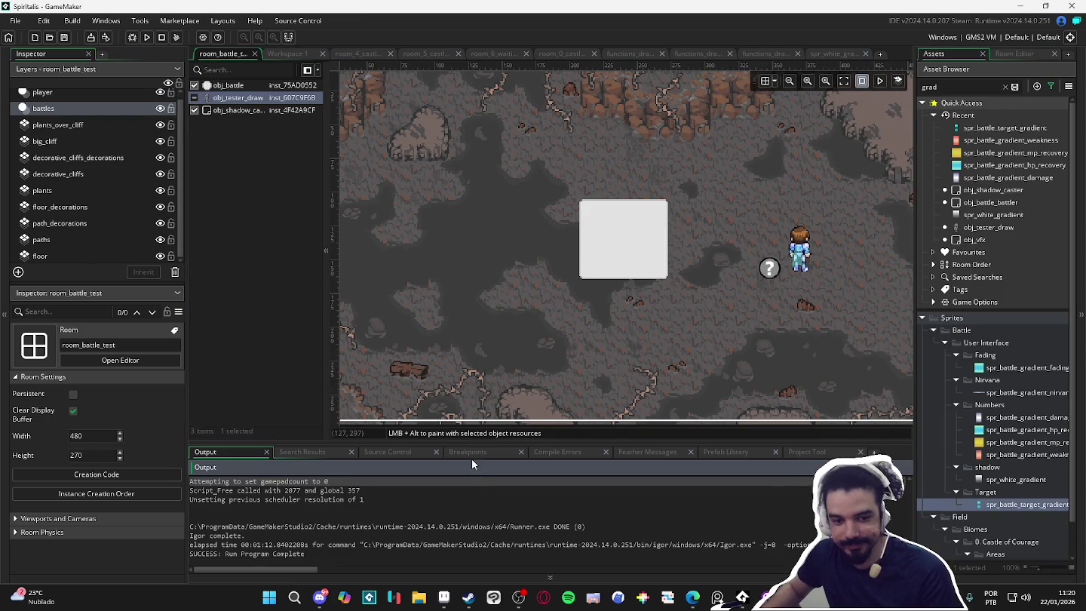
key("ctrl+shift+f")
Find all draw_sprite_out usages and open the obj_battle_battler Draw event match.
type("draw_tex")
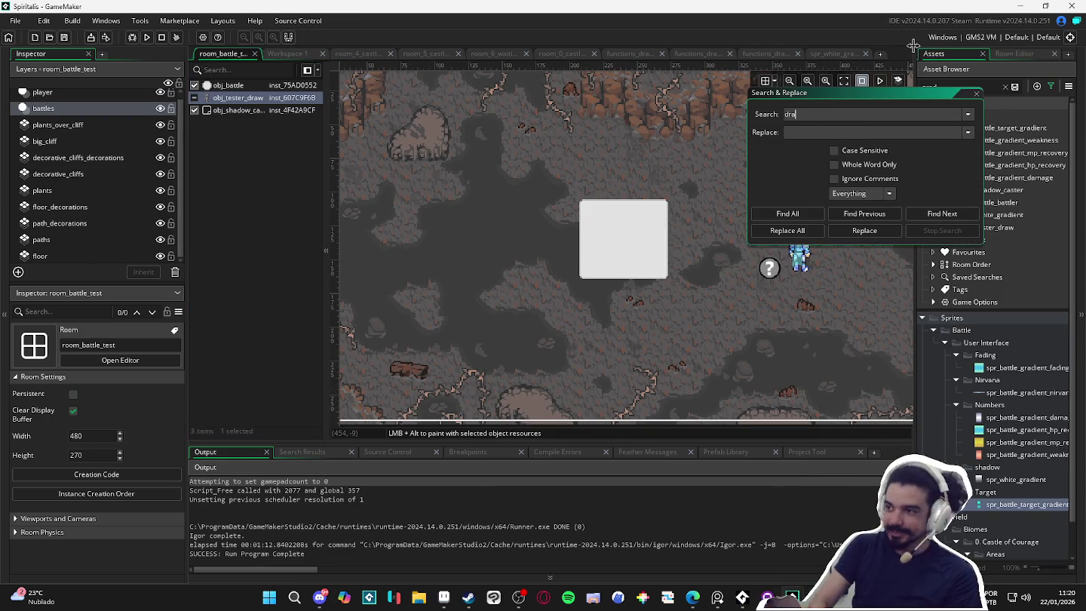
key("BackSpace")
key("BackSpace")
key("BackSpace")
type("sprite_out")
key("Return")
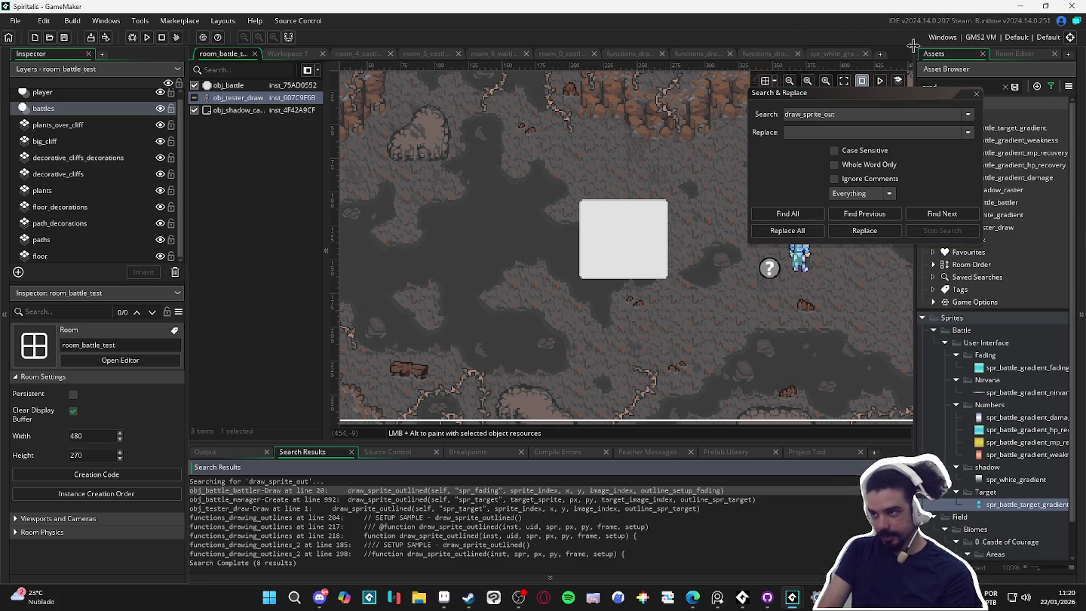
double_click(467, 490)
Close Search & Replace and switch to Discord, dismissing the enlarged Gumball image.
left_click(975, 93)
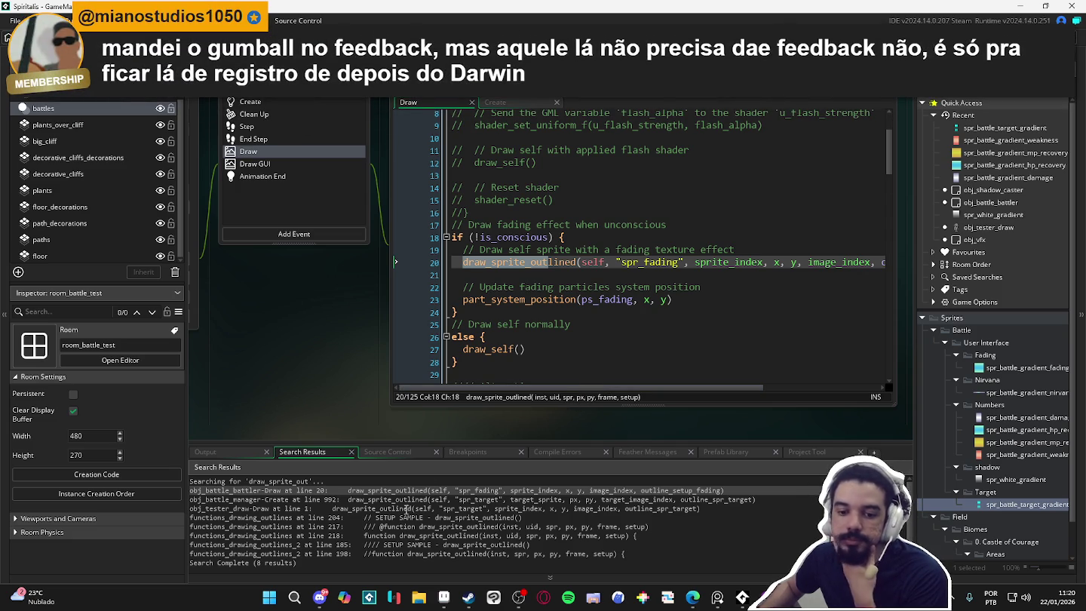
left_click(320, 597)
left_click(631, 382)
Scroll #feedback_artistico to the new pixel-art Gumball drawing, then minimize Discord.
scroll(631, 382, "down", 10)
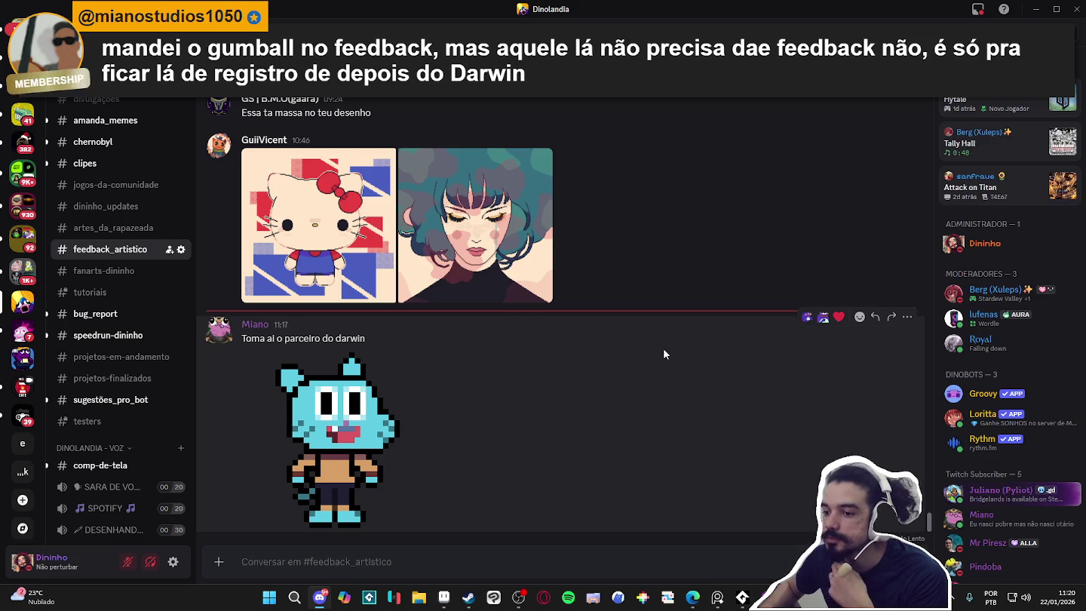
left_click(1040, 12)
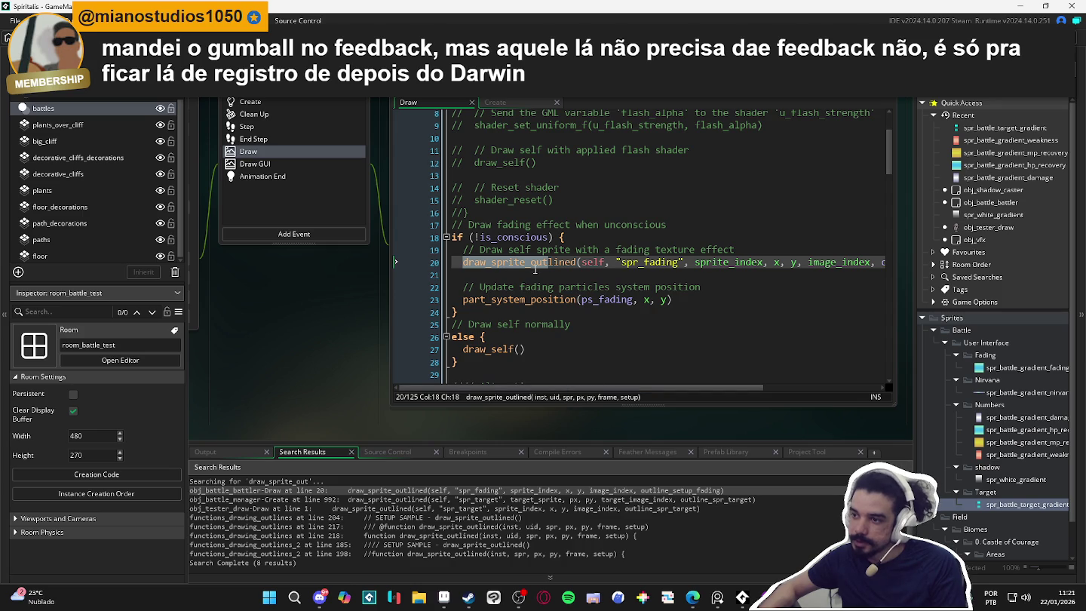
Undo the recent Draw event edits to restore the hit-flash shader block, and save.
key("ctrl+z")
key("ctrl+z")
key("ctrl+z")
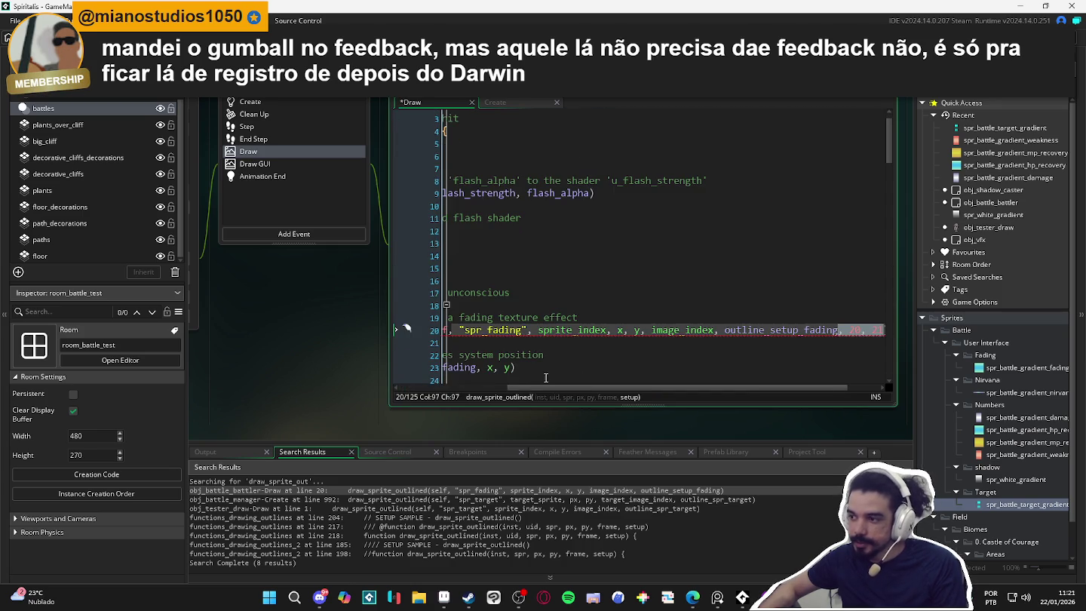
left_click(531, 342)
key("ctrl+s")
Jump to the draw_sprite_outlined definition at line 218 of functions_drawing_outlines.
scroll(532, 339, "up", 1)
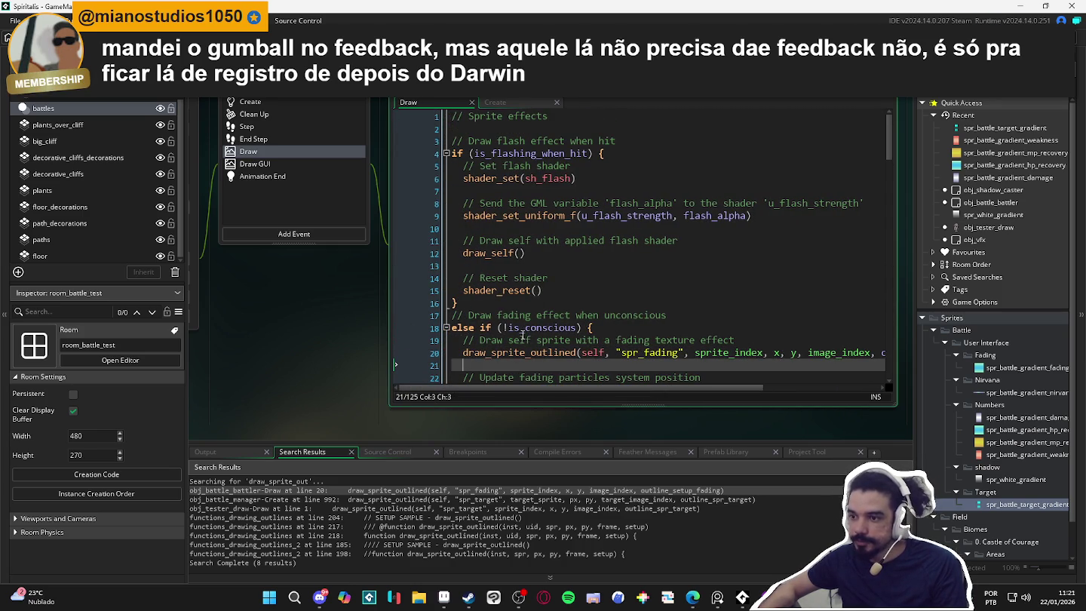
scroll(524, 335, "down", 2)
scroll(521, 335, "up", 2)
scroll(521, 334, "down", 3)
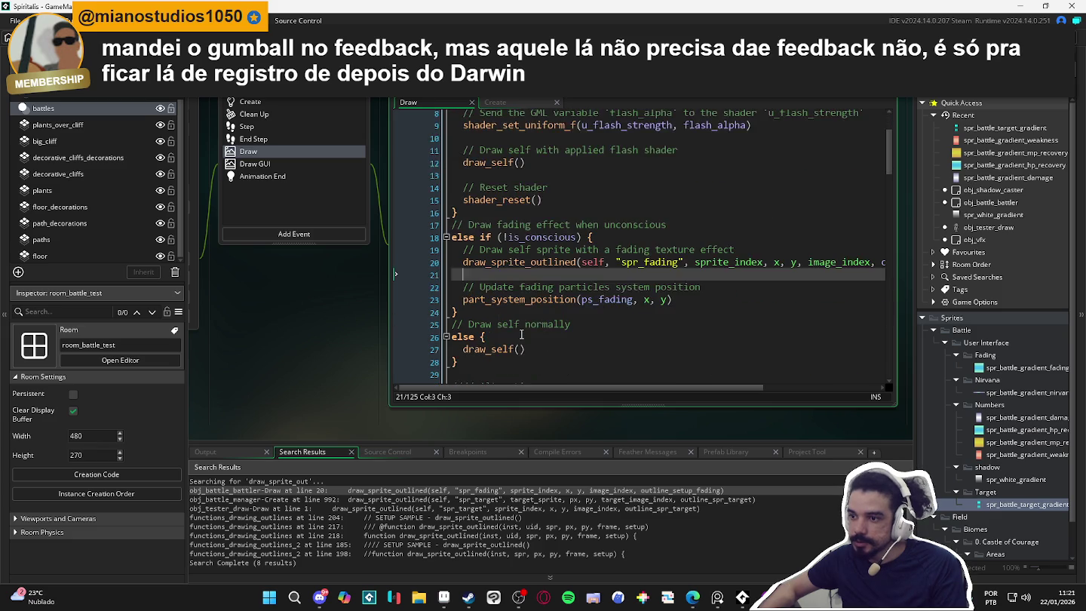
scroll(521, 335, "down", 2)
scroll(521, 335, "up", 5)
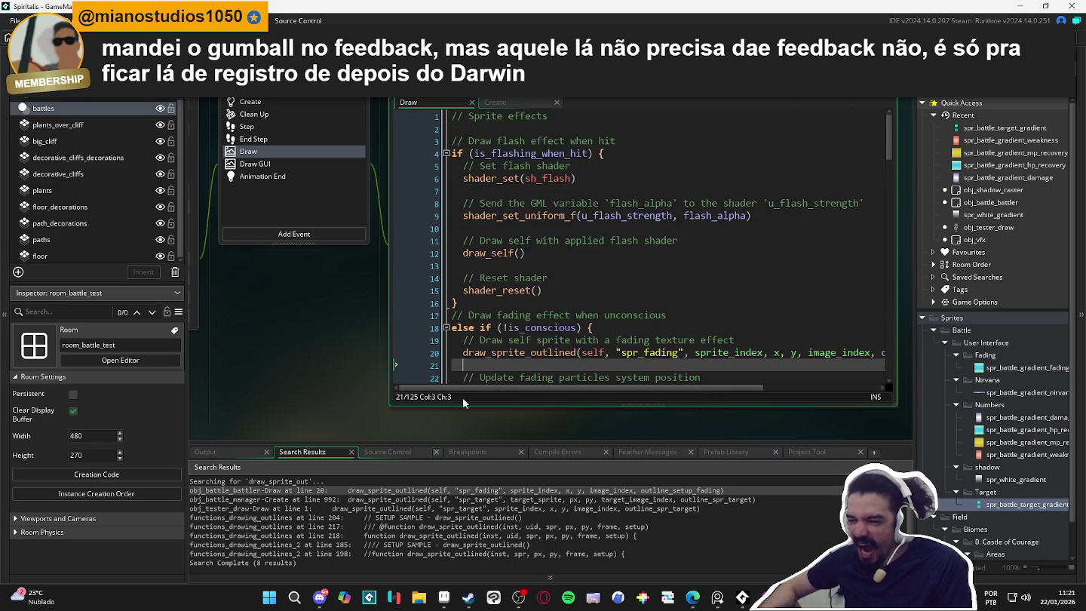
mouse_move(519, 353)
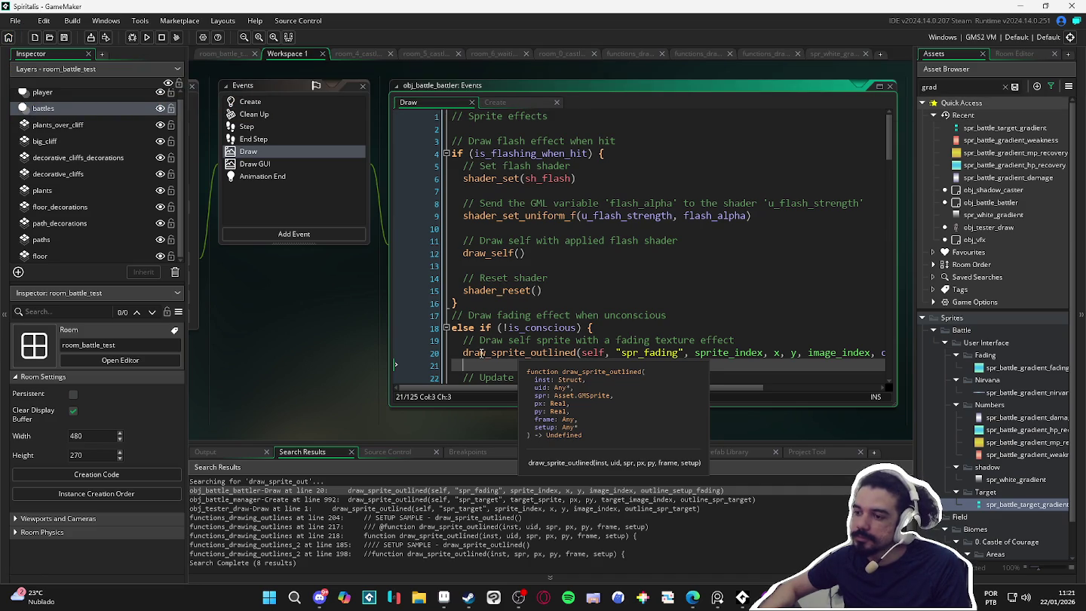
left_click(488, 354)
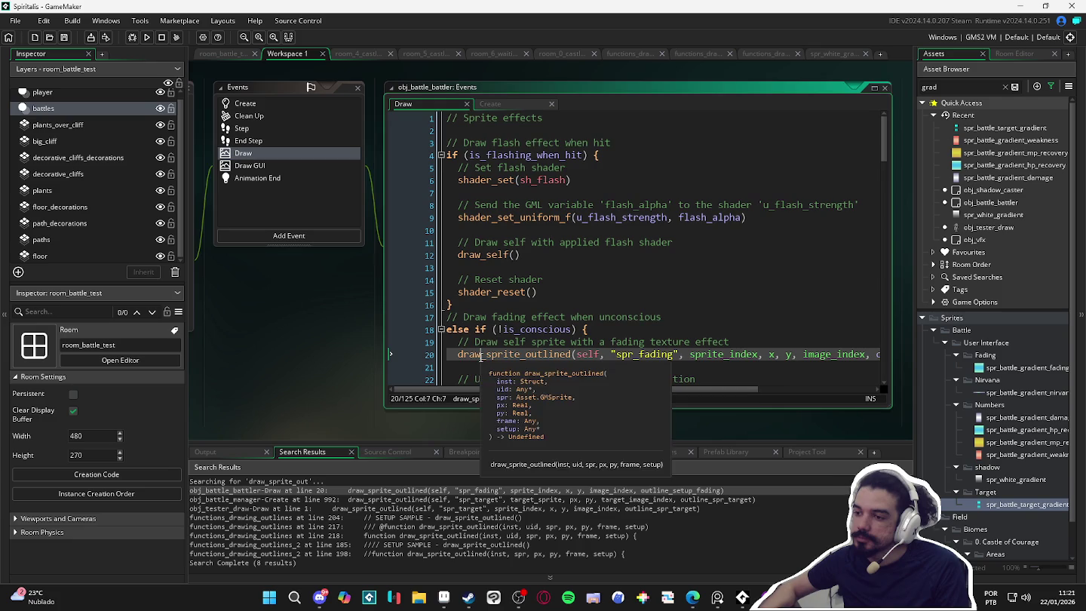
middle_click(480, 354)
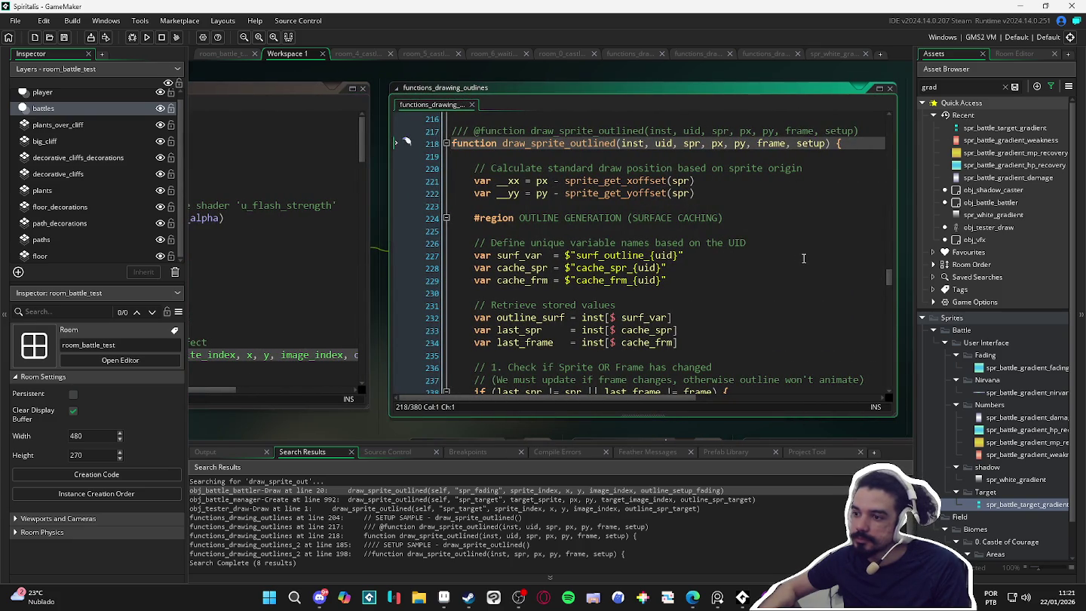
Scroll through draw_sprite_outlined's surface-caching code, then return to the Draw event's line 20 match.
scroll(803, 258, "down", 2)
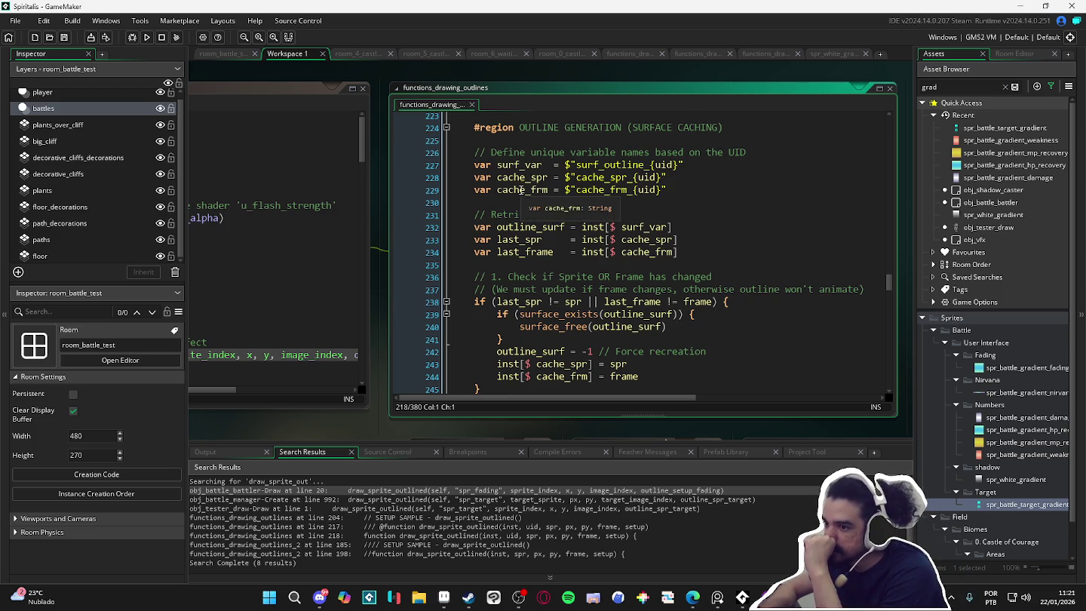
scroll(520, 189, "down", 1)
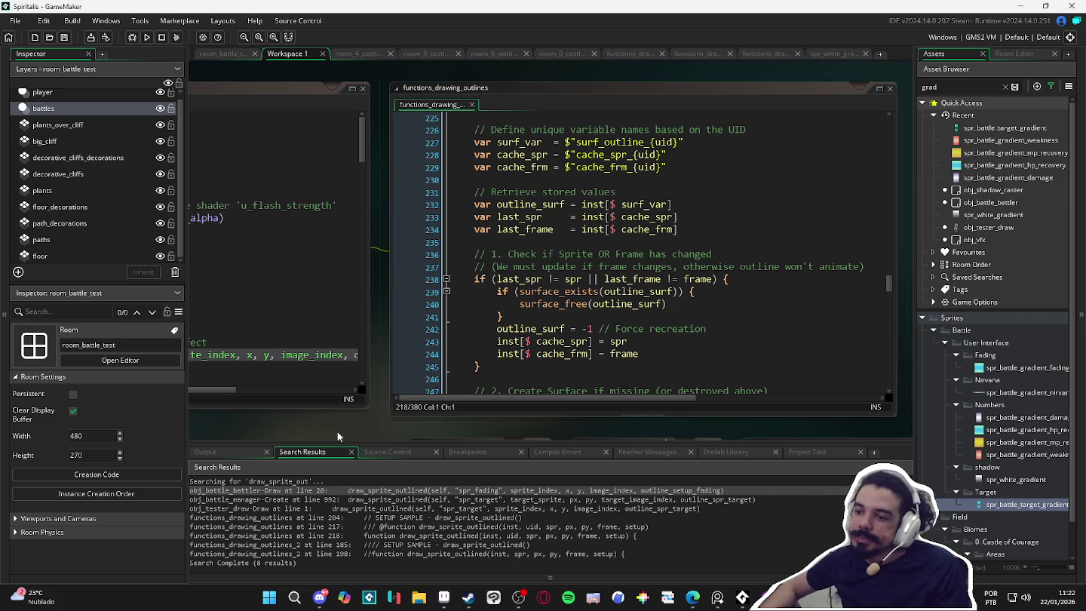
double_click(337, 490)
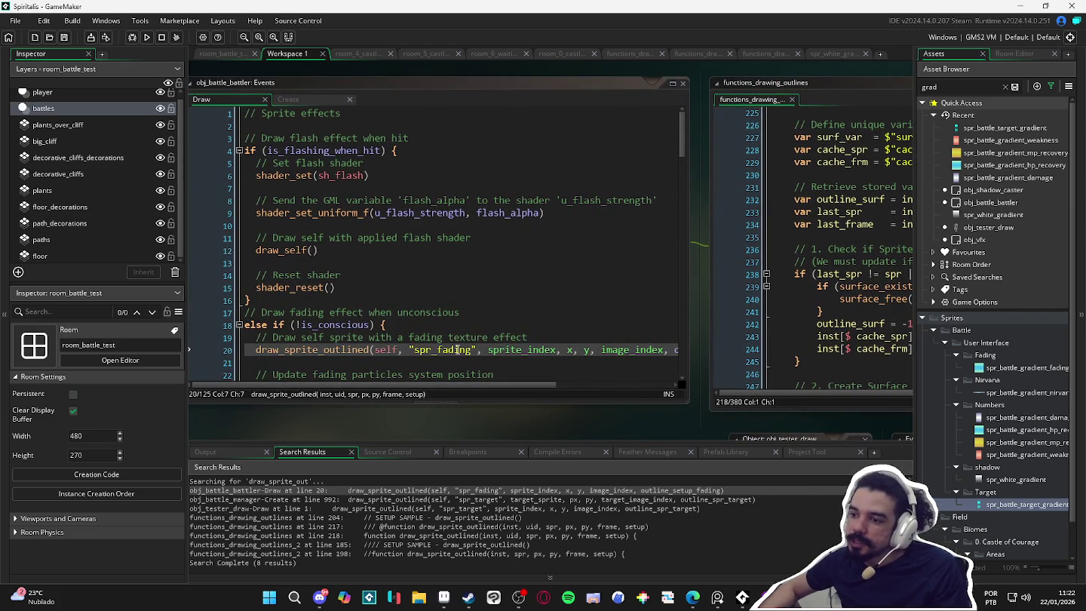
left_click(458, 350)
double_click(457, 350)
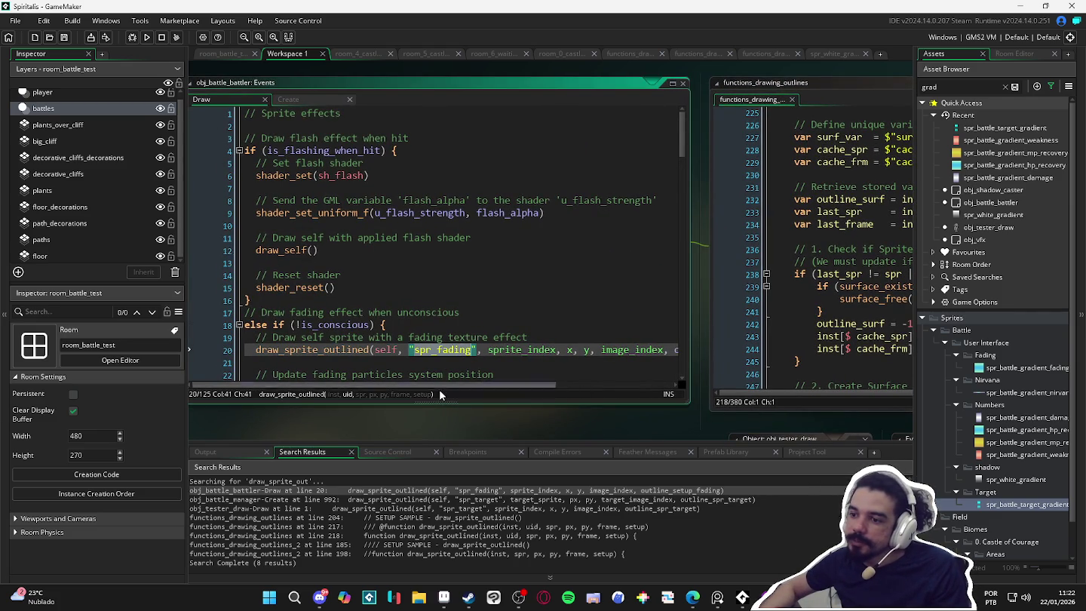
mouse_move(380, 420)
left_mouse_down()
mouse_move(406, 427)
mouse_move(490, 412)
left_mouse_up()
scroll(541, 275, "down", 6)
scroll(540, 275, "up", 6)
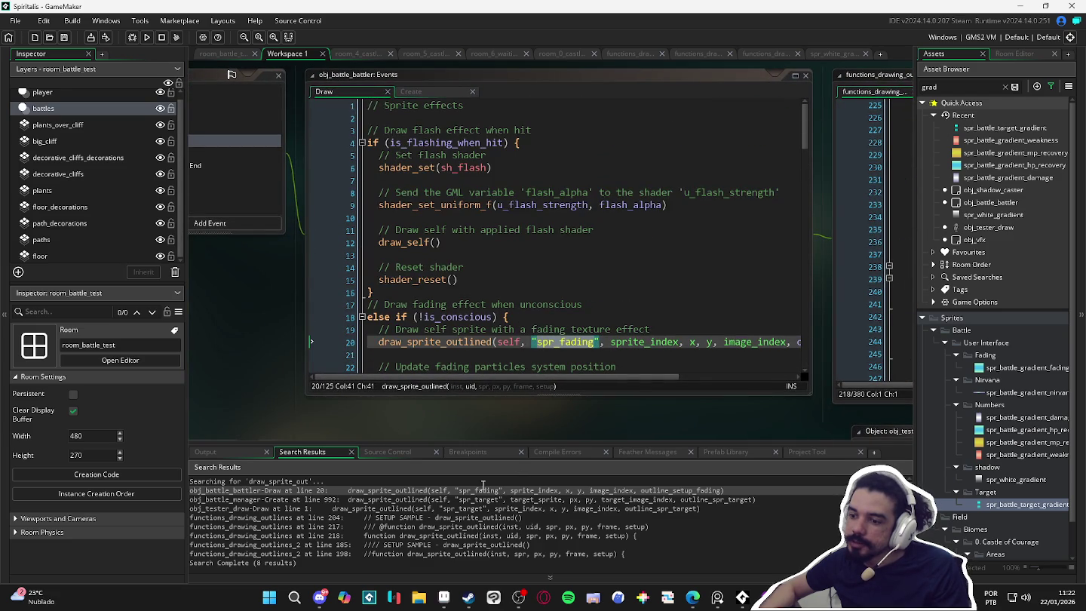
double_click(449, 499)
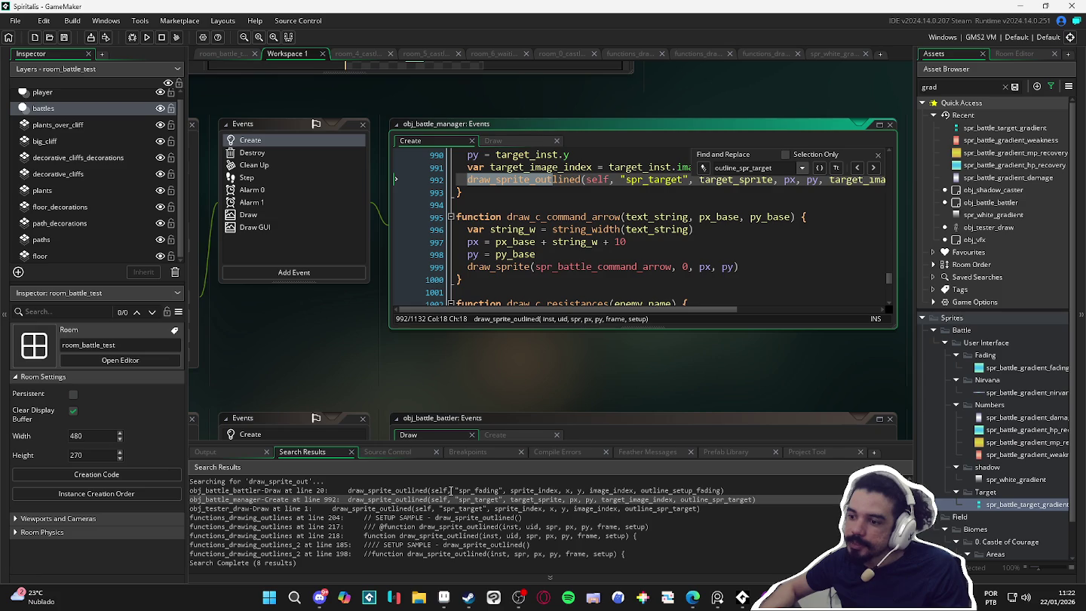
left_click(475, 490)
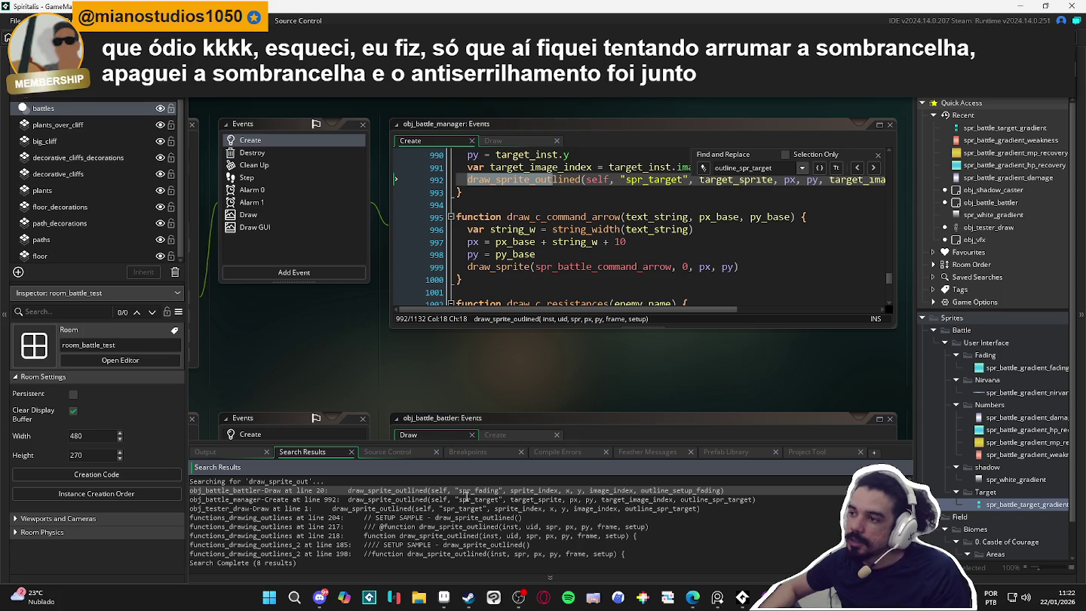
double_click(466, 499)
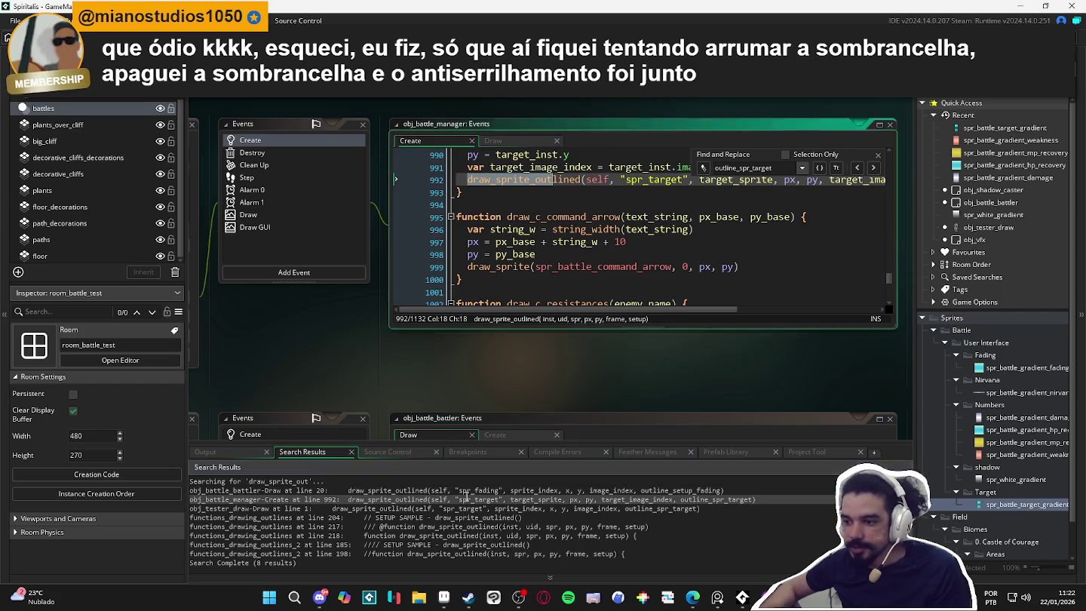
double_click(457, 490)
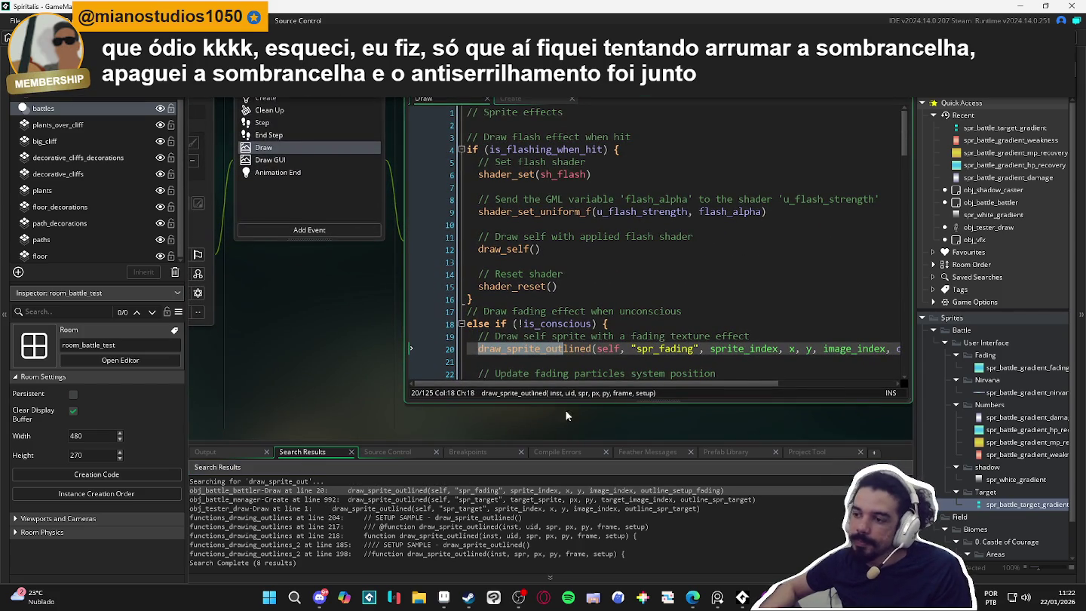
mouse_move(591, 385)
left_mouse_down()
mouse_move(736, 390)
mouse_move(515, 418)
left_mouse_up()
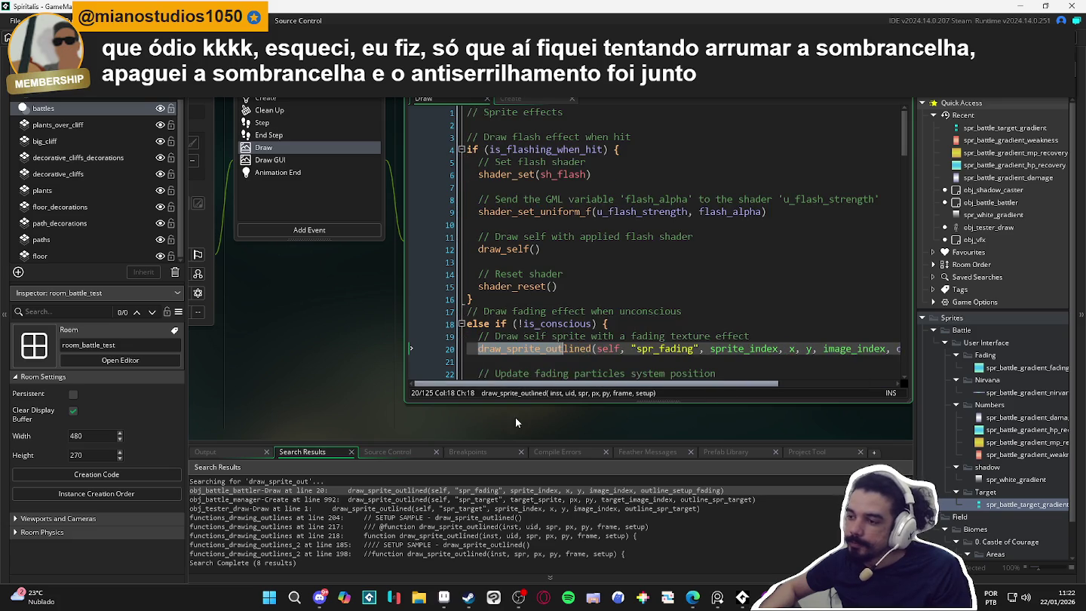
left_click(541, 360)
scroll(541, 365, "down", 2)
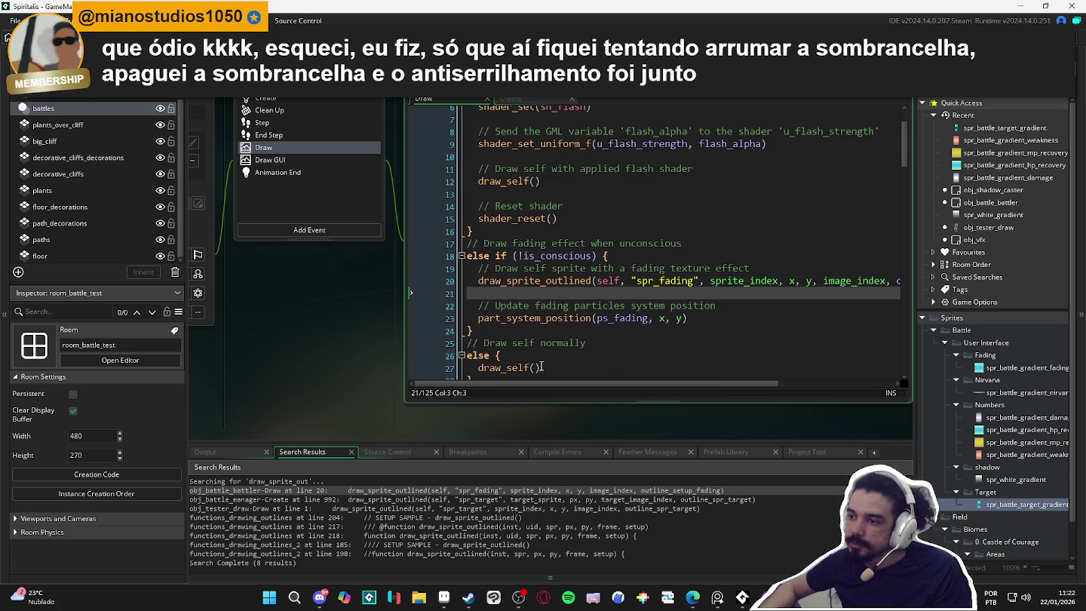
scroll(540, 366, "up", 1)
middle_click(561, 308)
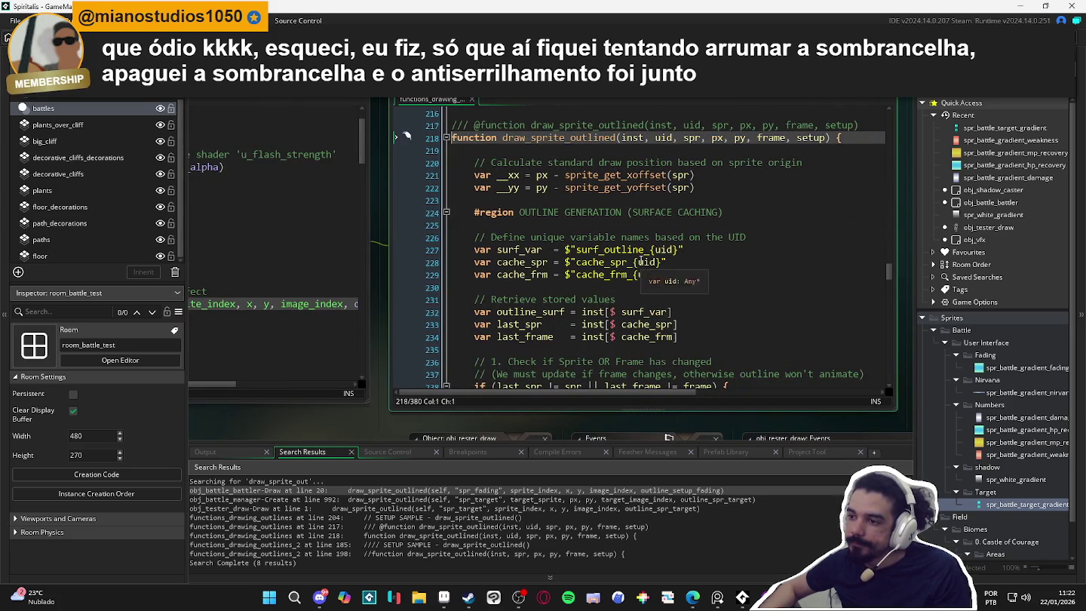
scroll(643, 255, "down", 2)
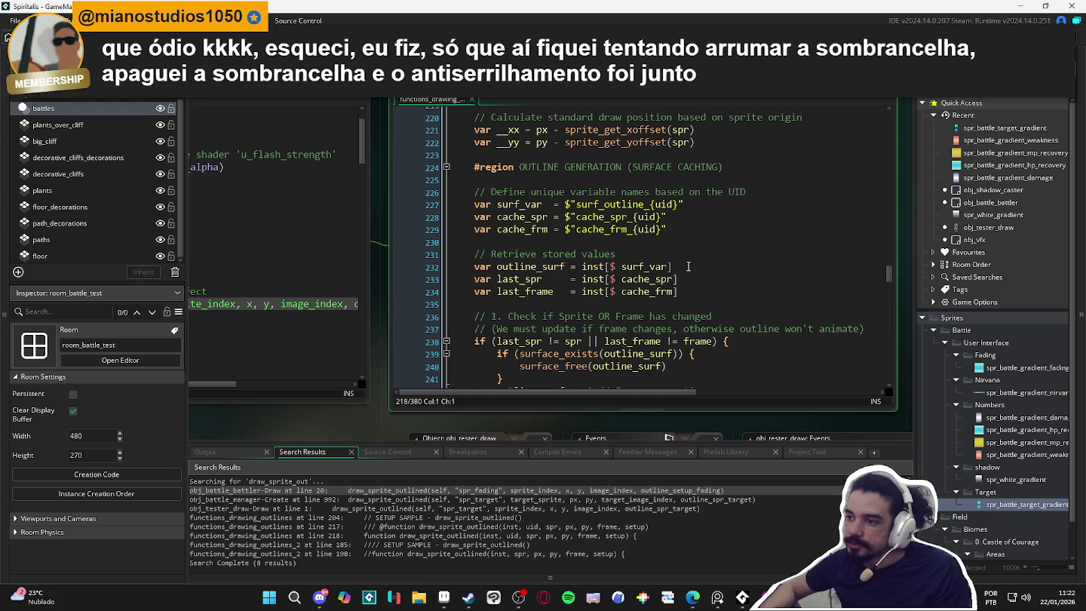
scroll(687, 267, "up", 1)
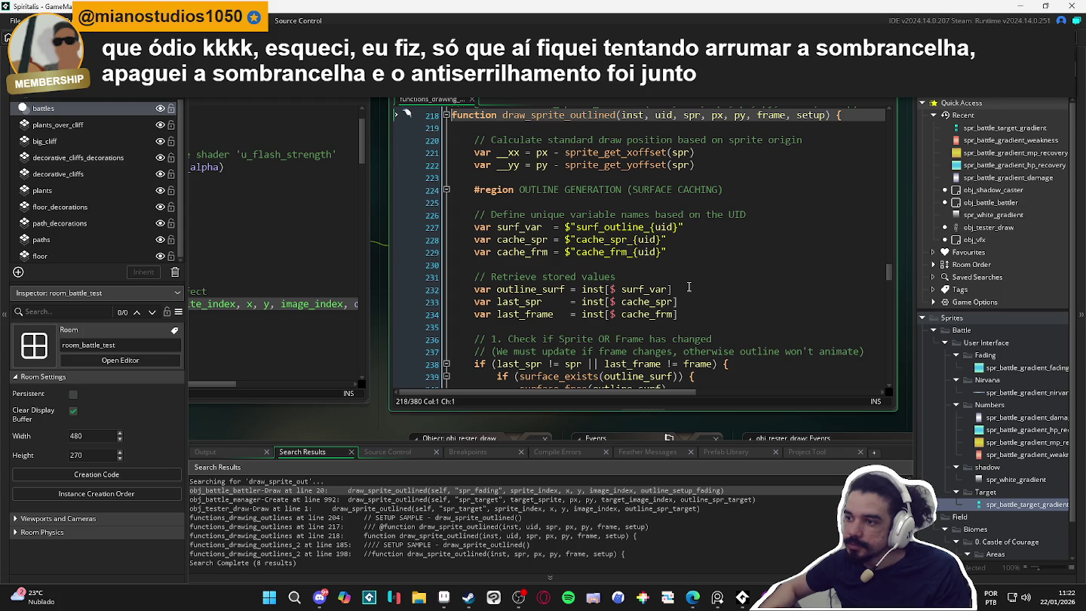
scroll(688, 287, "down", 3)
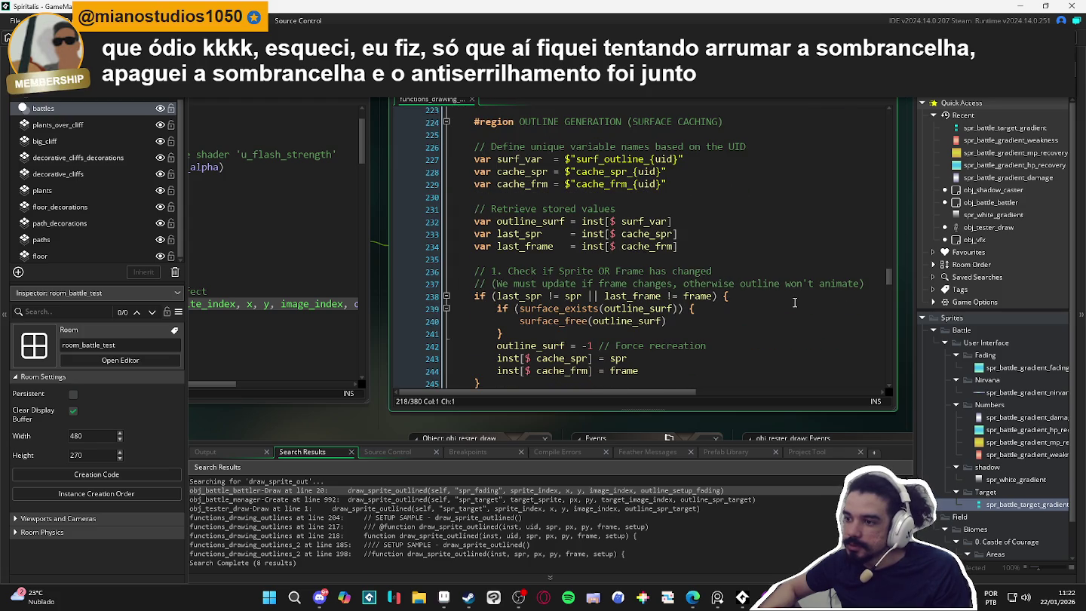
scroll(799, 303, "down", 1)
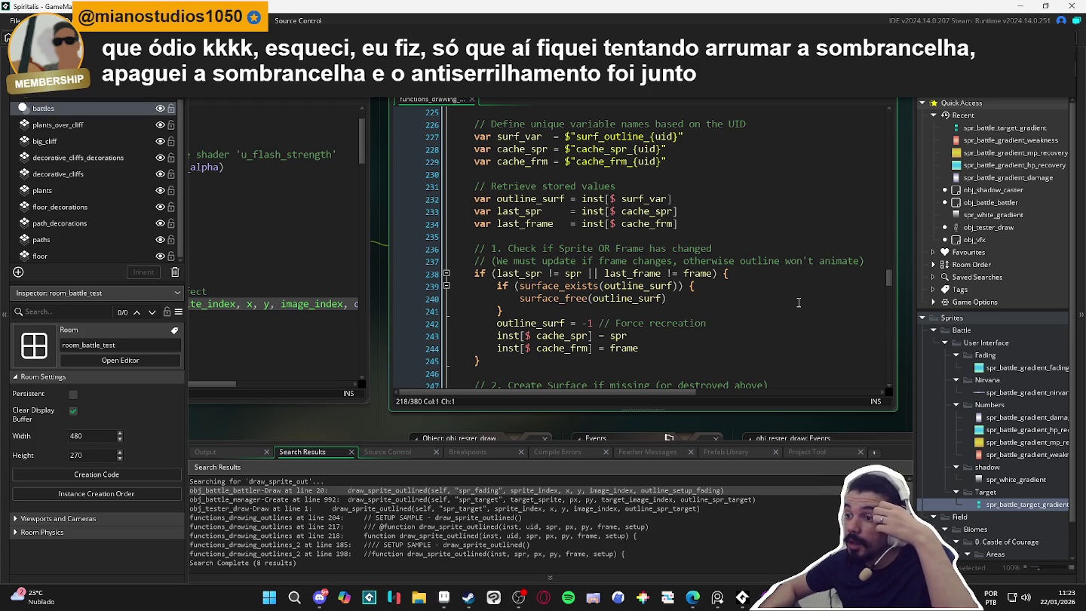
scroll(798, 303, "up", 4)
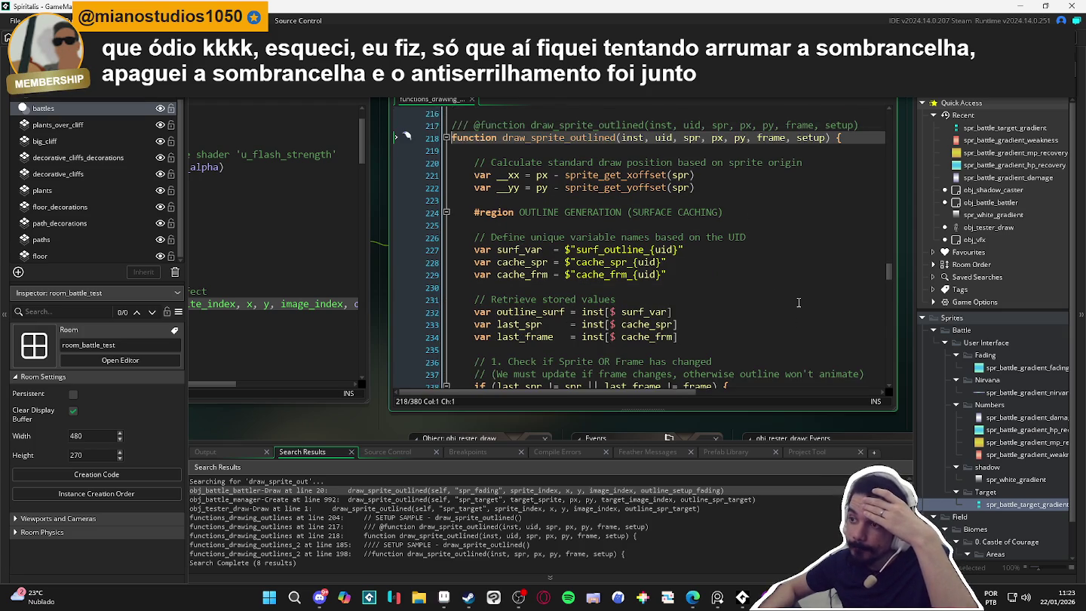
scroll(798, 302, "down", 1)
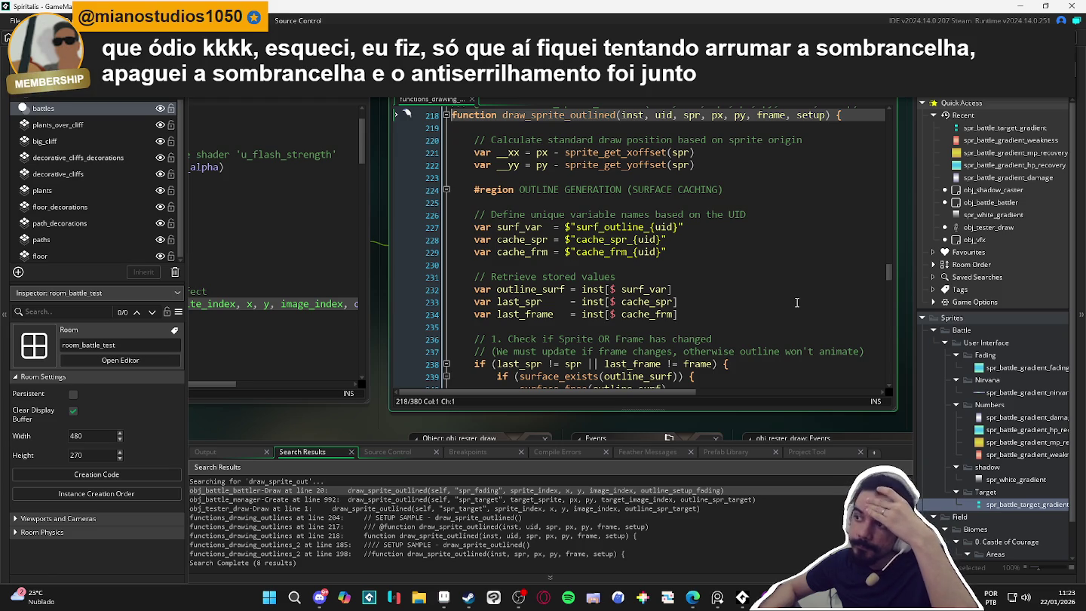
scroll(799, 302, "down", 3)
scroll(793, 303, "down", 2)
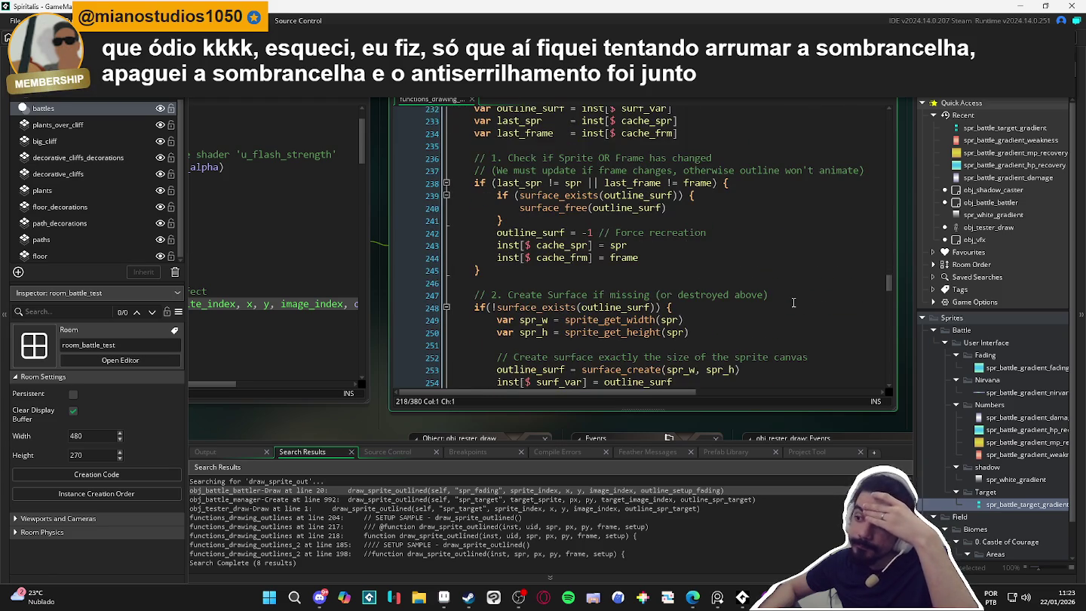
scroll(793, 302, "down", 3)
scroll(794, 302, "up", 3)
scroll(793, 302, "up", 7)
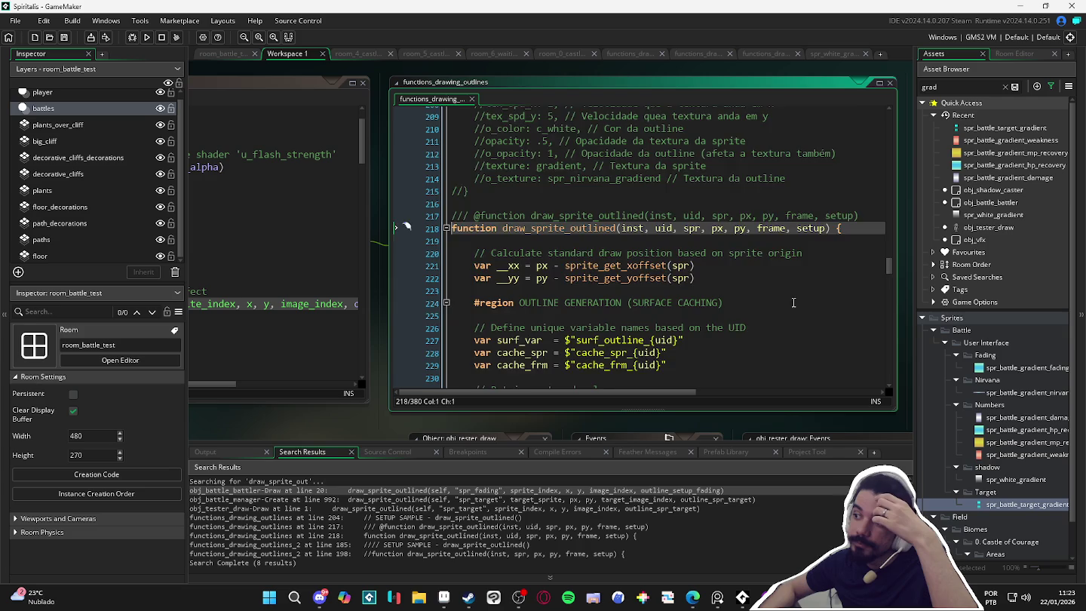
scroll(793, 302, "down", 3)
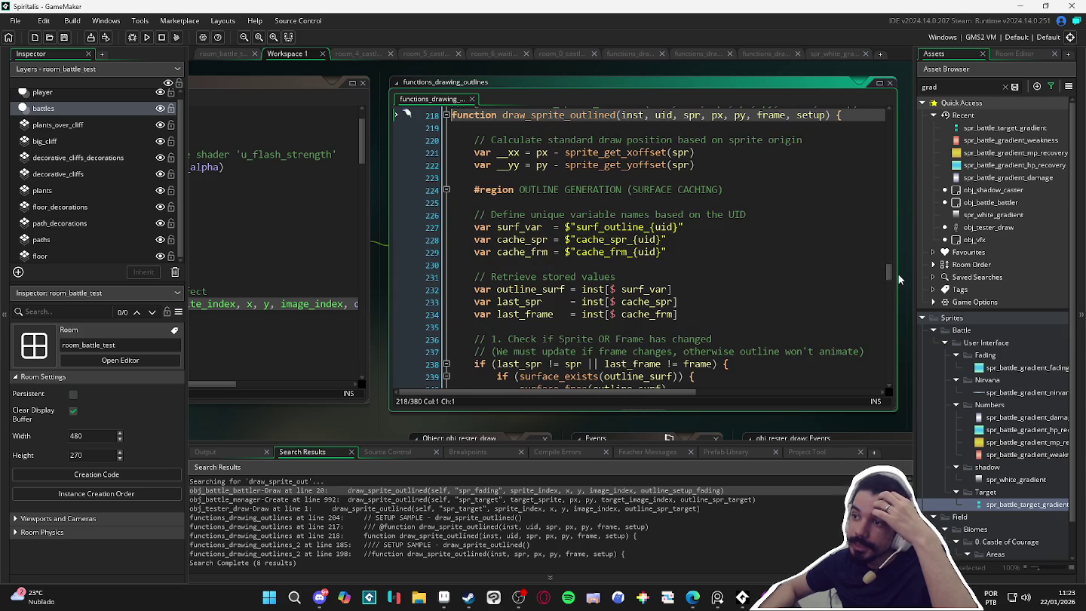
left_click_drag(887, 279, 873, 386)
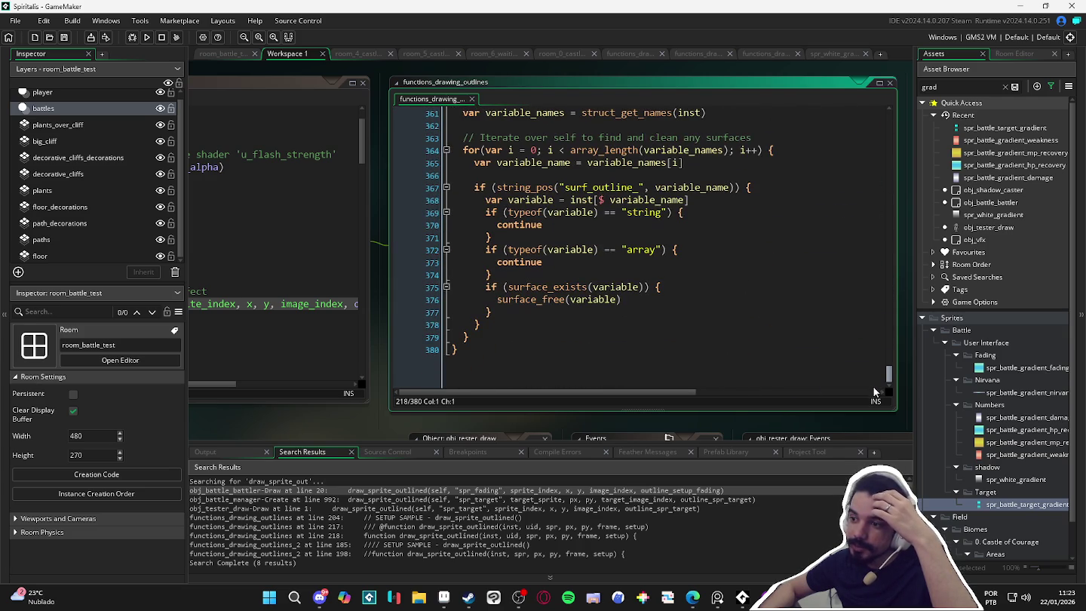
mouse_move(742, 597)
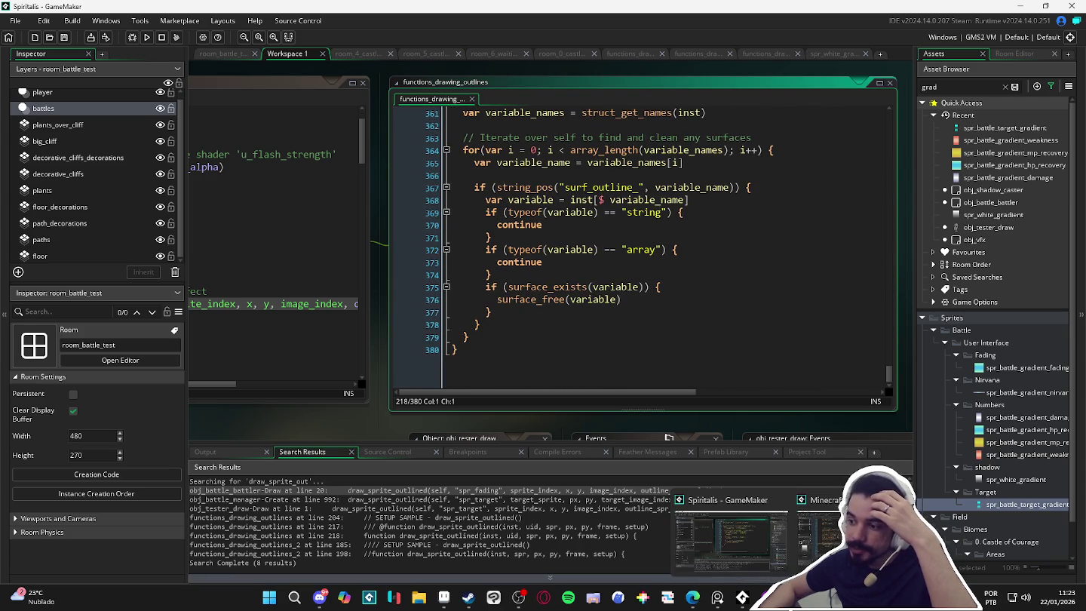
In the Minecraft_5_plus_2023 project, search all assets for draw_sprite_out.
left_click(835, 520)
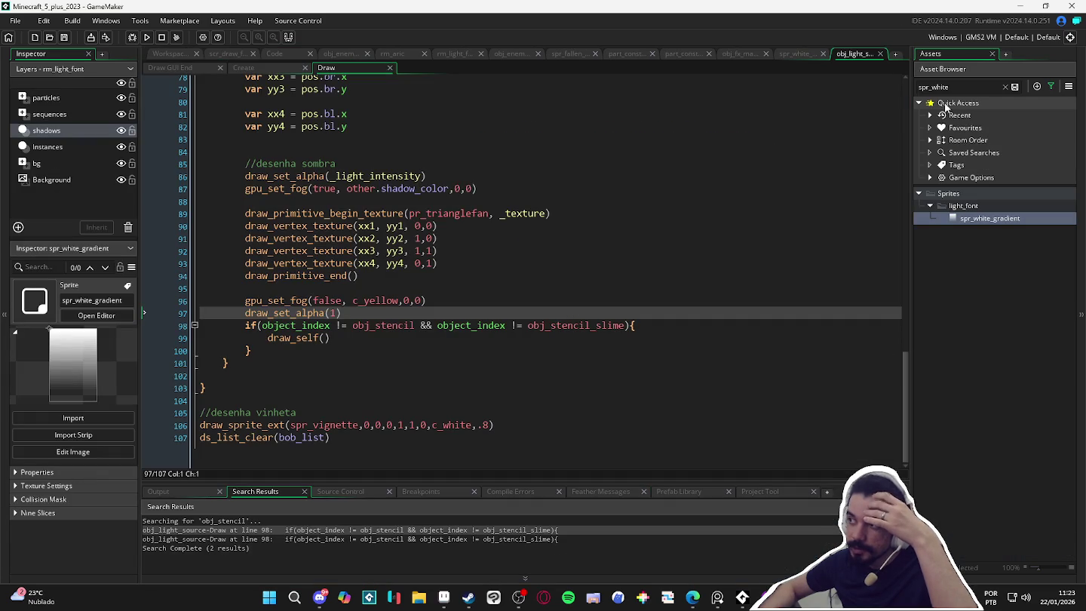
left_click(1004, 88)
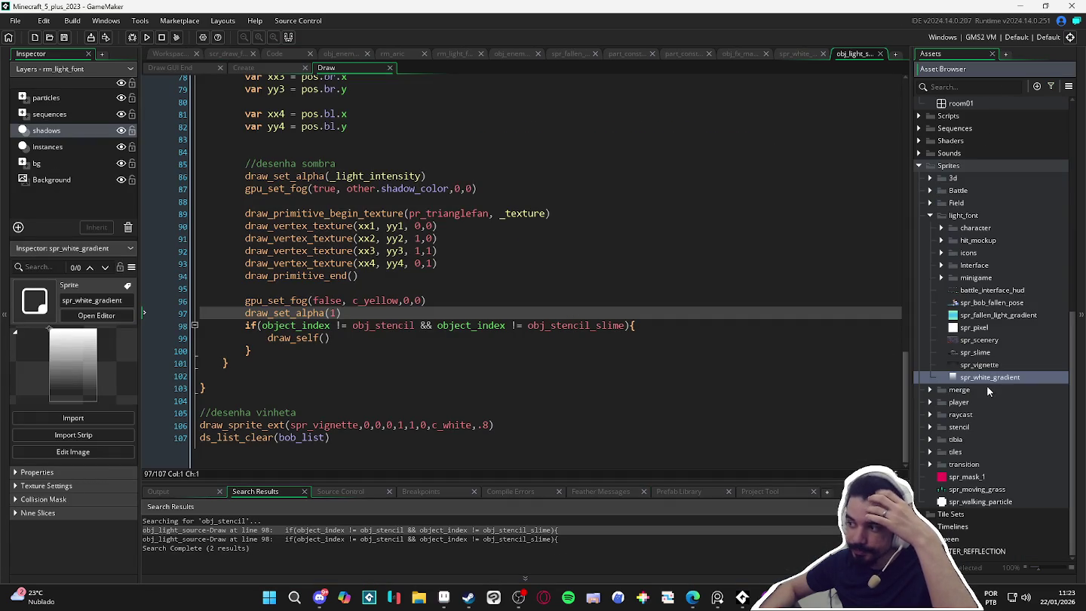
left_click(958, 88)
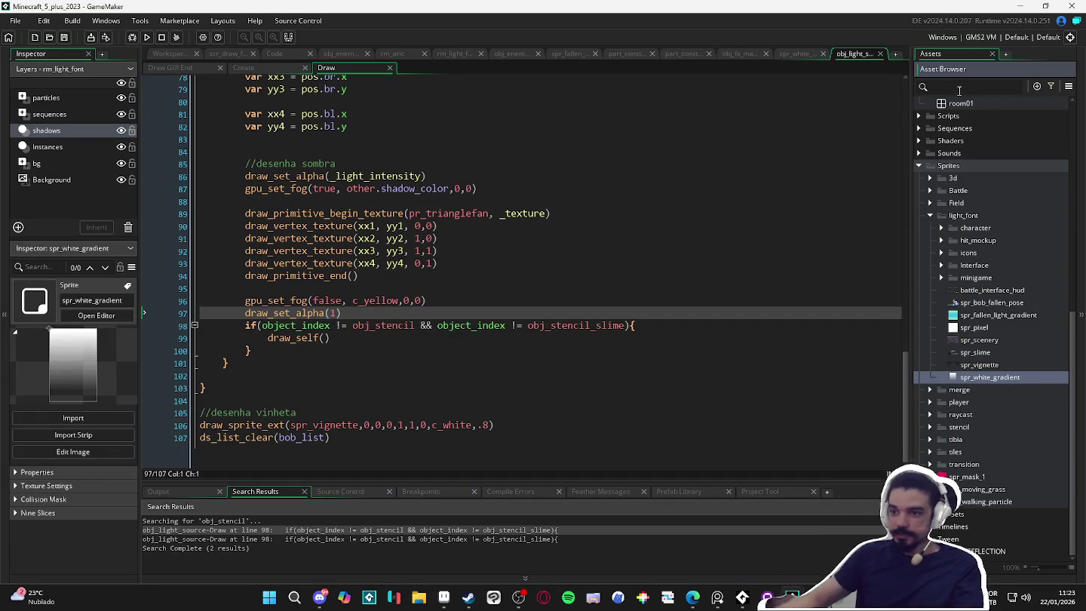
key("ctrl+shift+f")
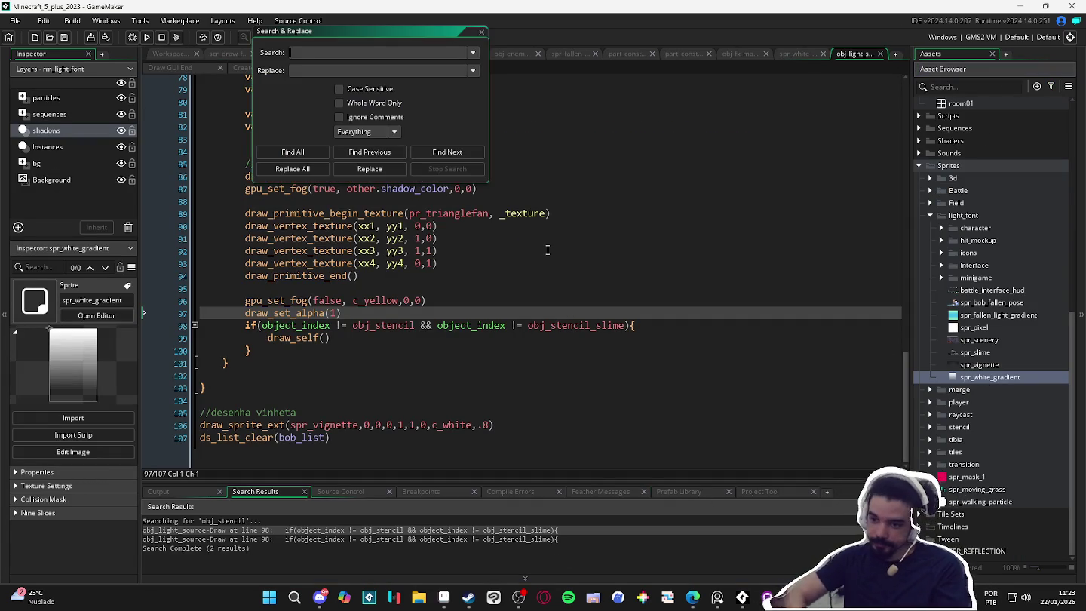
type("draw_sprite_out")
key("Return")
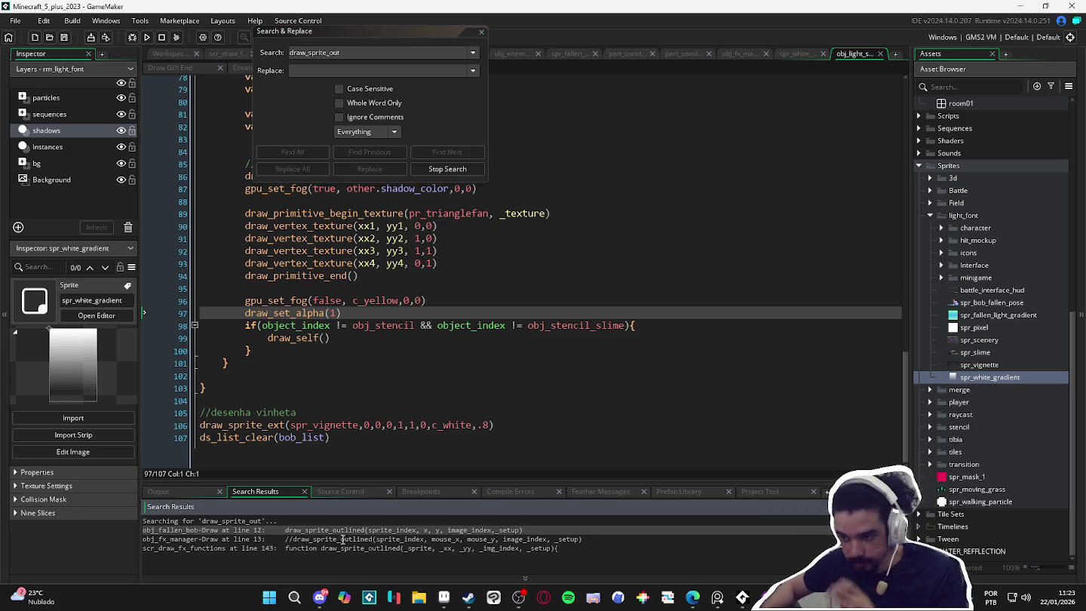
From obj_fallen_bob's Draw call, jump to draw_sprite_outlined's definition and select it to the script's end.
double_click(357, 530)
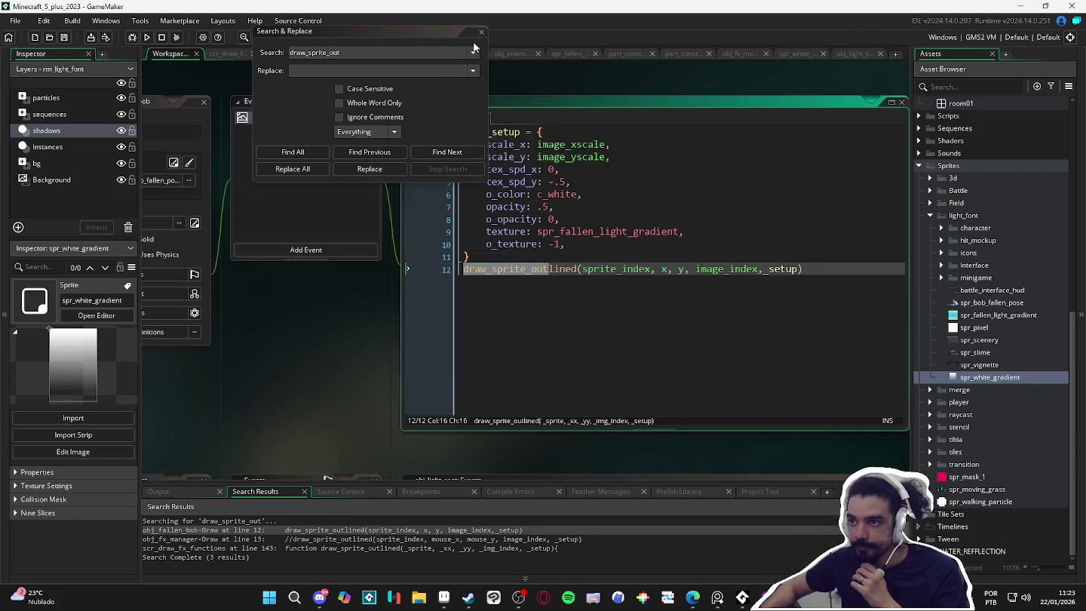
left_click(481, 32)
left_click(526, 269)
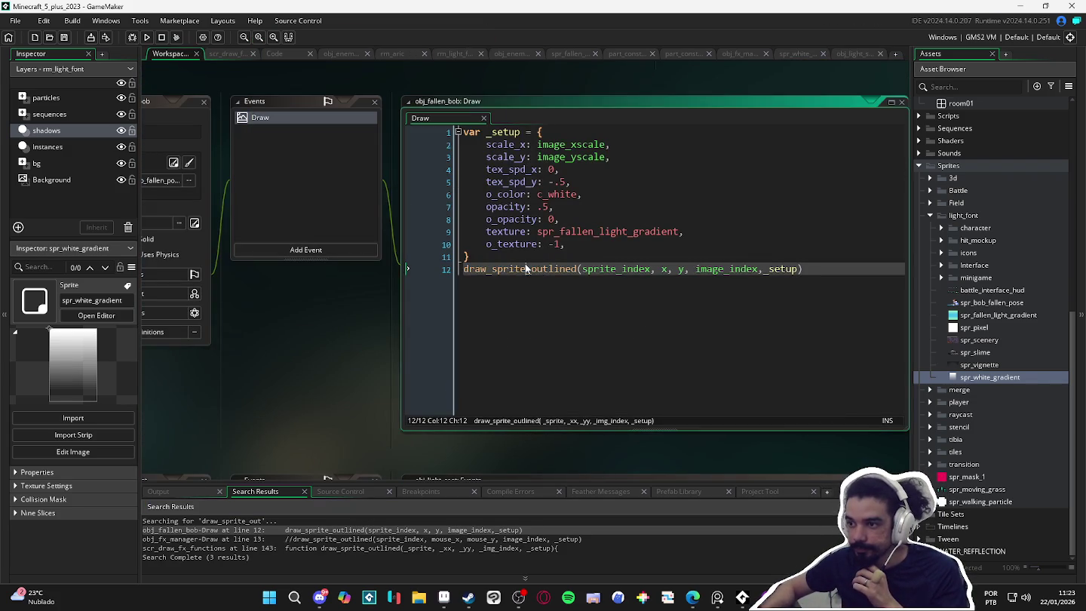
middle_click(533, 270)
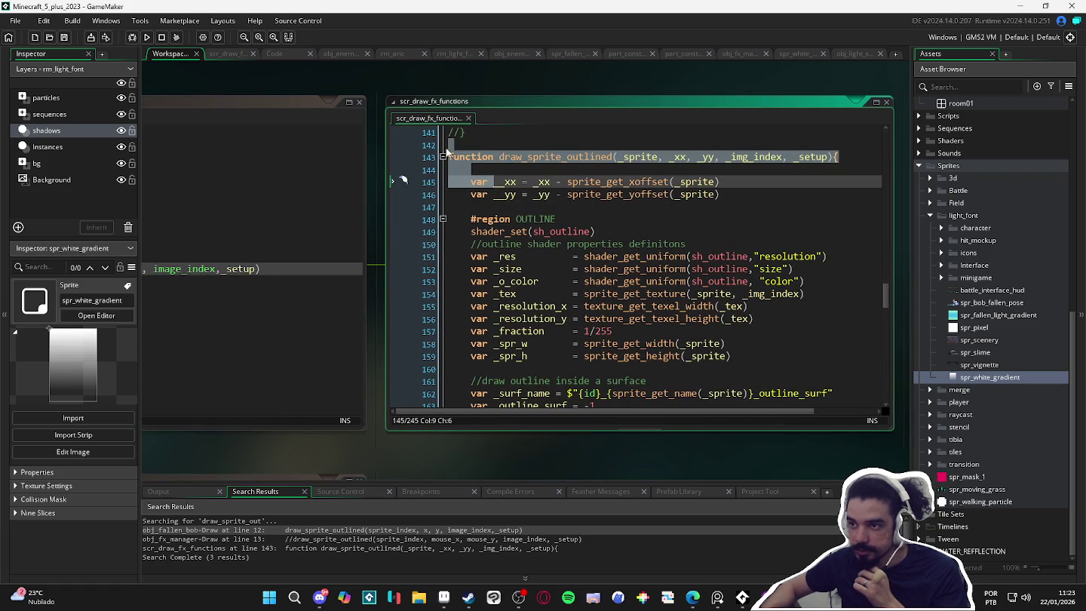
scroll(480, 226, "up", 7)
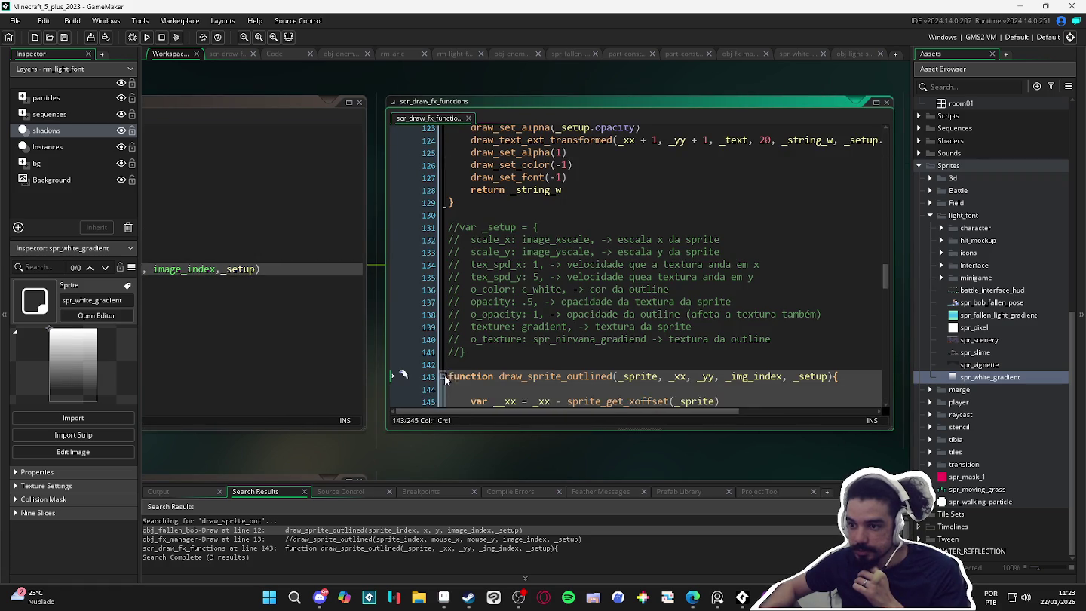
left_click(482, 362)
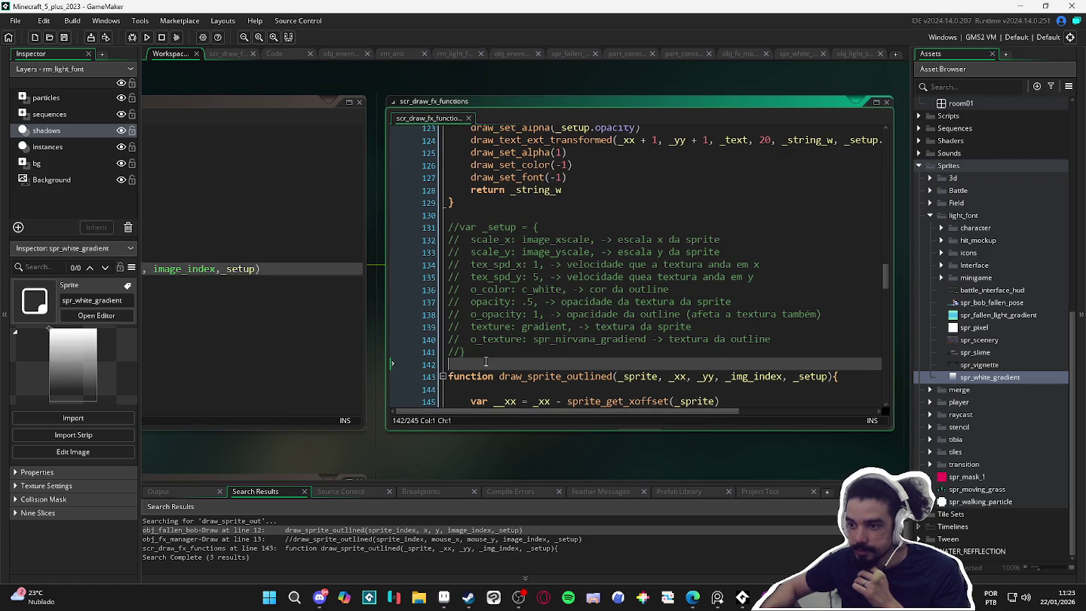
key("ctrl+shift+End")
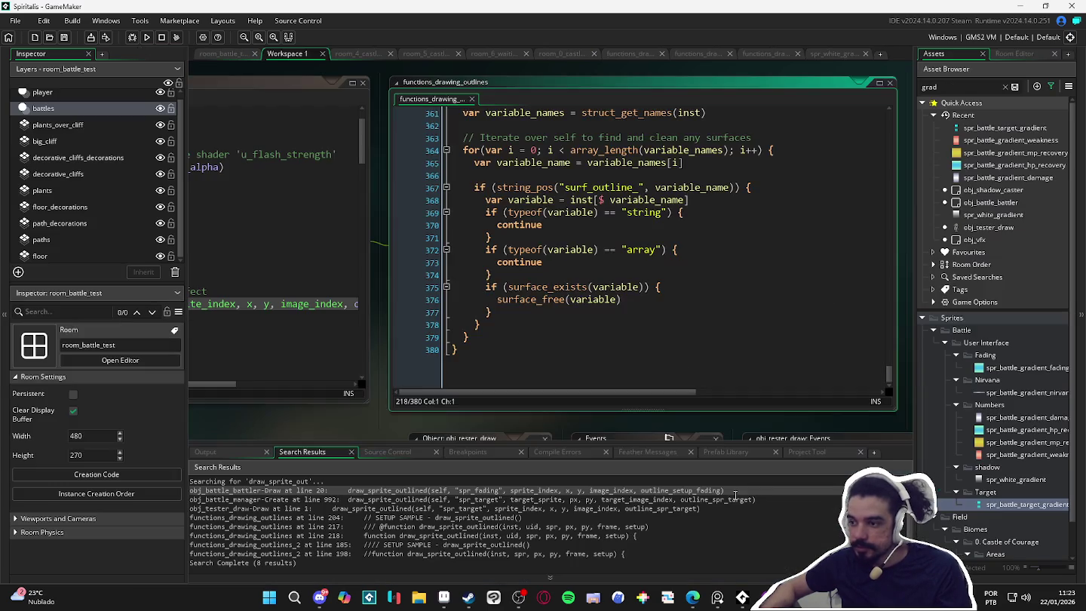
scroll(590, 330, "up", 7)
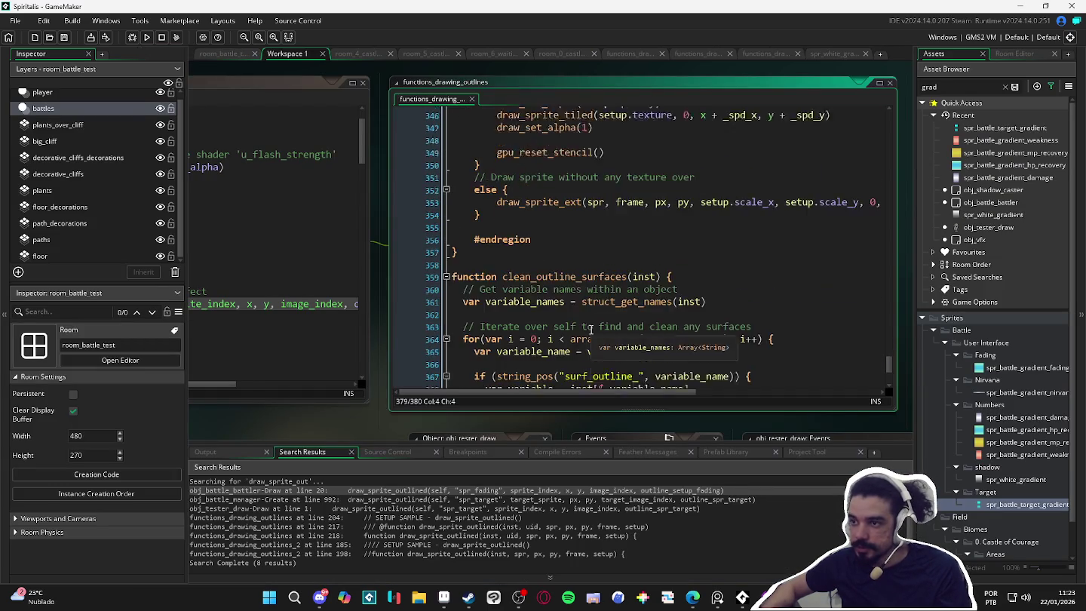
Collapse and comment out the existing draw_sprite_outlined function.
scroll(590, 329, "down", 3)
scroll(585, 326, "up", 3)
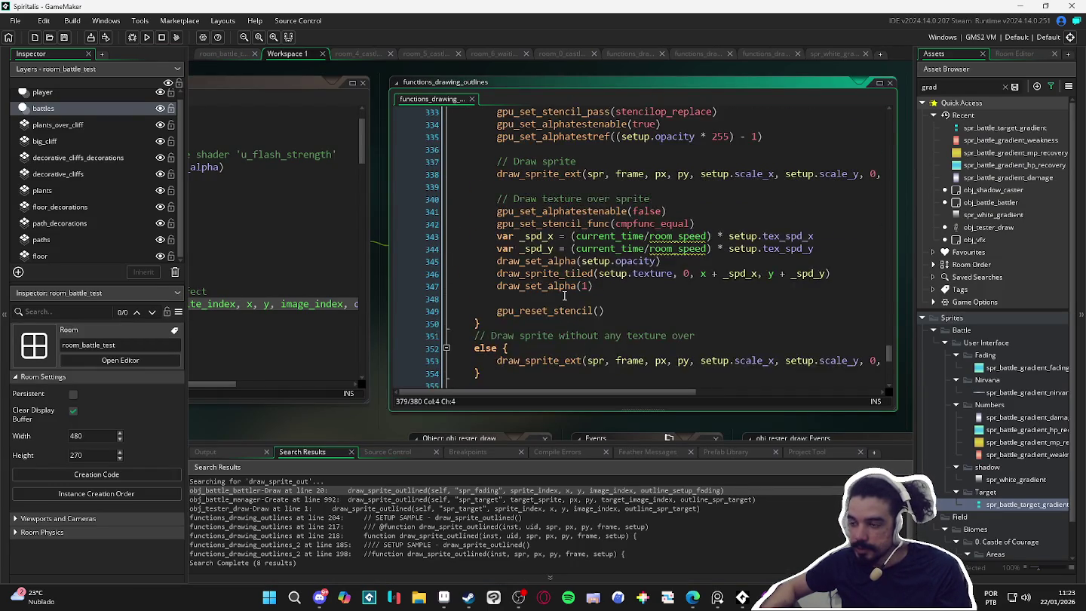
scroll(561, 296, "down", 3)
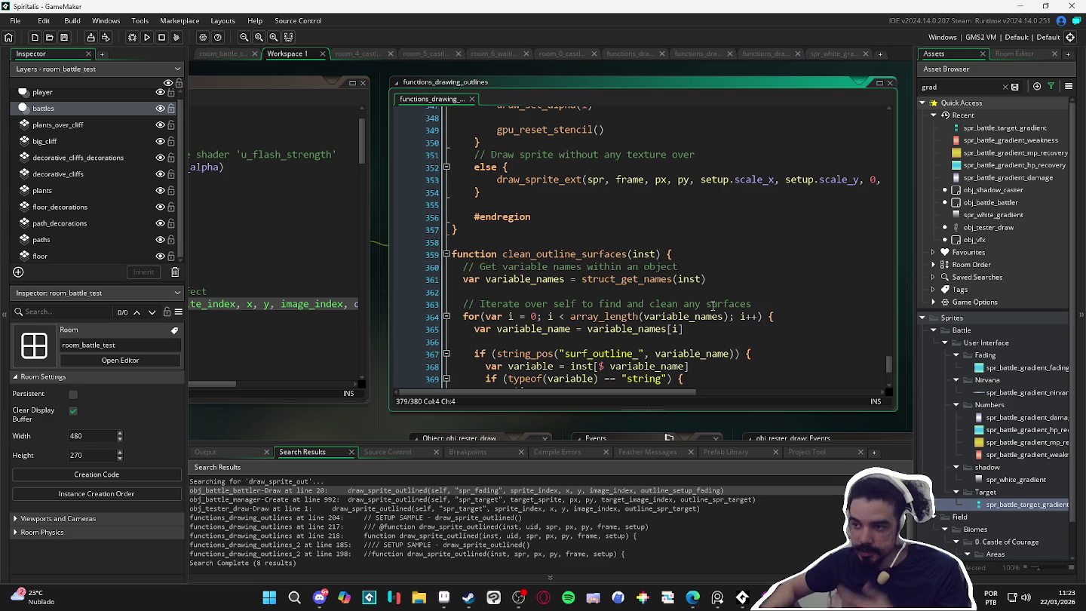
scroll(708, 305, "up", 20)
scroll(624, 254, "up", 20)
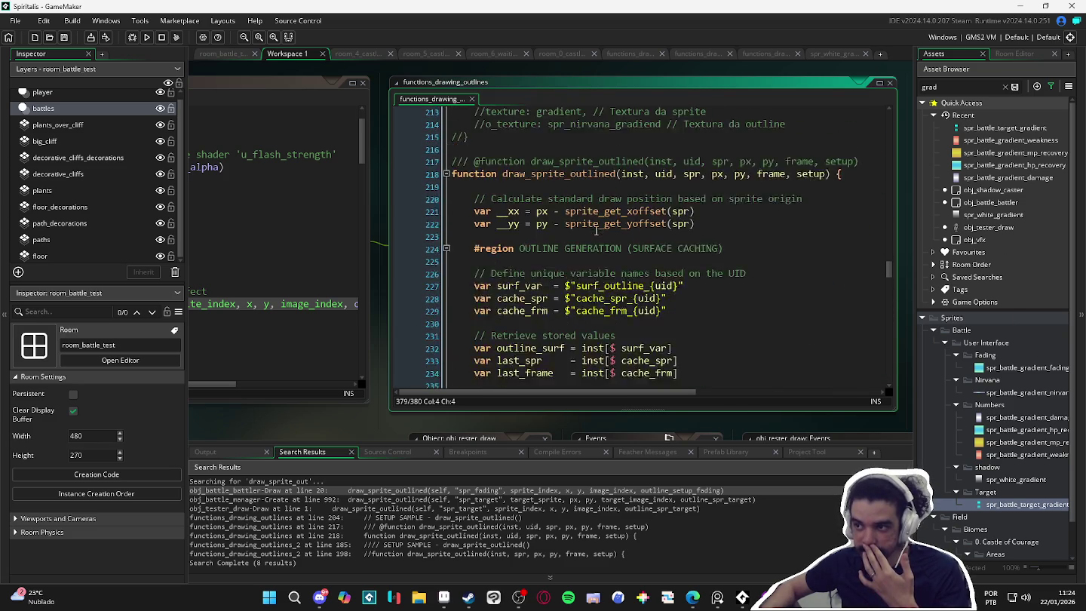
scroll(594, 229, "up", 4)
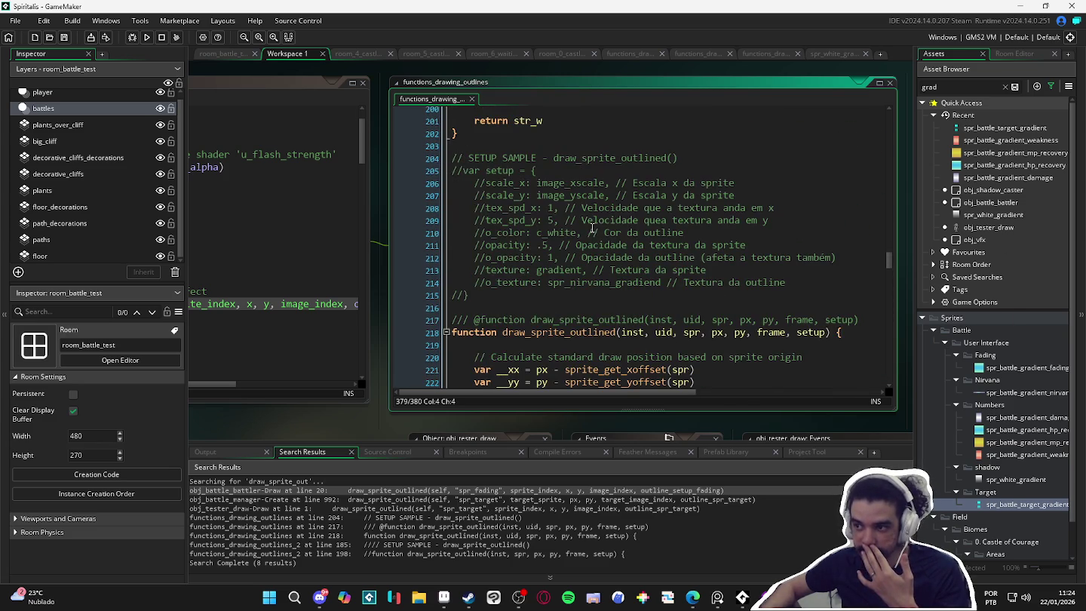
left_click(445, 334)
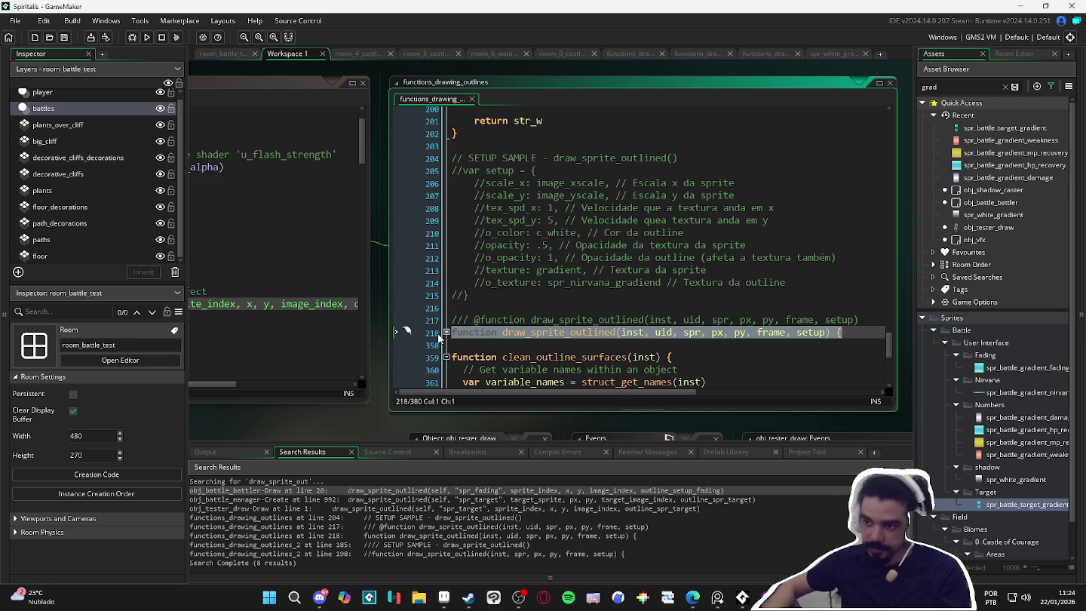
key("ctrl+k")
Comment out the clean_outline_surfaces body, then undo and paste the copied definition at line 383.
scroll(444, 335, "down", 4)
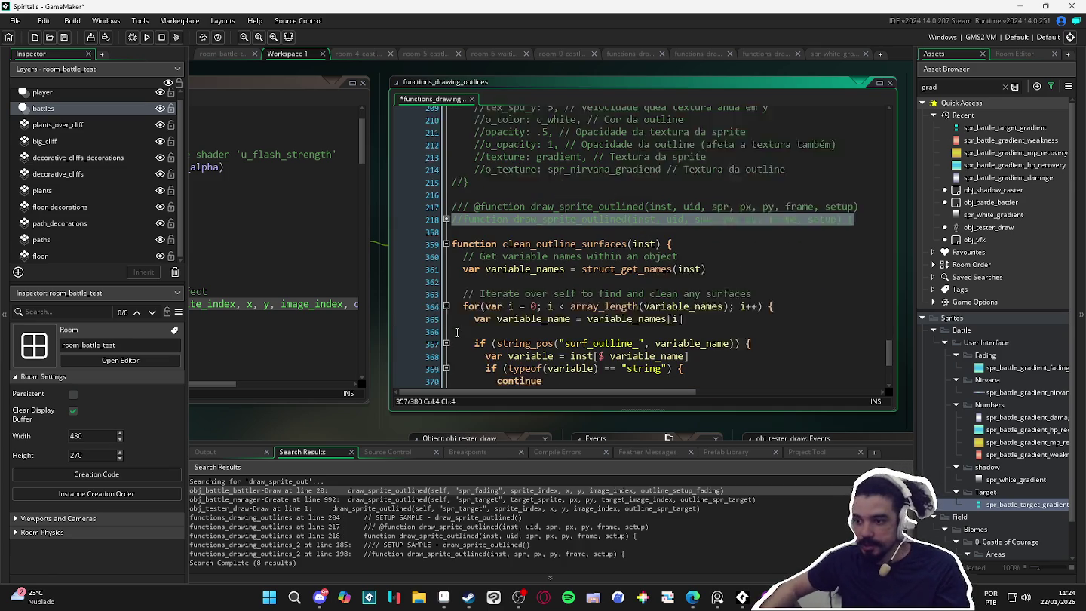
left_click_drag(463, 235, 503, 261)
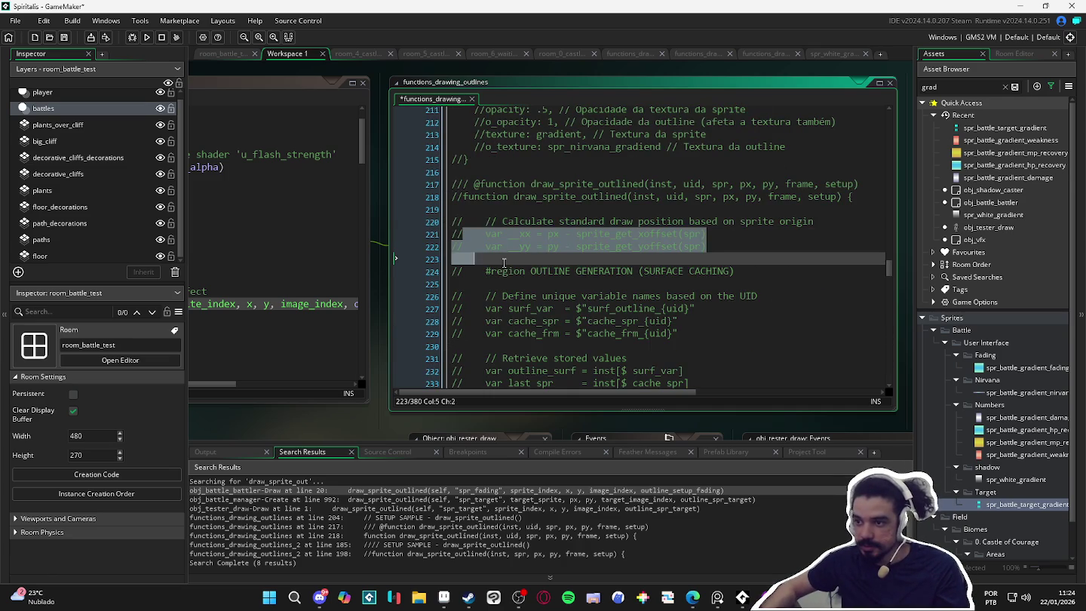
left_click_drag(891, 270, 891, 375)
mouse_move(461, 147)
left_mouse_down()
mouse_move(626, 367)
mouse_move(626, 385)
mouse_move(628, 336)
left_mouse_up()
mouse_move(518, 343)
left_mouse_down()
mouse_move(453, 113)
mouse_move(407, 149)
mouse_move(443, 163)
left_mouse_up()
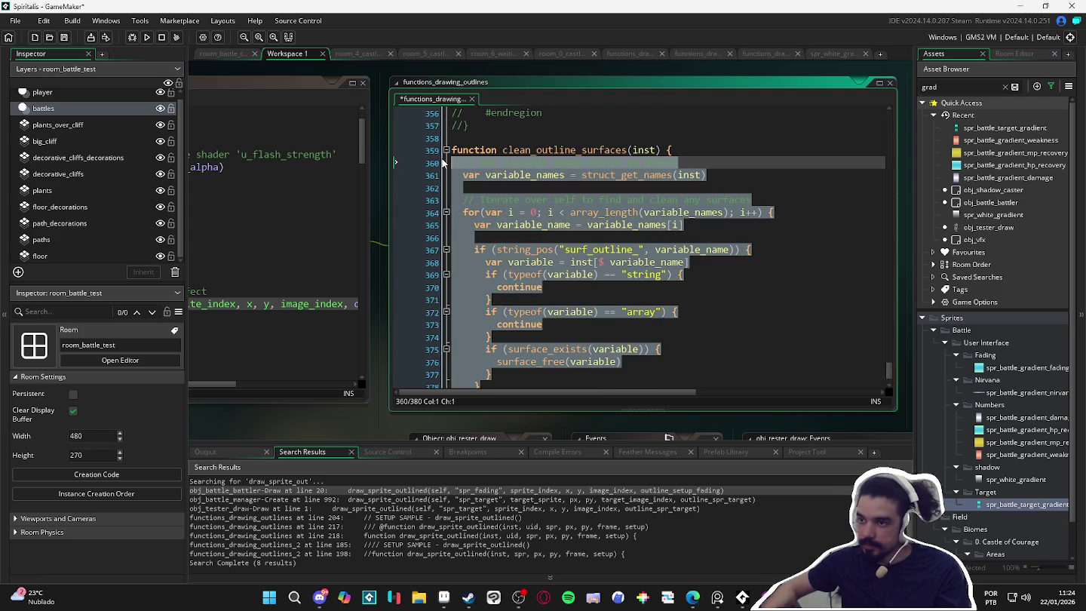
key("ctrl+k")
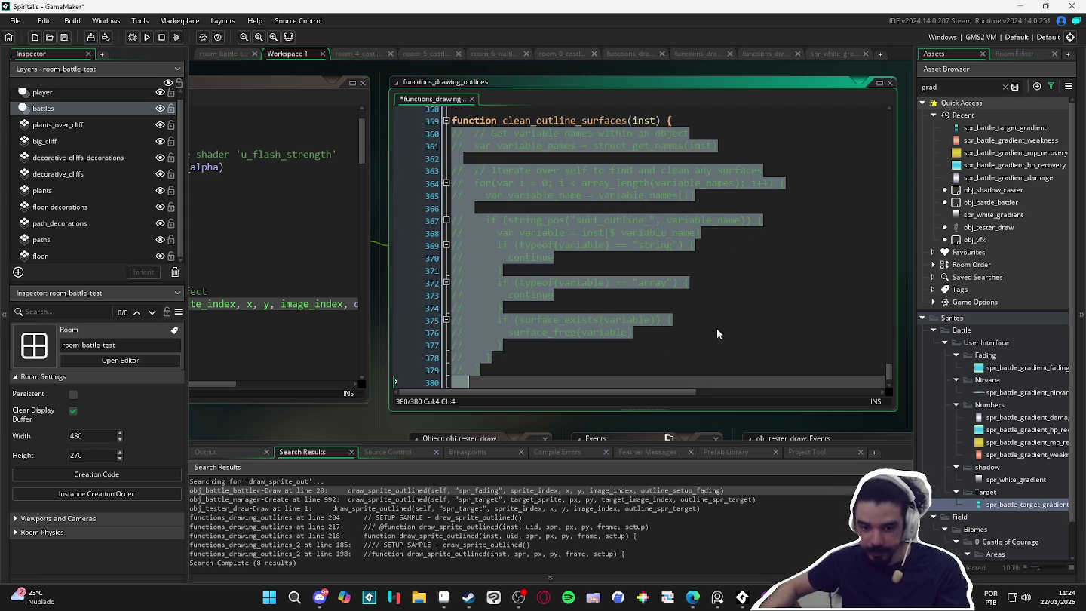
key("ctrl+z")
key("ctrl+z")
key("ctrl+z")
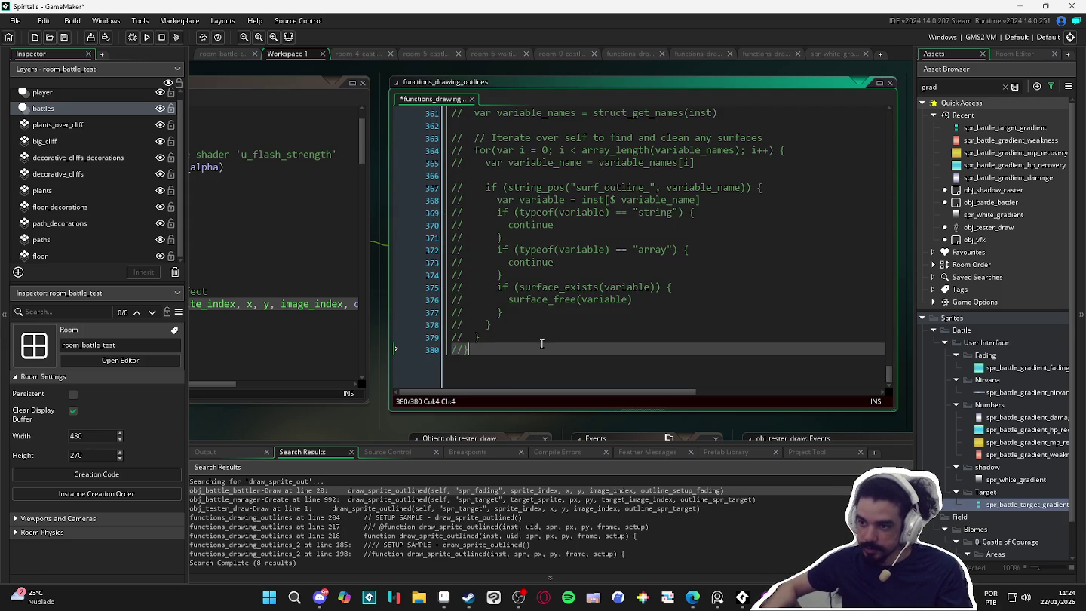
Review the pasted __yy offset code and build and run the game with F5.
scroll(541, 343, "up", 20)
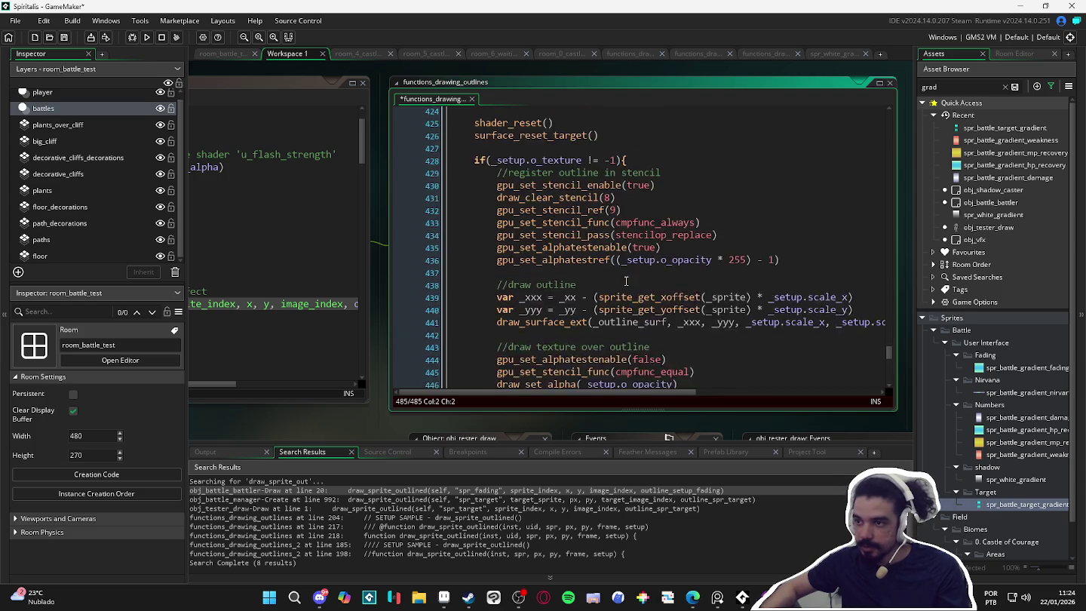
scroll(624, 279, "up", 12)
scroll(624, 279, "down", 3)
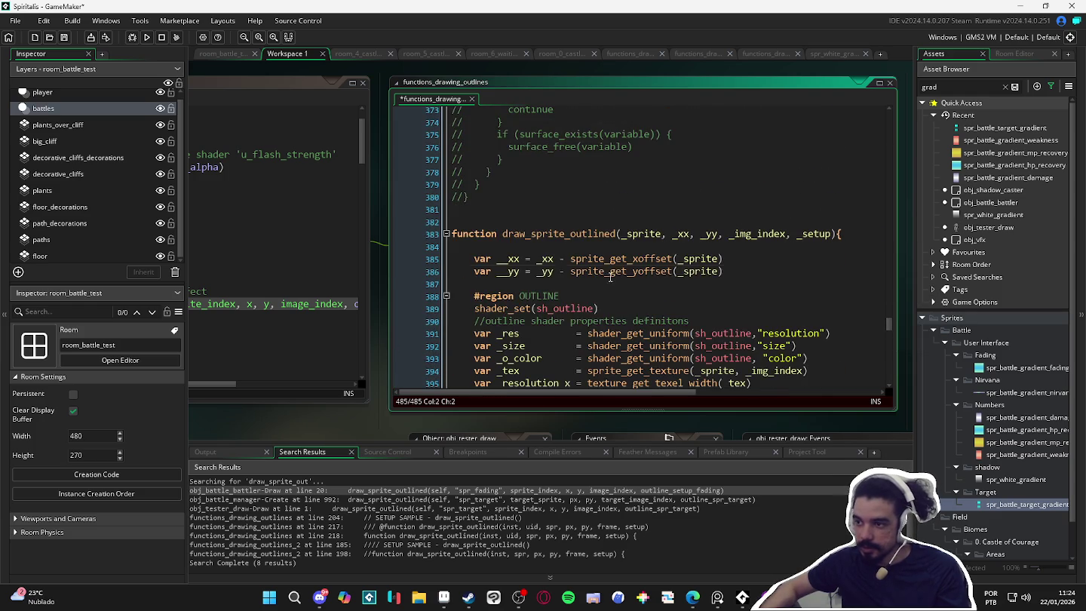
left_click(609, 271)
scroll(605, 263, "down", 2)
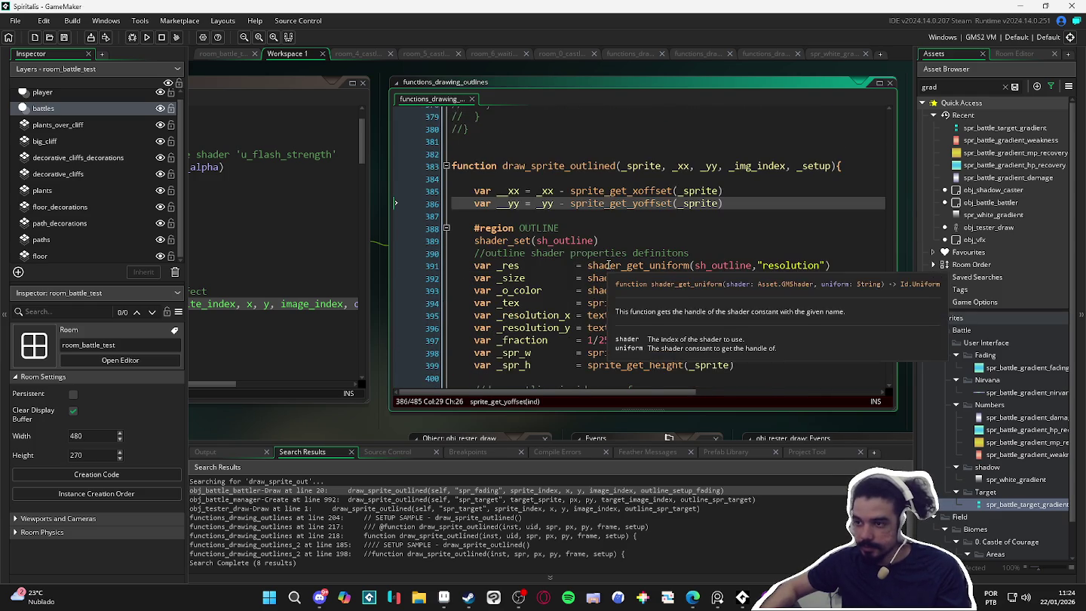
scroll(608, 264, "down", 1)
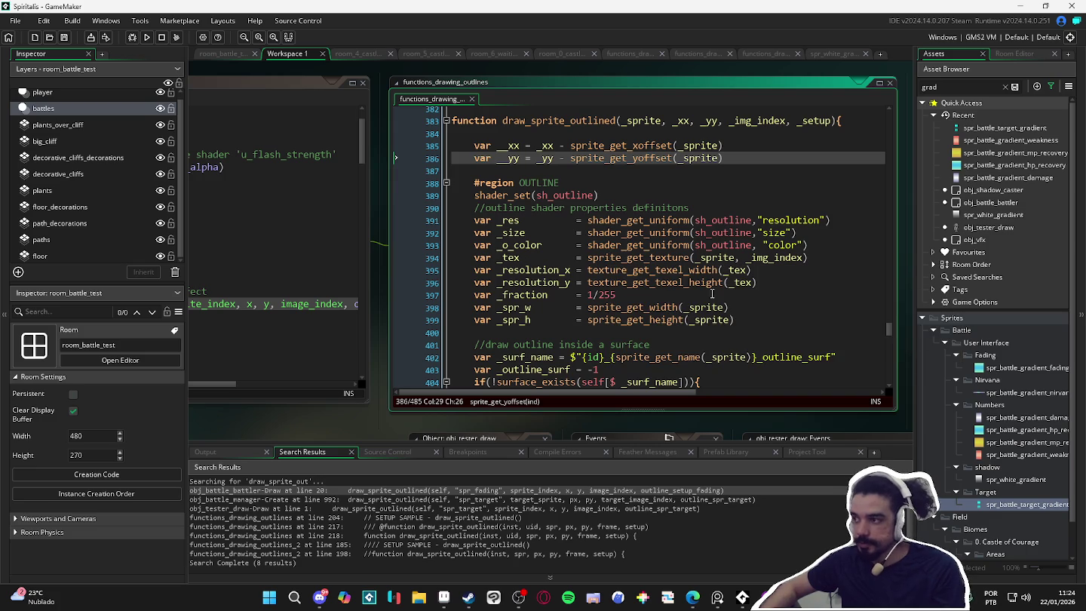
key("F5")
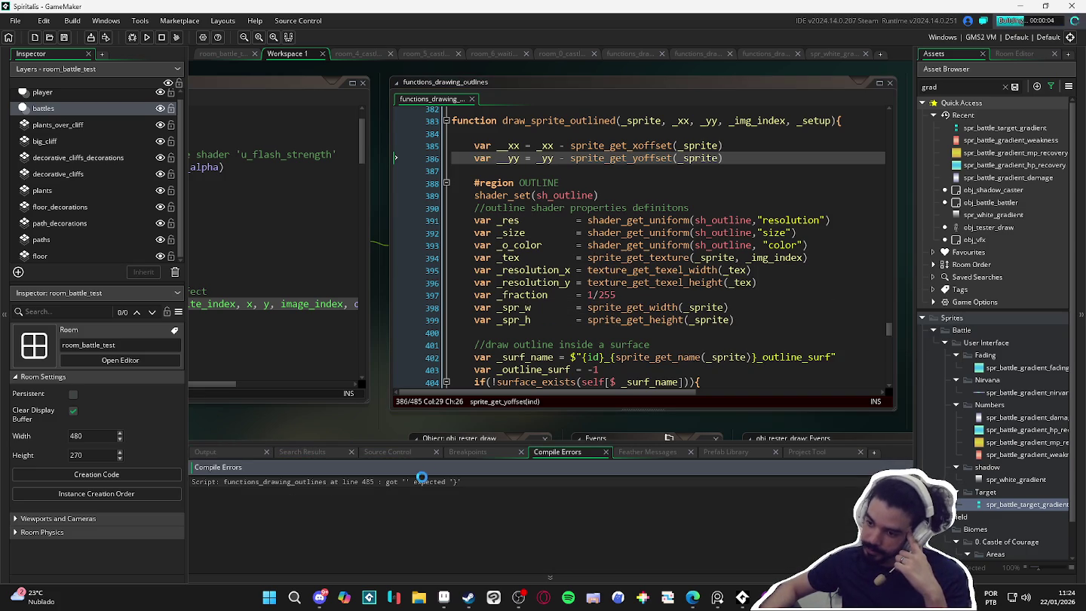
From the line 485 error, uncomment the closing brace at line 380 and rerun.
double_click(418, 482)
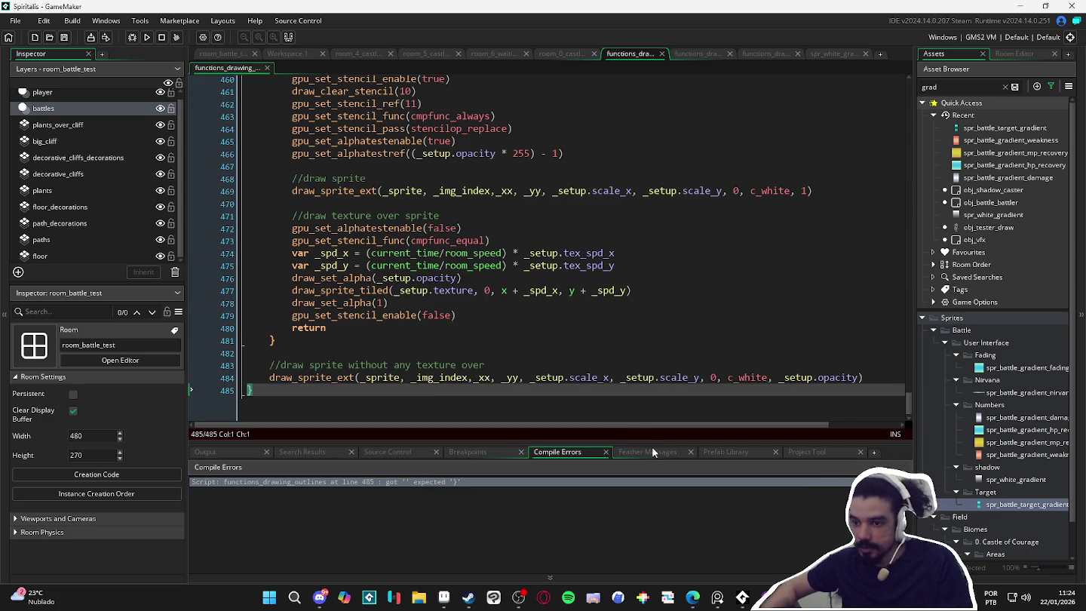
scroll(445, 365, "up", 10)
scroll(446, 365, "up", 11)
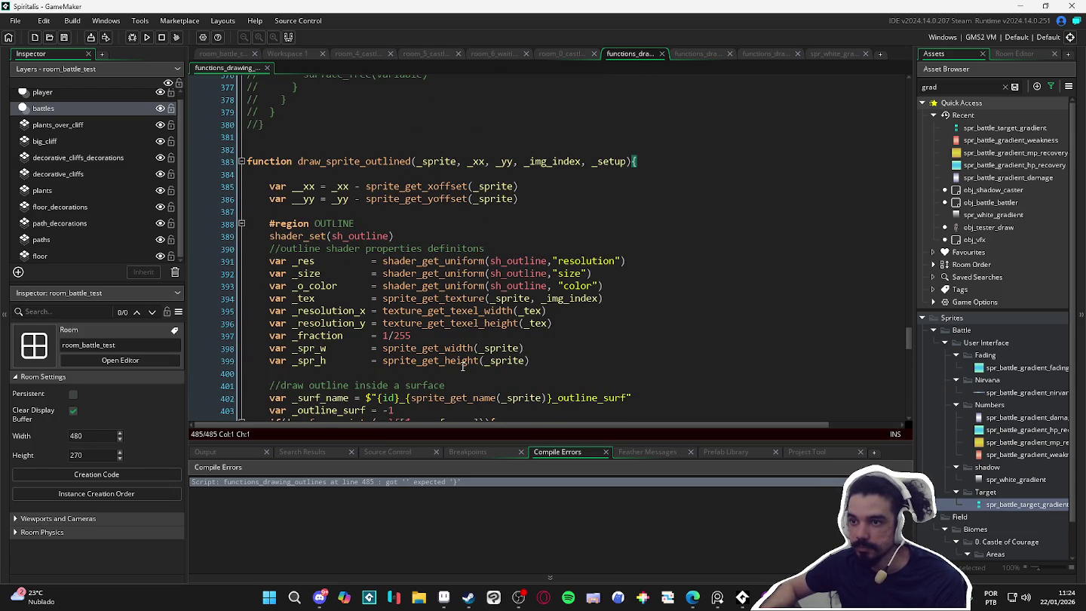
scroll(402, 334, "up", 5)
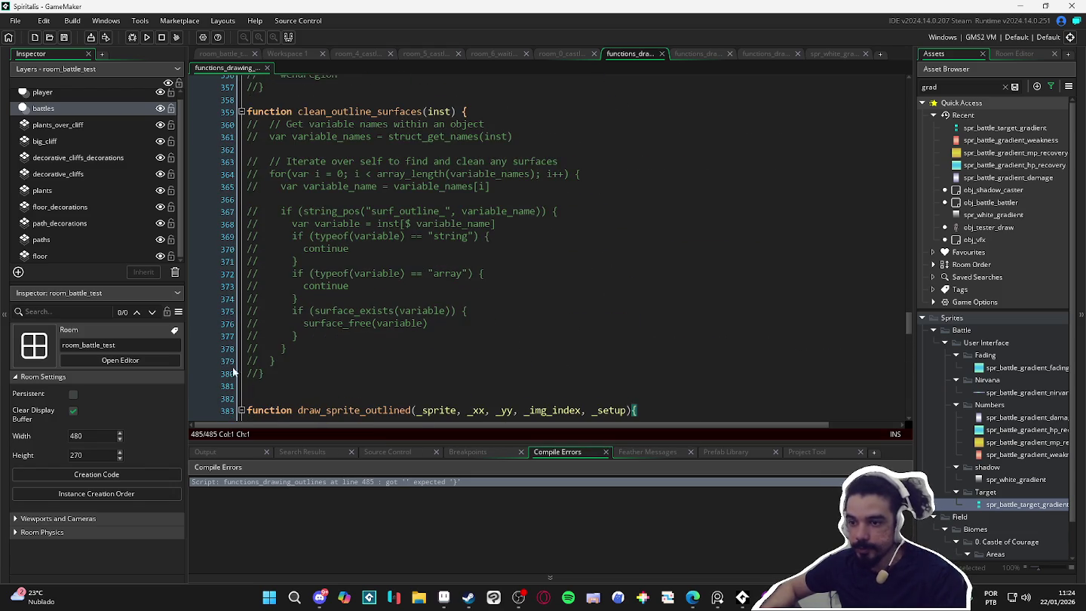
left_click(264, 372)
key("BackSpace")
key("BackSpace")
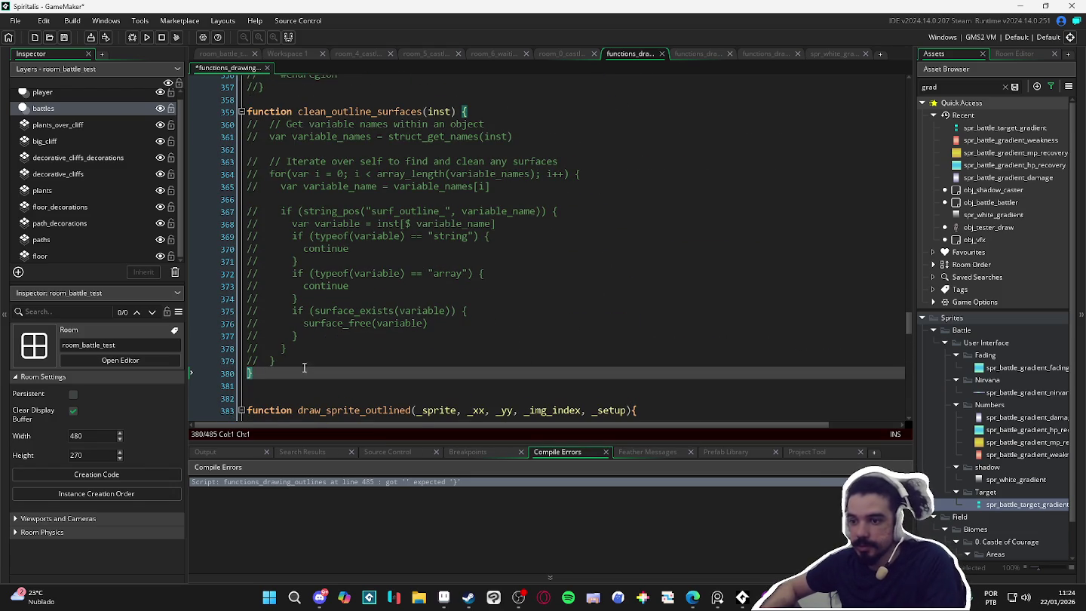
key("F5")
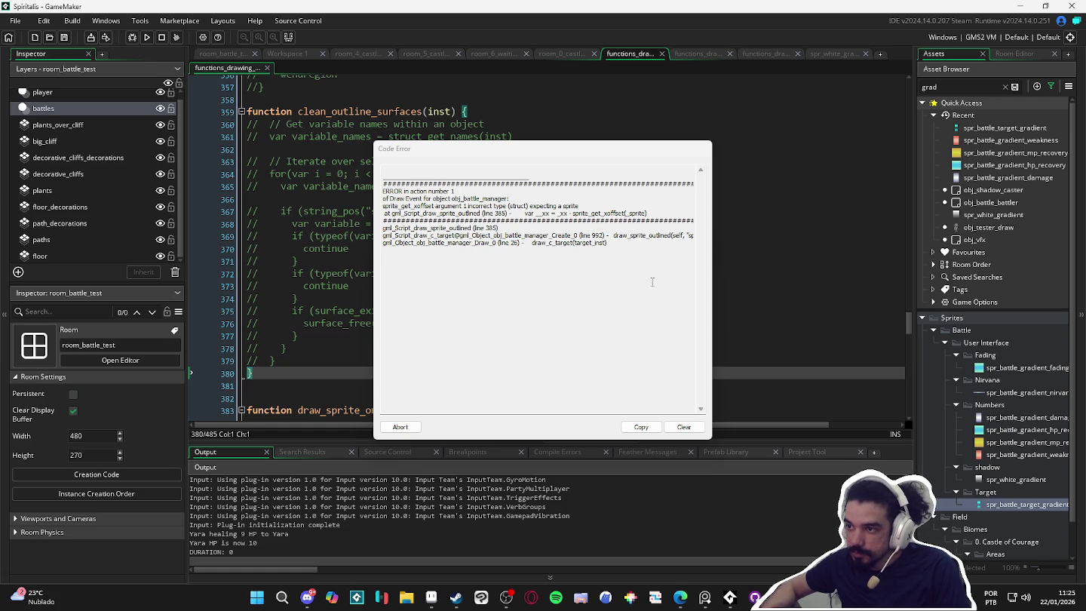
Read the sprite_get_xoffset error's call stack, abort the run, and search for draw_sprite_outlined.
left_click_drag(660, 239, 735, 248)
left_click(632, 238)
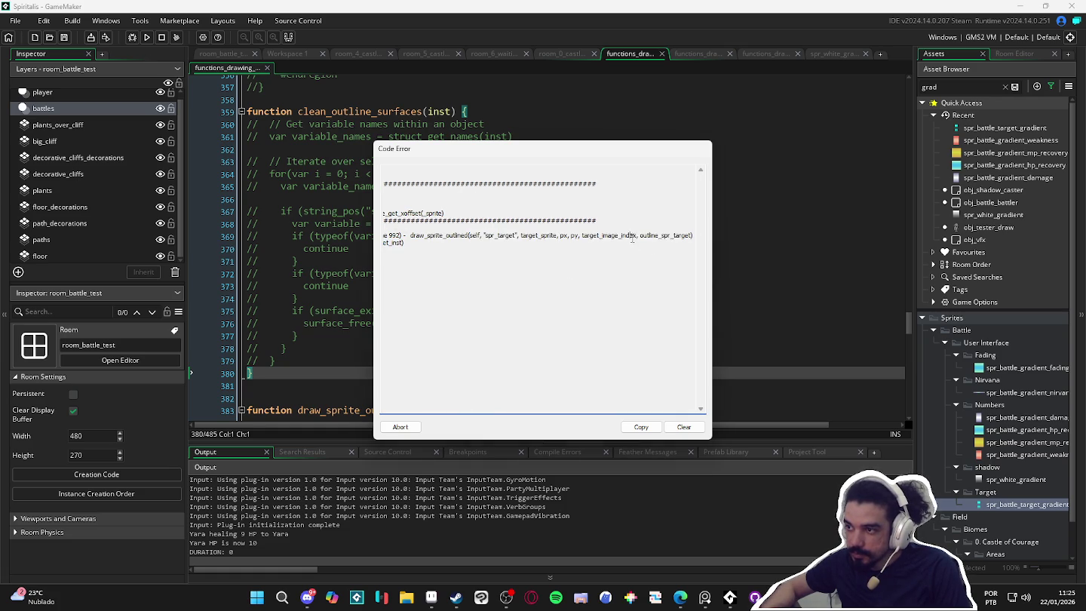
left_click_drag(664, 239, 362, 238)
left_click(508, 230)
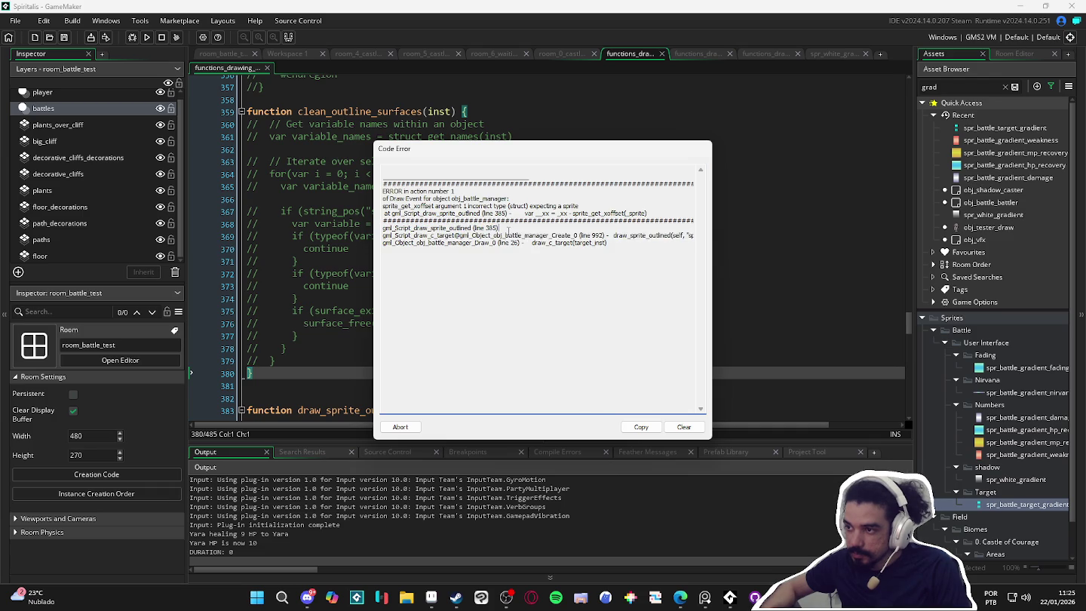
left_click_drag(563, 235, 707, 234)
left_click(501, 241)
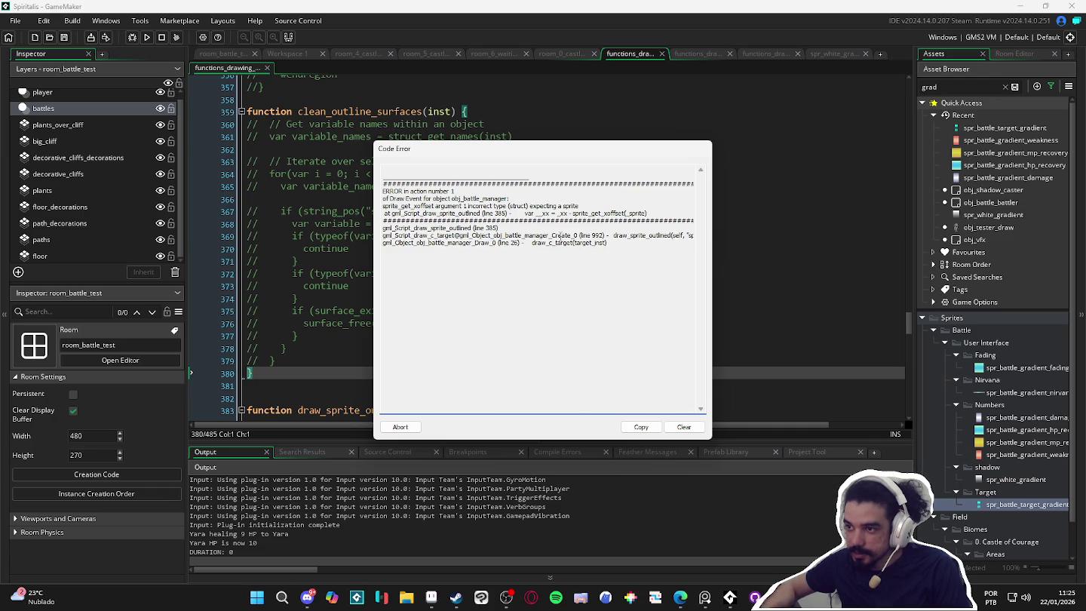
left_click(408, 431)
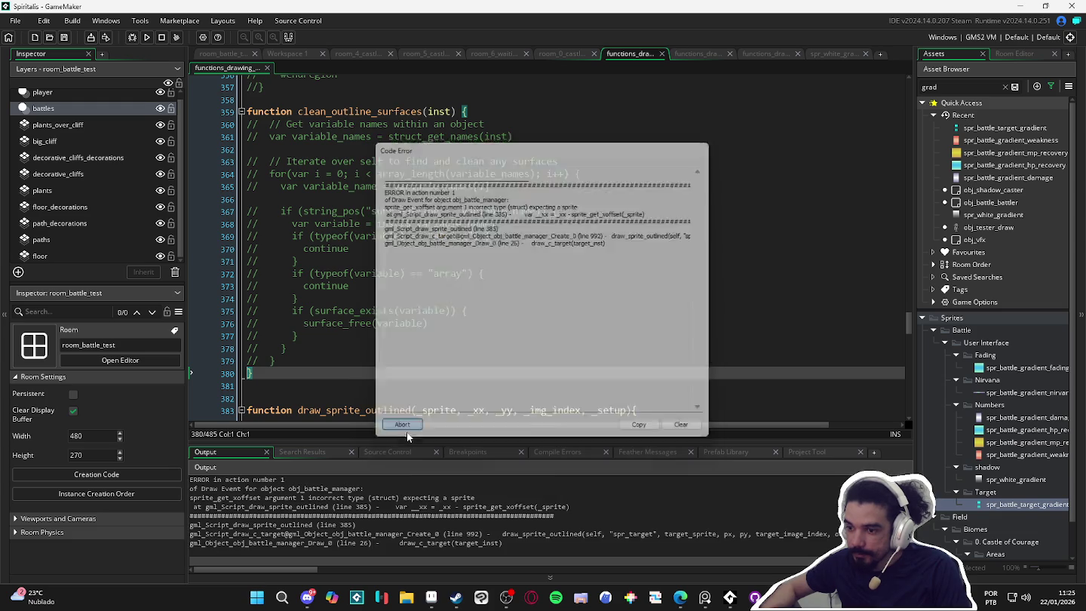
key("ctrl+f")
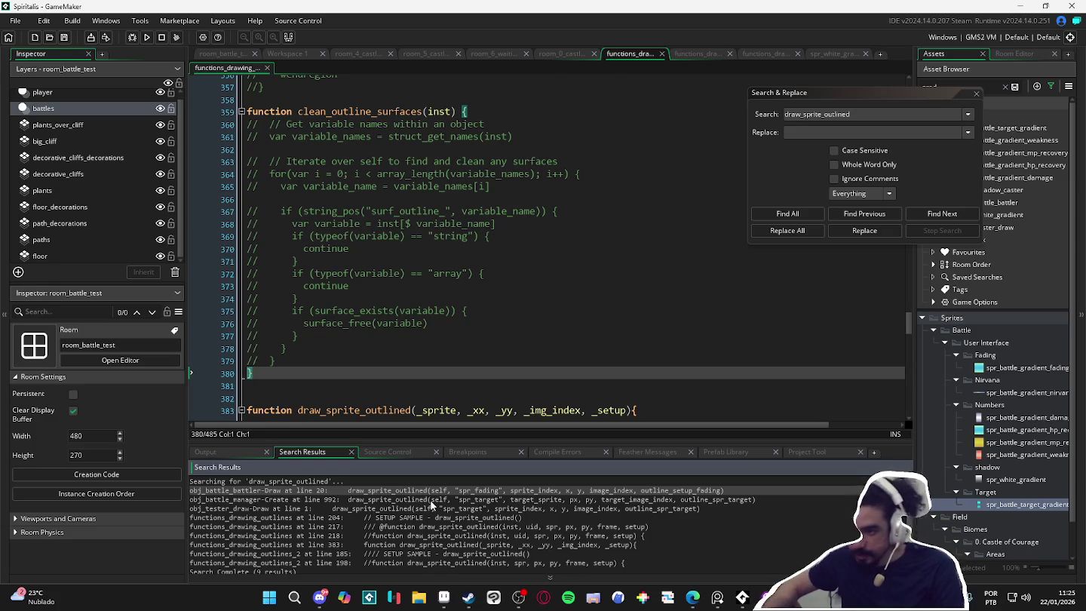
Rewrite obj_battle_battler's line 20 call as draw_sprite_outlined(sprite_index, x, y, image_index, outline_setup_fading).
double_click(447, 490)
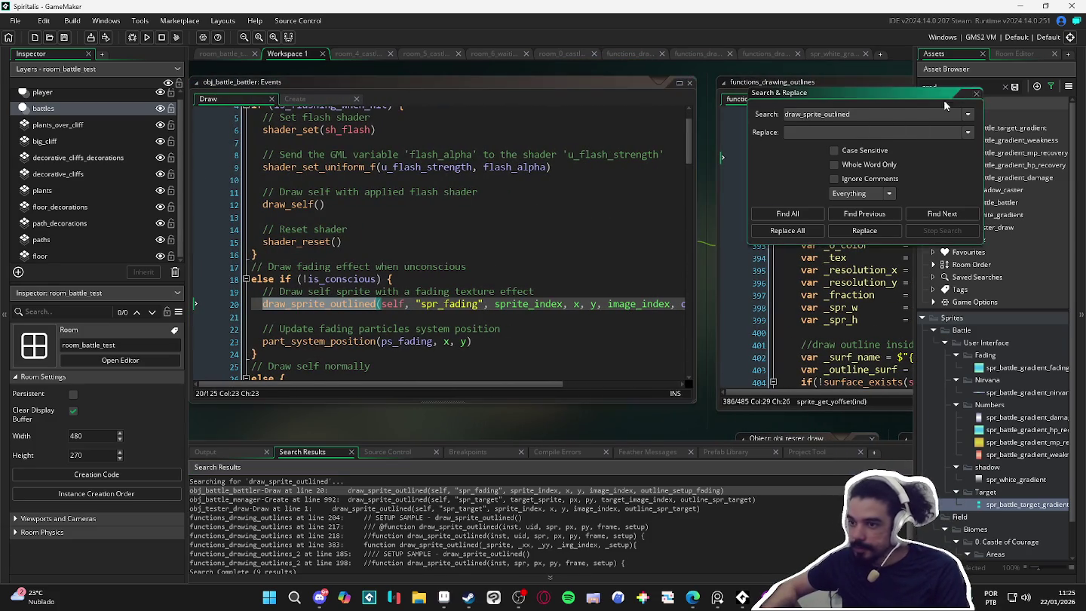
left_click_drag(696, 199, 770, 211)
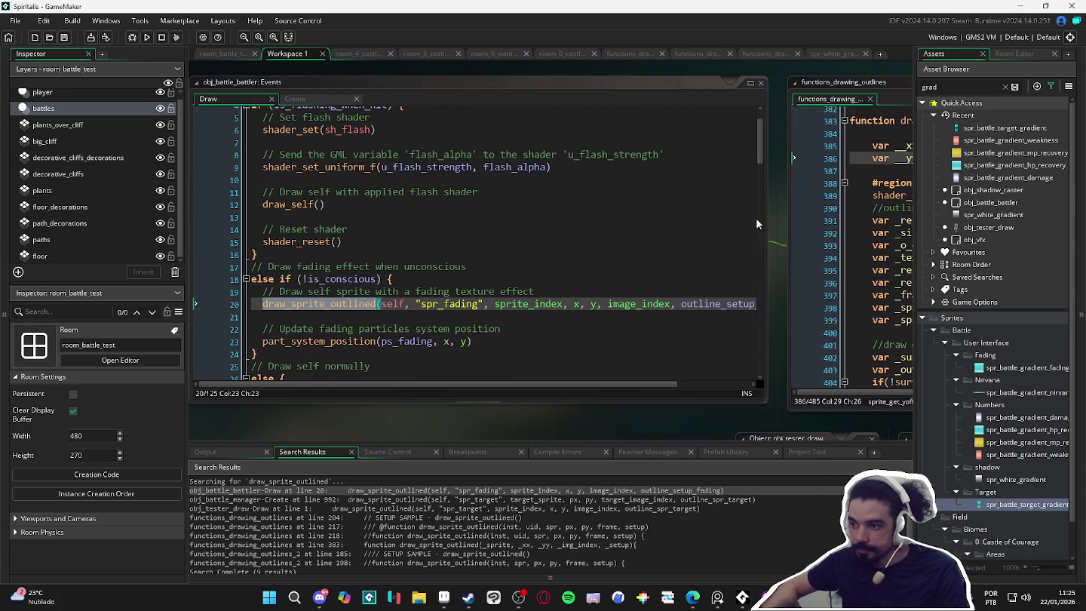
left_click_drag(382, 383, 413, 383)
left_click(446, 304)
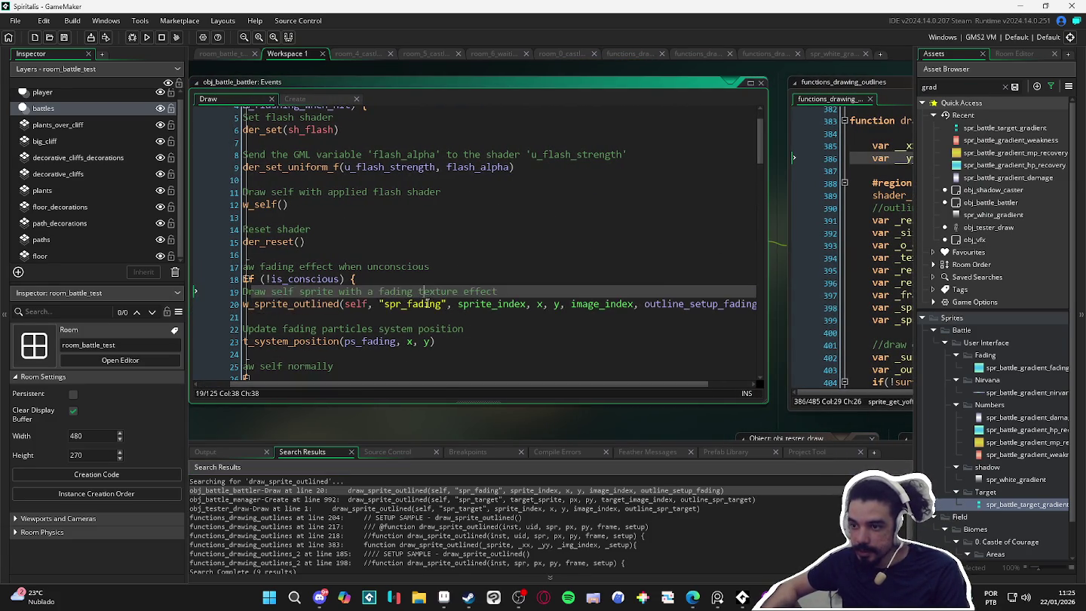
left_click(504, 305)
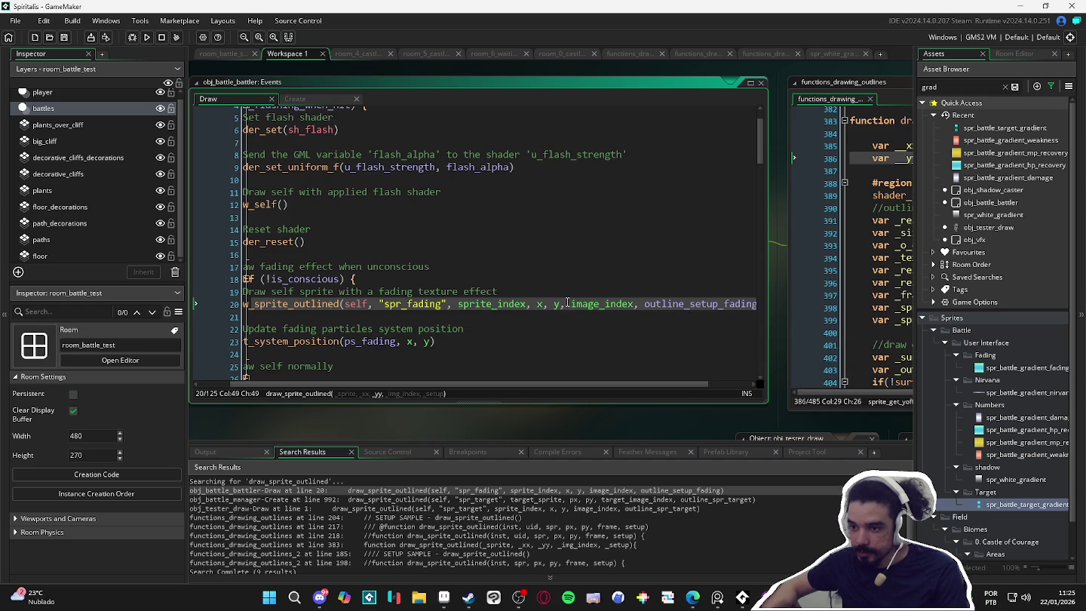
left_click_drag(536, 304, 345, 309)
key("BackSpace")
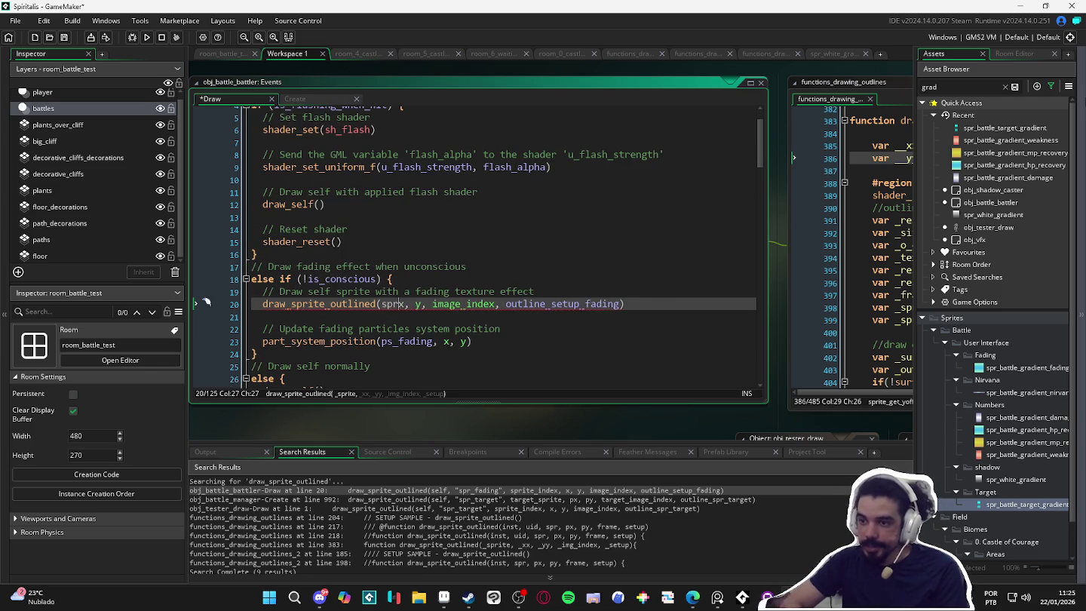
type("ite_index, x")
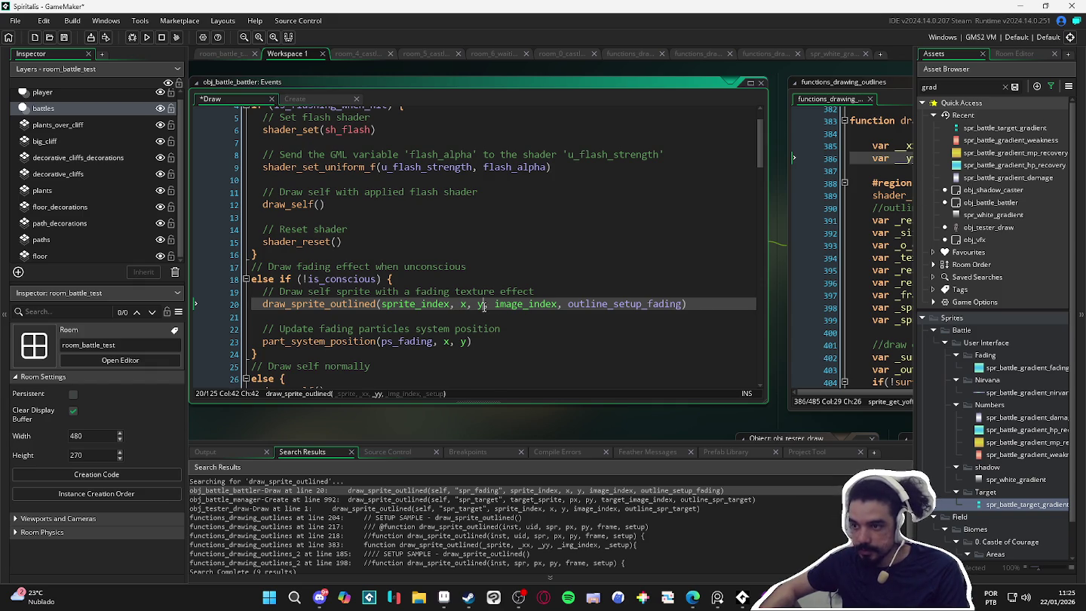
left_click(582, 304)
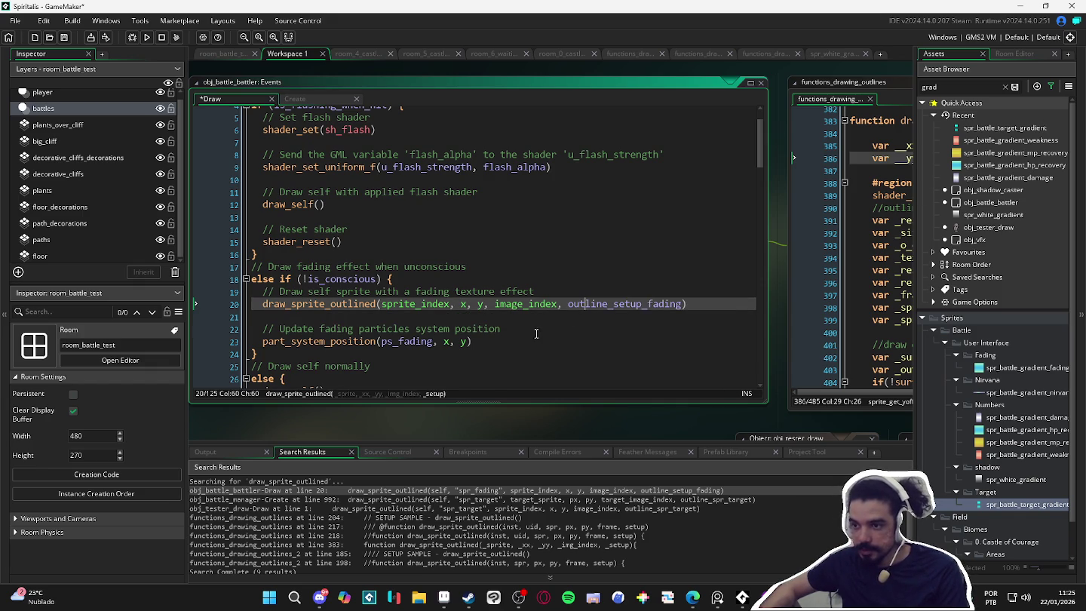
double_click(523, 500)
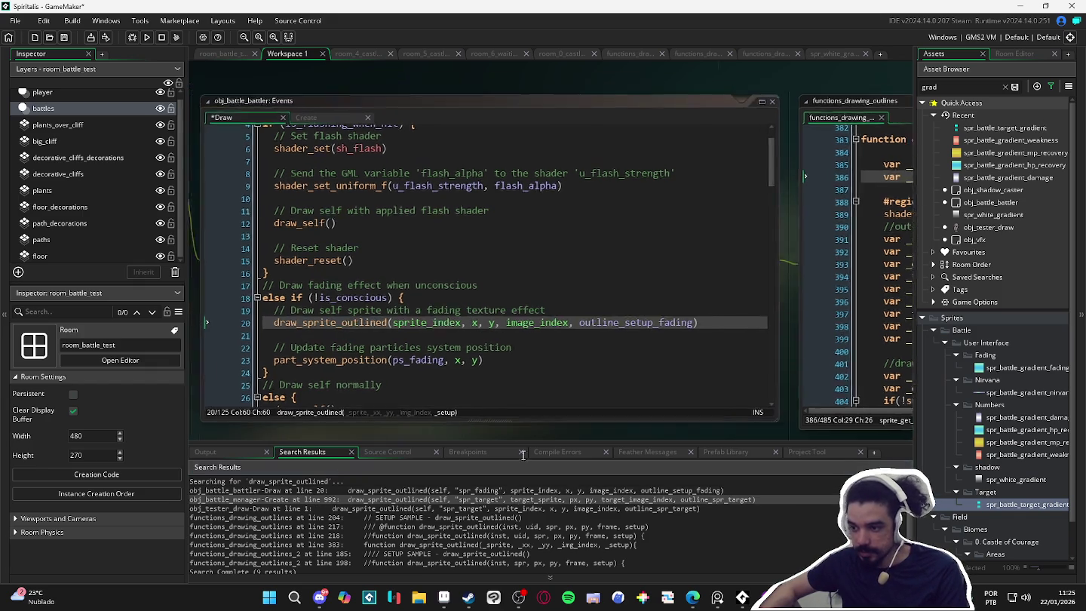
Delete the self and 'spr_target' arguments from obj_battle_manager's line 992 call.
left_click(604, 181)
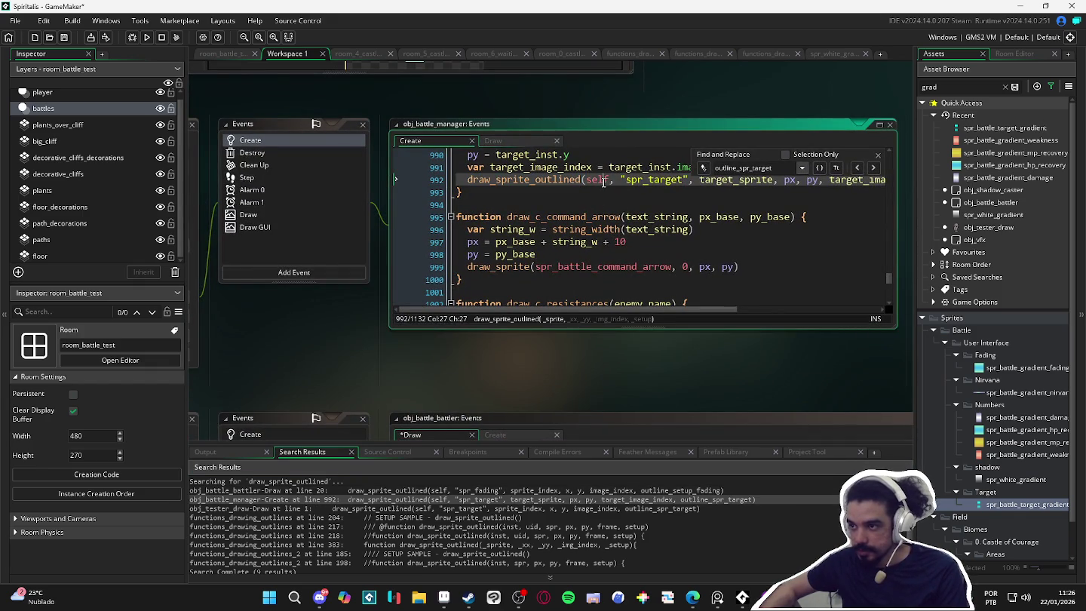
scroll(658, 193, "up", 1)
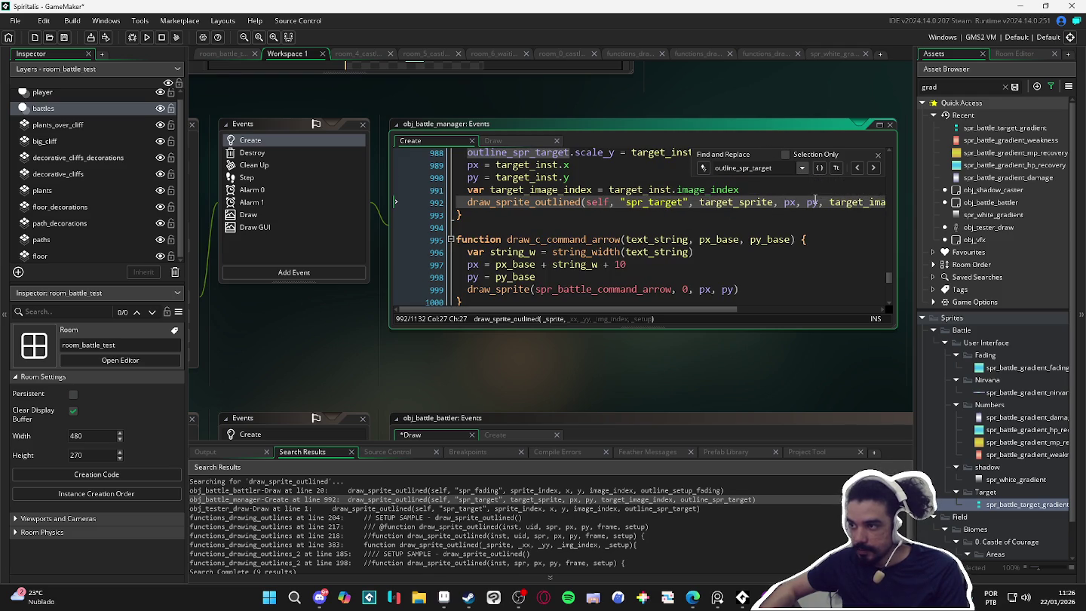
scroll(798, 203, "up", 1)
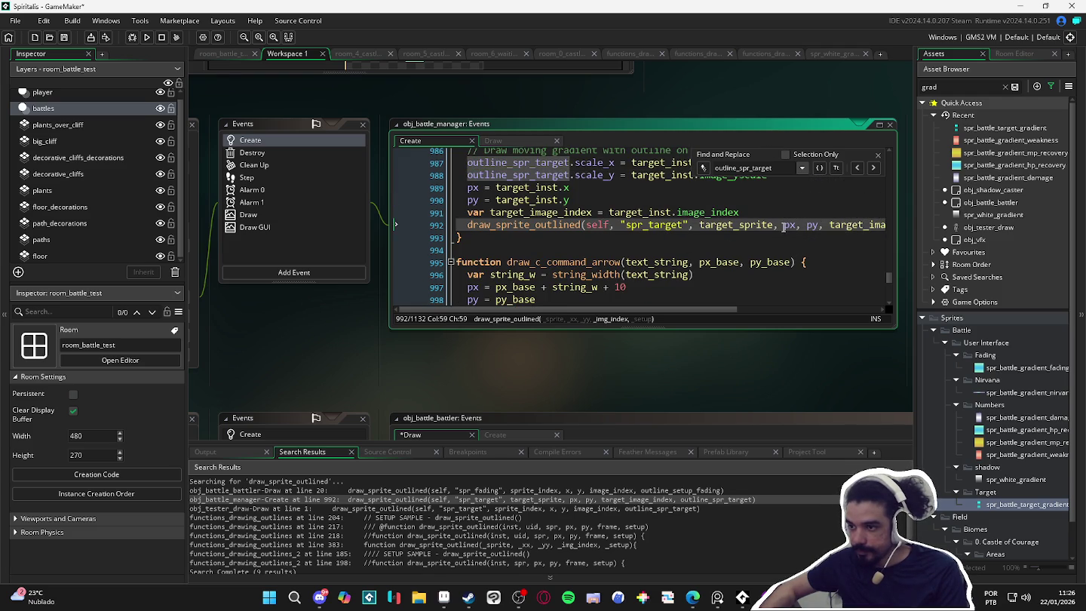
left_click(689, 225)
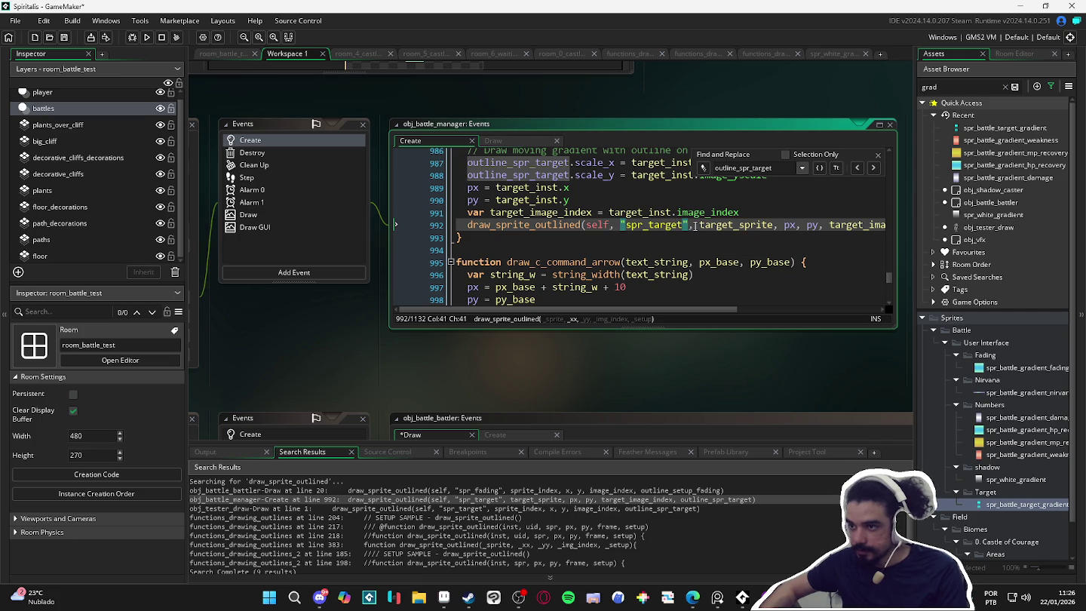
scroll(693, 239, "up", 1)
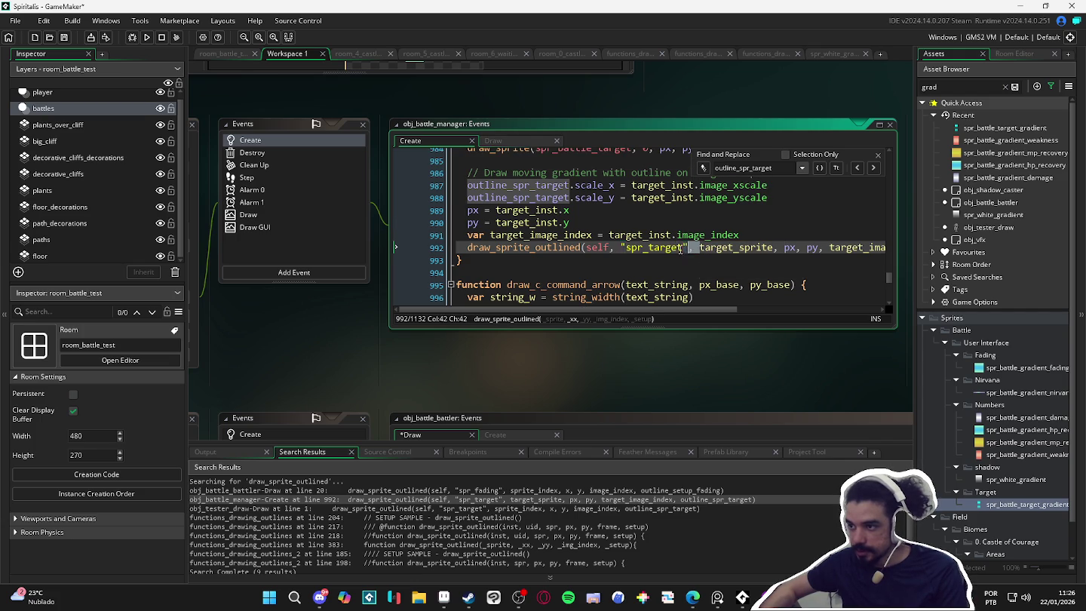
left_click_drag(586, 249, 735, 248)
key("BackSpace")
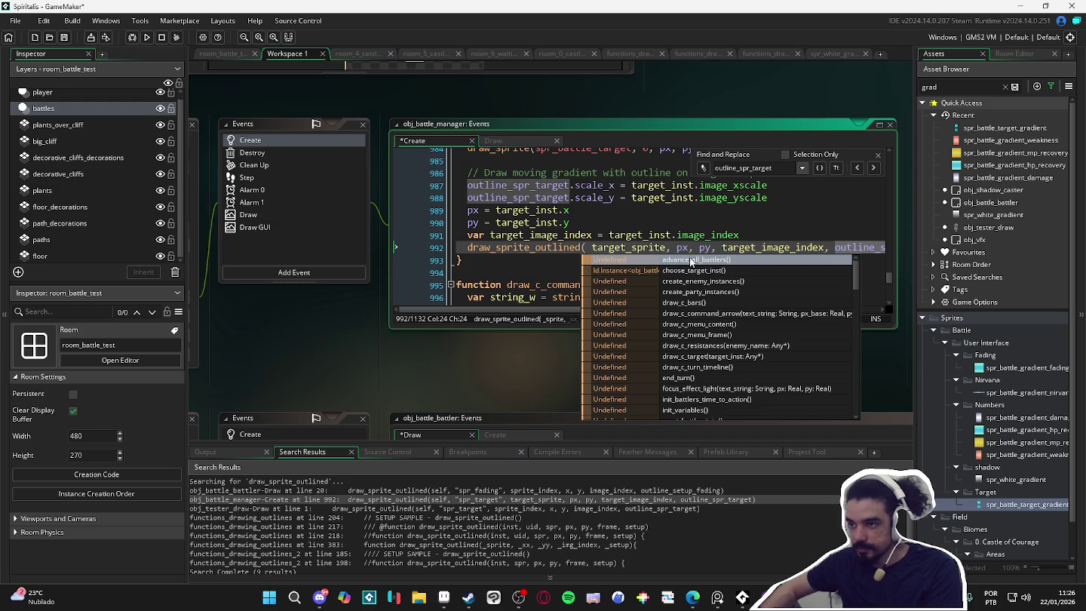
type("(")
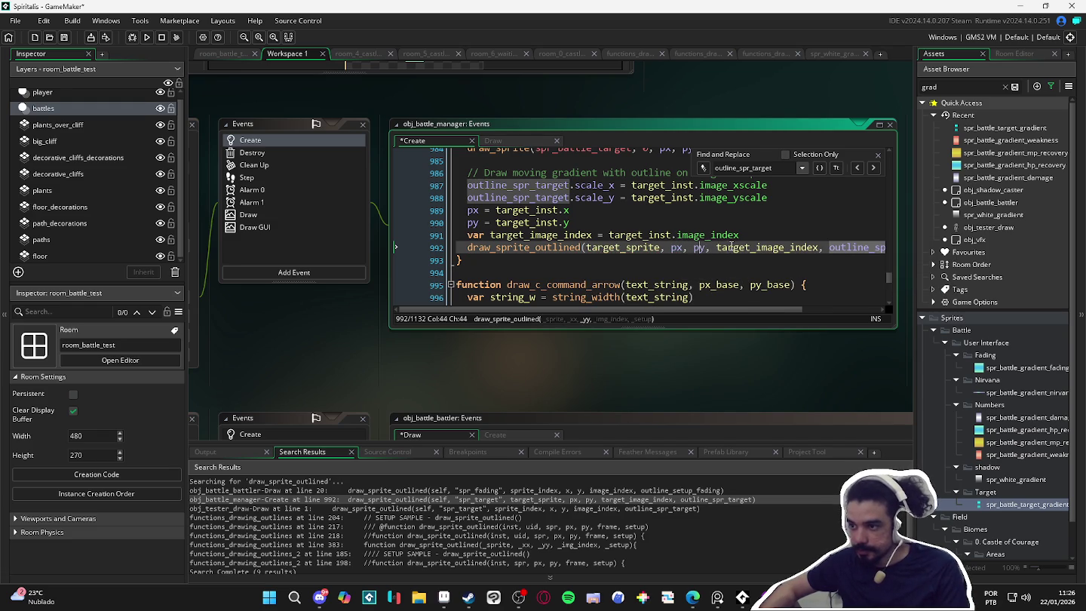
Check the final outline_spr_target argument and build and run the game.
scroll(809, 253, "right", 2)
left_click(809, 252)
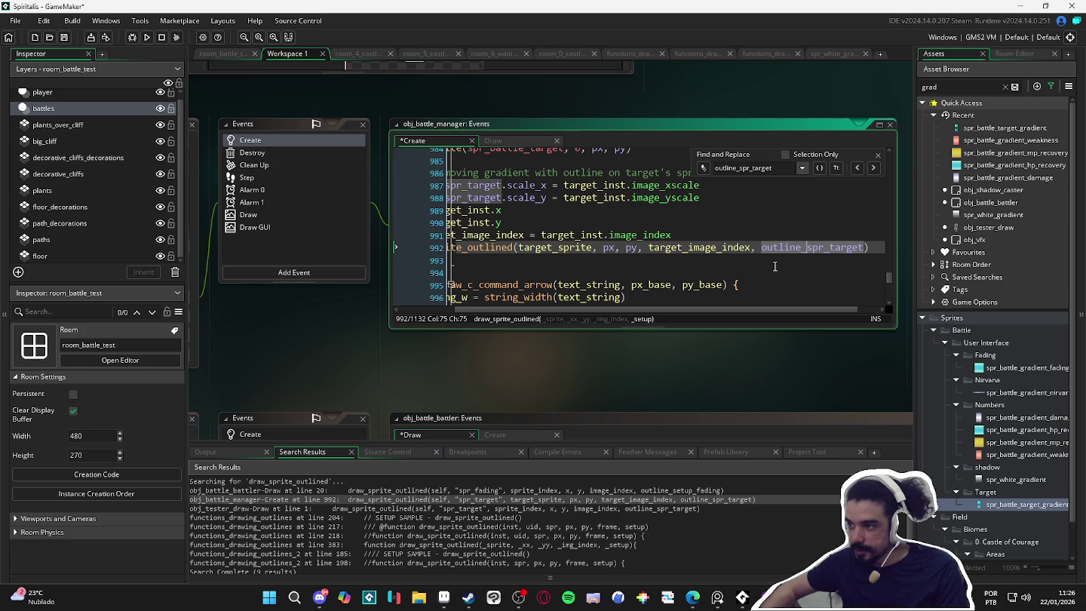
scroll(774, 266, "left", 2)
key("F5")
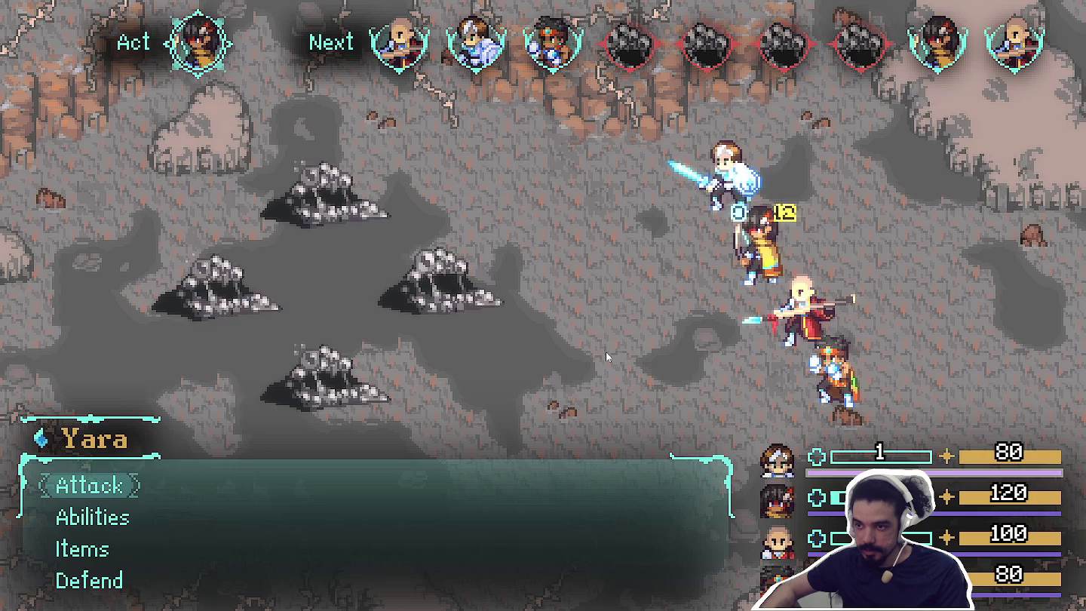
Attack the Sloth Blobs over two heroes' turns, then close the run and open Search & Replace.
key("Return")
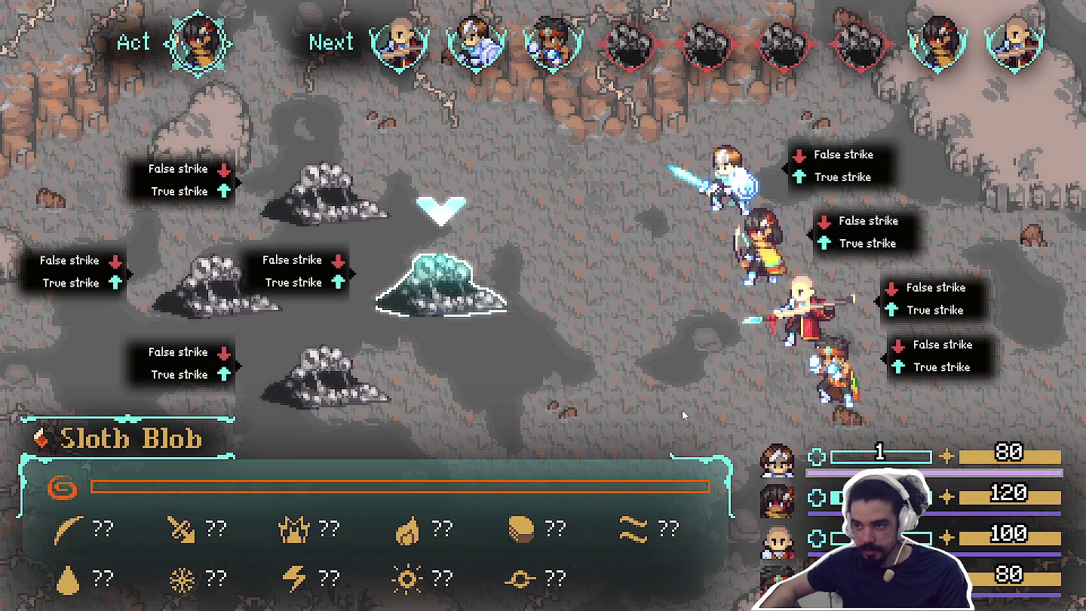
key("Return")
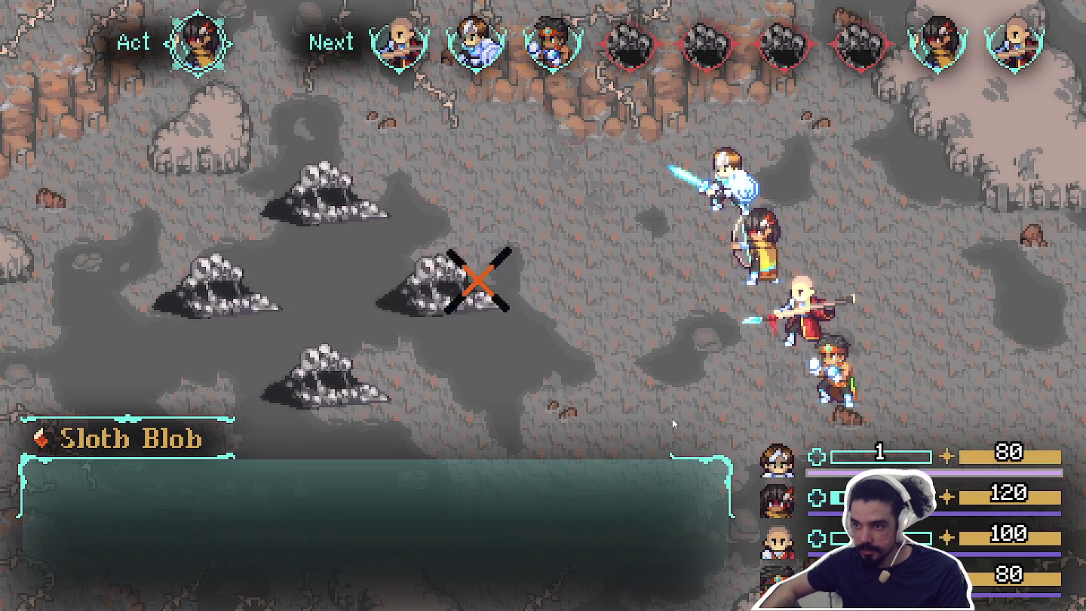
key("Return")
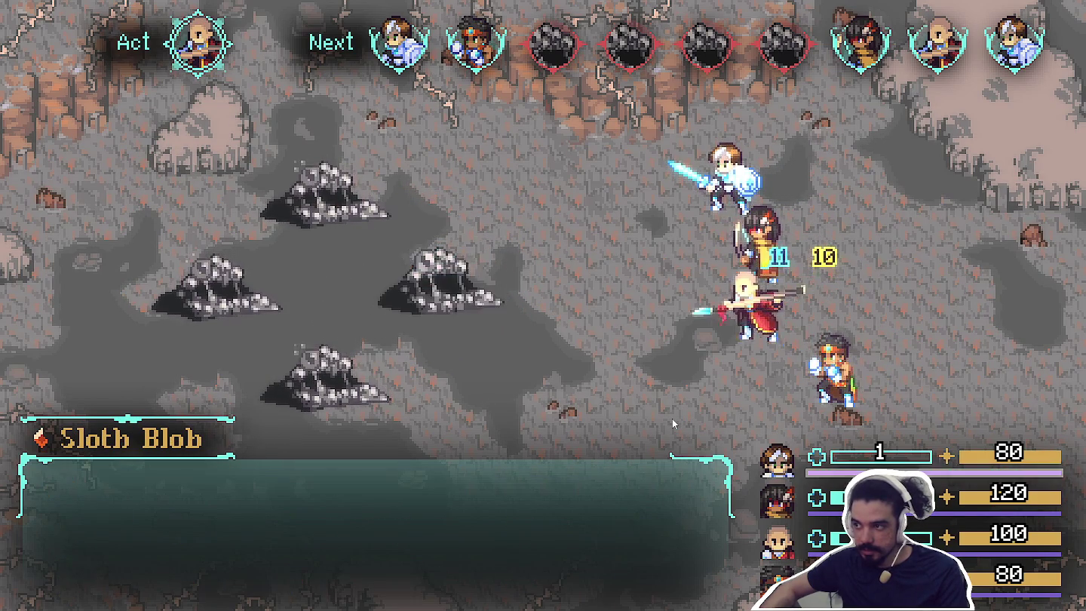
key("Return")
key("Return")
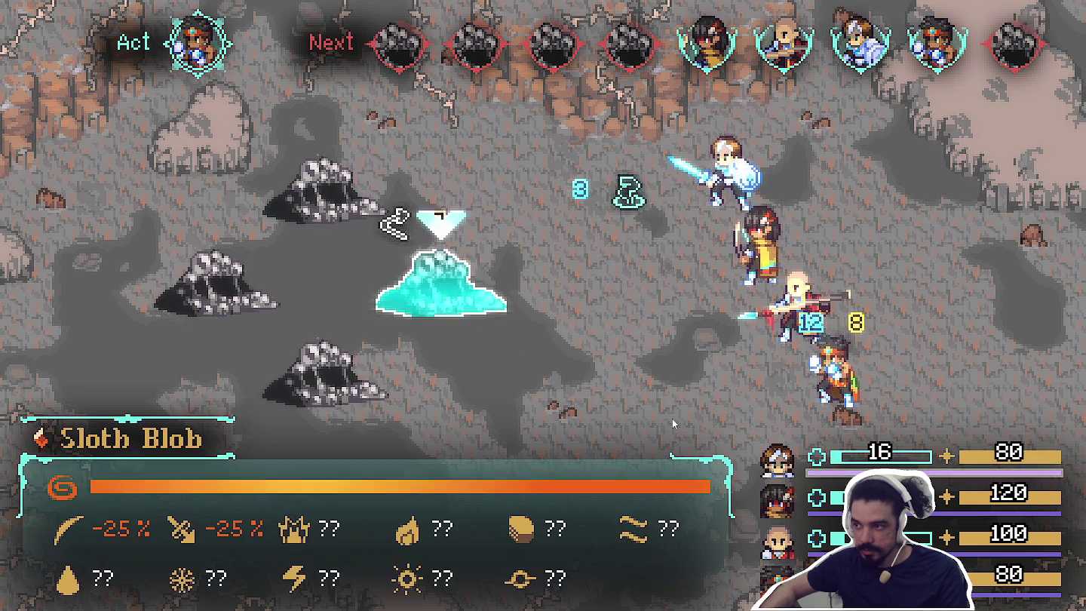
key("Return")
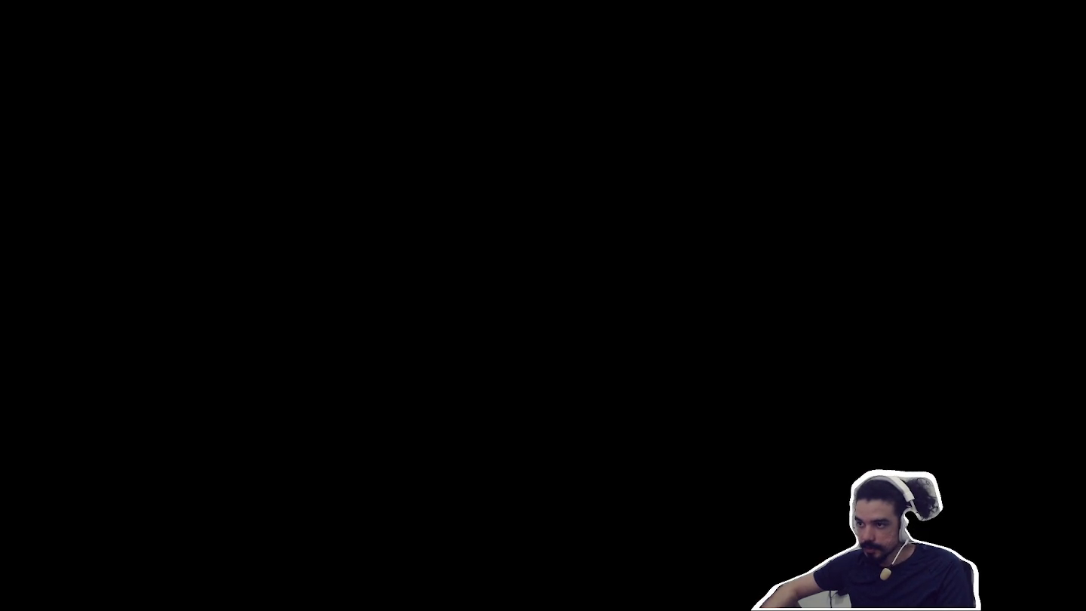
key("ctrl+shift+f")
type("draw_sprite_ou")
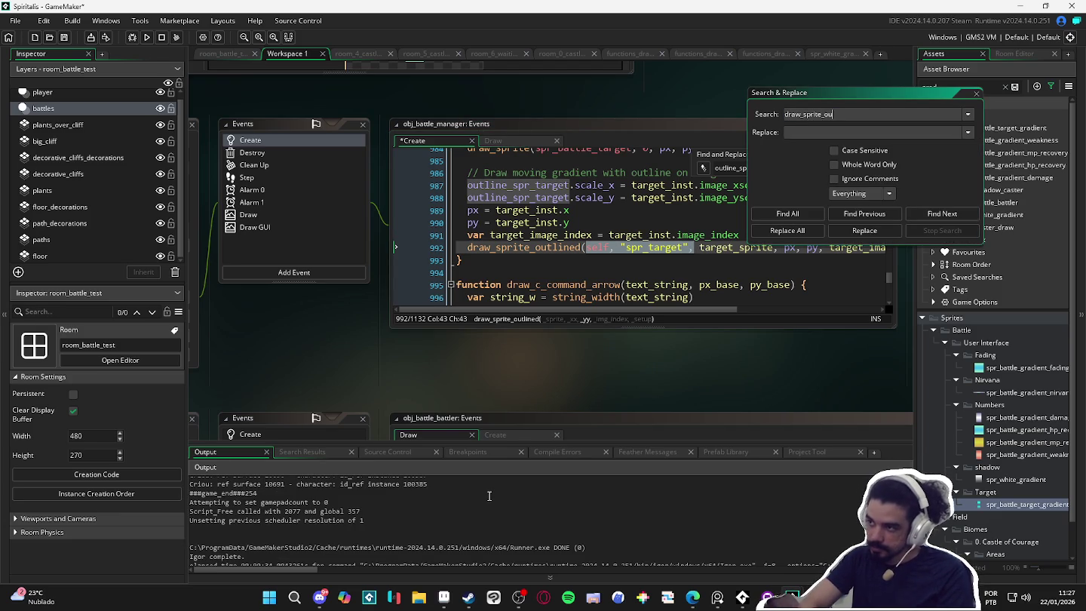
Search draw_sprite_o, paste self, "spr_fading" into the battler's line 20 call, and open its definition.
type("tlined")
key("Return")
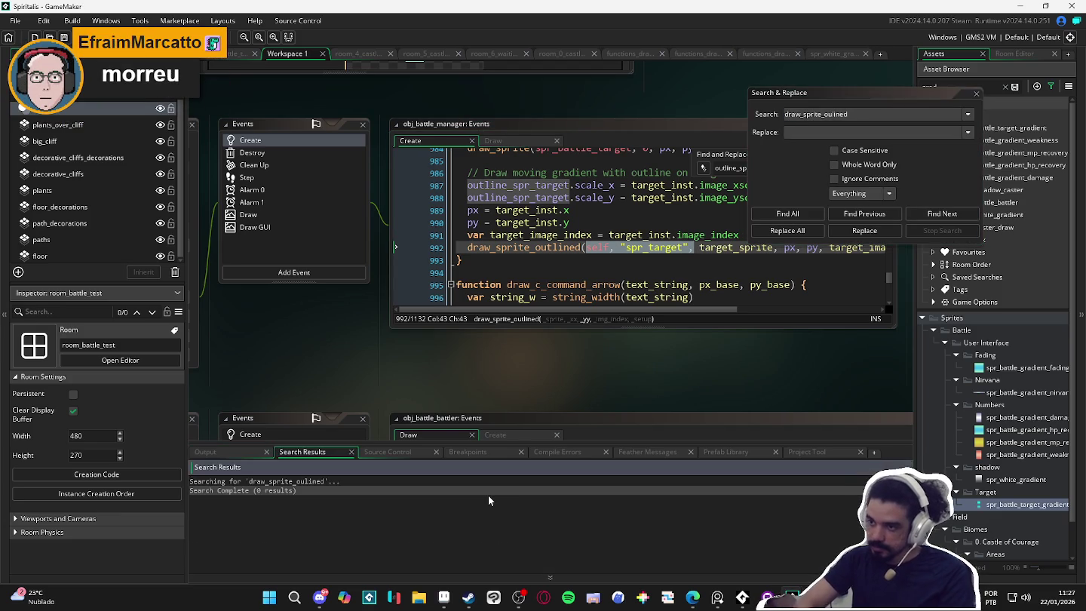
left_click_drag(852, 113, 836, 114)
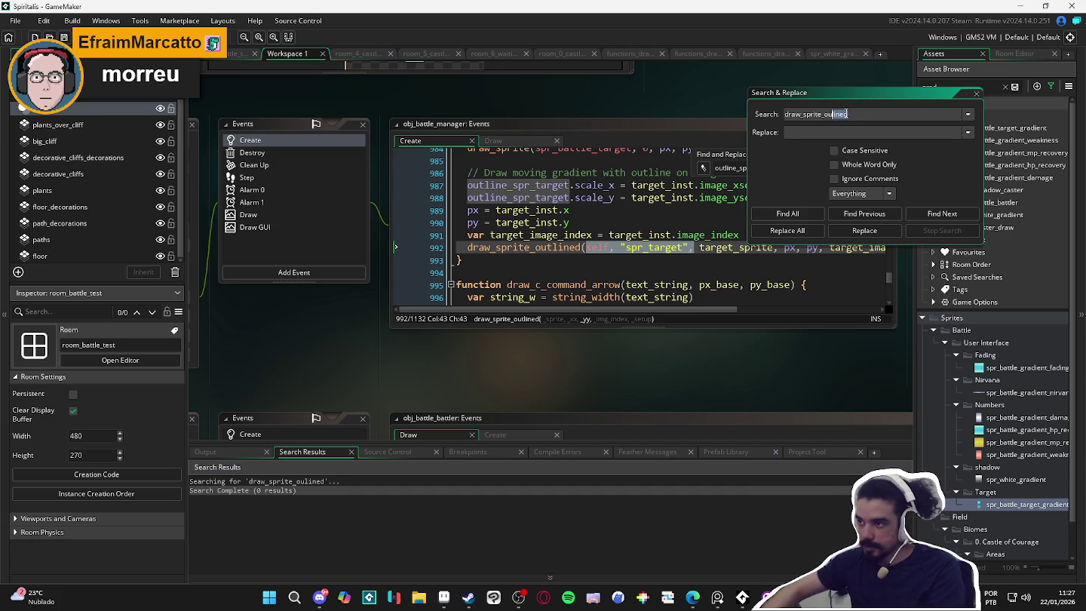
key("Return")
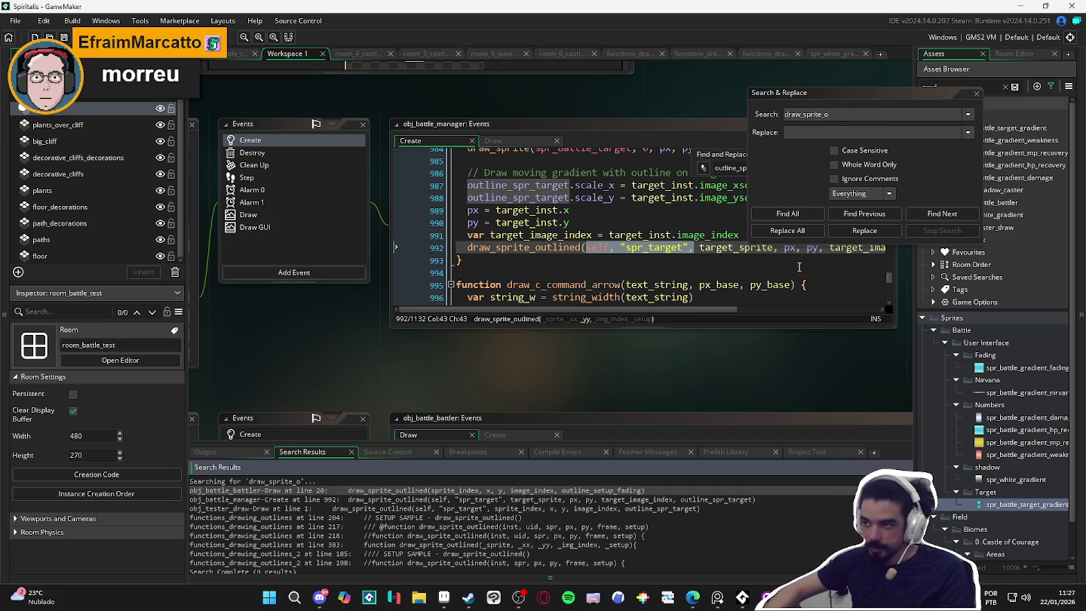
double_click(504, 499)
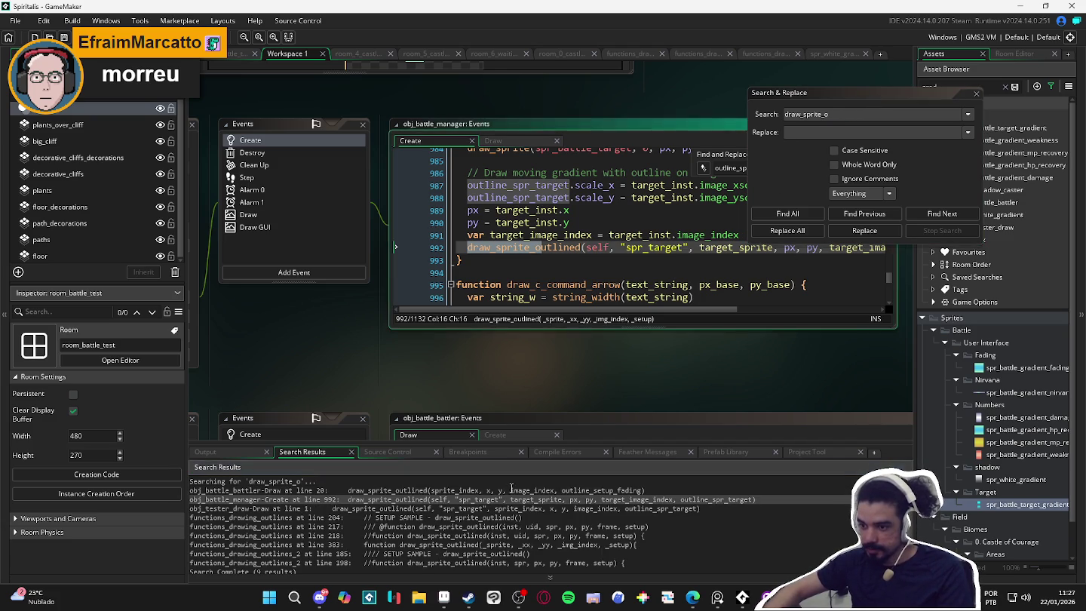
double_click(517, 490)
key("ctrl+v")
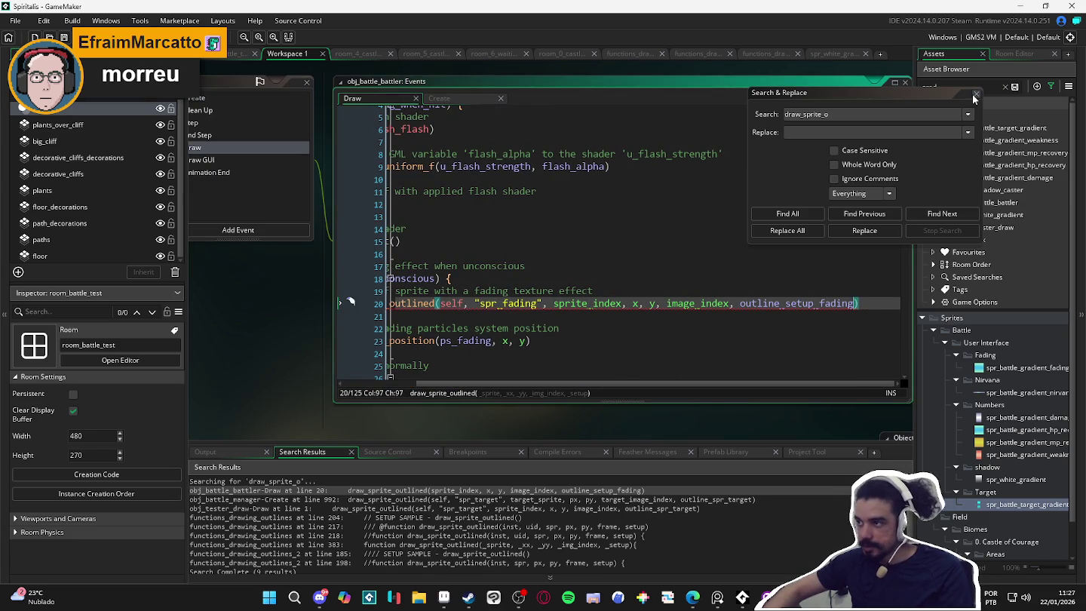
key("F12")
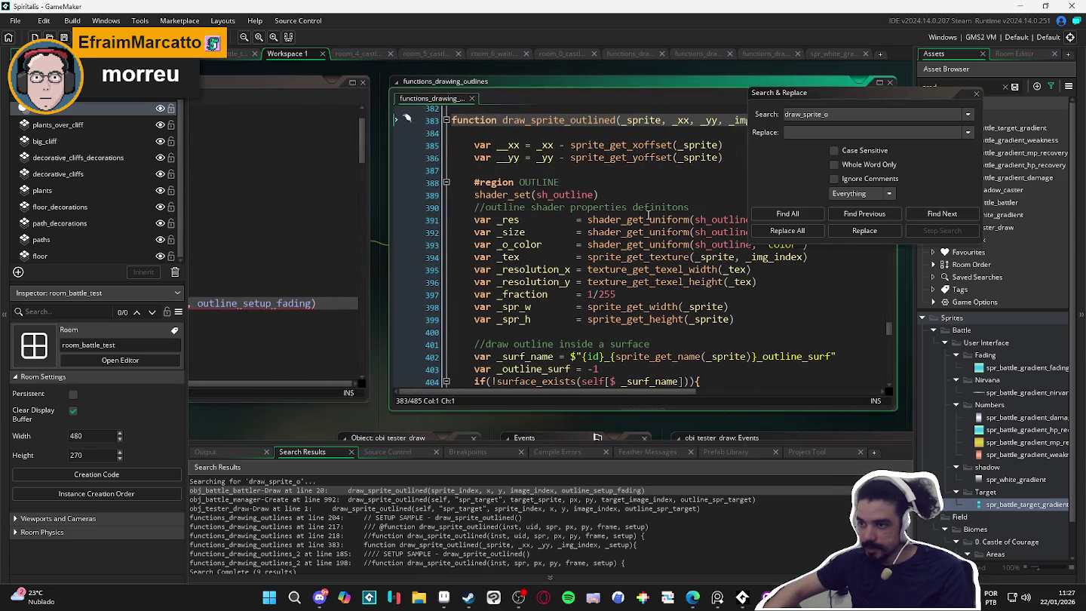
Delete the old draw_sprite_outlined definition from line 383 to the end of functions_drawing_outlines.
left_click(976, 93)
left_click(879, 82)
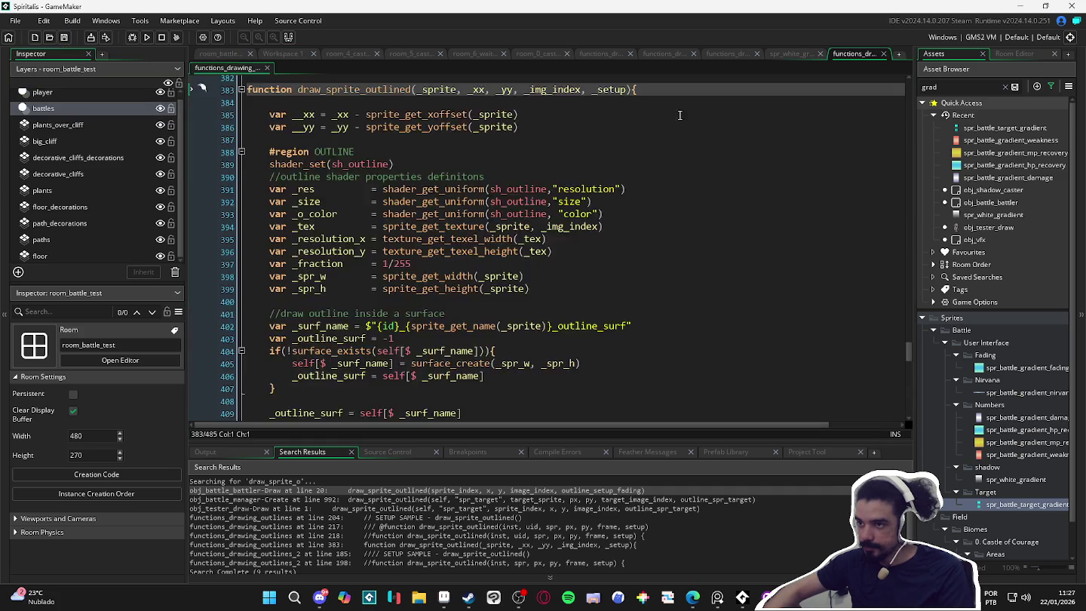
key("Up")
key("ctrl+shift+End")
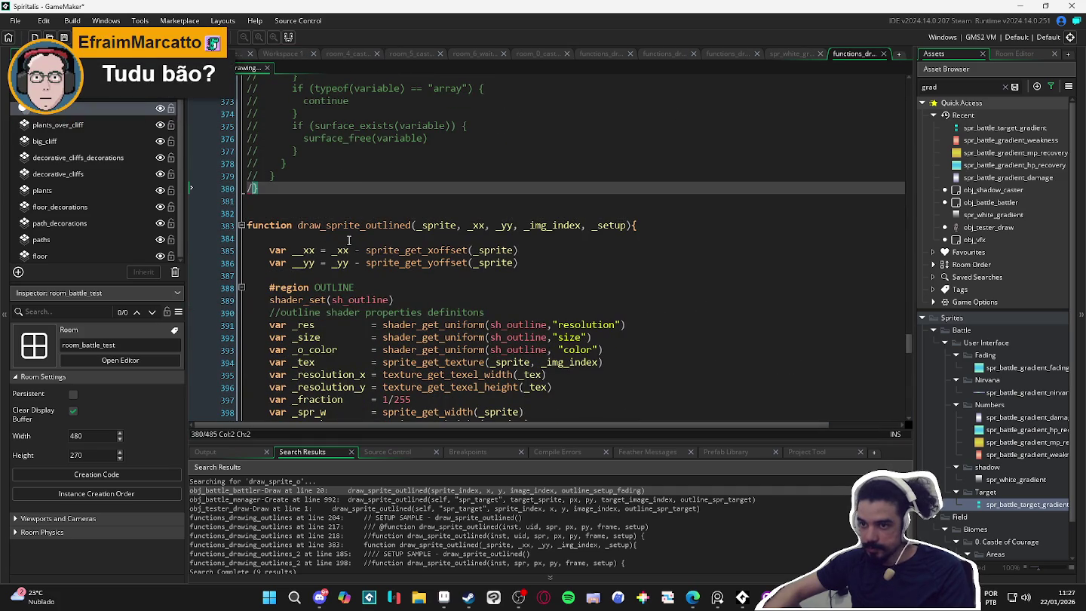
key("Delete")
key("BackSpace")
key("BackSpace")
key("shift+Page_Up")
key("shift+Page_Up")
key("shift+Page_Up")
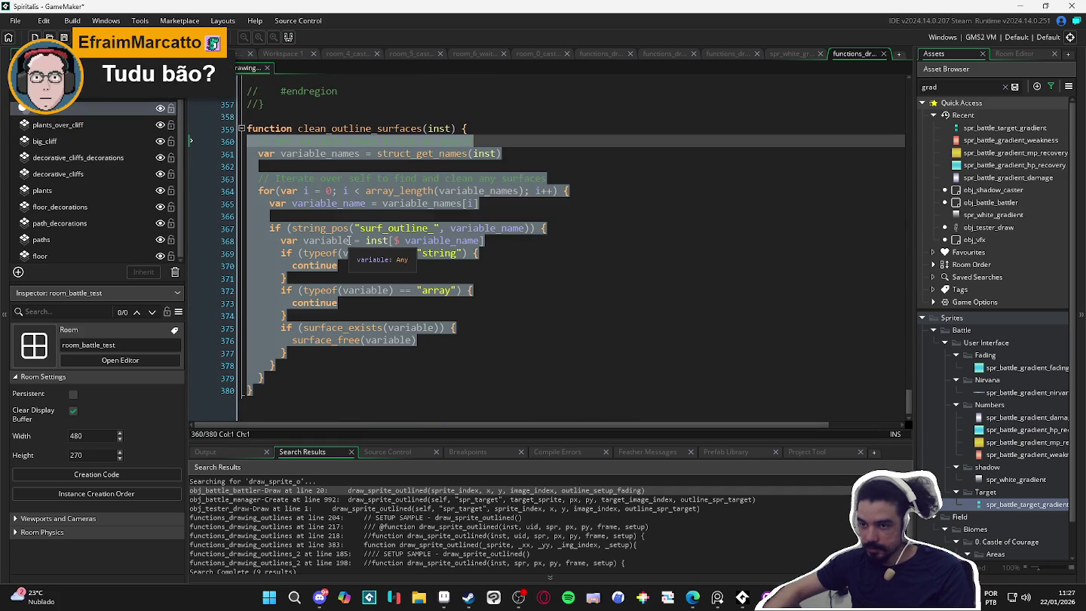
Review the remaining new definition at line 218, then build and run the game to test.
scroll(370, 228, "down", 20)
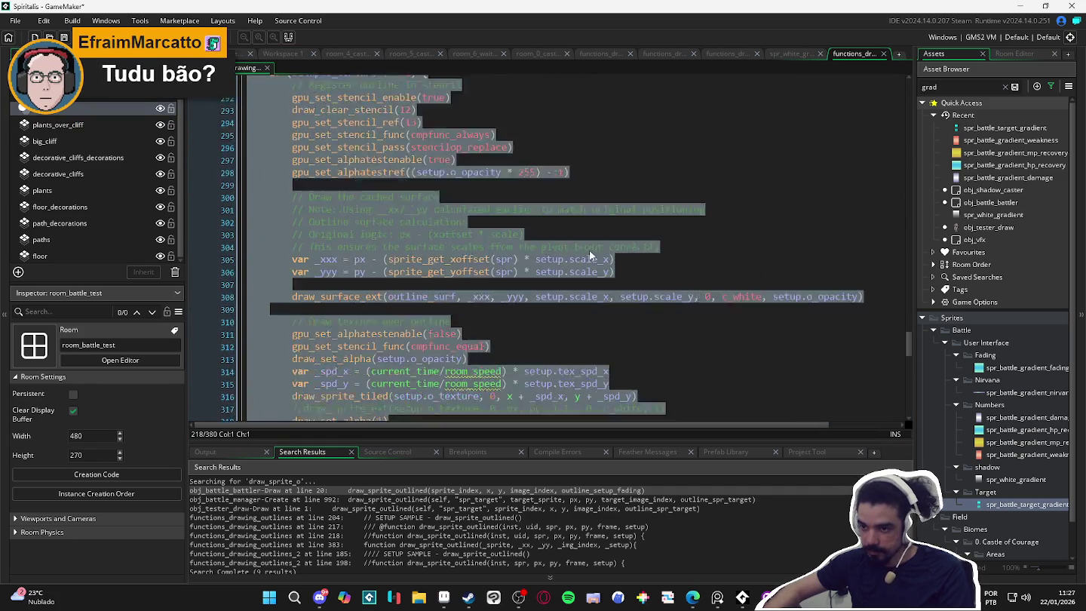
scroll(638, 264, "down", 7)
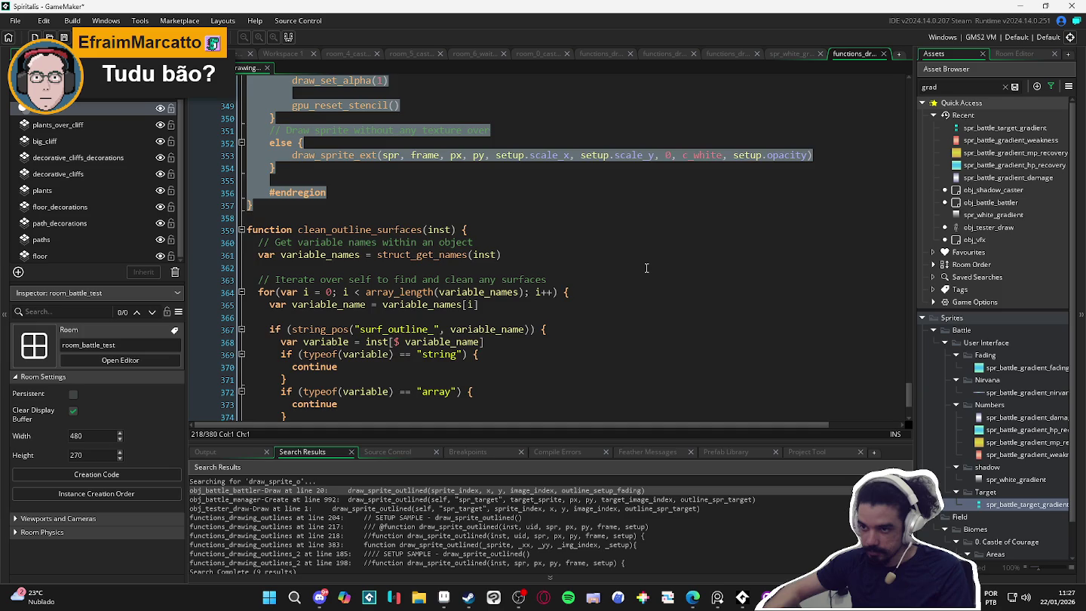
scroll(646, 268, "up", 3)
scroll(656, 275, "down", 5)
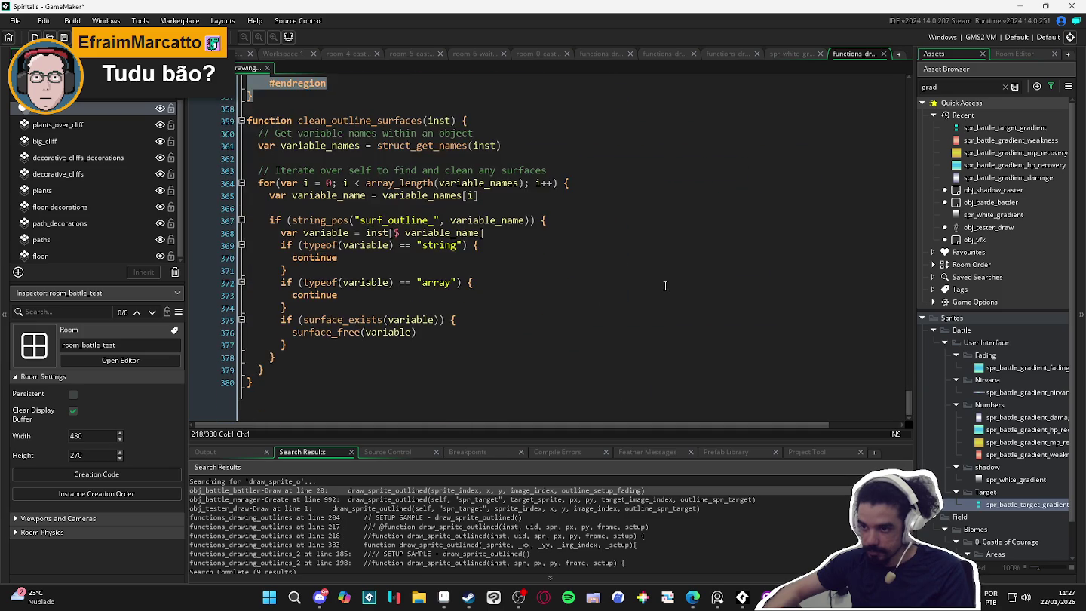
scroll(664, 285, "up", 20)
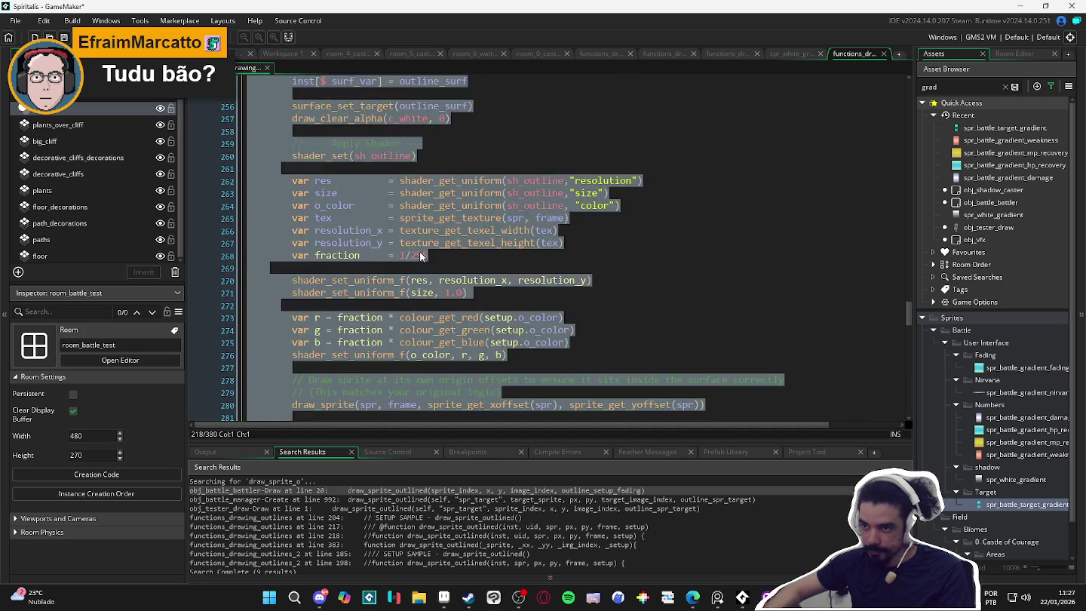
scroll(422, 256, "up", 14)
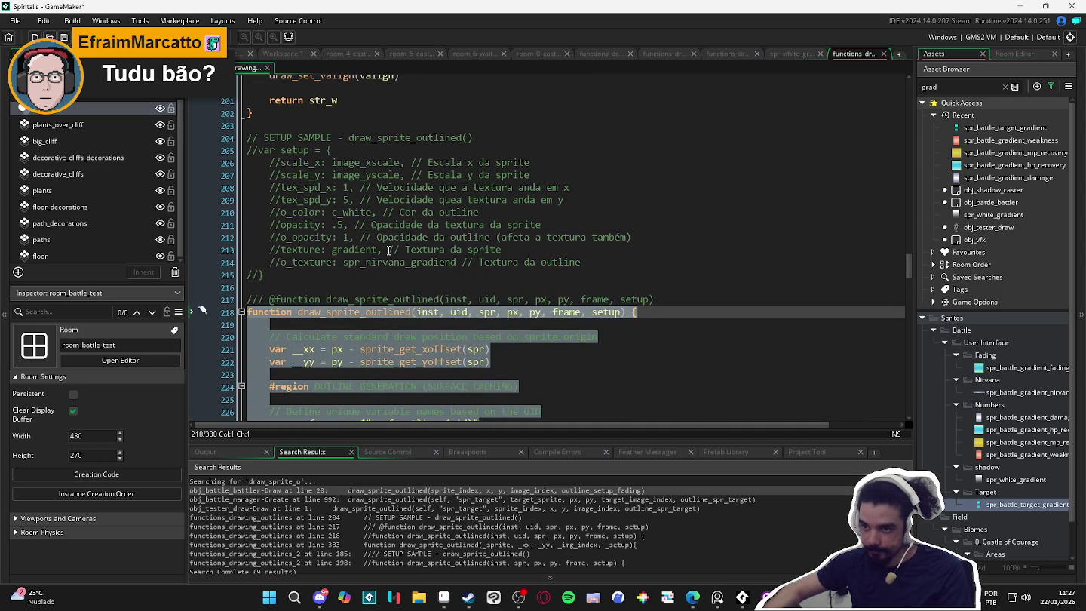
left_click(385, 300)
scroll(386, 302, "down", 3)
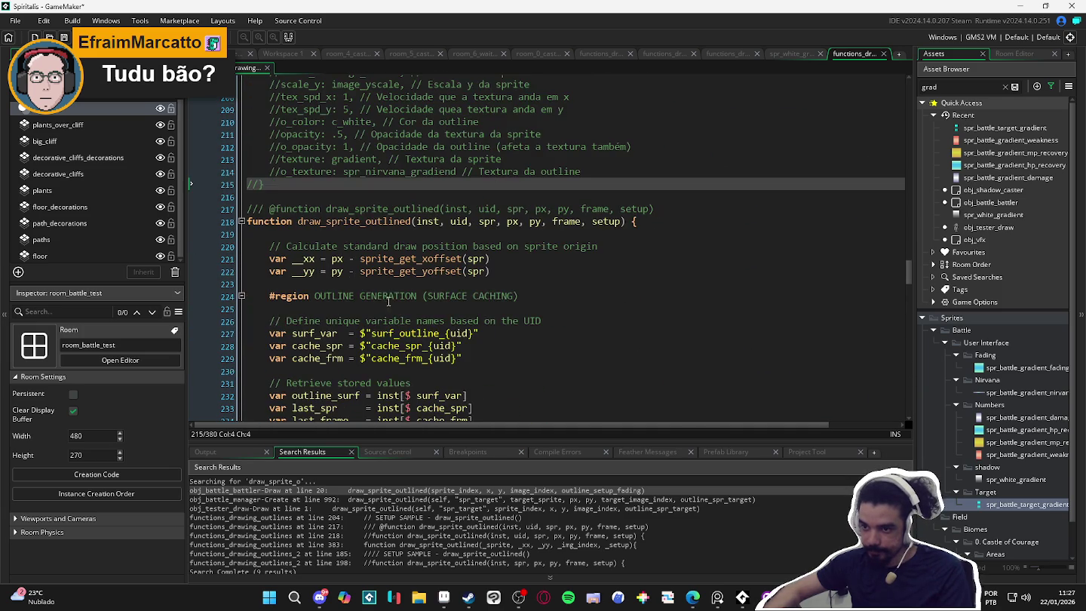
left_click(413, 295)
key("F5")
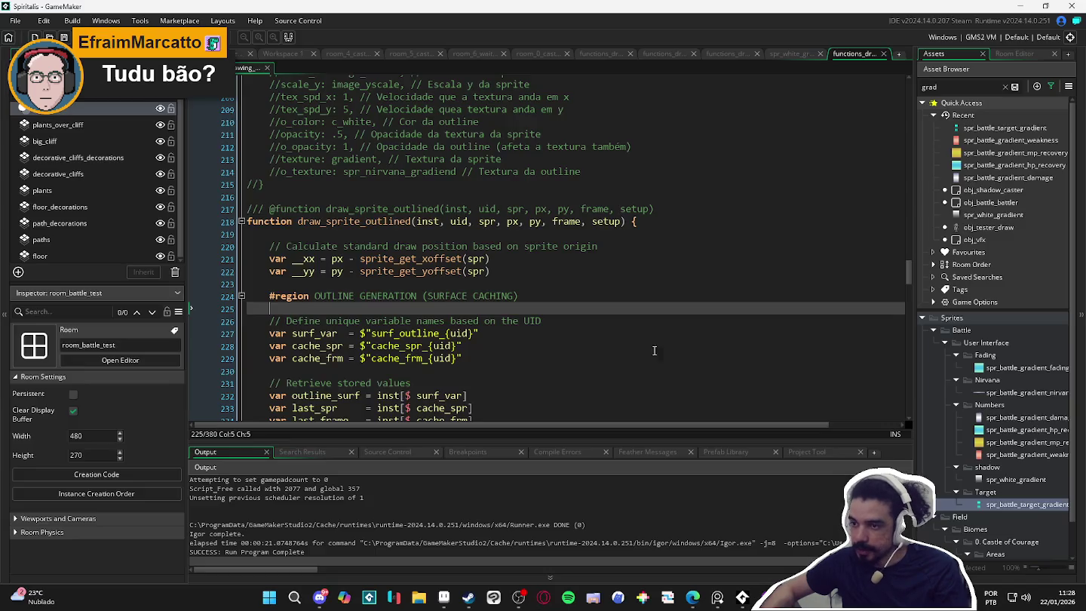
key("ctrl+f")
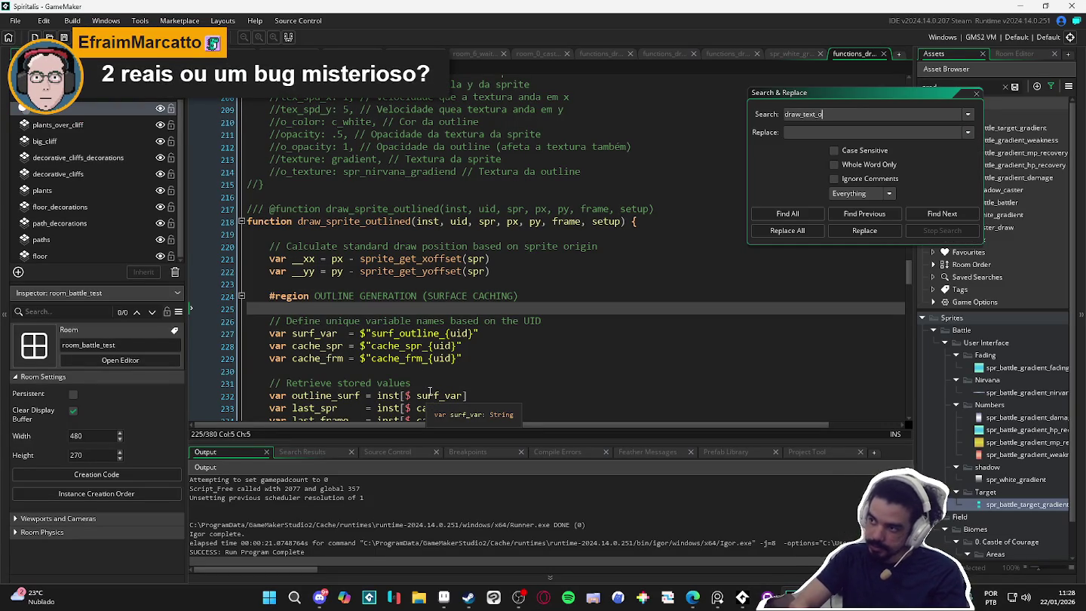
Search for draw_text_o and jump to the draw_text_outlined call at line 662.
key("Return")
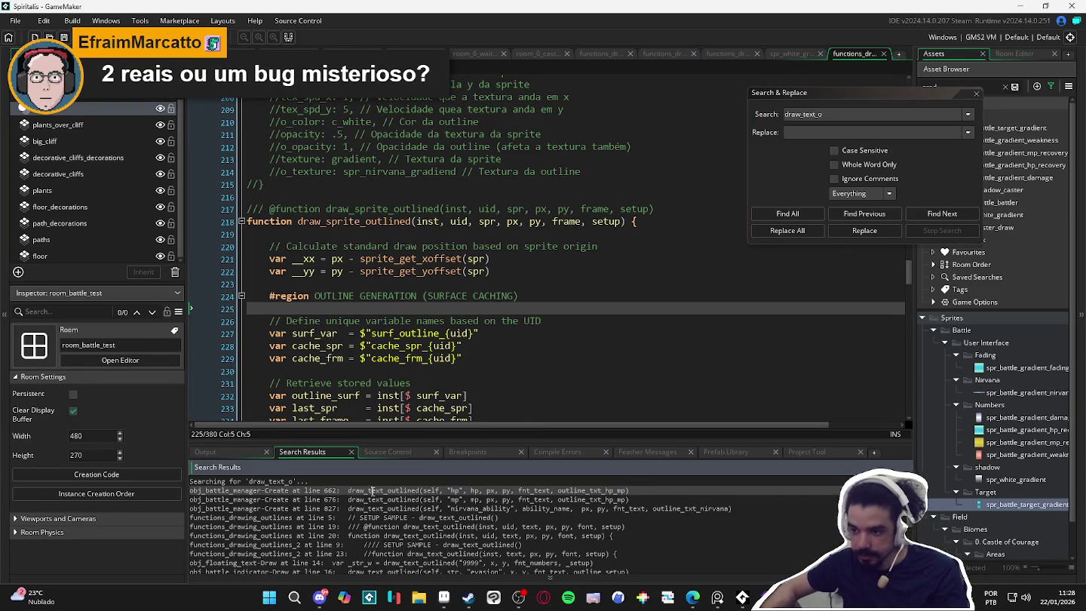
double_click(371, 490)
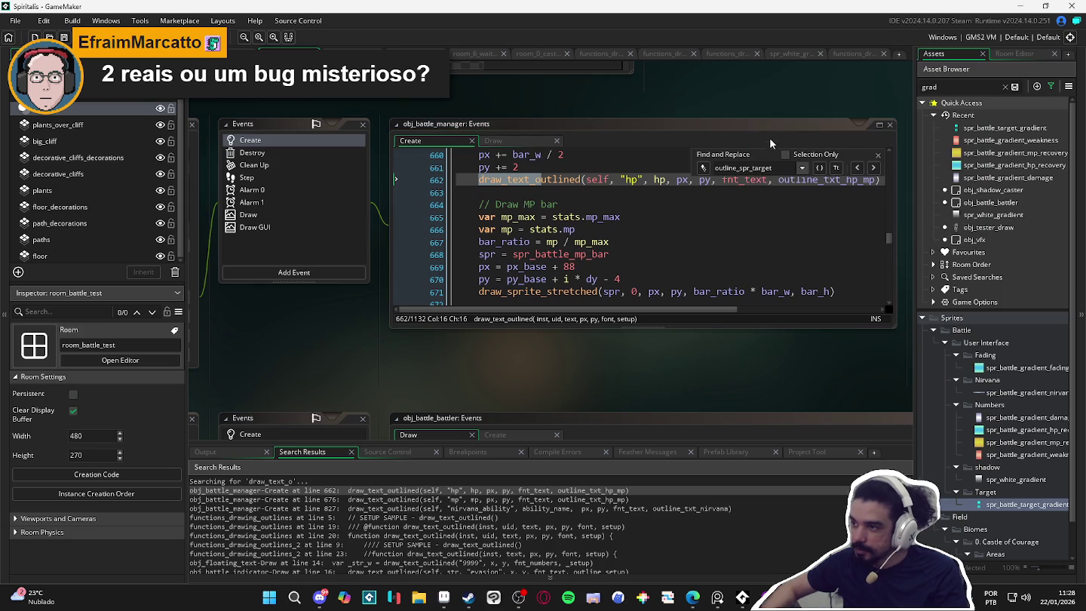
left_click(883, 138)
left_click(879, 153)
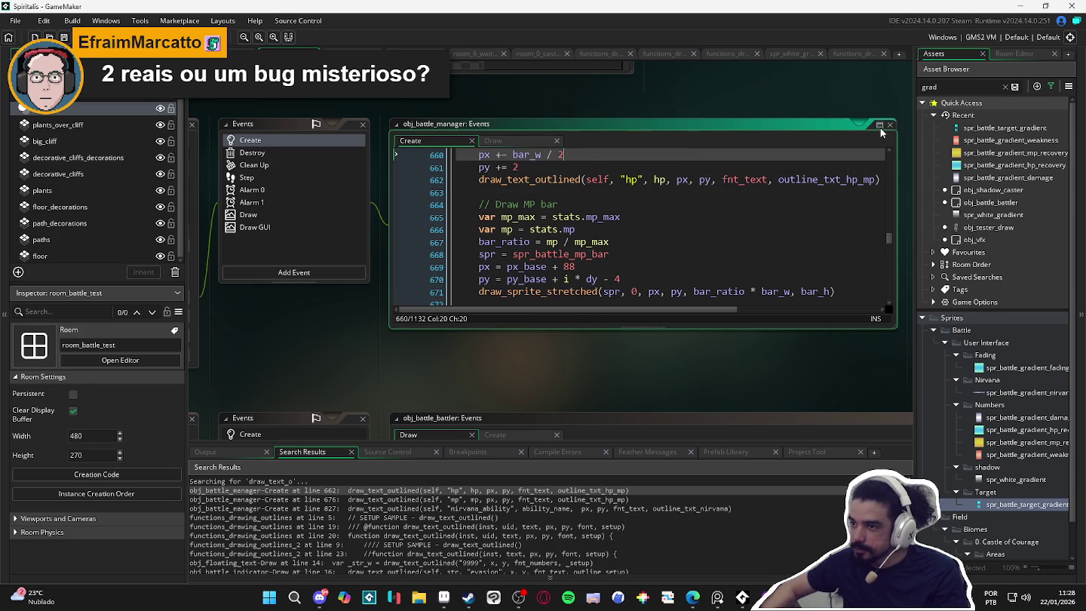
Open the draw_text_outlined definition and review its parameters.
middle_click(528, 179)
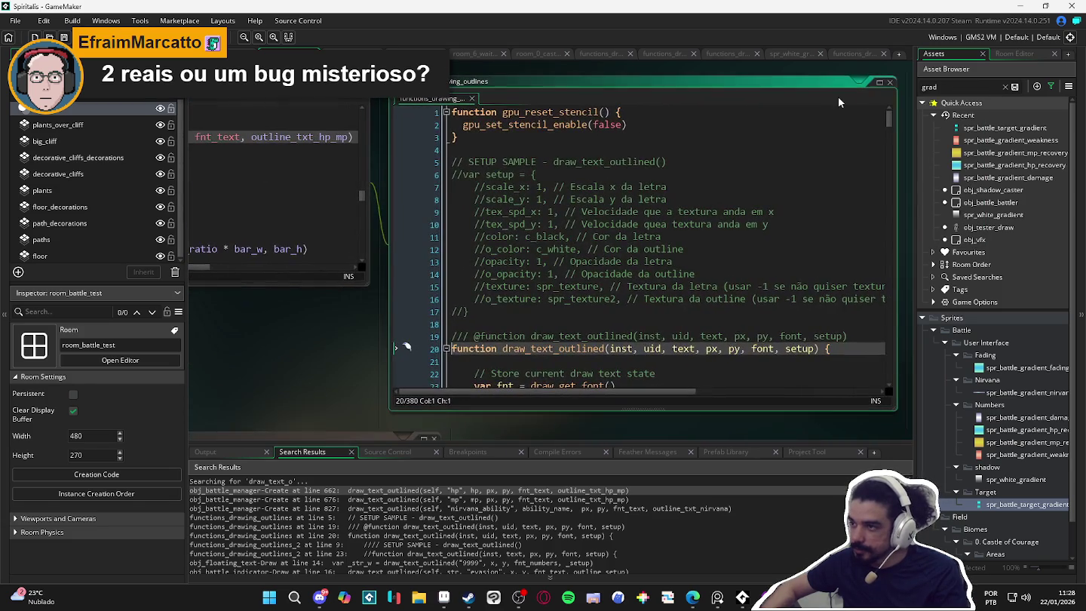
scroll(710, 292, "down", 7)
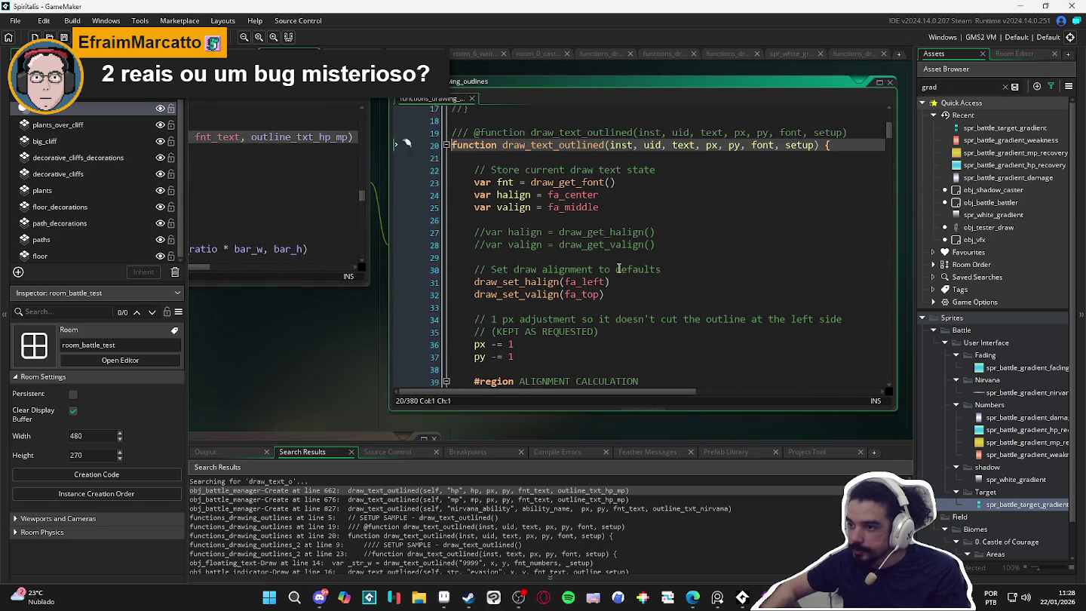
scroll(618, 268, "down", 1)
scroll(538, 206, "up", 3)
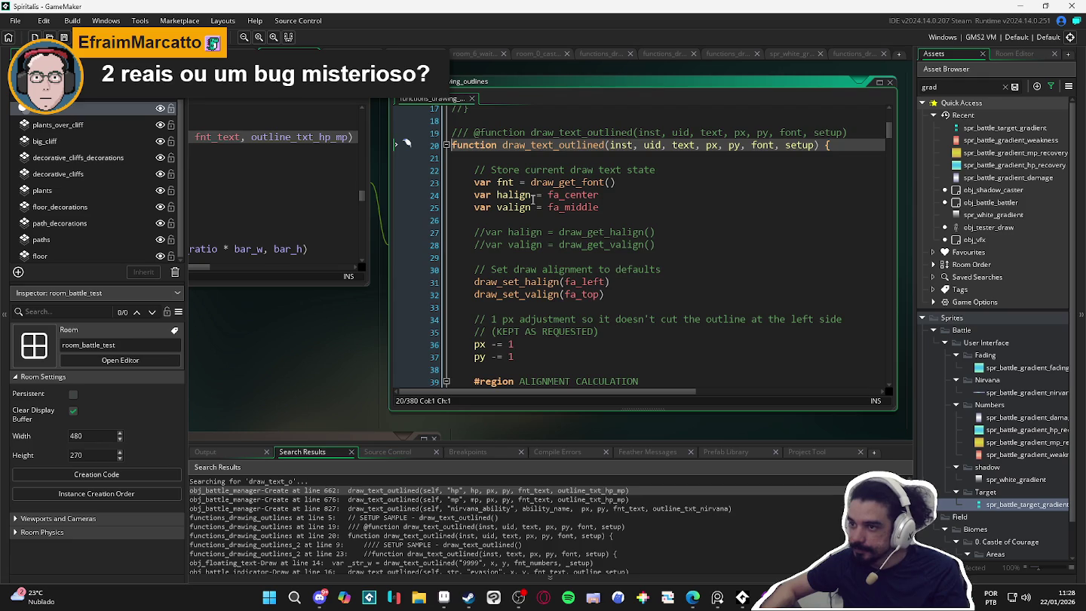
left_click(618, 146)
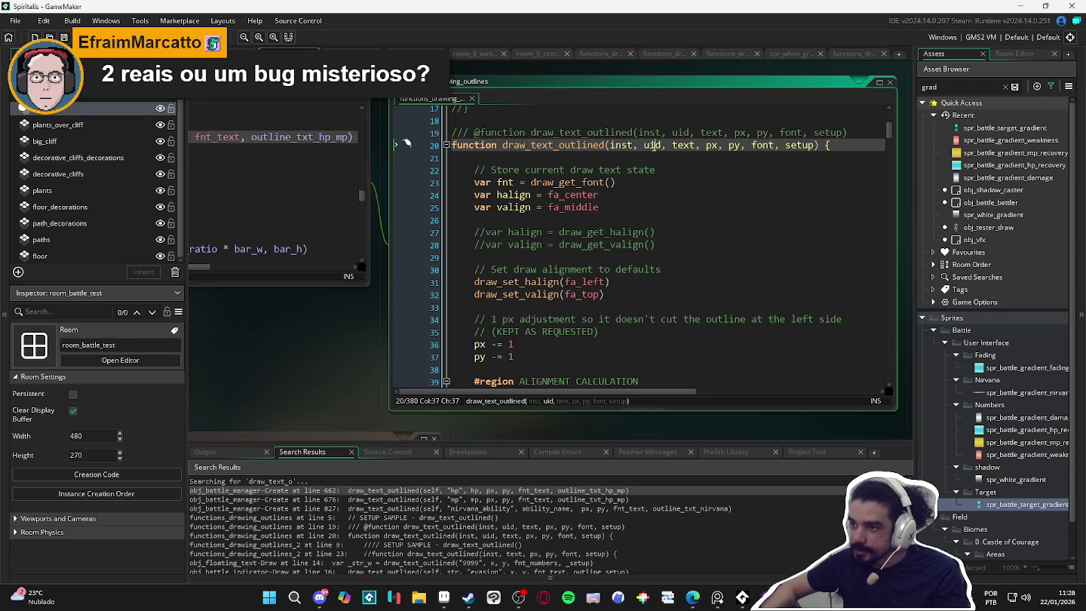
scroll(596, 183, "down", 8)
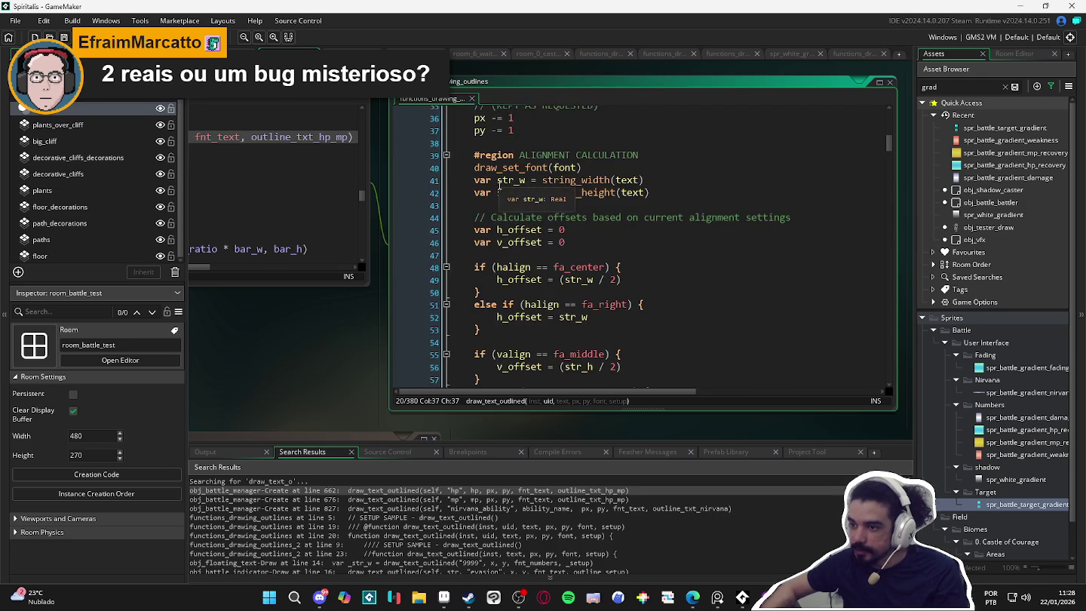
scroll(590, 278, "down", 6)
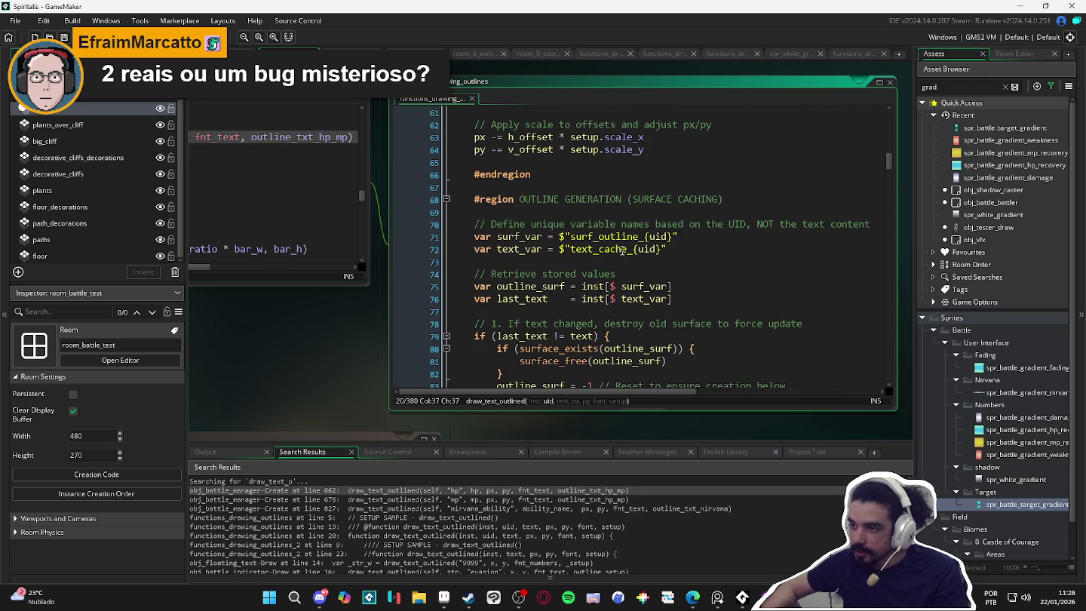
scroll(625, 242, "down", 2)
scroll(624, 244, "down", 4)
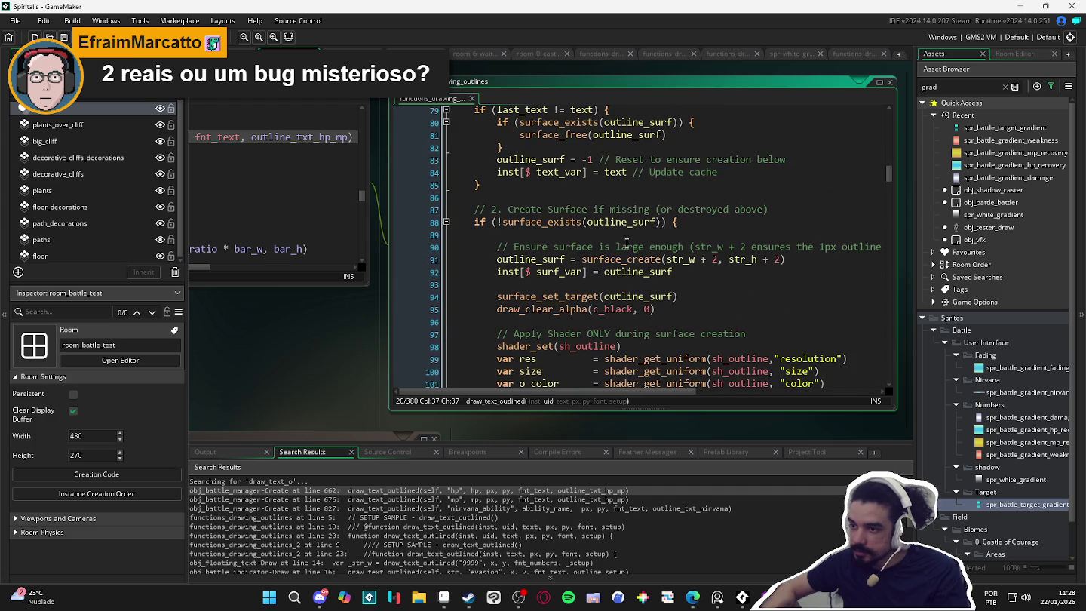
Switch to the Minecraft_5_plus_2023 window showing the scr_draw_fx_functions script.
left_click(886, 85)
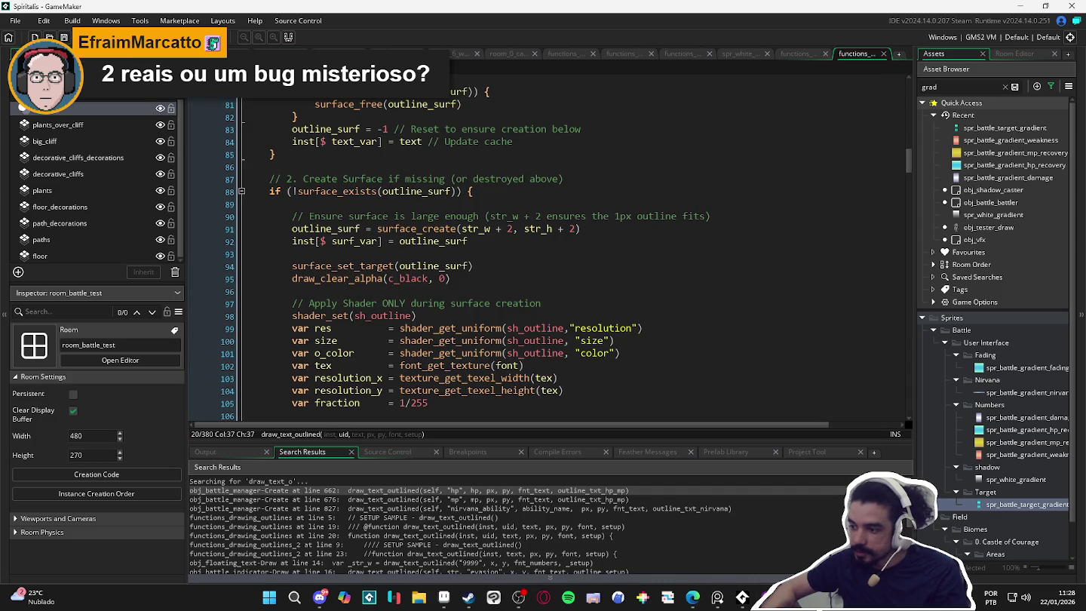
mouse_move(742, 597)
left_click(820, 535)
left_click(756, 352)
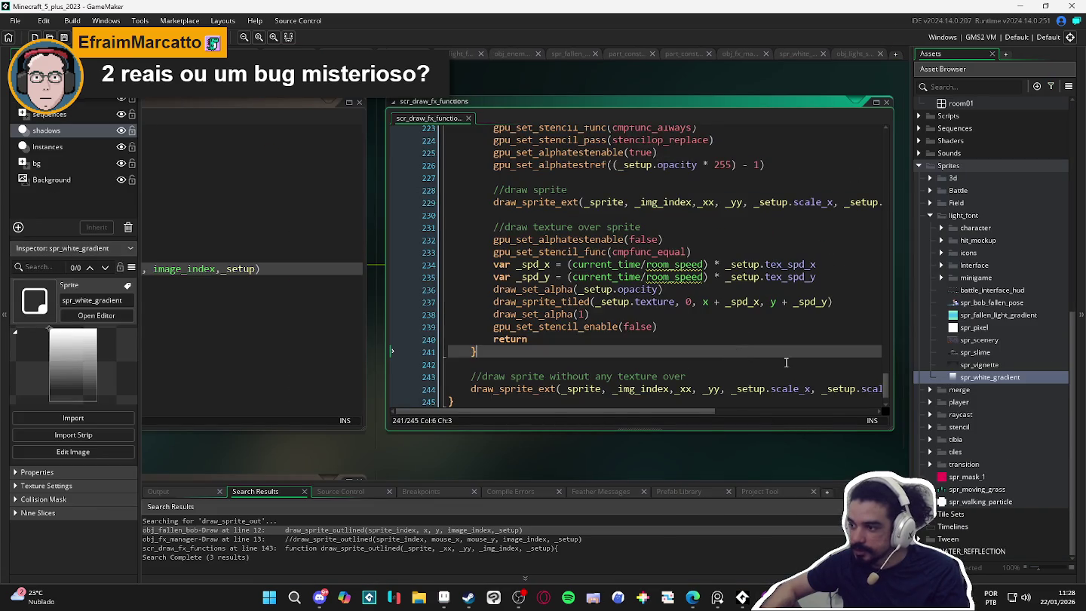
Copy the reference draw_text_outlined function from the Minecraft project.
left_click_drag(887, 388, 885, 150)
mouse_move(450, 273)
left_mouse_down()
mouse_move(513, 260)
mouse_move(724, 393)
mouse_move(722, 407)
mouse_move(708, 411)
mouse_move(650, 268)
mouse_move(641, 411)
mouse_move(540, 401)
mouse_move(553, 339)
mouse_move(477, 282)
mouse_move(497, 340)
left_mouse_up()
scroll(553, 338, "up", 20)
scroll(528, 317, "down", 20)
In Spiritalis, replace the old draw_text_outlined with the (_text, _xx, _yy, _font, _setup) version.
mouse_move(742, 597)
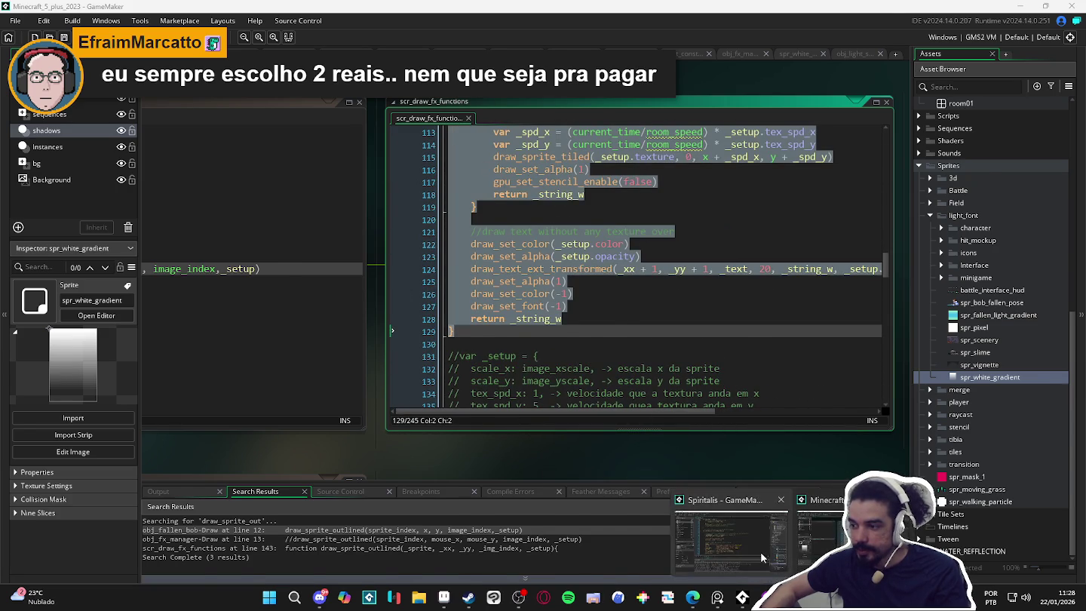
left_click(760, 551)
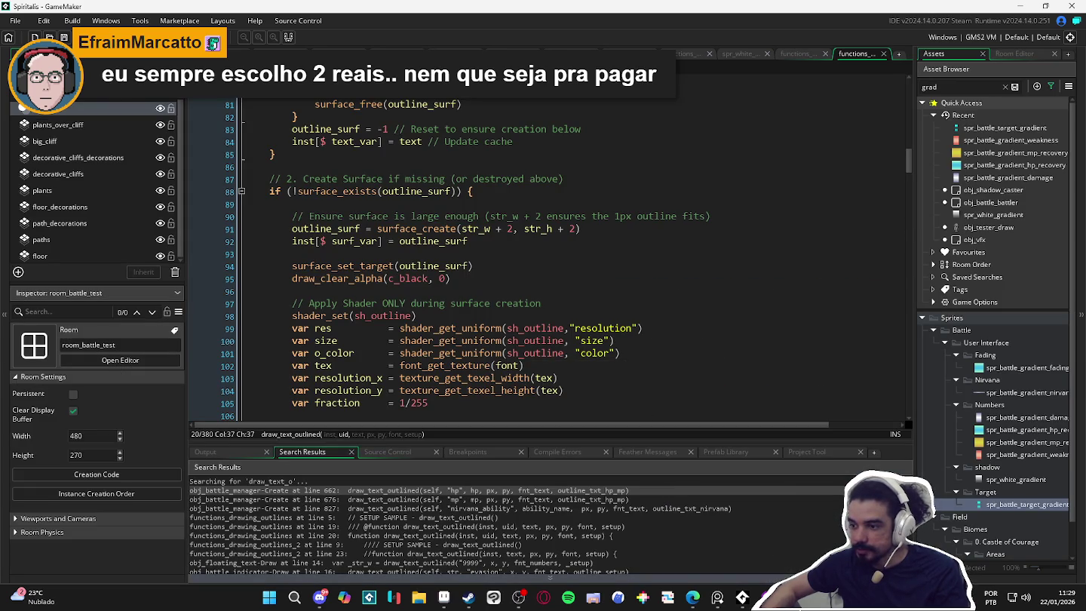
left_click(373, 291)
scroll(373, 282, "up", 10)
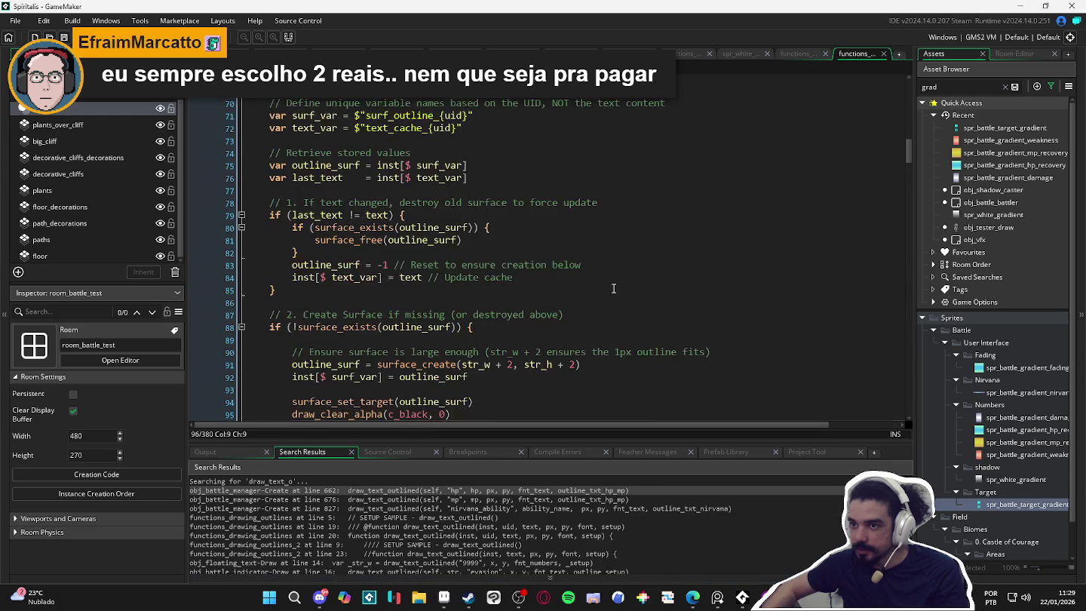
scroll(373, 280, "up", 7)
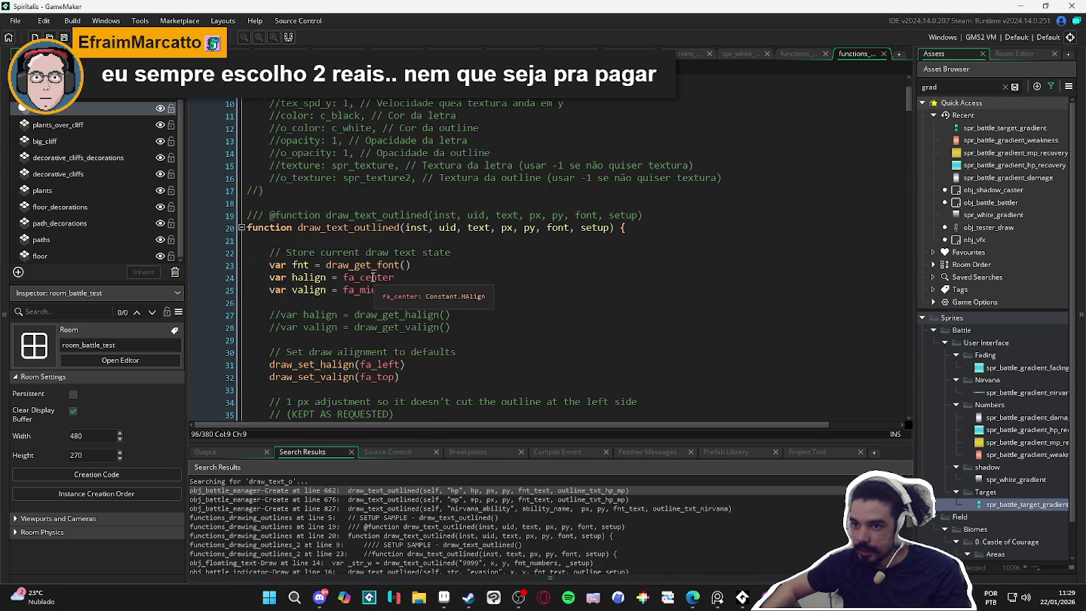
left_click(287, 240)
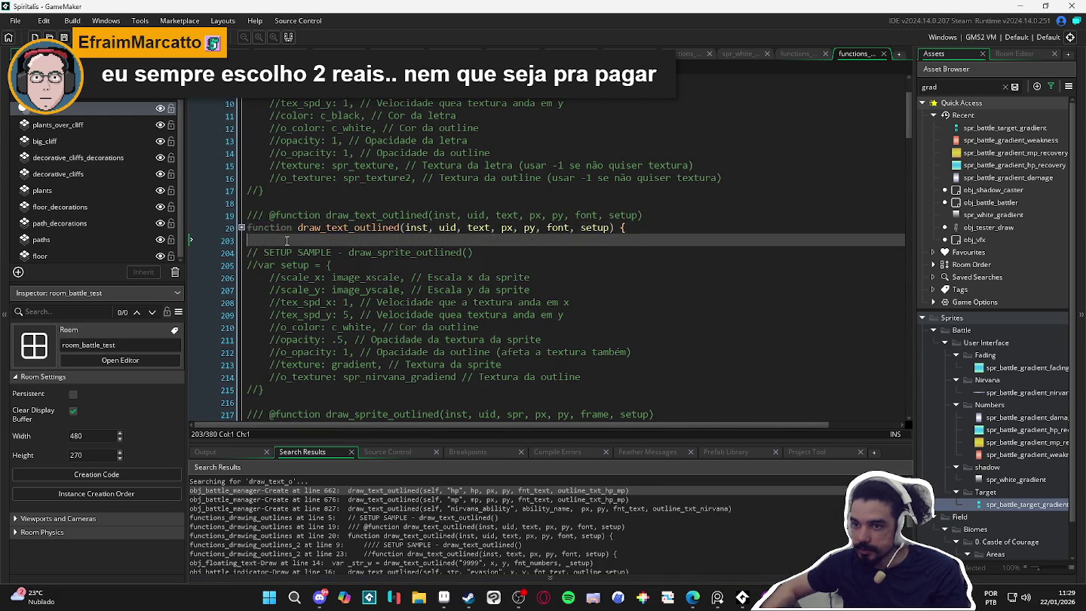
left_click(246, 228, "shift")
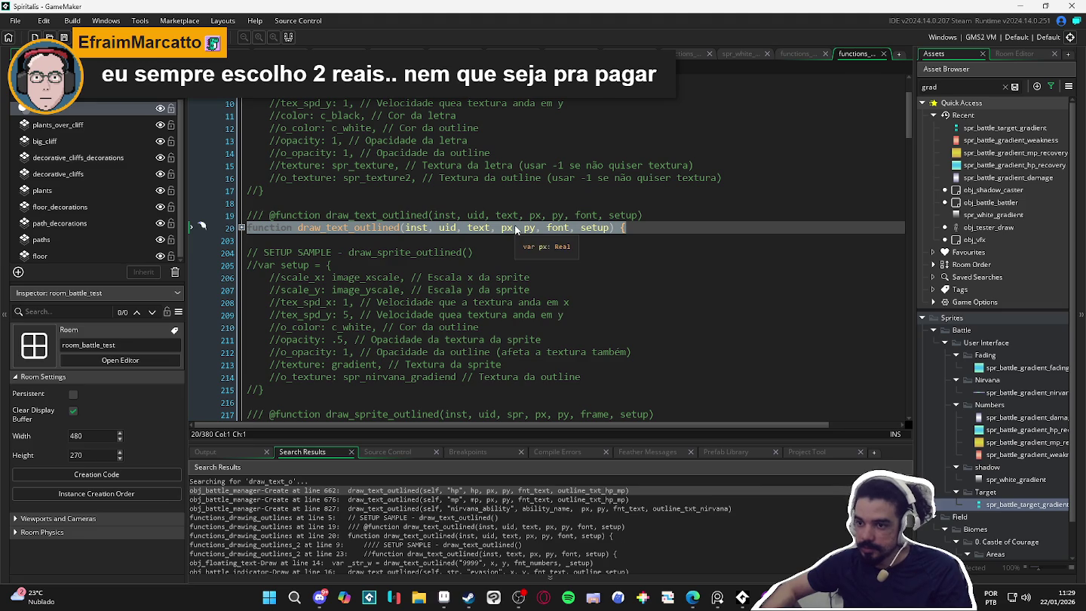
key("Delete")
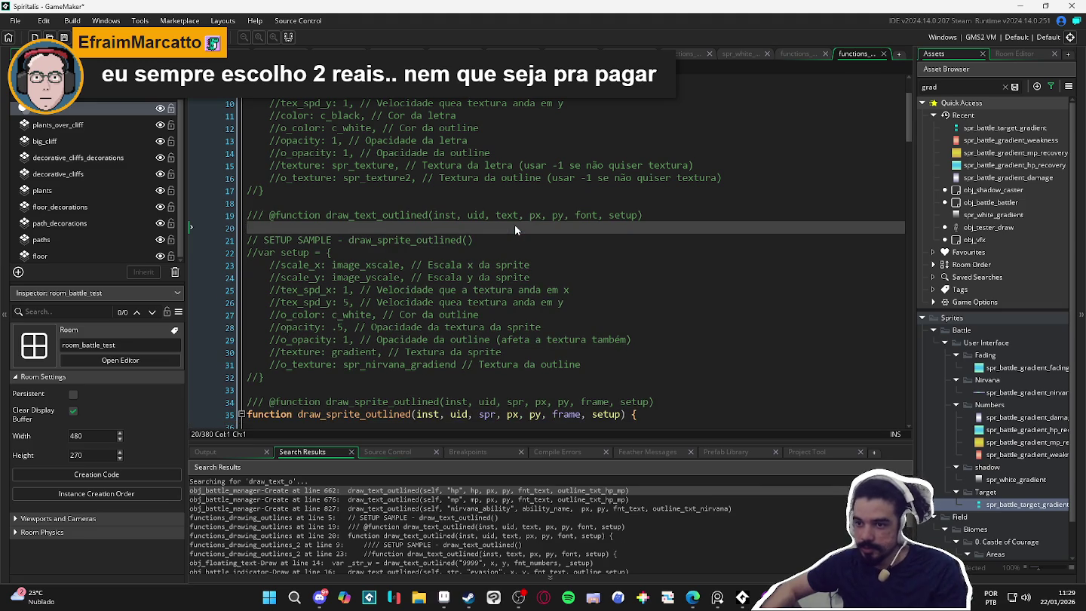
key("ctrl+z")
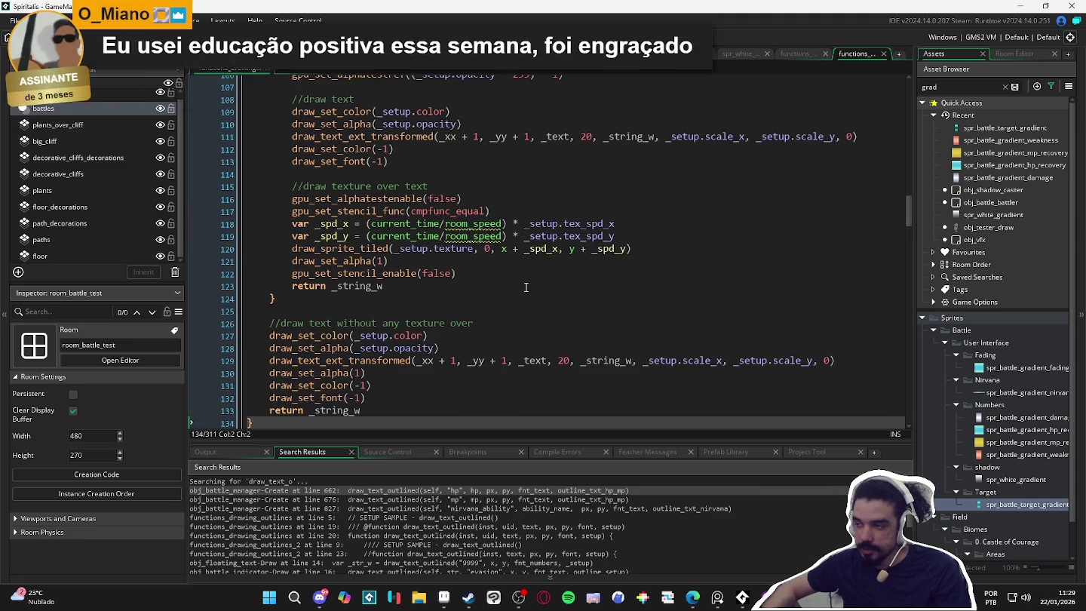
Start a search for the draw_text_outlined name.
mouse_move(911, 212)
left_mouse_down()
mouse_move(903, 99)
mouse_move(905, 109)
left_mouse_up()
left_click(400, 293)
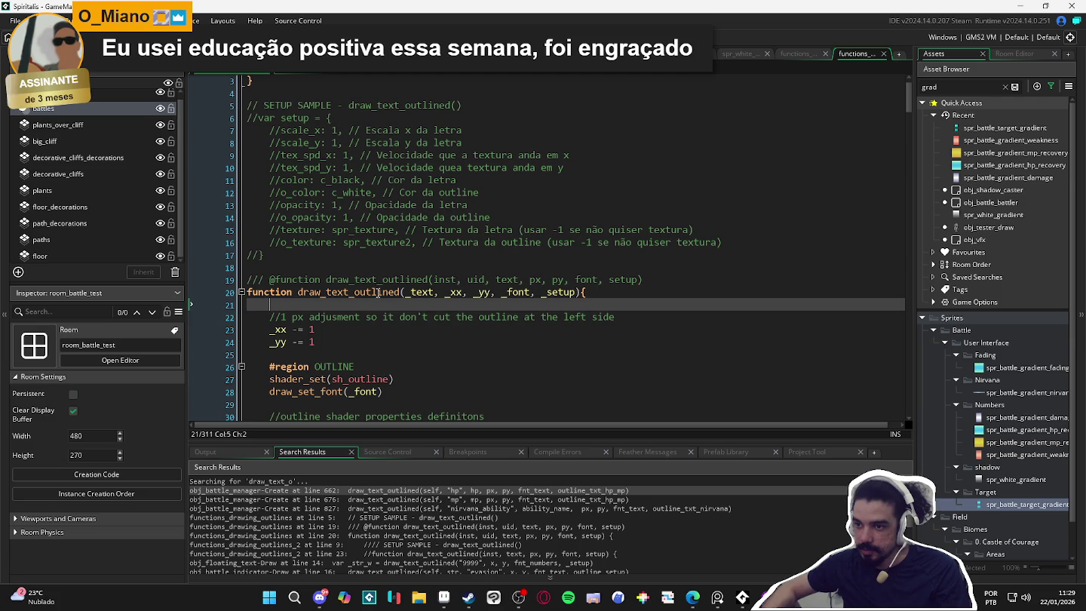
key("ctrl+f")
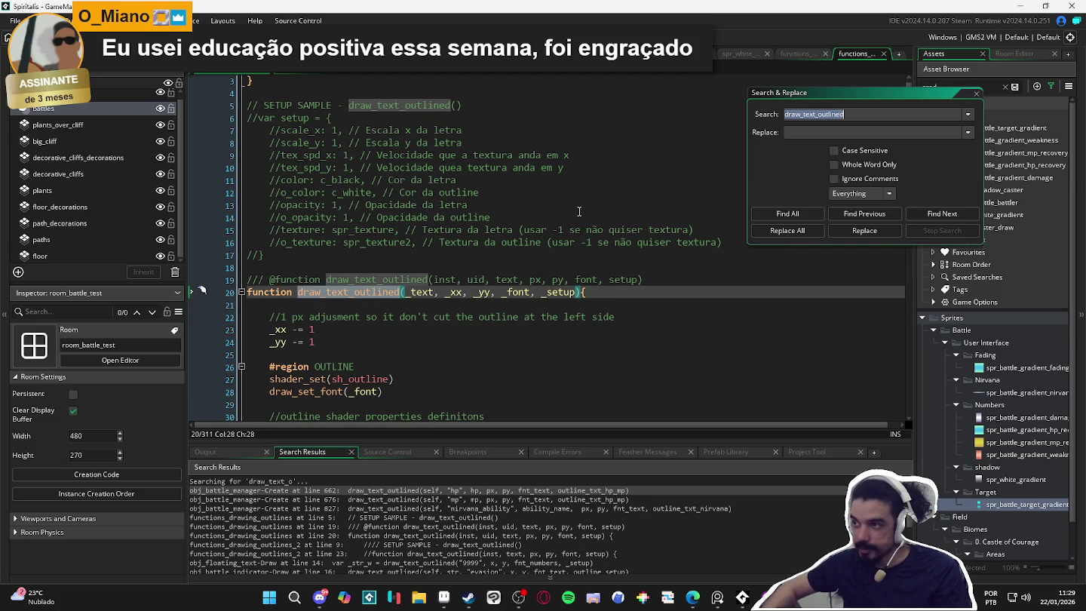
List all draw_text_outlined matches, open the obj_battle_manager call at line 662, and widen its code window.
left_click(809, 219)
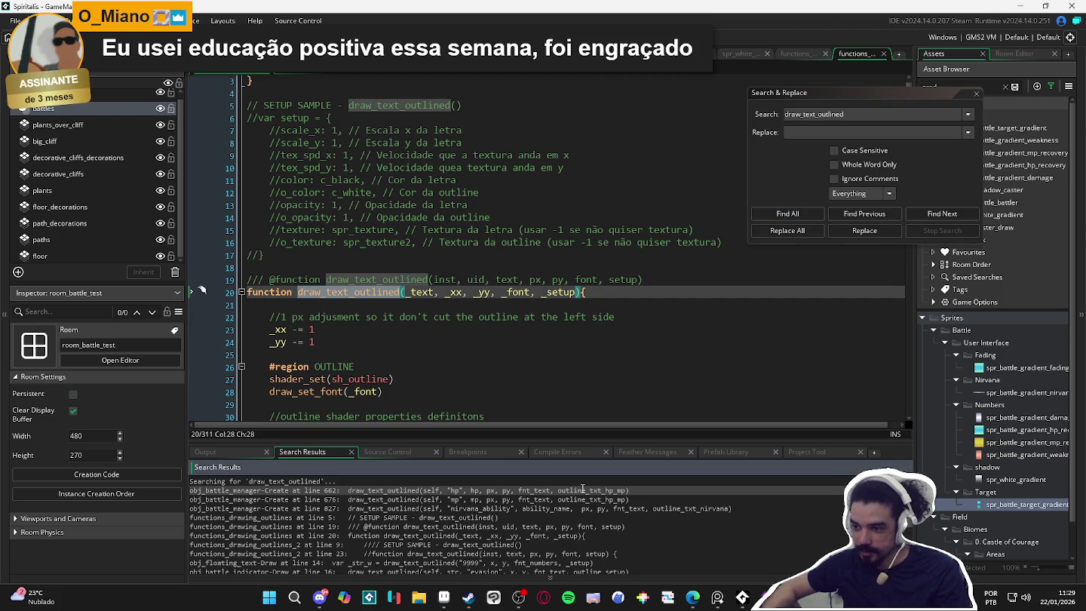
double_click(583, 490)
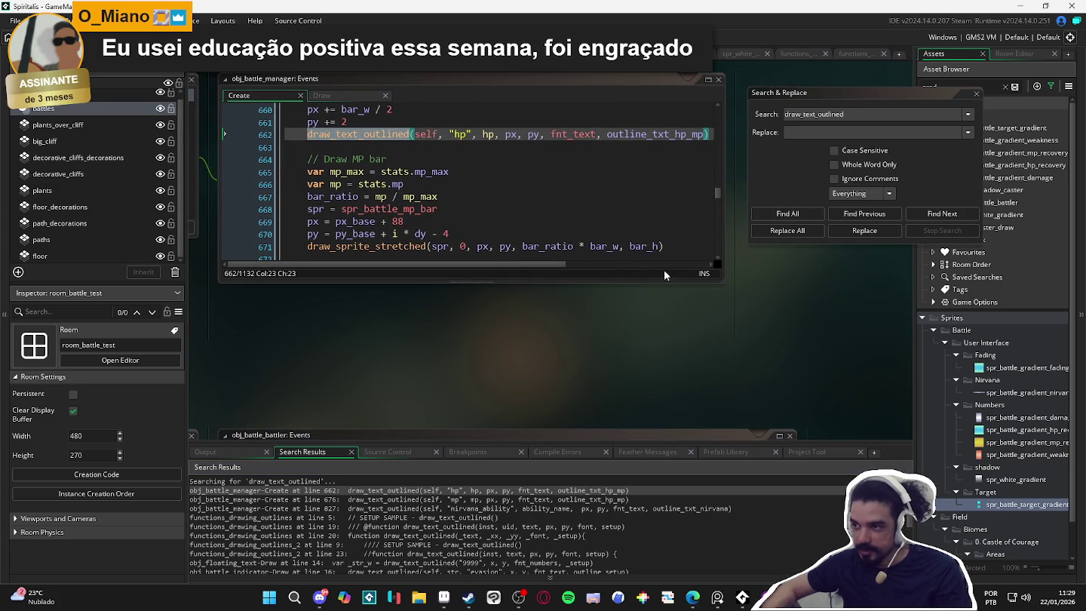
mouse_move(728, 277)
left_mouse_down()
mouse_move(899, 292)
mouse_move(837, 362)
mouse_move(810, 430)
left_mouse_up()
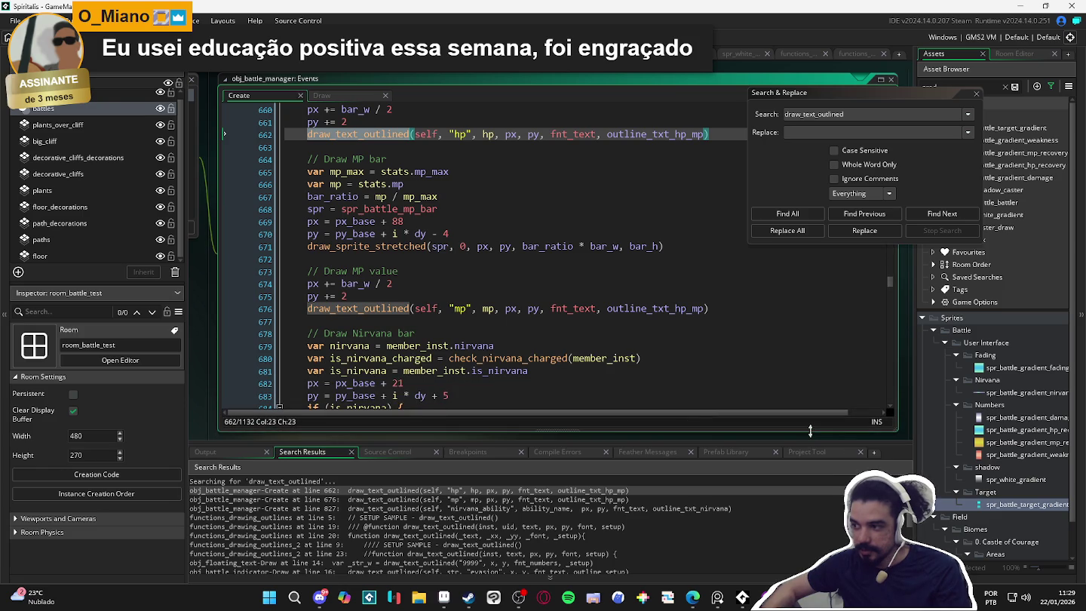
left_click_drag(897, 417, 905, 418)
left_click_drag(212, 365, 196, 365)
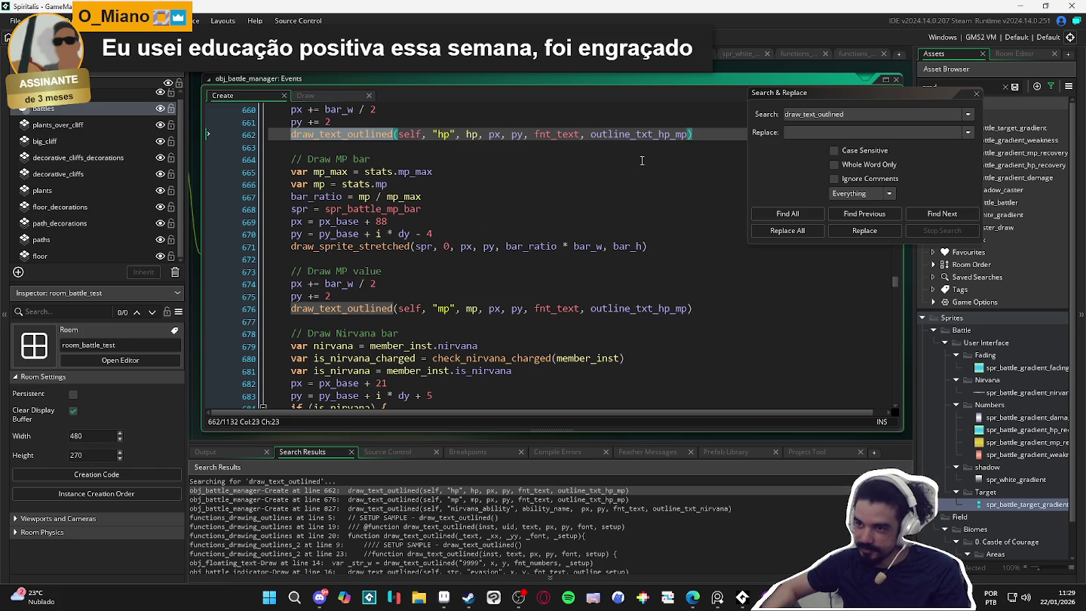
Close the search panel and jump to the draw_text_outlined definition to review it.
key("Escape")
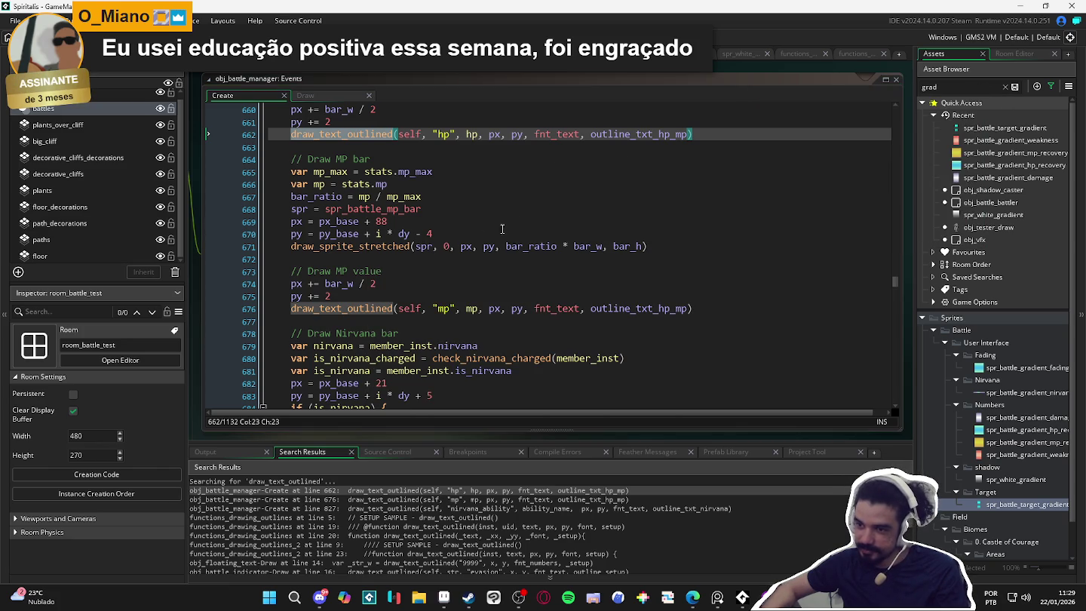
left_click_drag(292, 259, 380, 277)
mouse_move(367, 309)
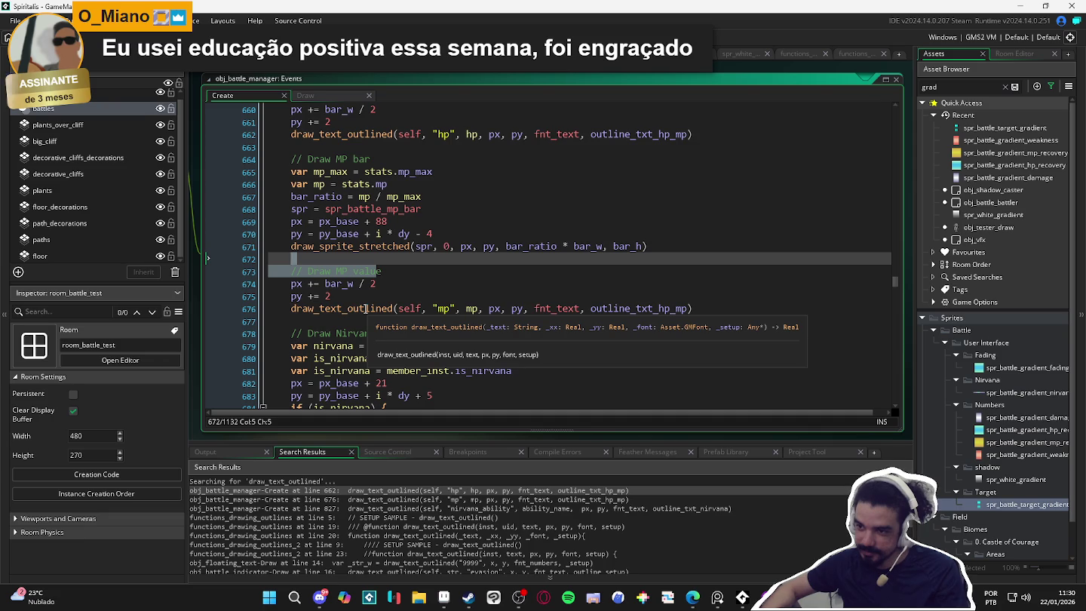
middle_click(367, 309)
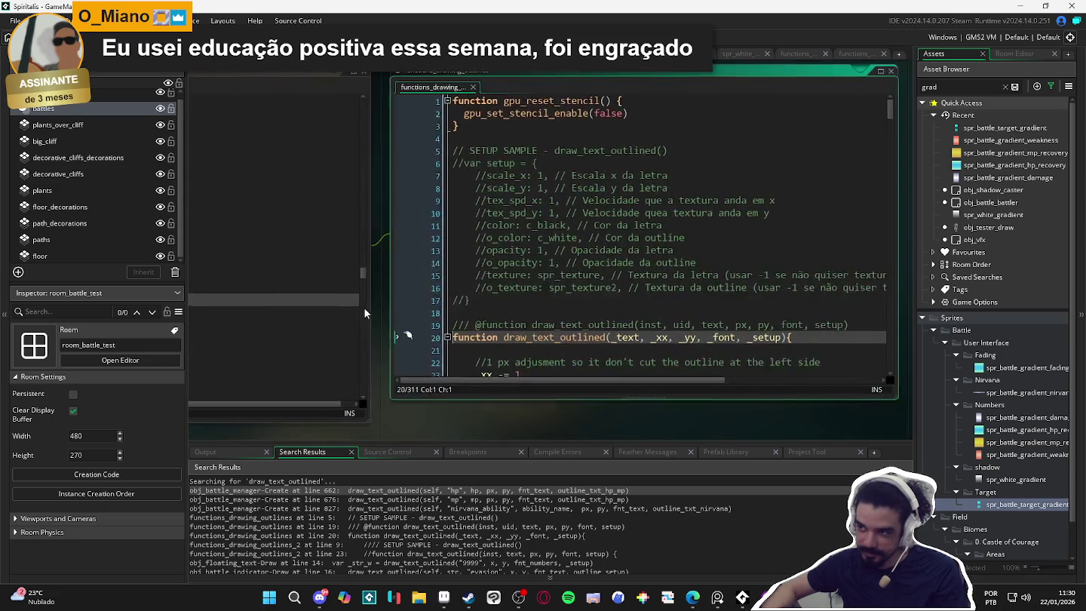
scroll(500, 321, "down", 3)
scroll(528, 307, "down", 2)
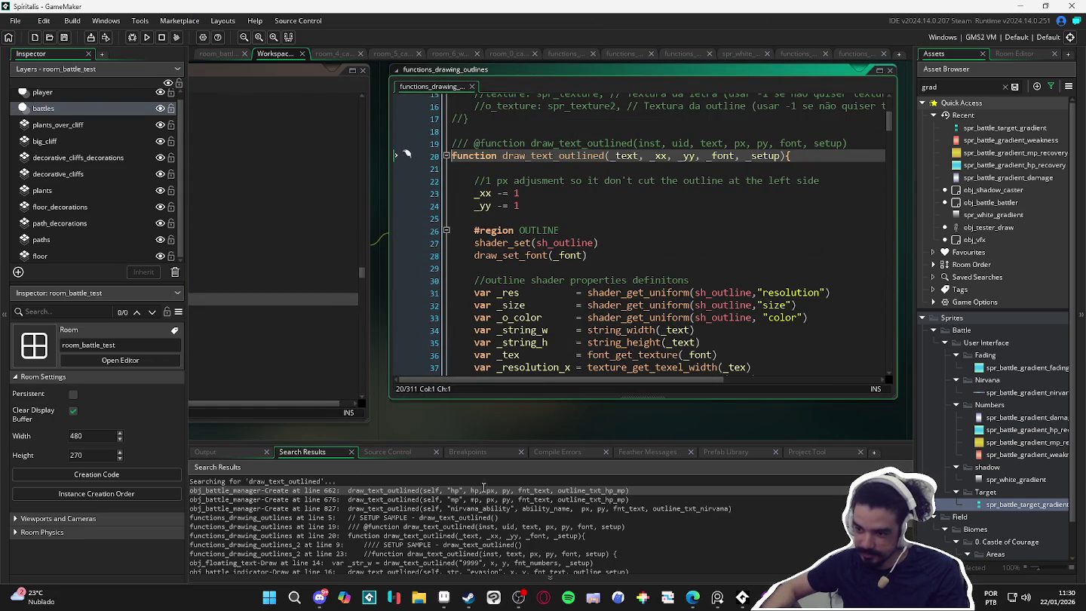
scroll(469, 507, "down", 1)
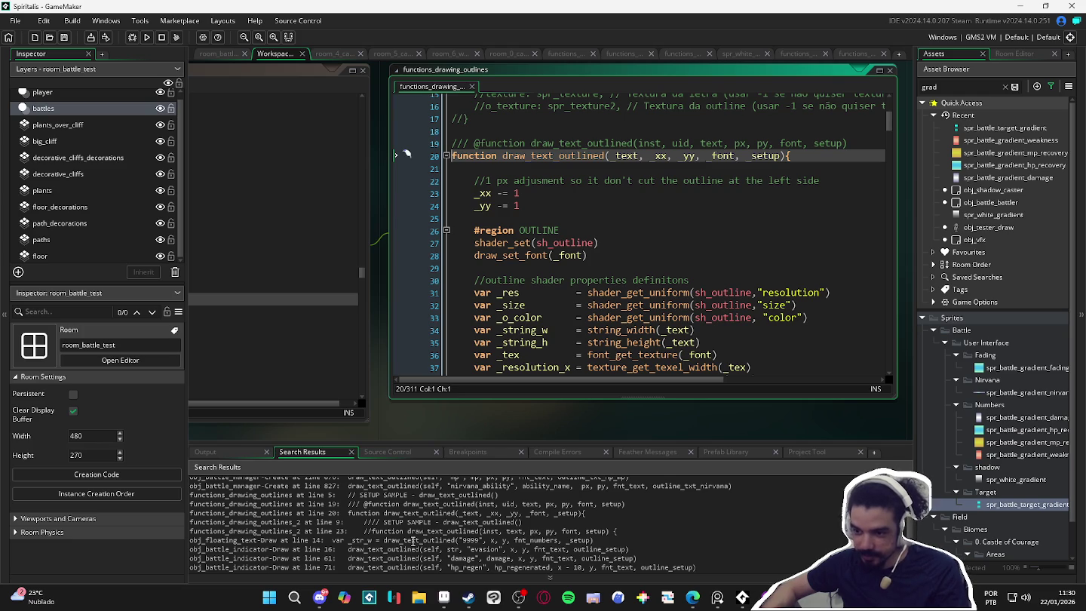
Inspect the floating text (line 14) and battle indicator (line 16) calls, then return to battle manager line 662.
double_click(414, 541)
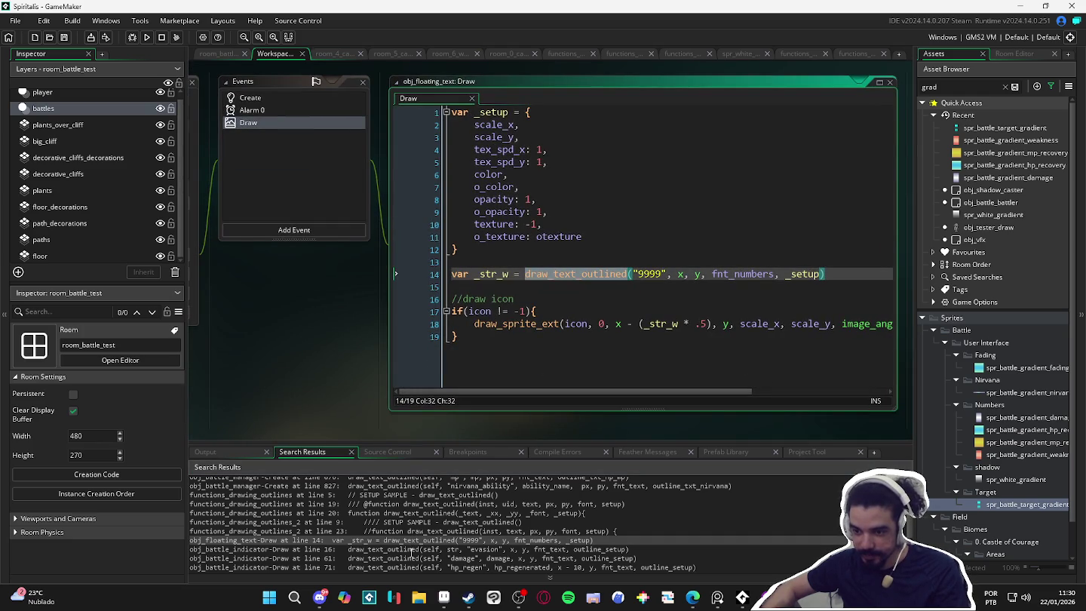
scroll(411, 553, "down", 2)
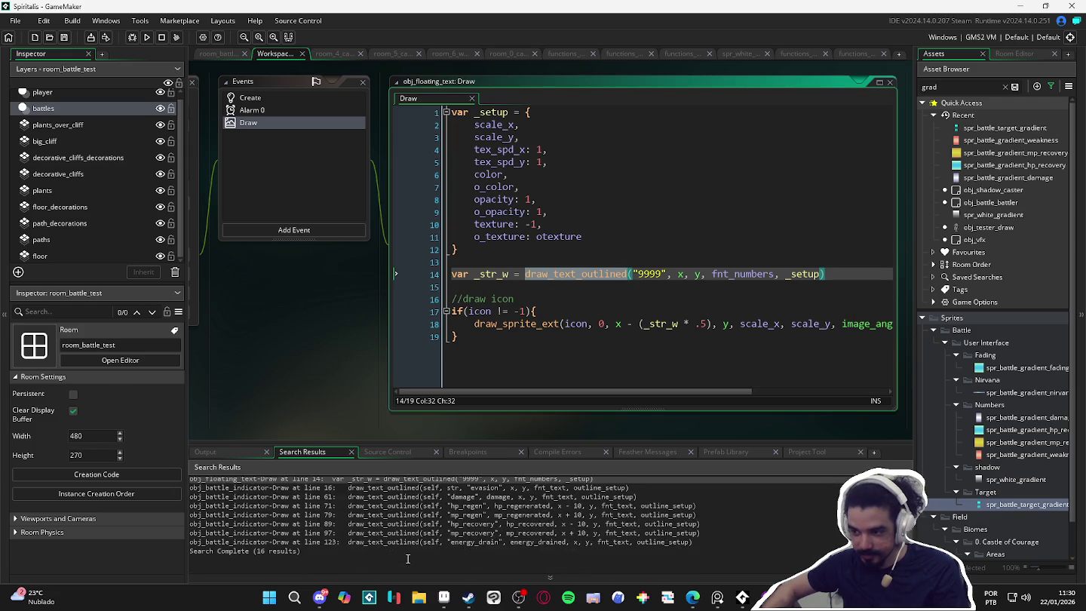
double_click(410, 509)
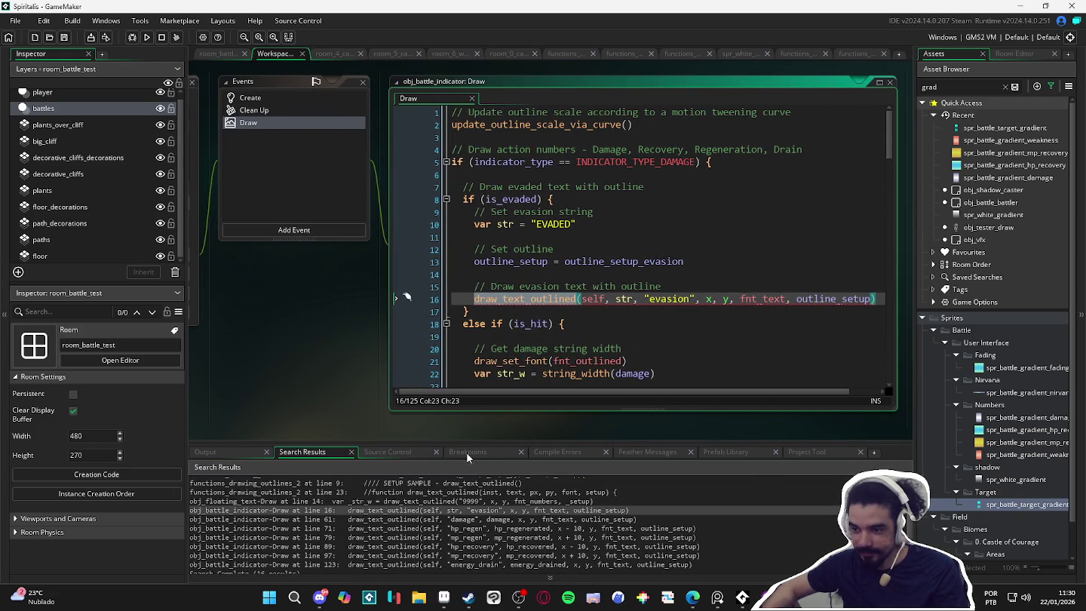
scroll(349, 521, "up", 3)
double_click(402, 491)
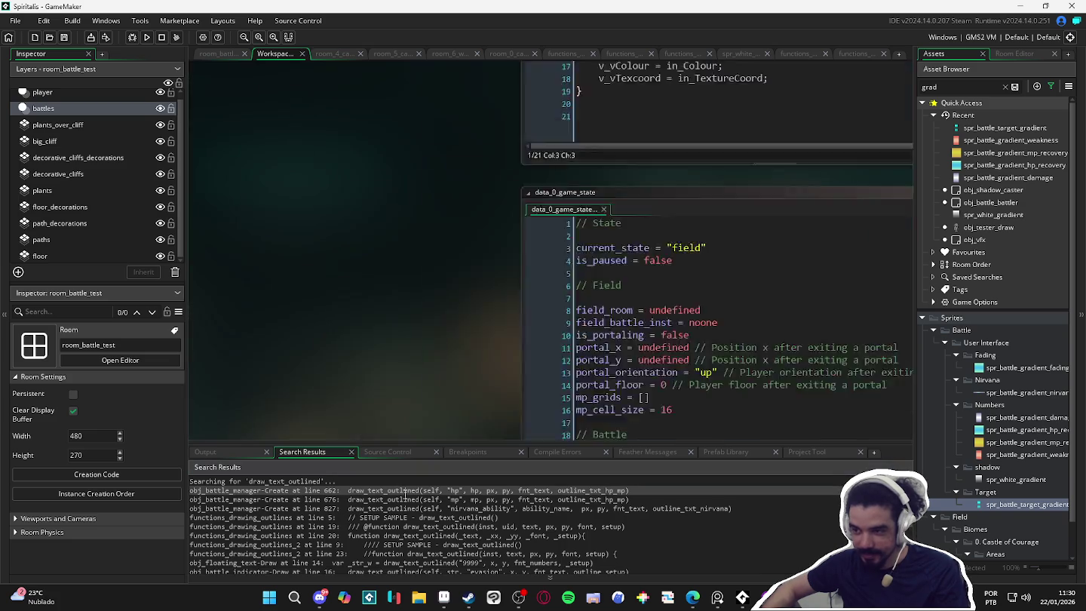
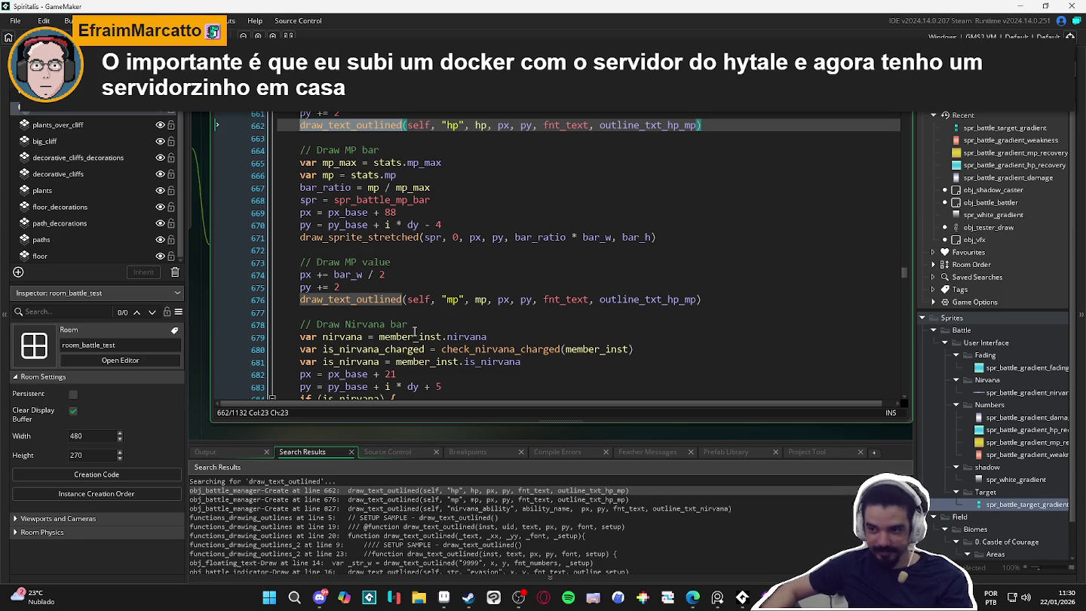
Put the caret on the blank lines below line 662 in the battle manager code.
left_click(384, 186)
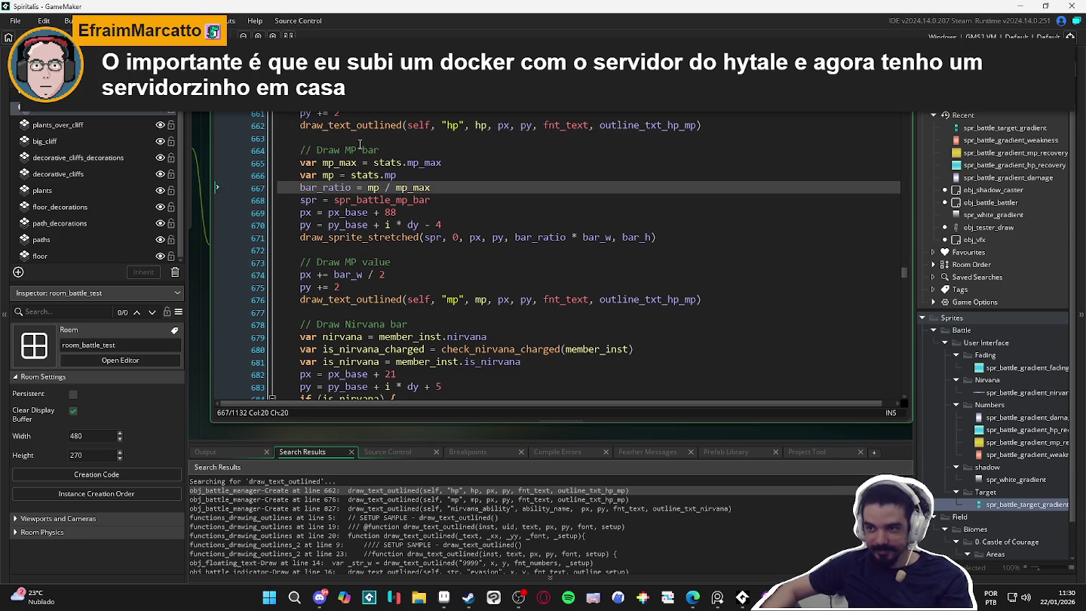
left_click(362, 139)
key("shift+Home")
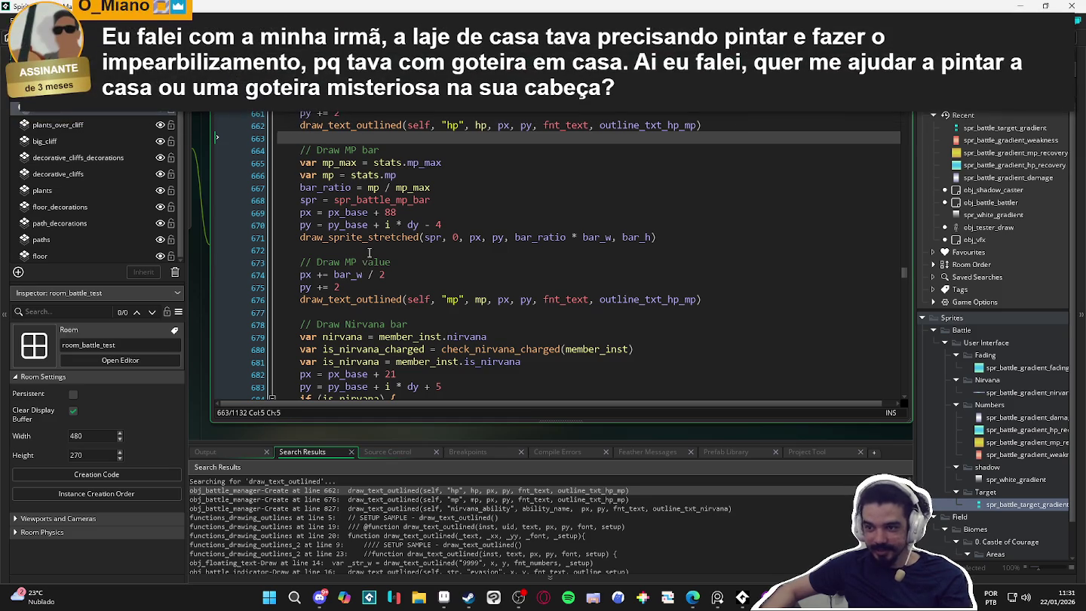
left_click(329, 251)
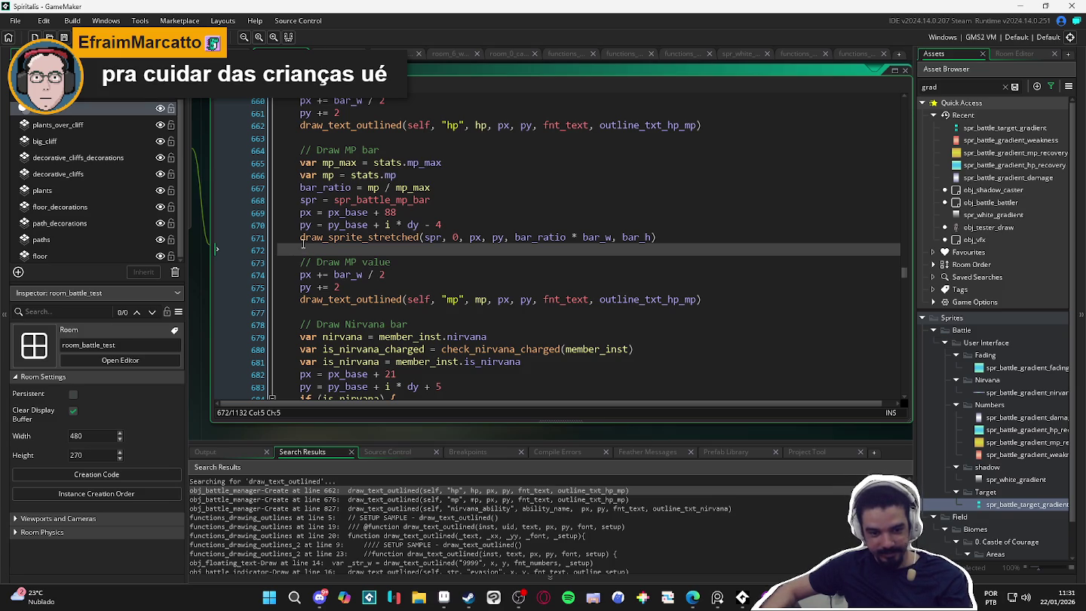
mouse_move(301, 241)
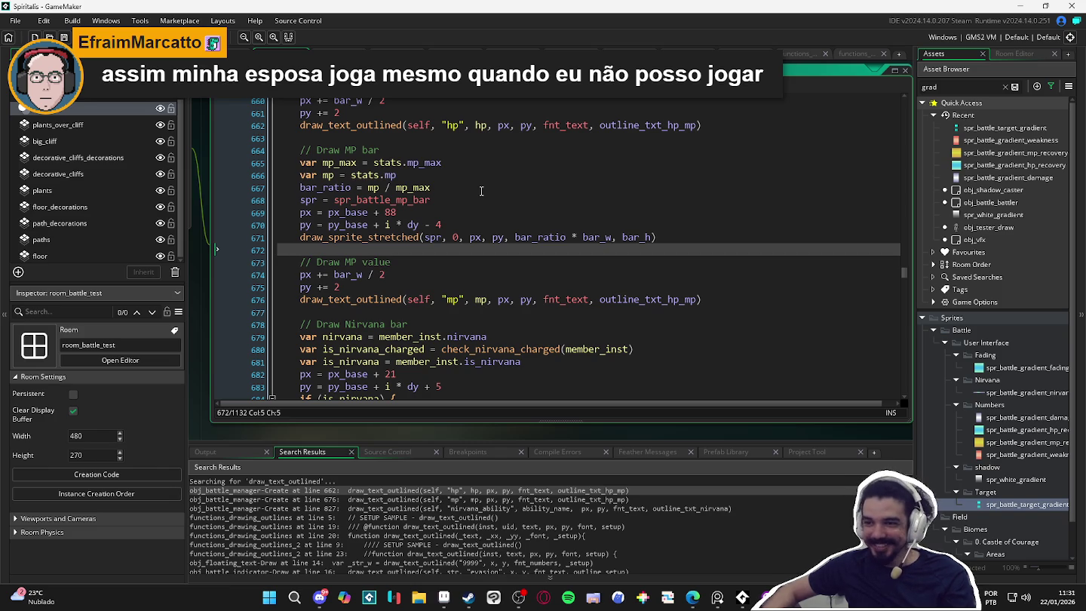
Review the line 662 draw_text_outlined call against the function's signature.
scroll(425, 249, "up", 3)
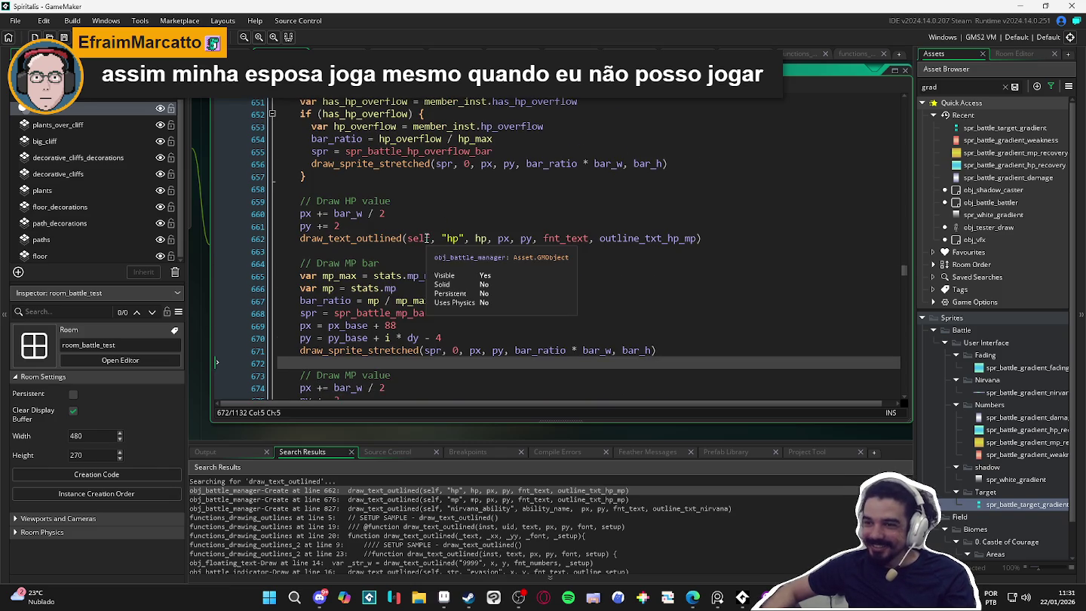
scroll(390, 240, "up", 2)
scroll(390, 249, "up", 2)
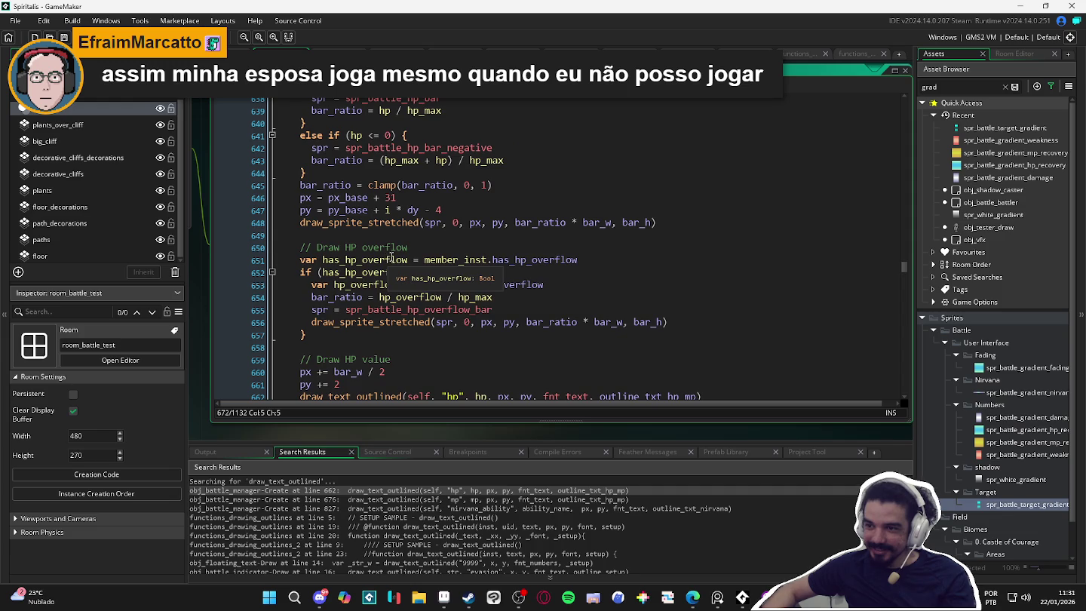
scroll(390, 259, "down", 3)
scroll(398, 247, "down", 2)
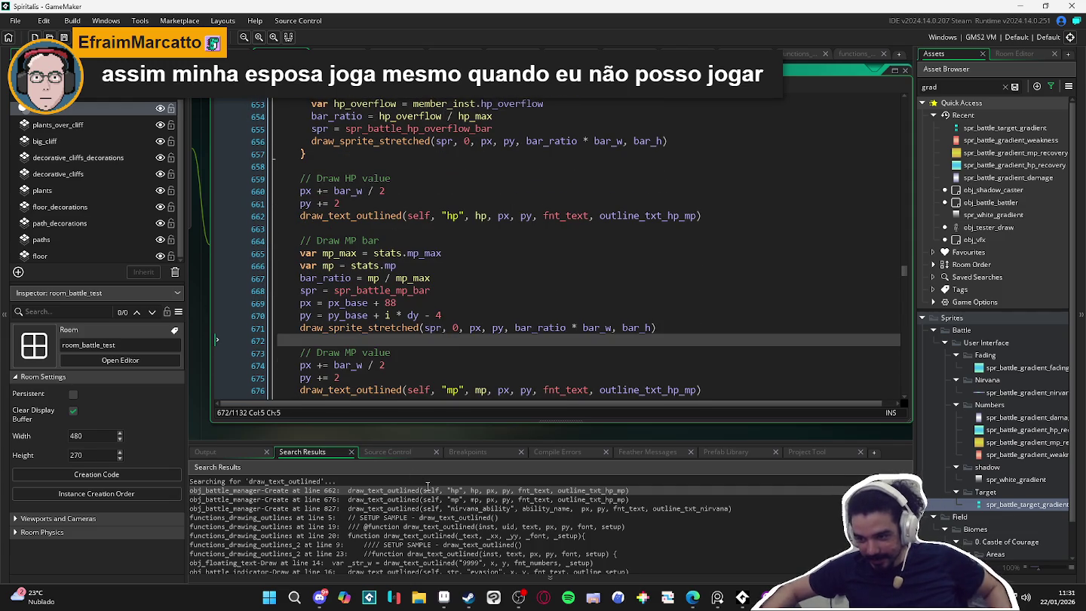
double_click(428, 490)
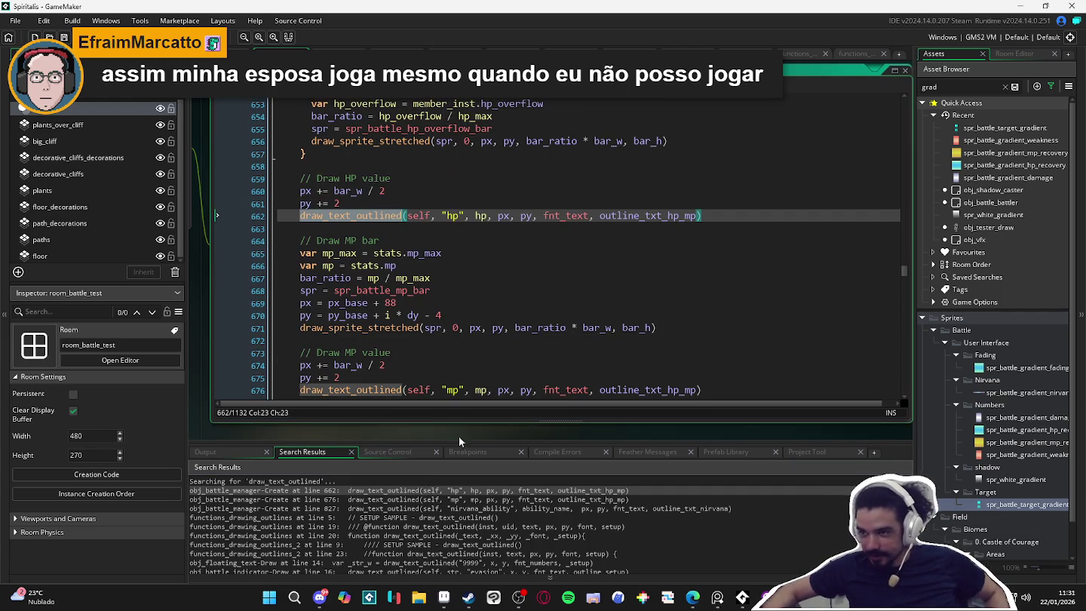
left_click(465, 224)
left_click(465, 217)
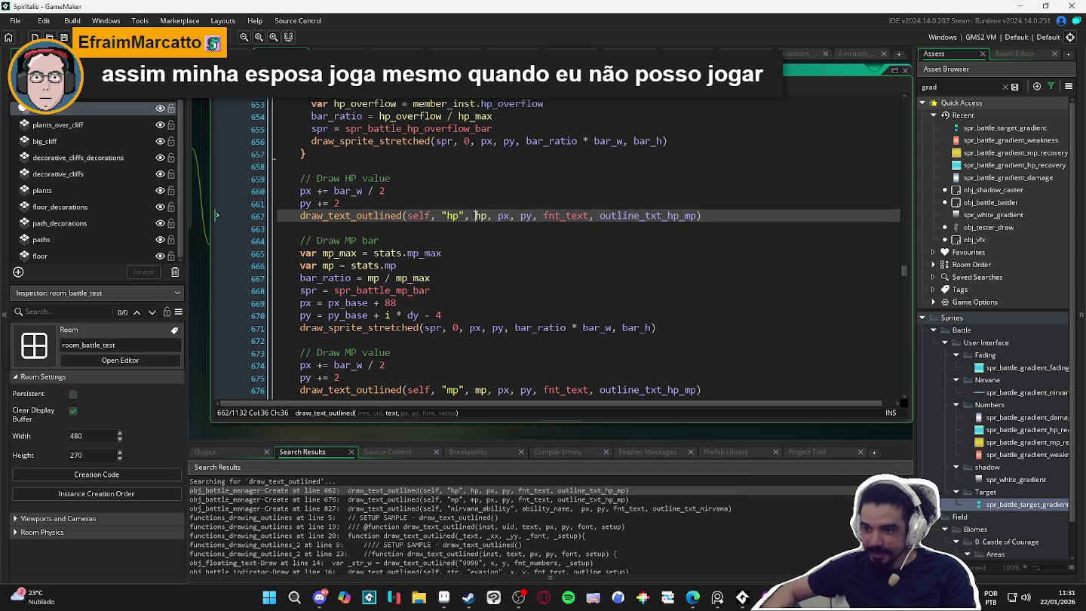
key("Down")
Check the draw_text_outlined definition, then inspect the self argument in the line 662 call.
middle_click(359, 215)
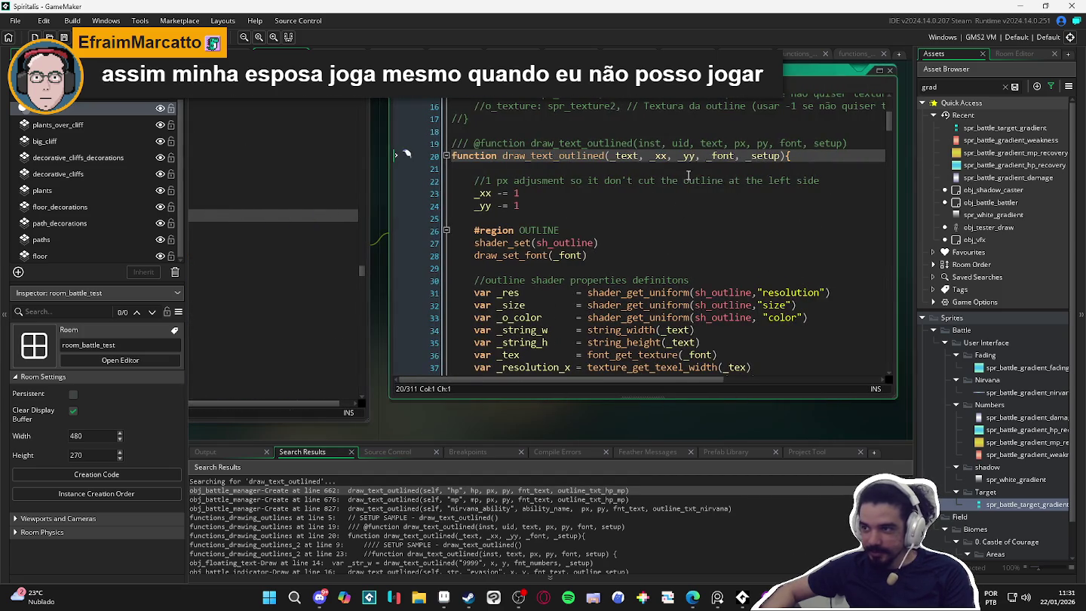
left_click(608, 219)
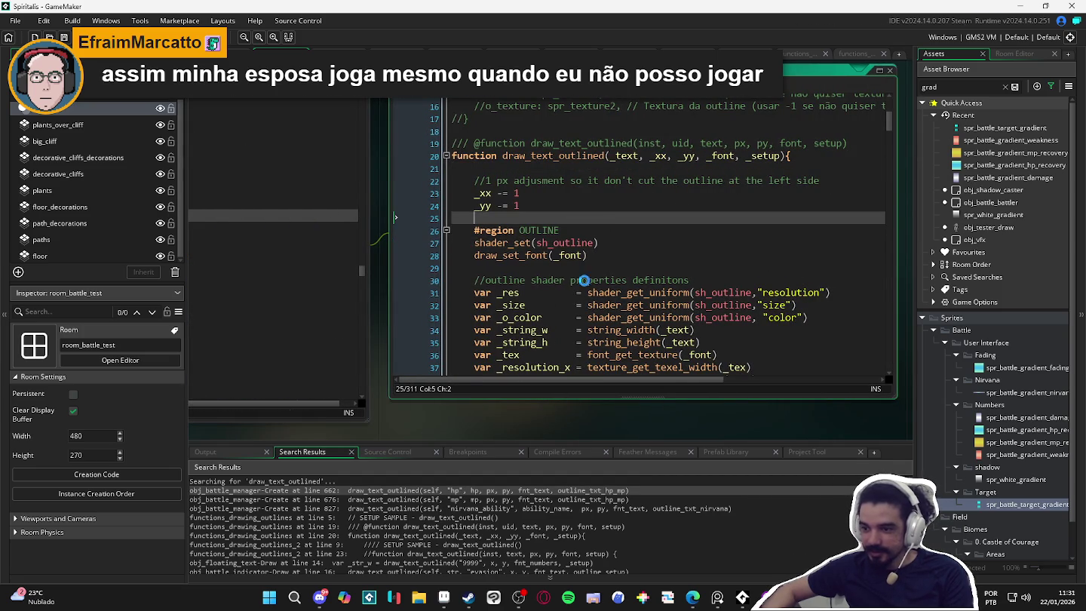
type("s")
key("BackSpace")
key("ctrl+w")
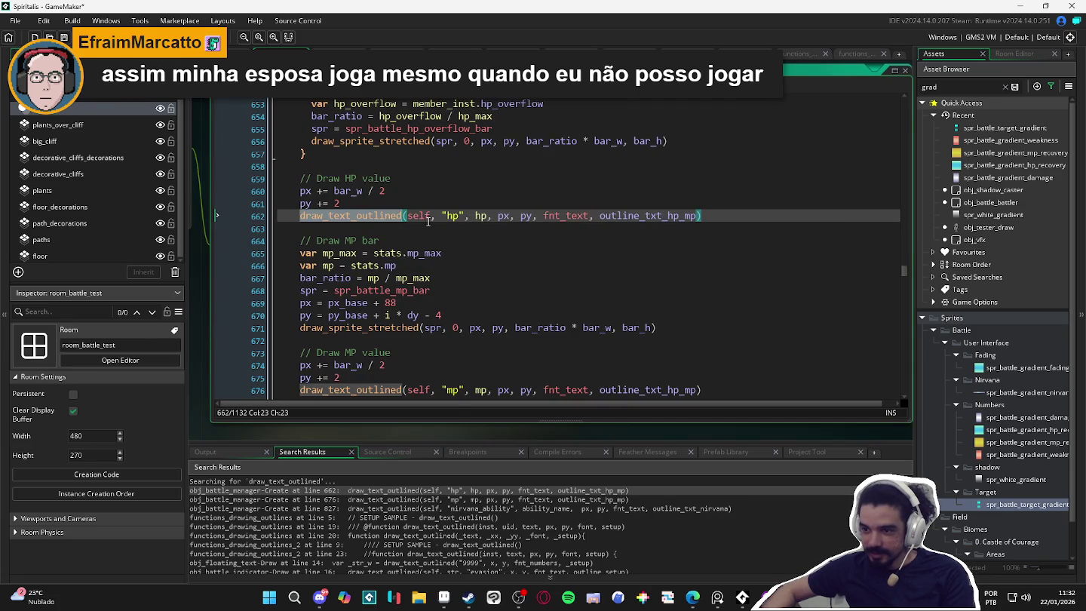
left_click(429, 218)
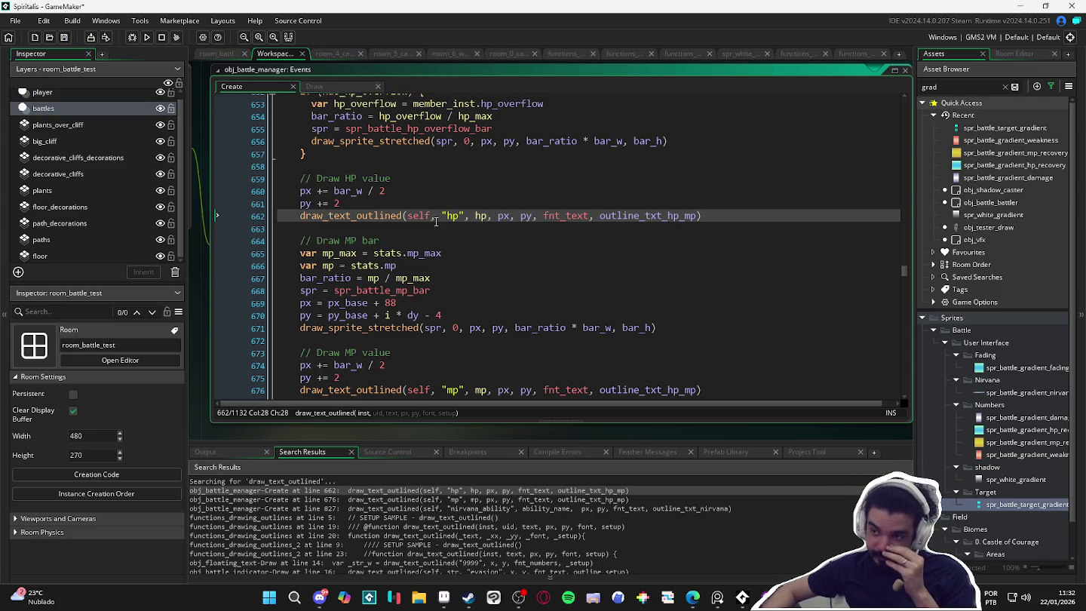
left_click_drag(436, 220, 408, 221)
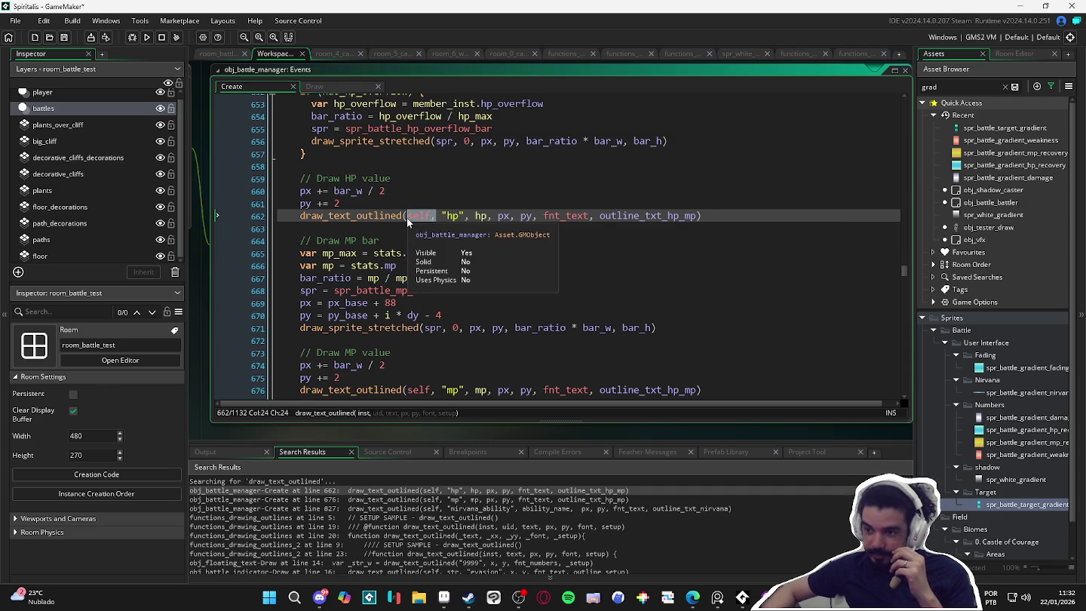
left_click(436, 218)
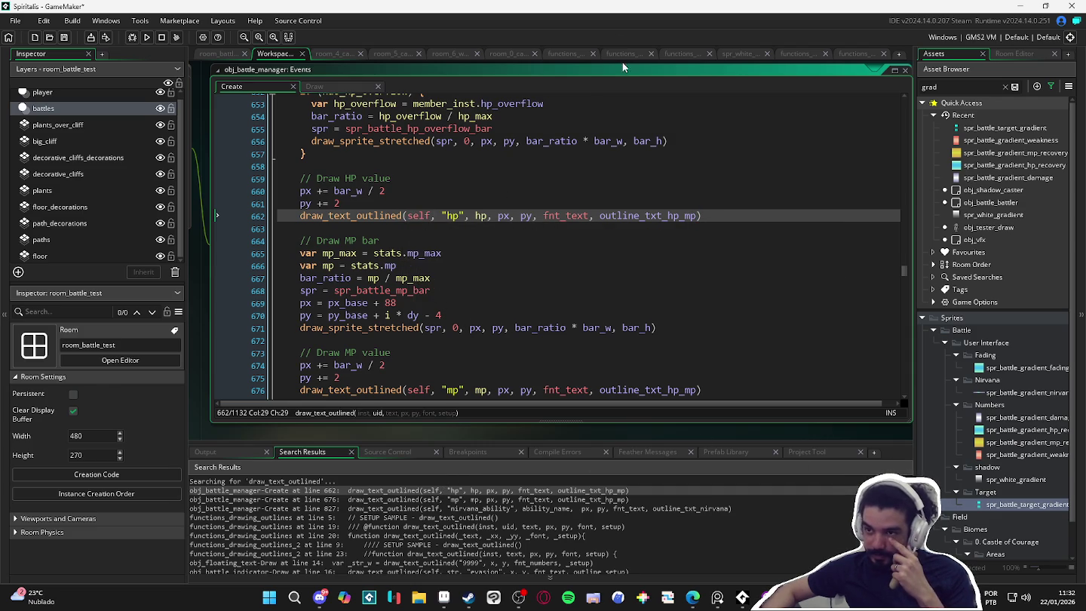
Close Spiritalis, saving the changes, and relaunch GameMaker LTS from the taskbar.
left_click(1072, 6)
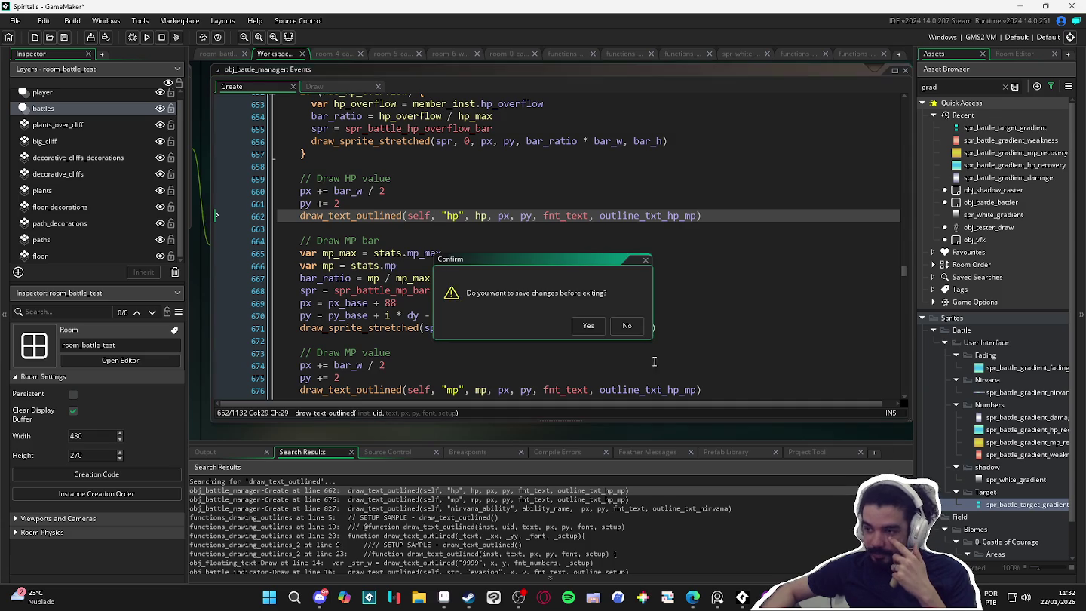
left_click(582, 329)
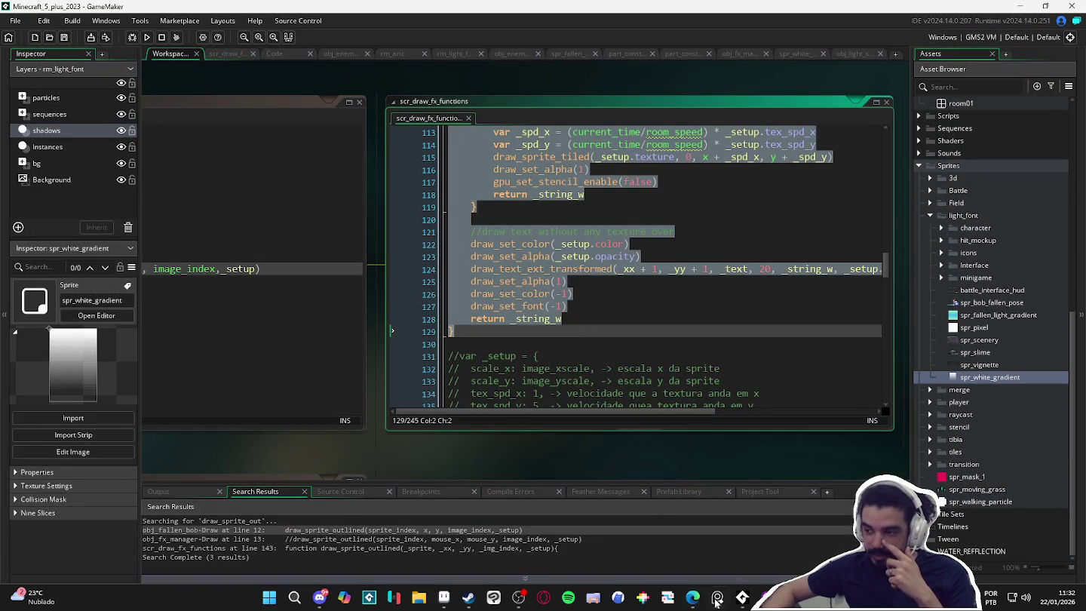
right_click(741, 597)
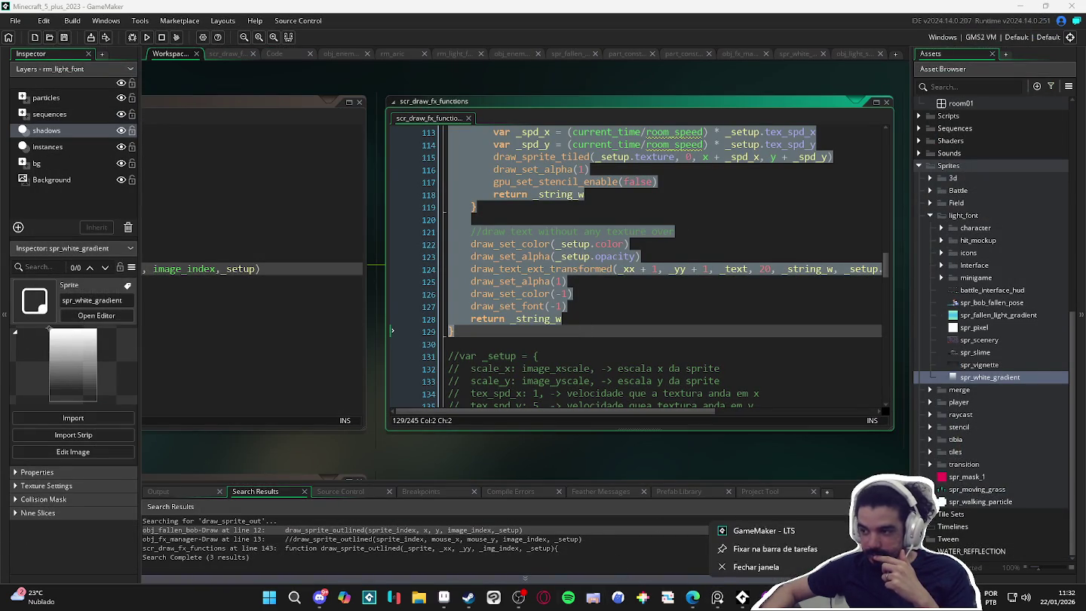
left_click(776, 531)
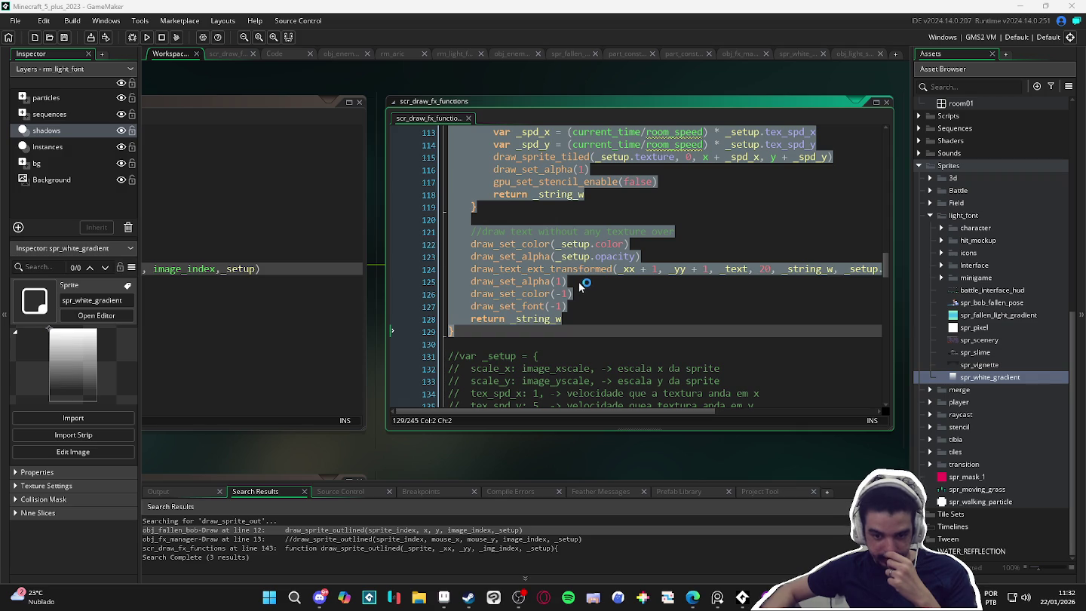
Add a heart reaction to the pixel-art message in Discord, then hide Discord.
left_click(320, 599)
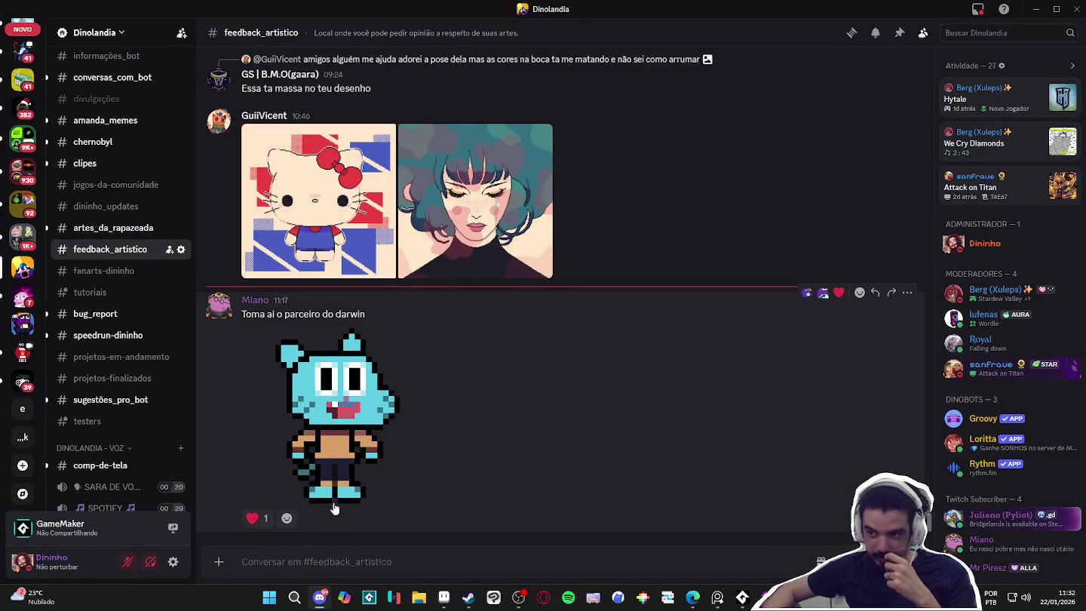
left_click(256, 518)
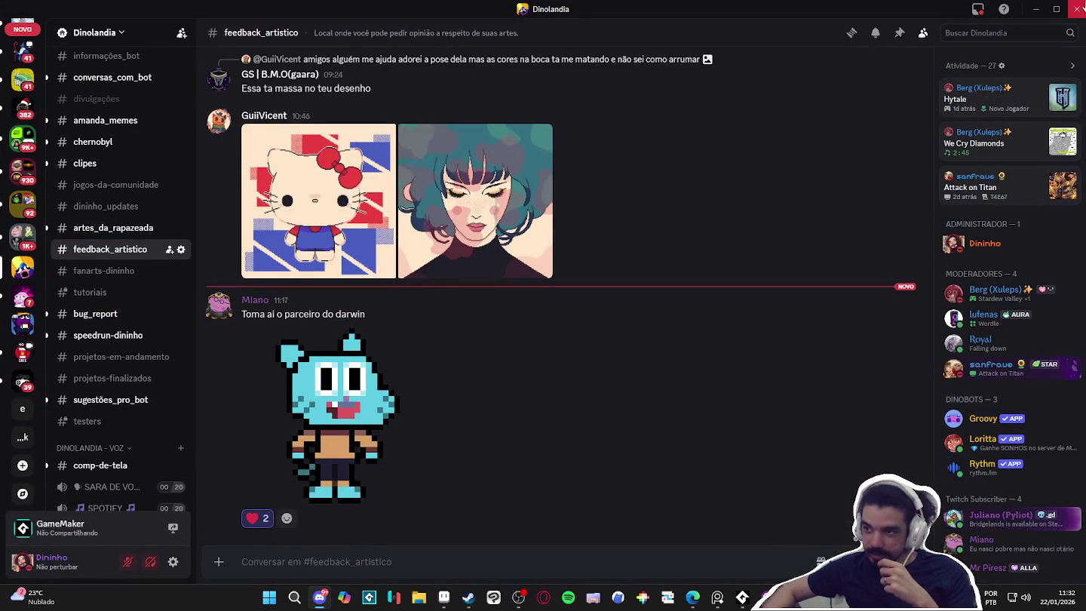
left_click(1039, 8)
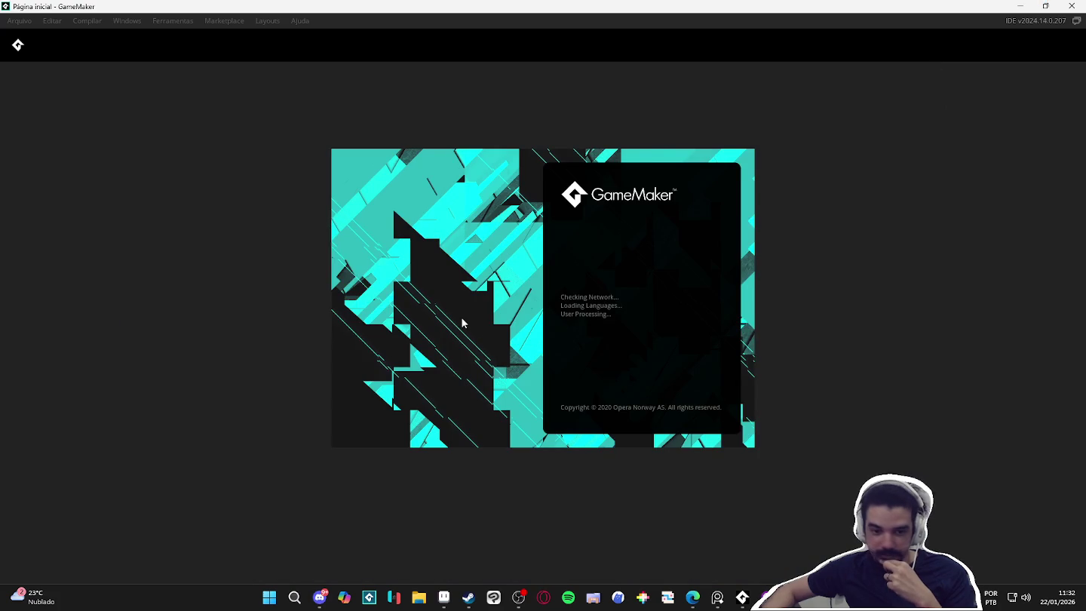
Dismiss the IDE update notice and open Spiritalis from Recent Projects.
mouse_move(692, 599)
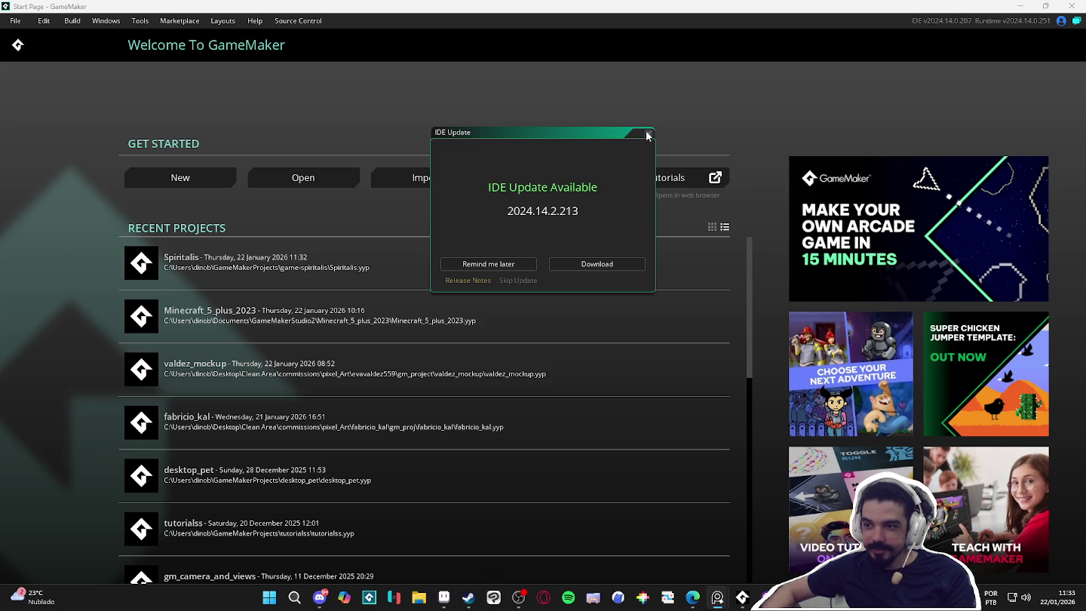
left_click(647, 134)
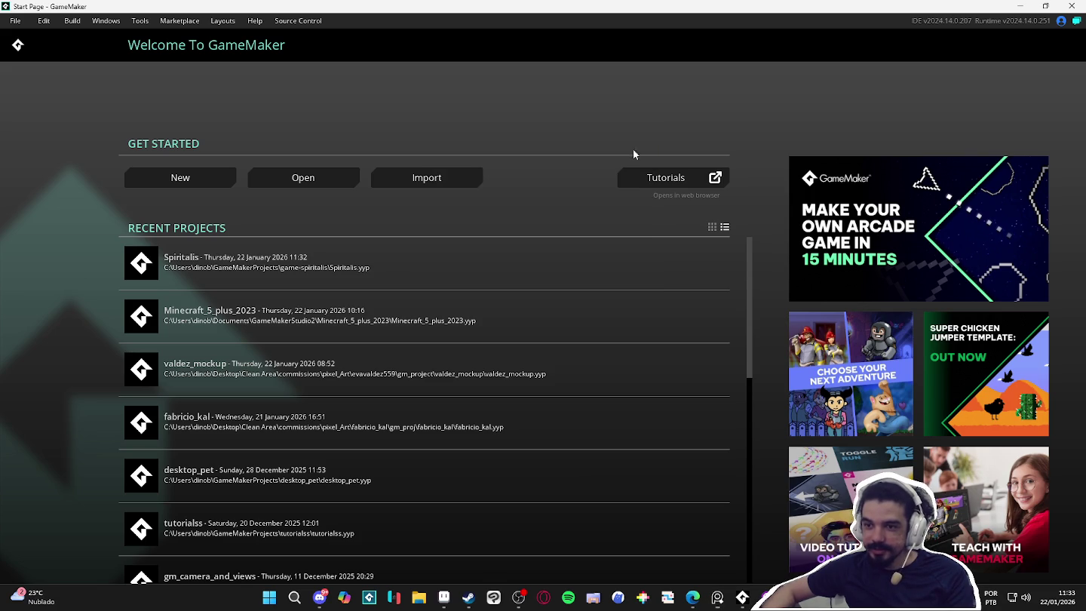
left_click(224, 267)
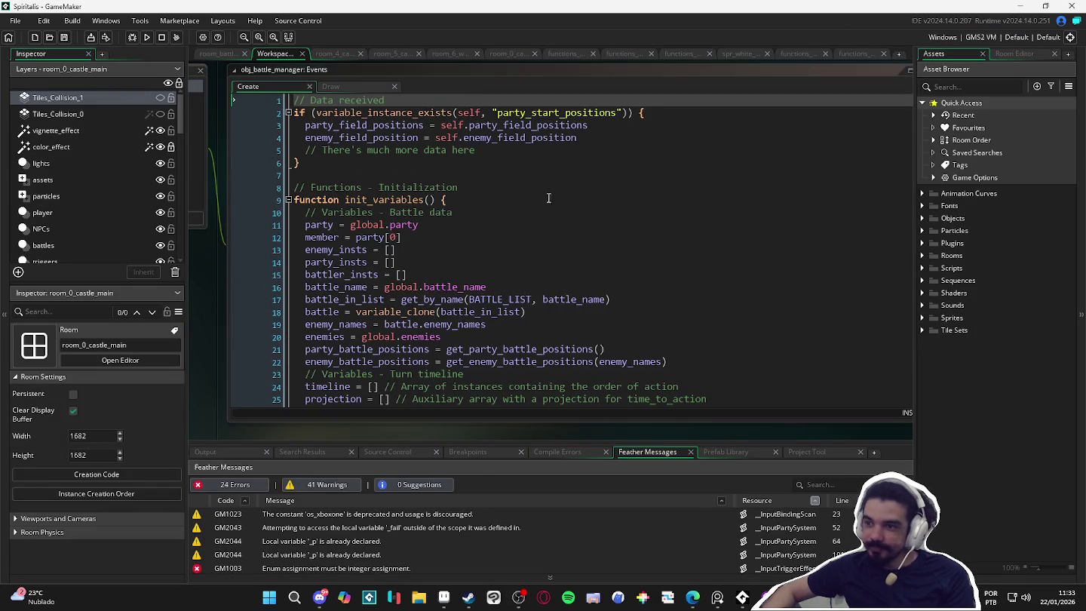
Search the project for draw_text_out and open the obj_battle_indicator Draw line 16 match.
left_click(548, 198)
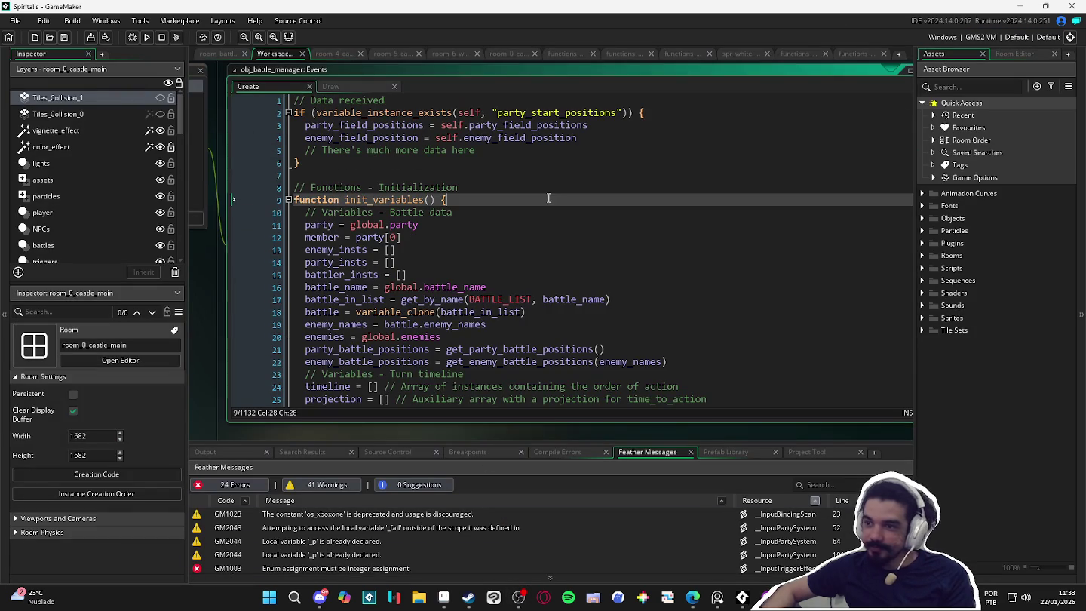
key("ctrl+f")
type("draw_text_out")
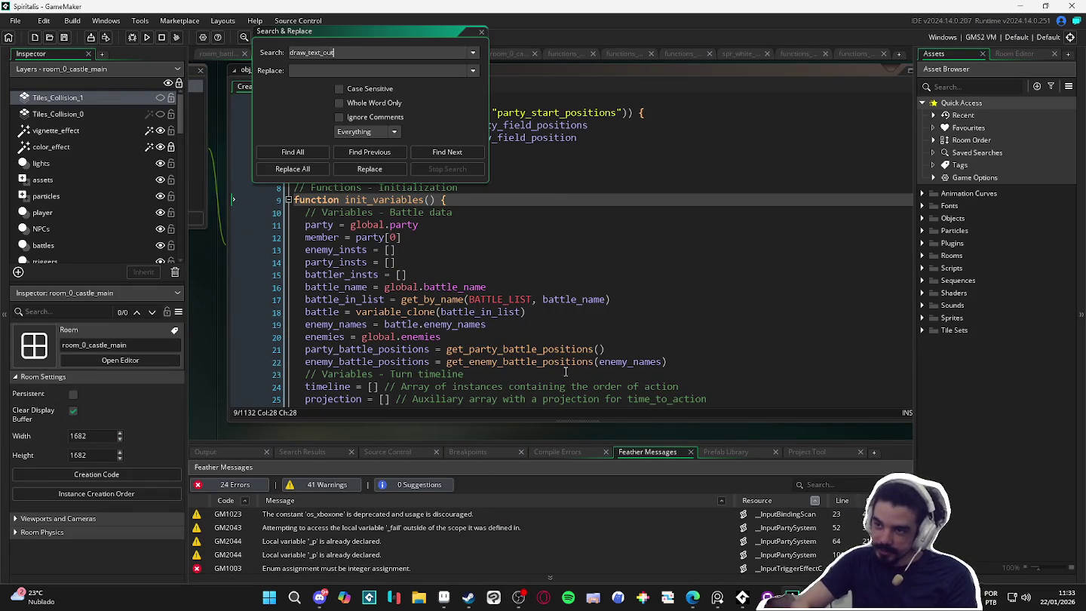
key("Return")
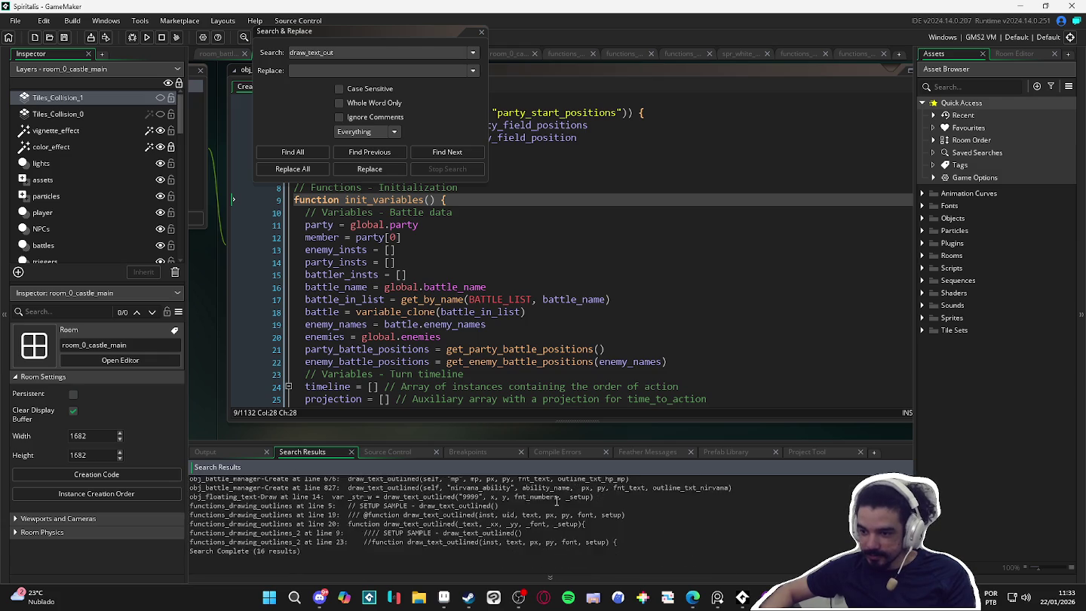
scroll(558, 490, "up", 1)
double_click(518, 490)
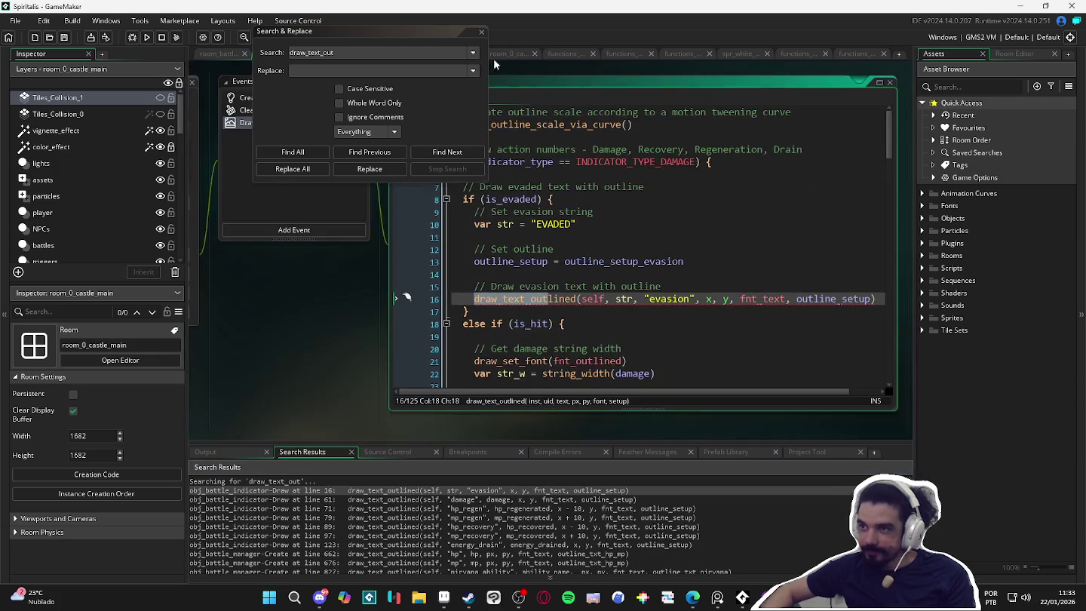
left_click(480, 34)
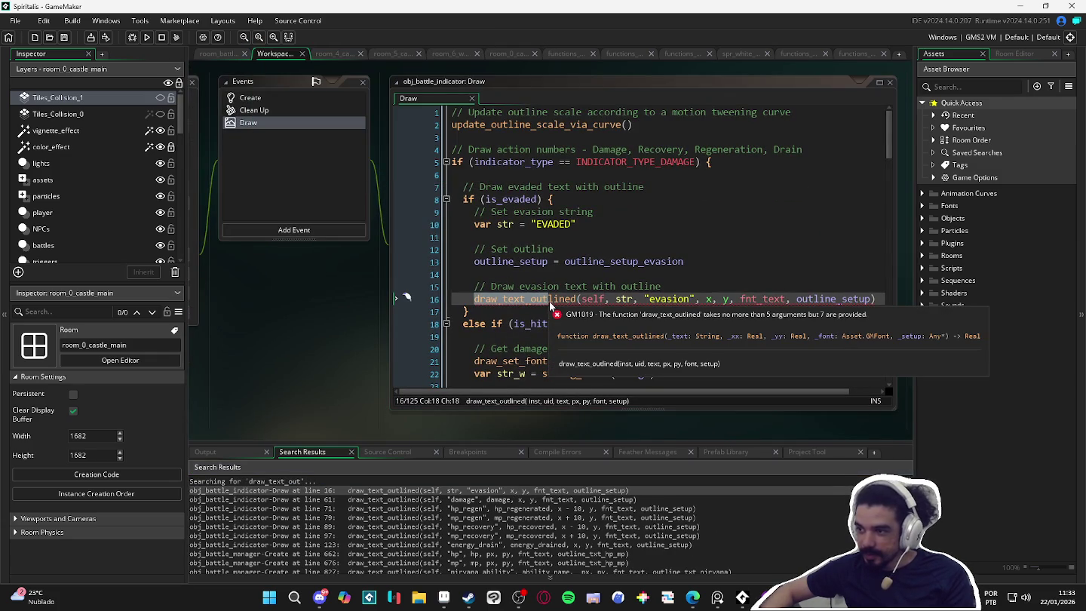
Remove the self and "evasion" arguments from the line 16 draw_text_outlined call.
left_click(548, 301)
left_click(624, 301)
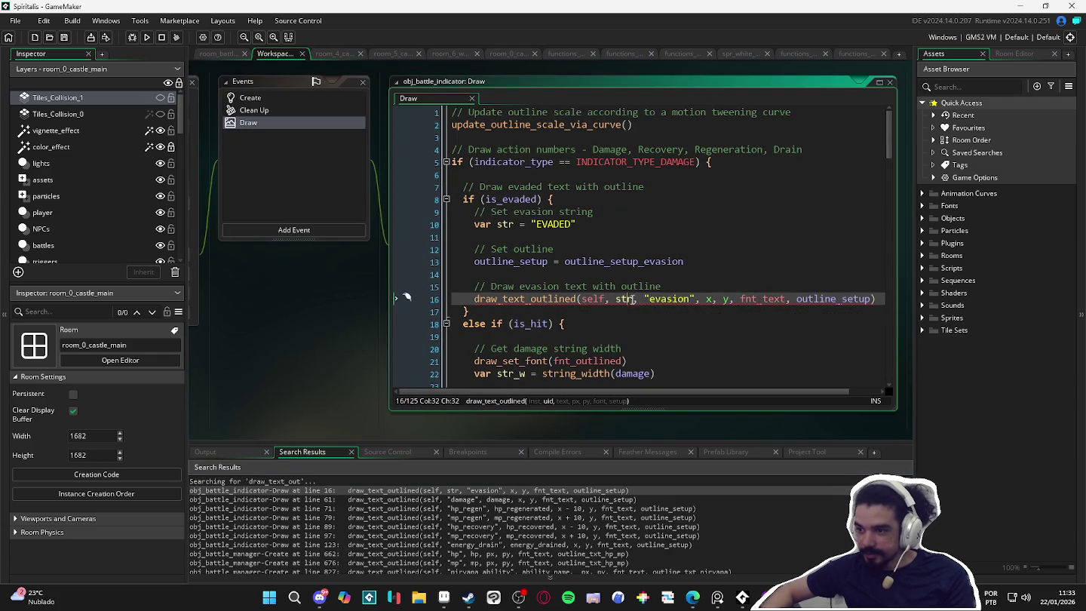
left_click(555, 301)
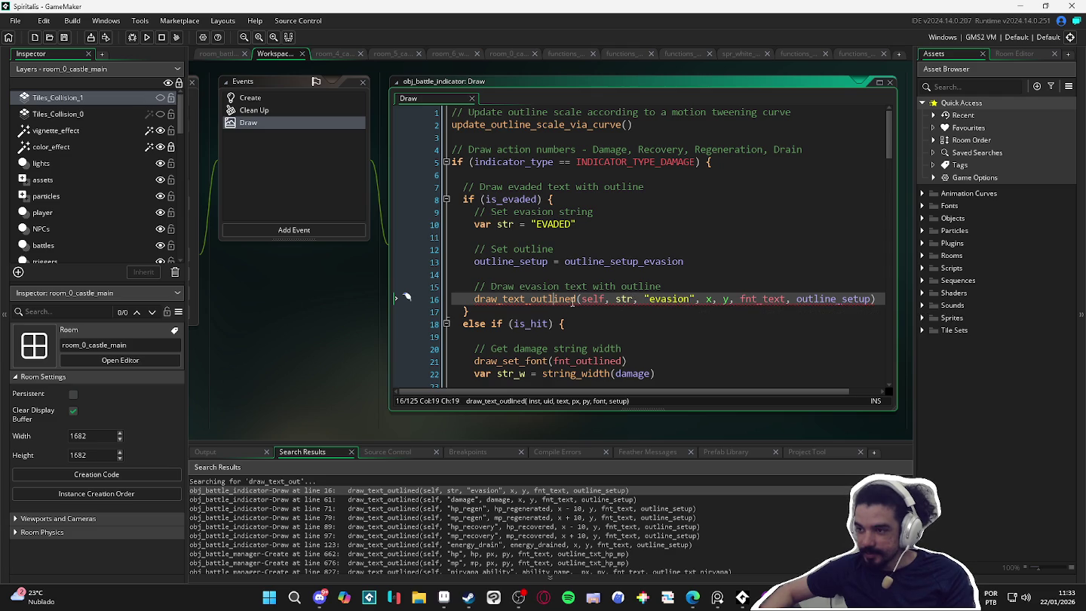
left_click(606, 300)
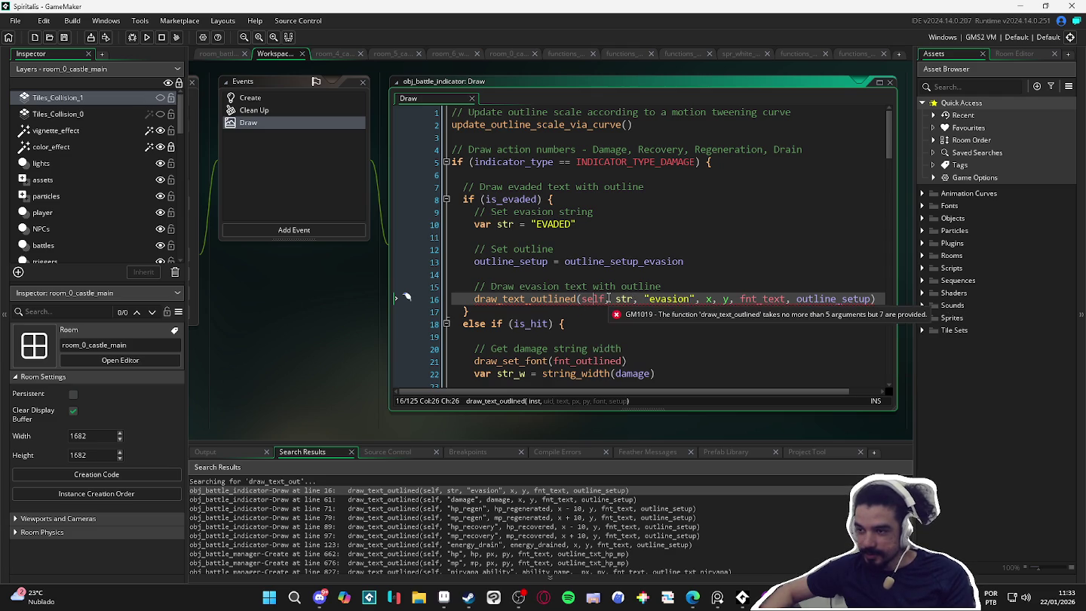
left_click_drag(580, 299, 637, 300)
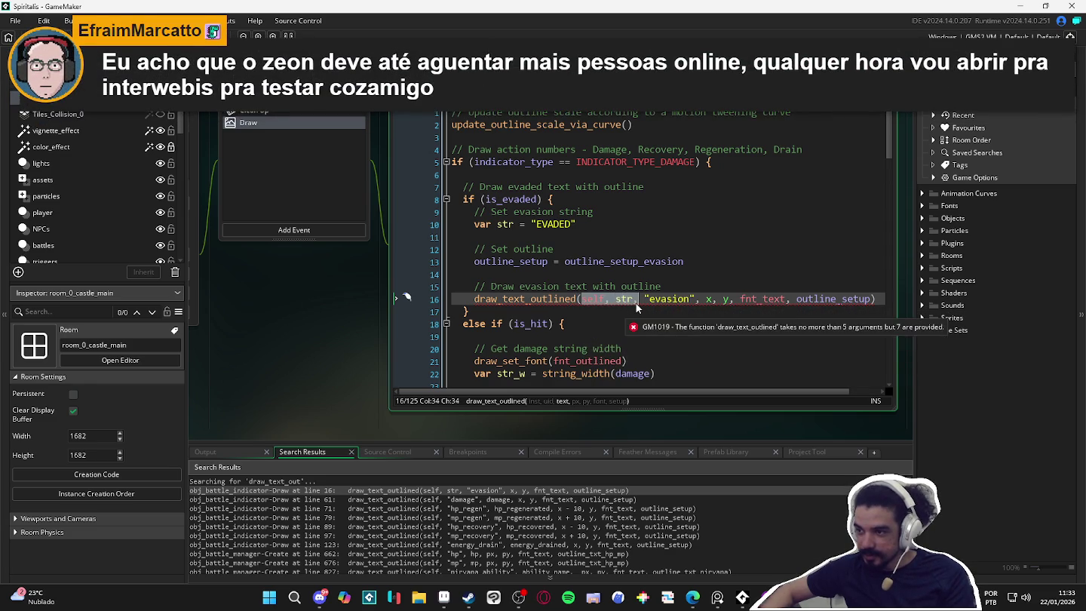
left_click(588, 300)
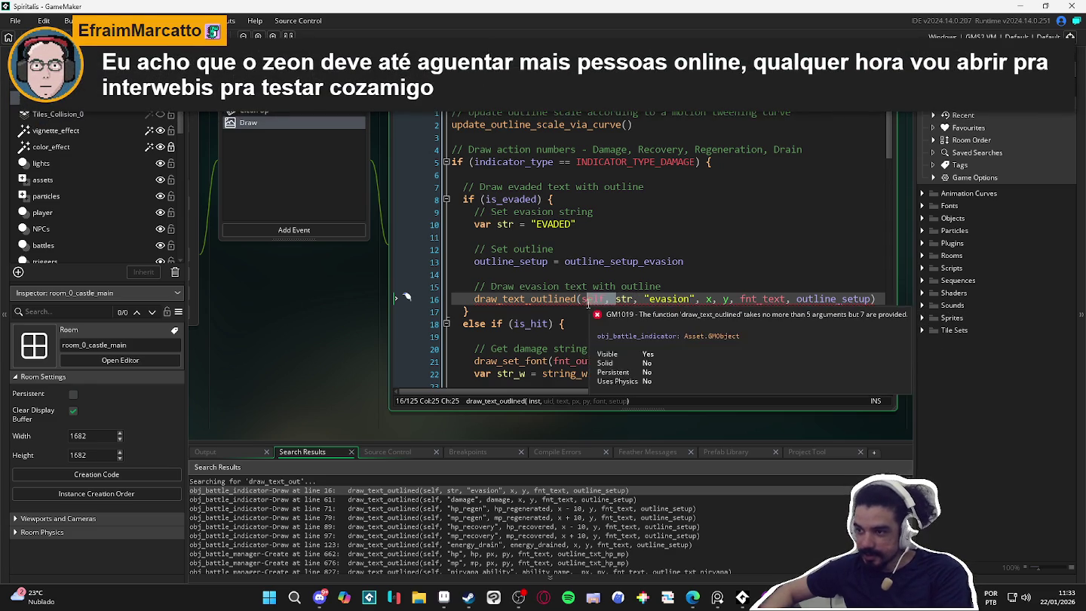
key("Delete")
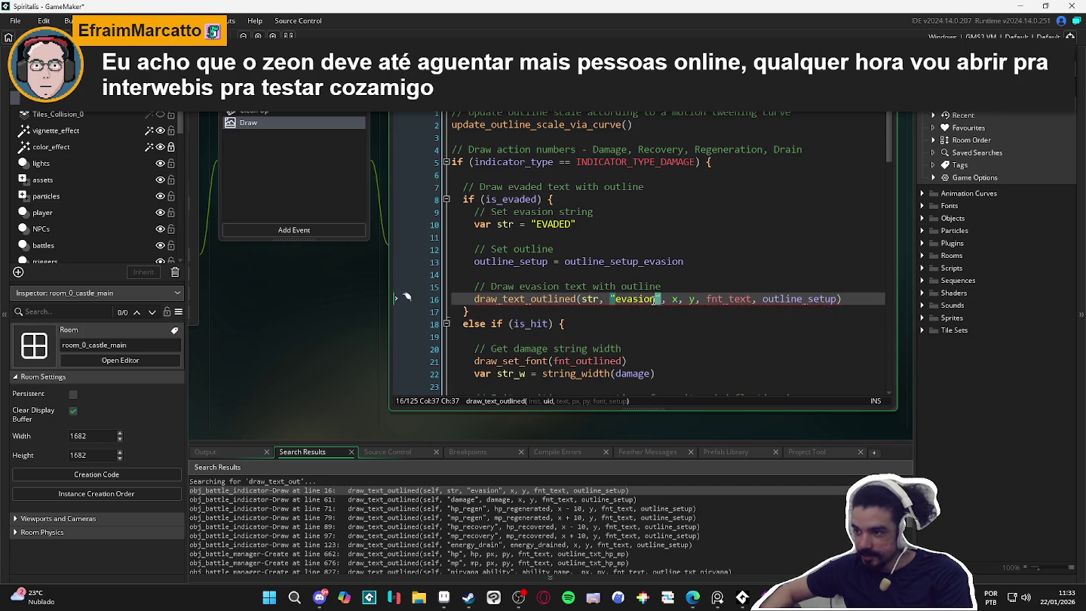
key("BackSpace")
key("BackSpace")
key("BackSpace")
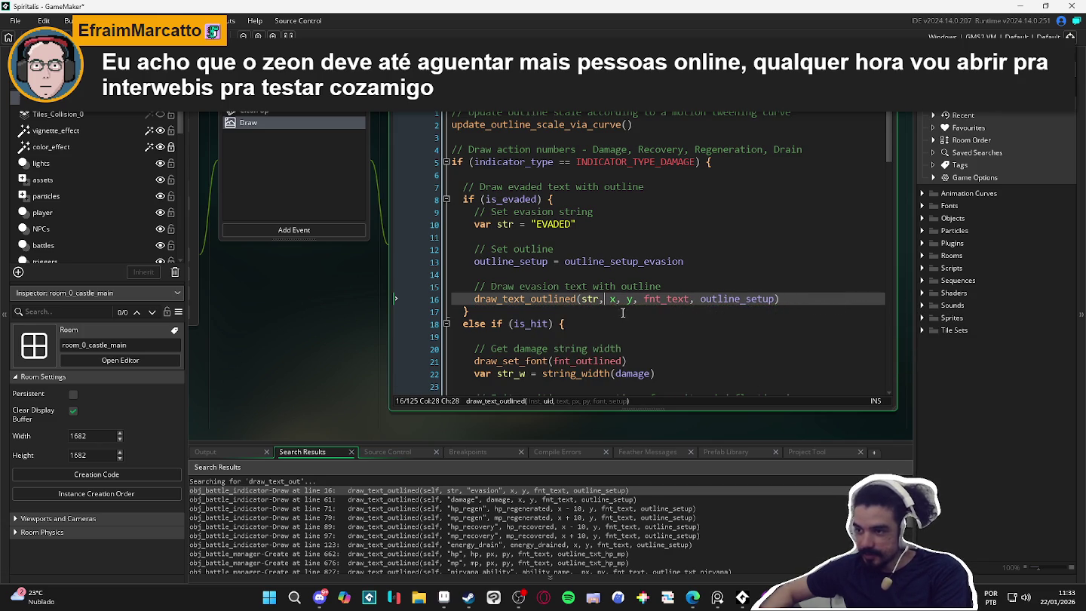
mouse_move(530, 303)
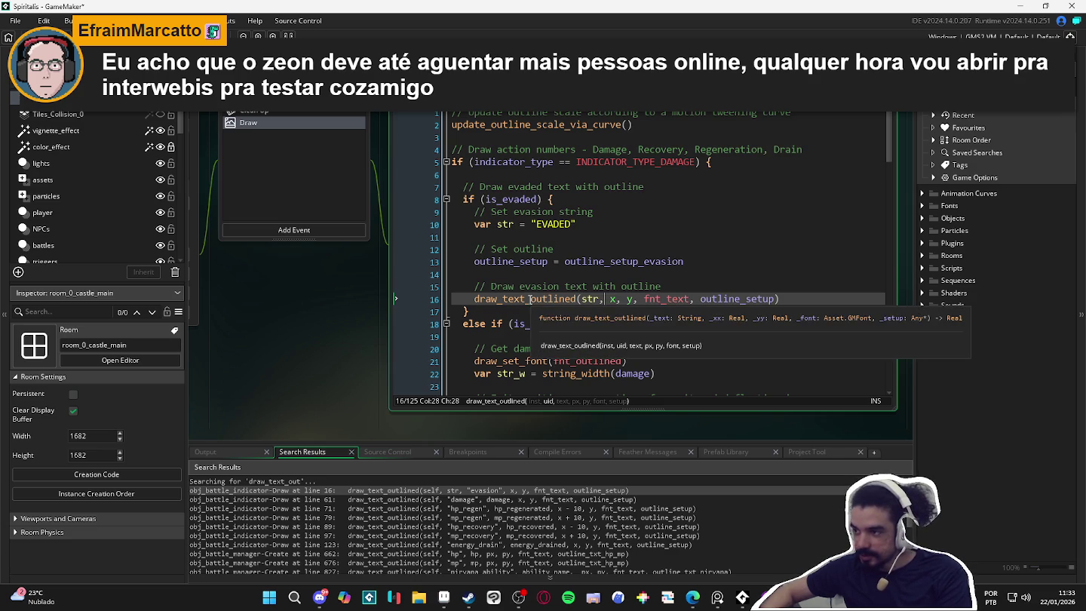
Strip self and the label argument from the damage (line 61) and hp_regen (line 71) calls.
double_click(550, 500)
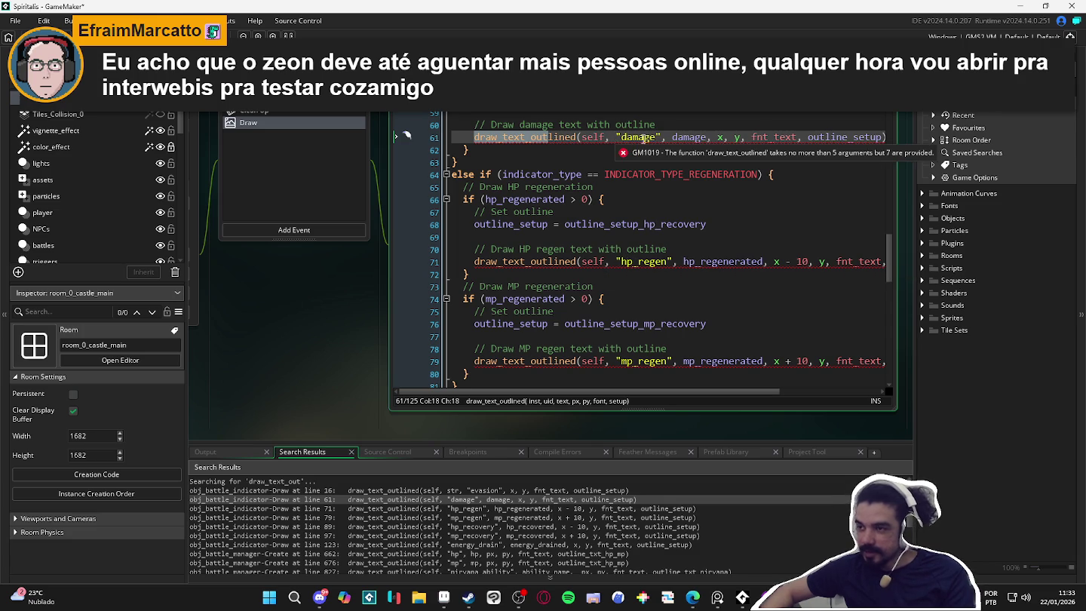
left_click(582, 139)
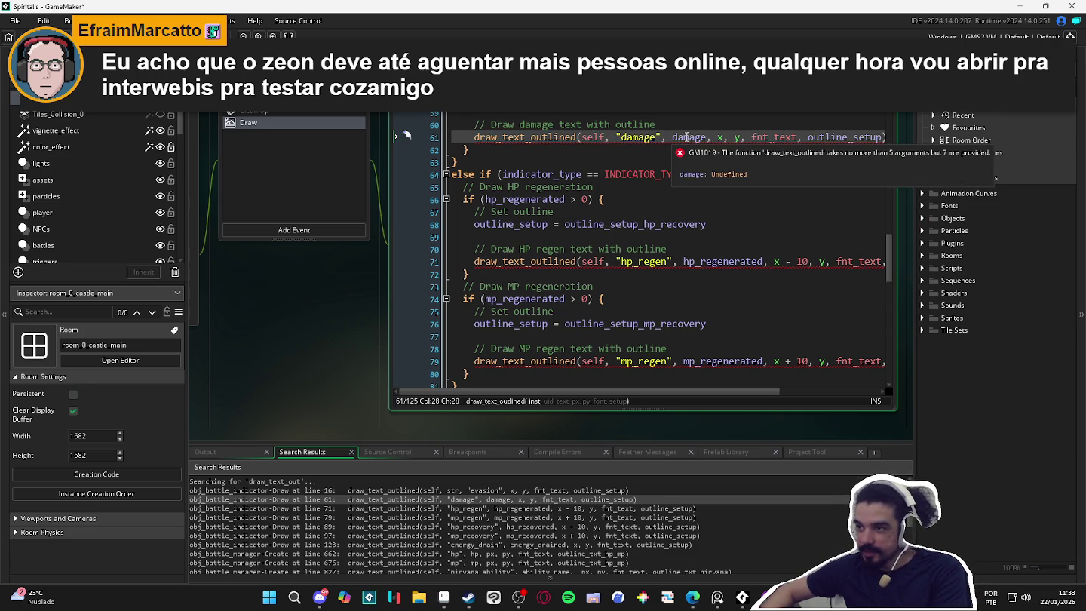
left_click(673, 139)
left_click(581, 138, "shift")
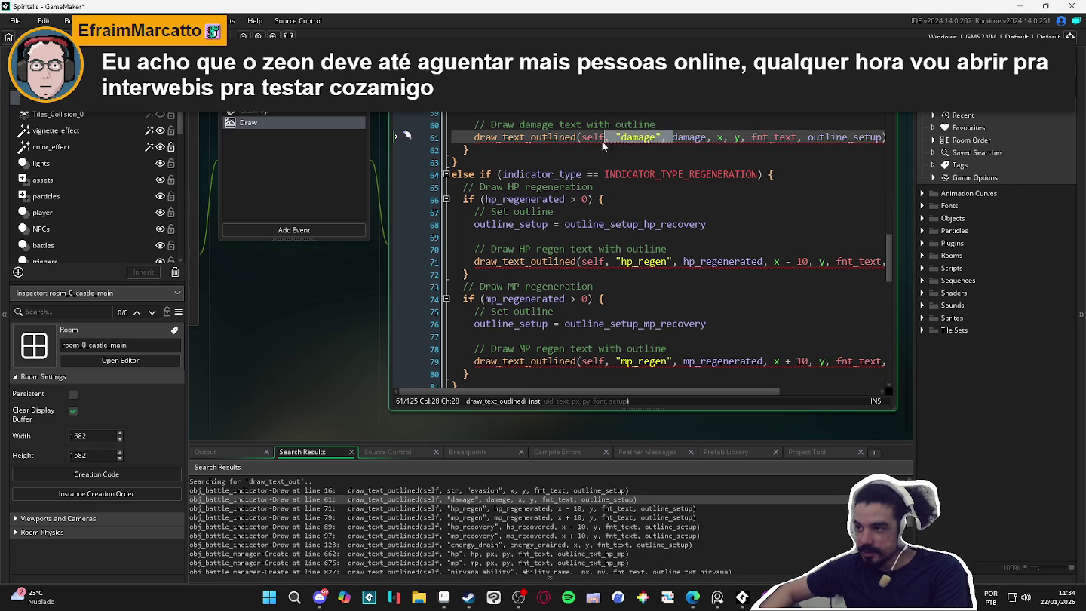
key("BackSpace")
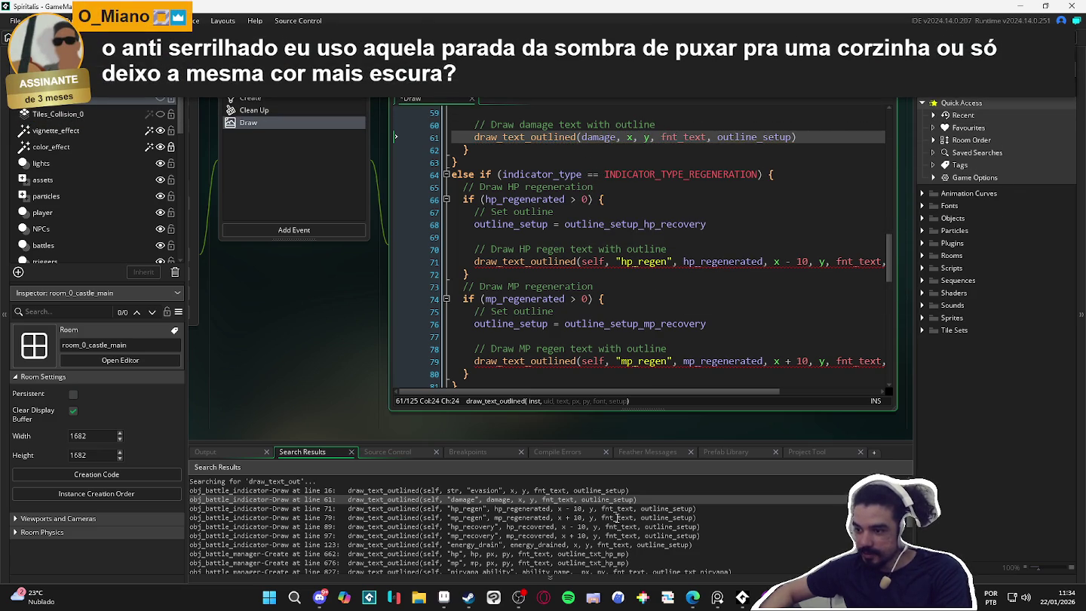
double_click(629, 509)
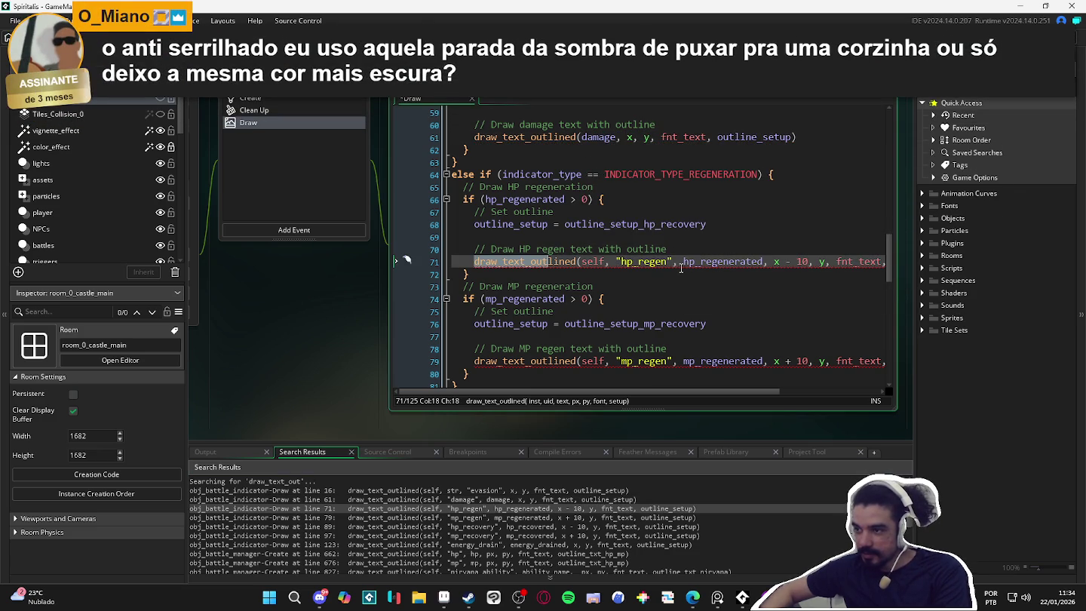
left_click_drag(683, 263, 581, 262)
key("Delete")
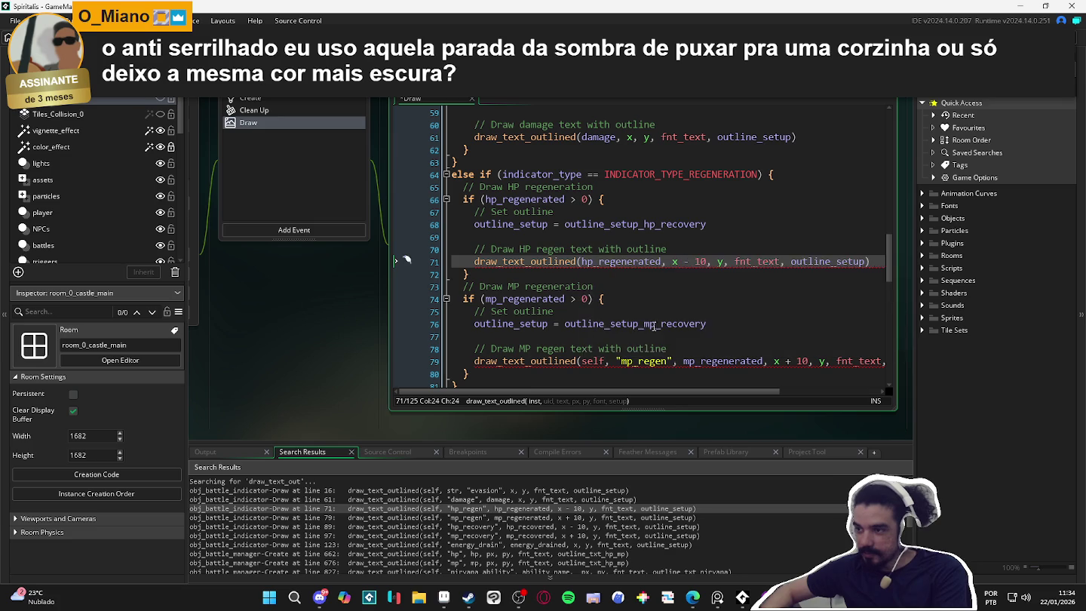
Strip self and the label from the mp_regen (79), hp_recovery (89) and mp_recovery (97) calls.
double_click(629, 519)
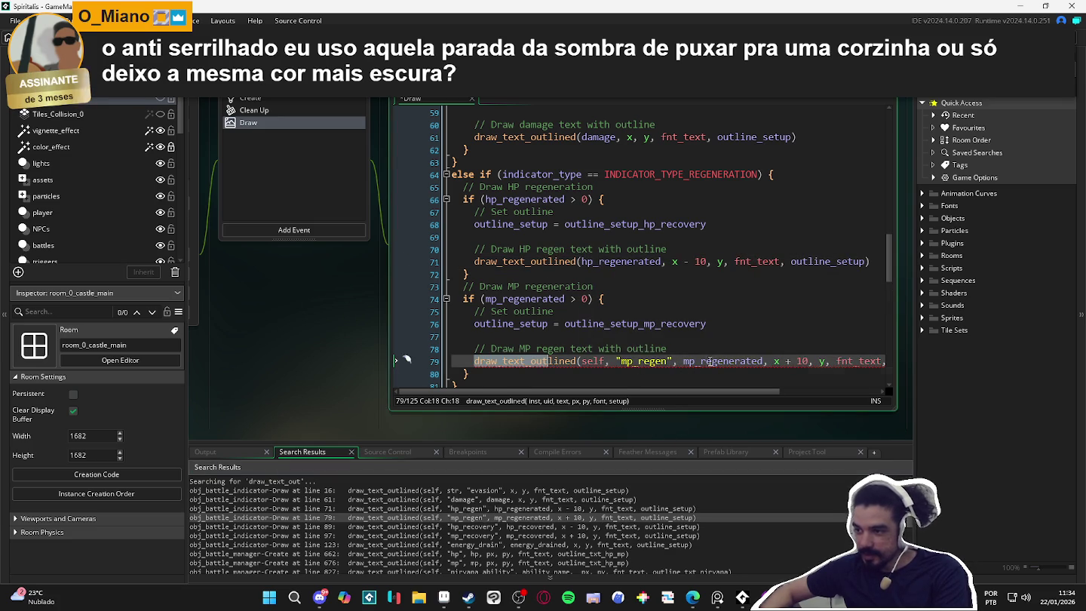
mouse_move(681, 363)
left_click_drag(682, 361, 580, 363)
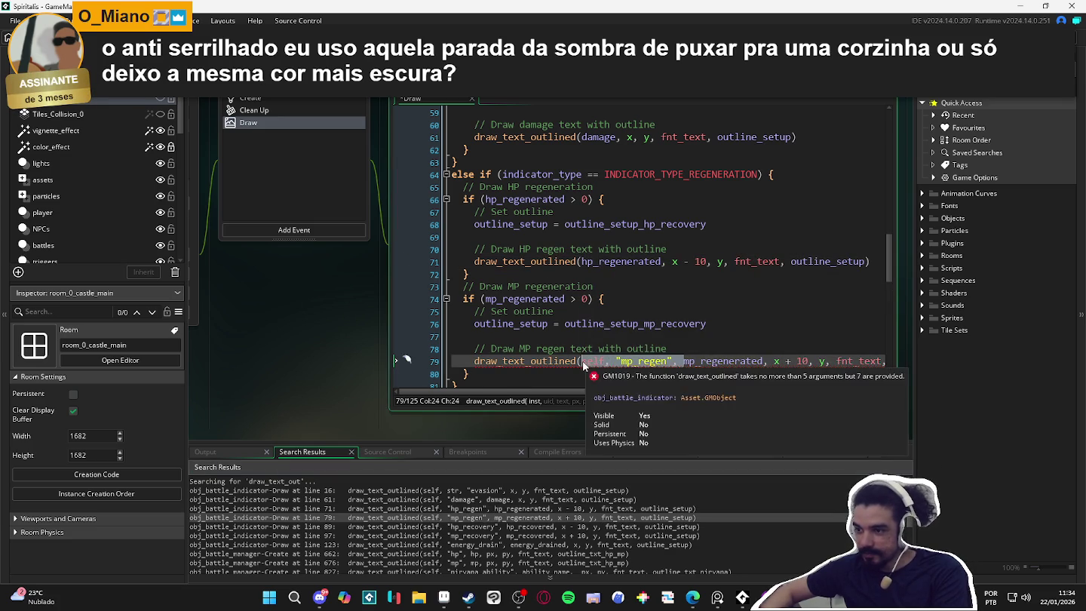
key("Delete")
double_click(628, 529)
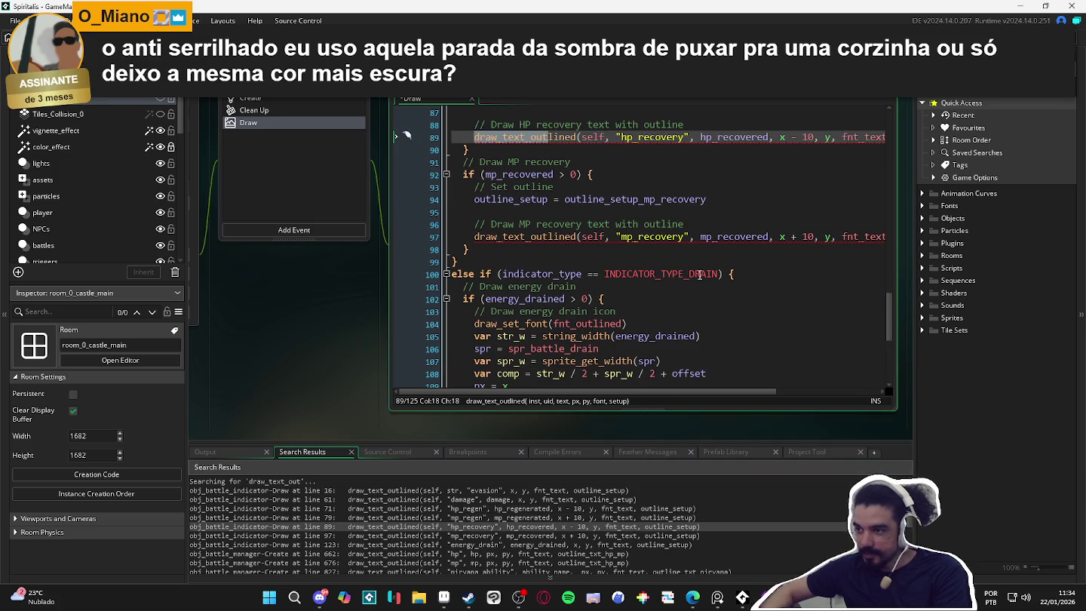
left_click_drag(700, 142, 585, 146)
key("Delete")
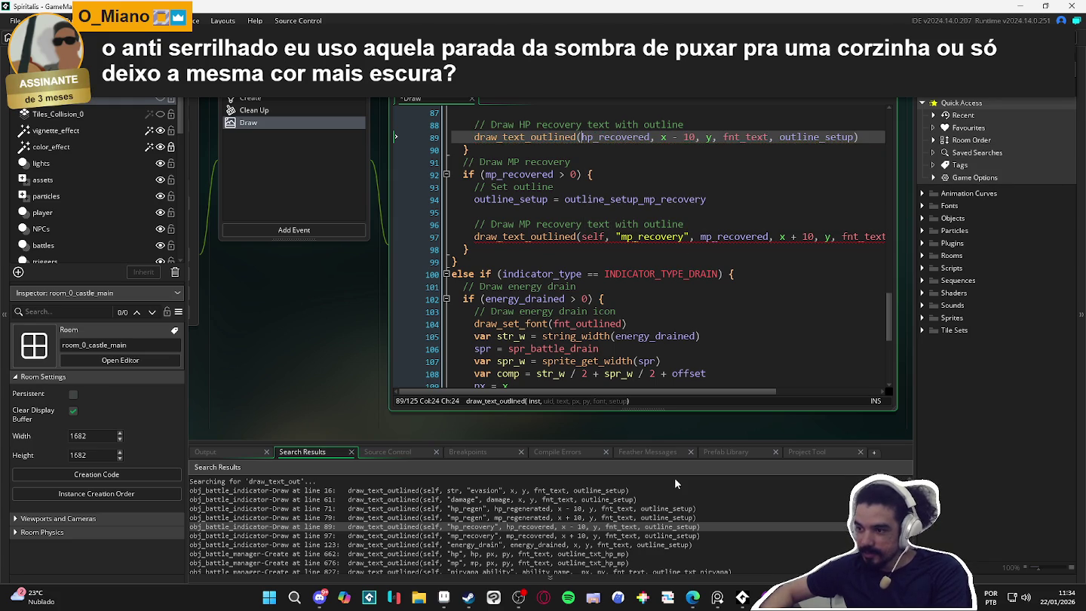
double_click(634, 535)
left_click(700, 236)
left_click_drag(701, 236, 580, 236)
key("Delete")
Strip self and "energy_drain" from the line 123 draw_text_outlined call.
left_click(638, 546)
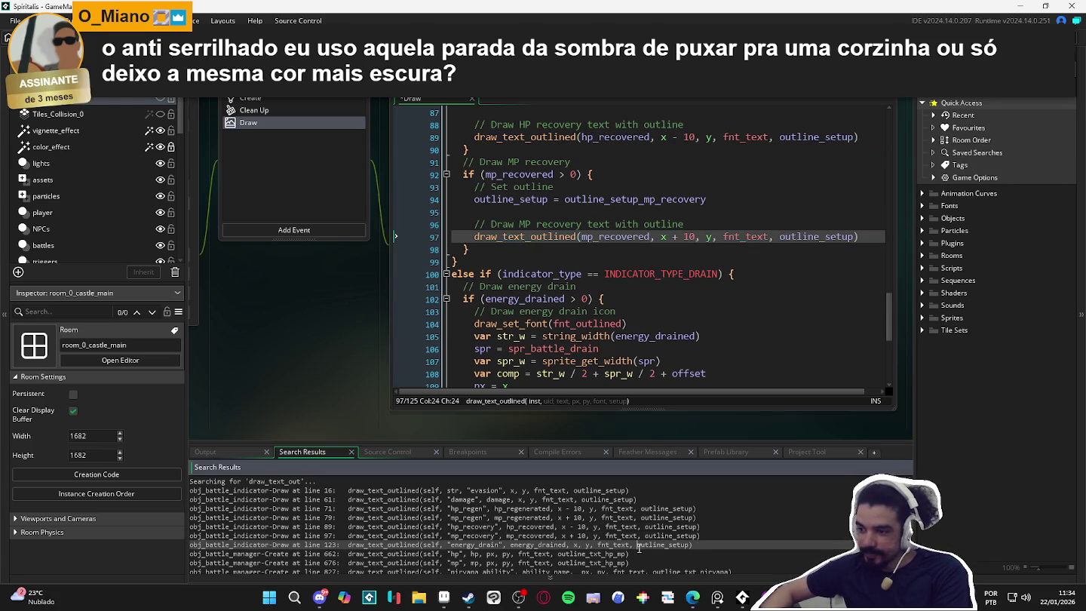
double_click(645, 546)
left_click_drag(707, 332, 579, 332)
key("Delete")
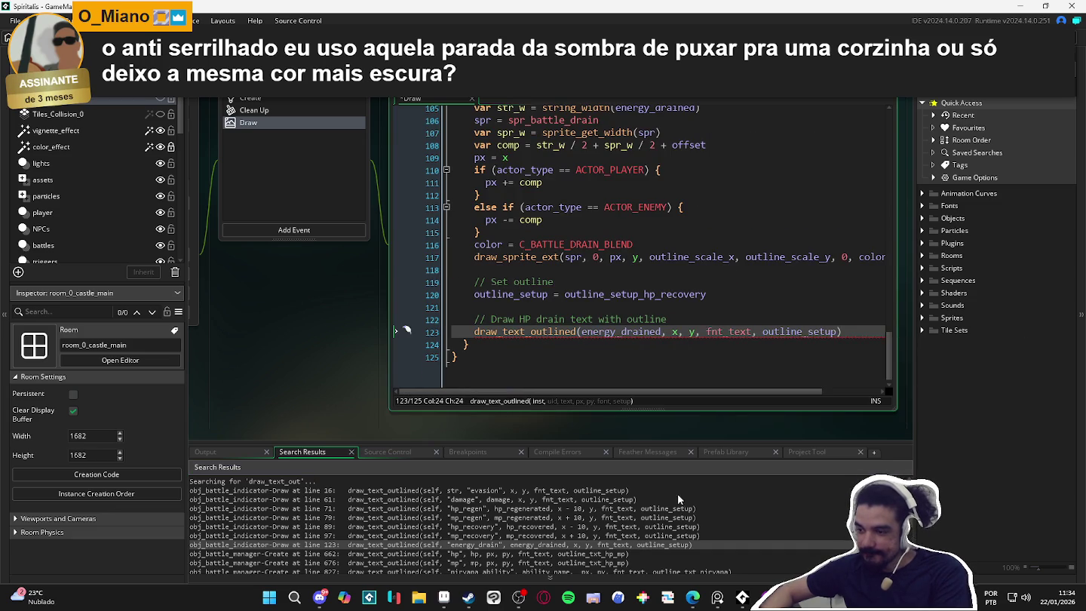
double_click(596, 554)
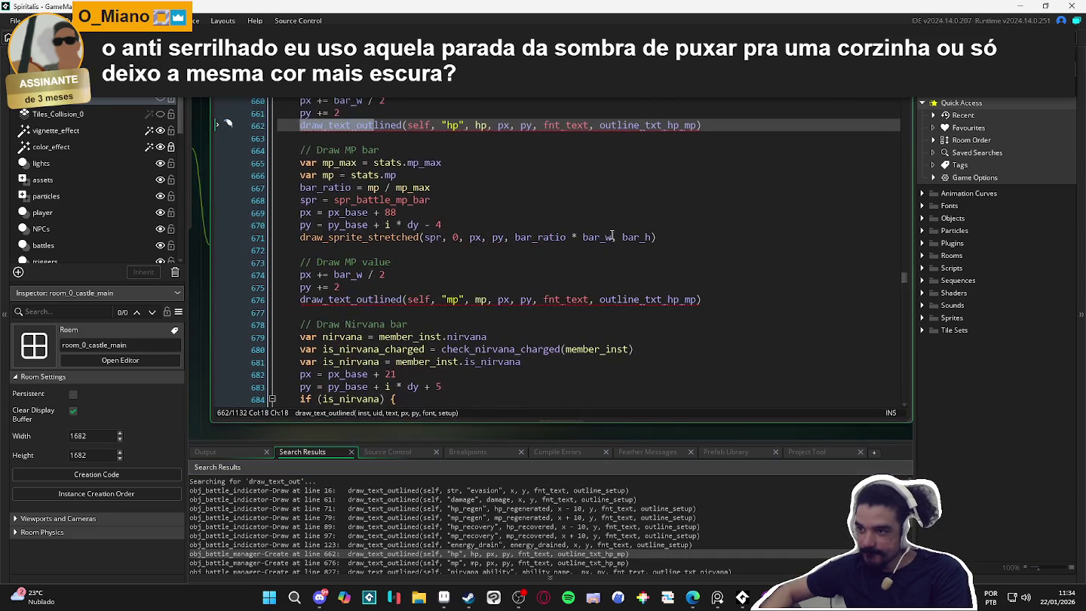
Remove self and the label arguments from the hp (662), mp (676) and nirvana_ability (827) calls.
left_click(475, 126)
left_click_drag(475, 126, 412, 126)
key("Delete")
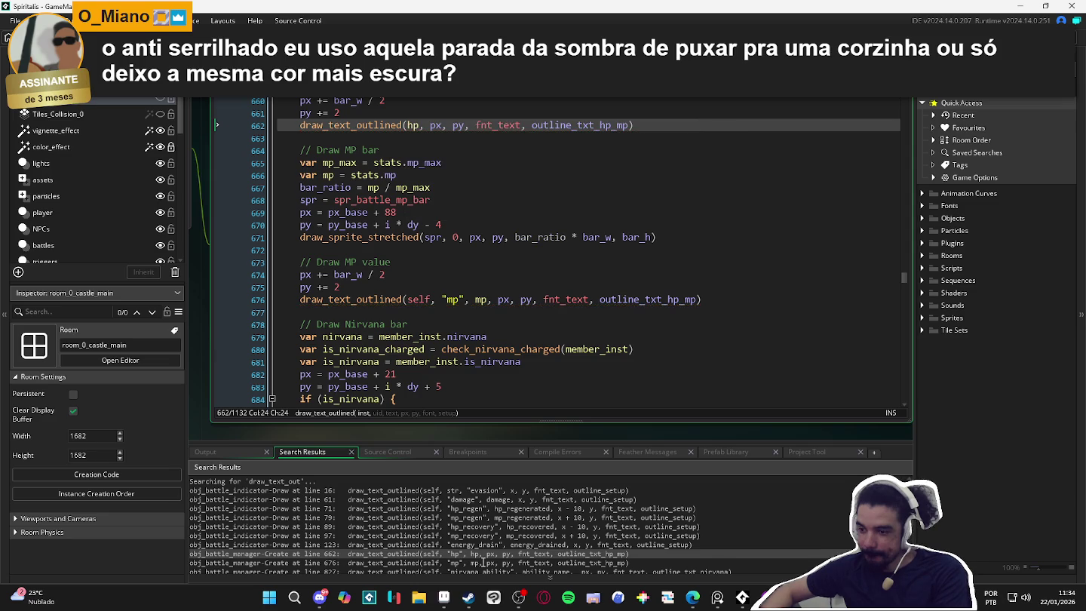
double_click(483, 562)
left_click_drag(498, 299, 408, 299)
key("Delete")
scroll(542, 564, "down", 1)
double_click(509, 550)
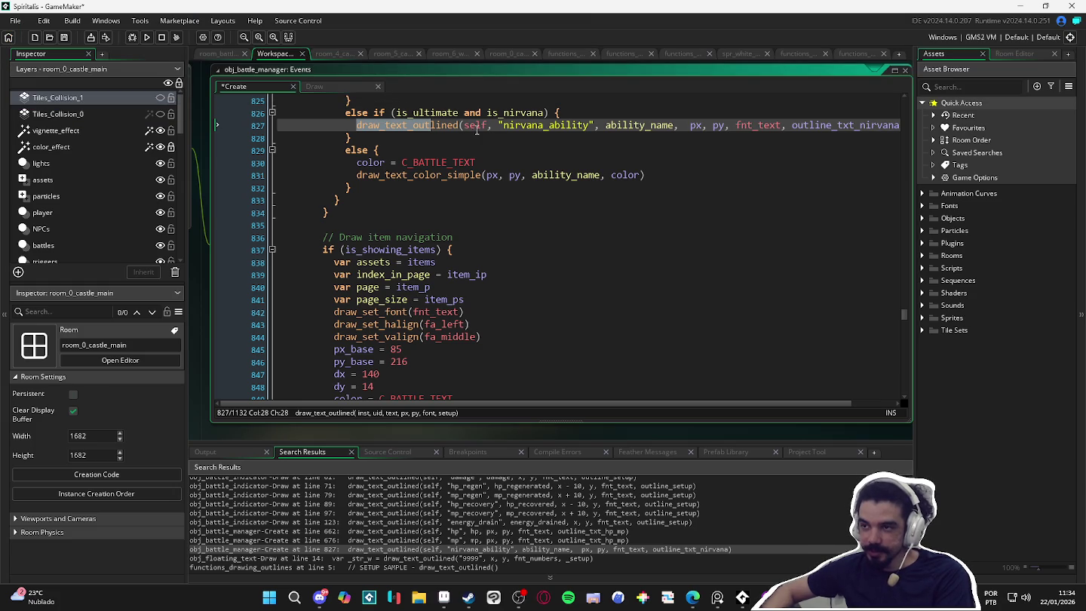
left_click(462, 125)
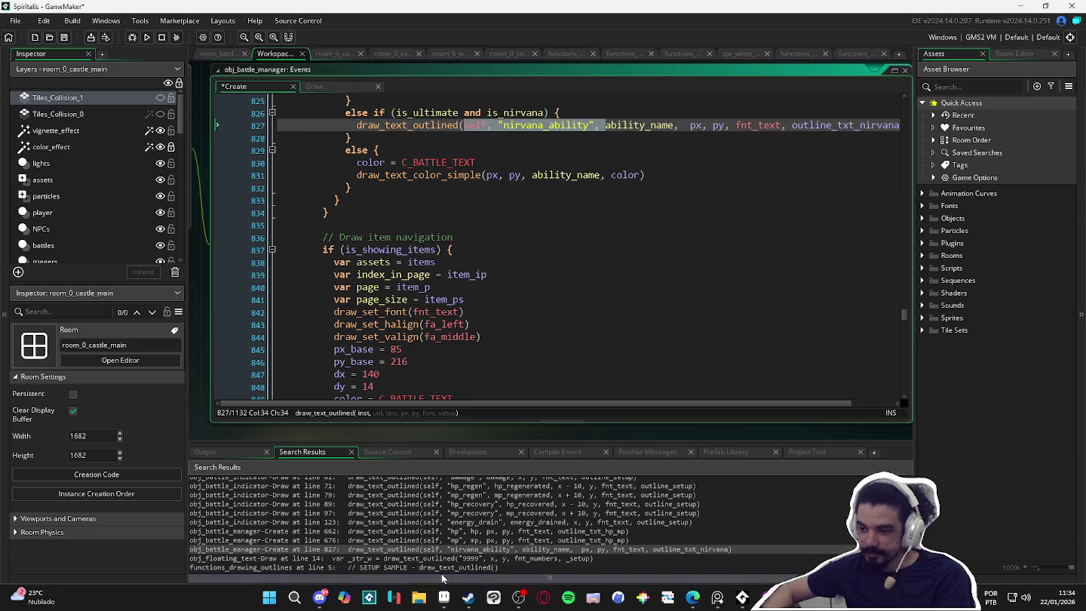
key("BackSpace")
Confirm the obj_floating_text Draw call already matches the signature, then build with F5.
double_click(435, 560)
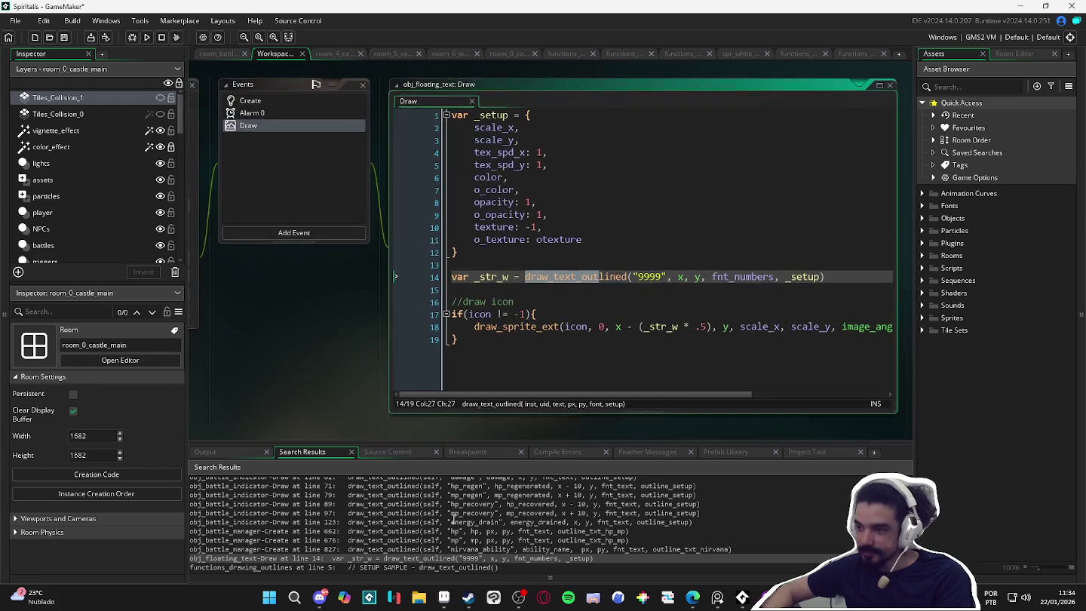
left_click(662, 274)
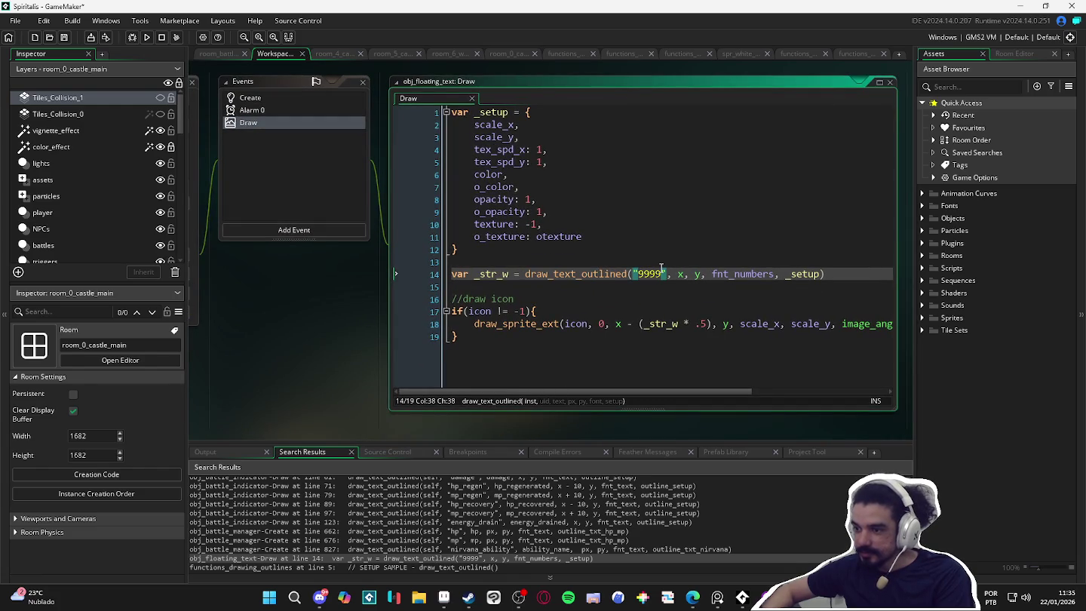
left_click(672, 274)
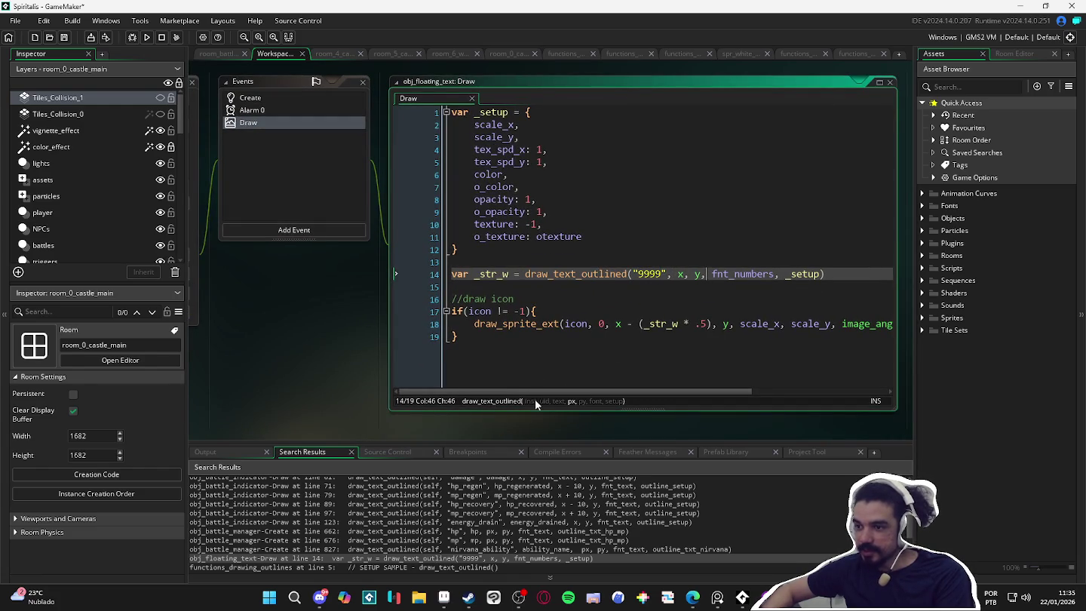
left_click(540, 248)
key("F5")
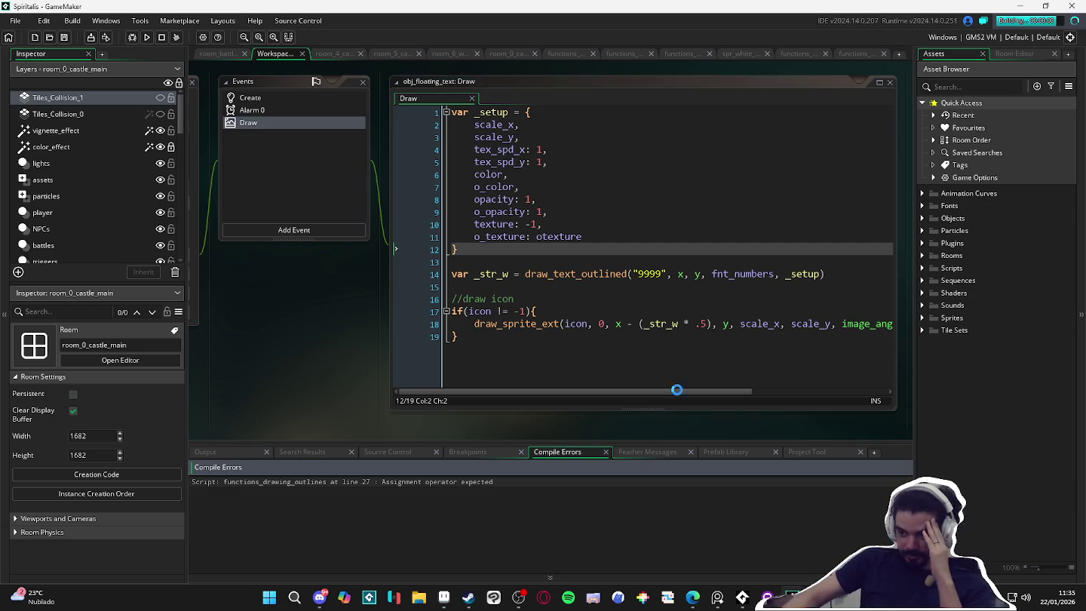
Delete the stray 's' on line 25 of functions_drawing_outlines, then save and rebuild.
double_click(440, 481)
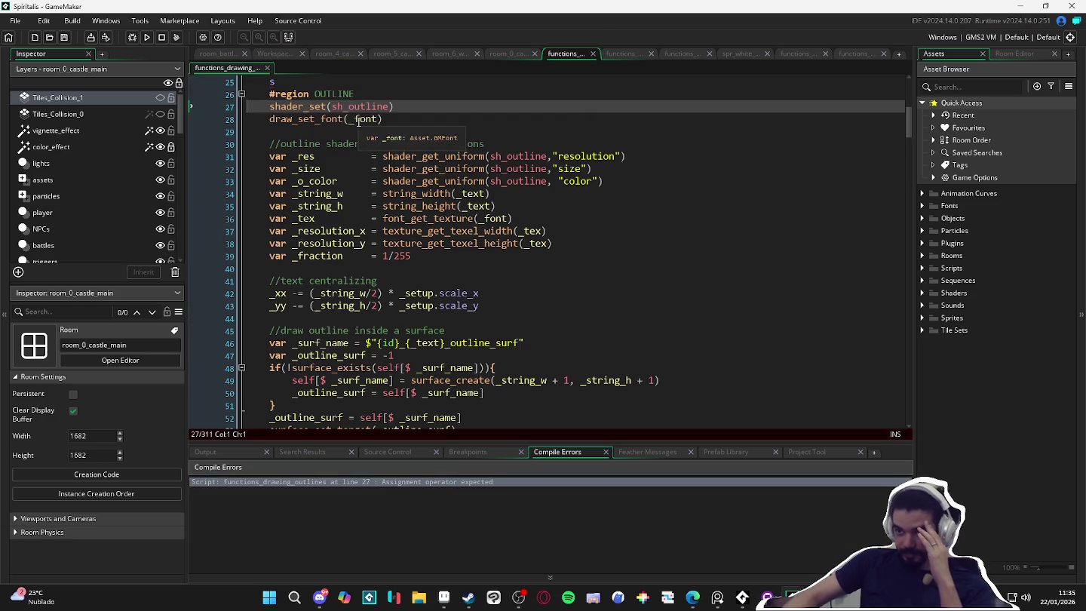
scroll(351, 127, "up", 3)
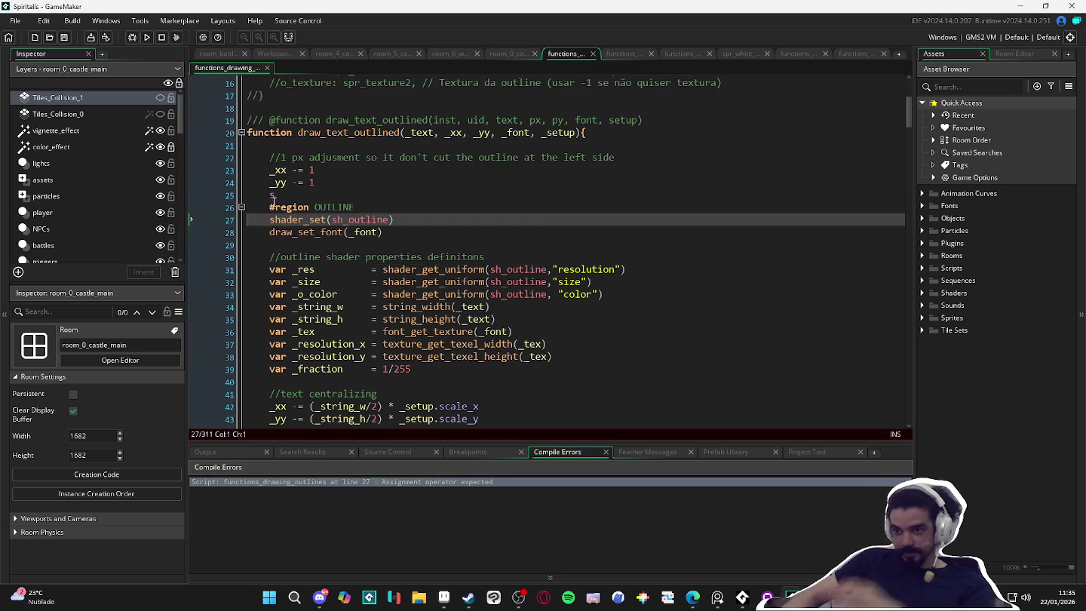
left_click(278, 202)
left_click(288, 195)
key("BackSpace")
key("F5")
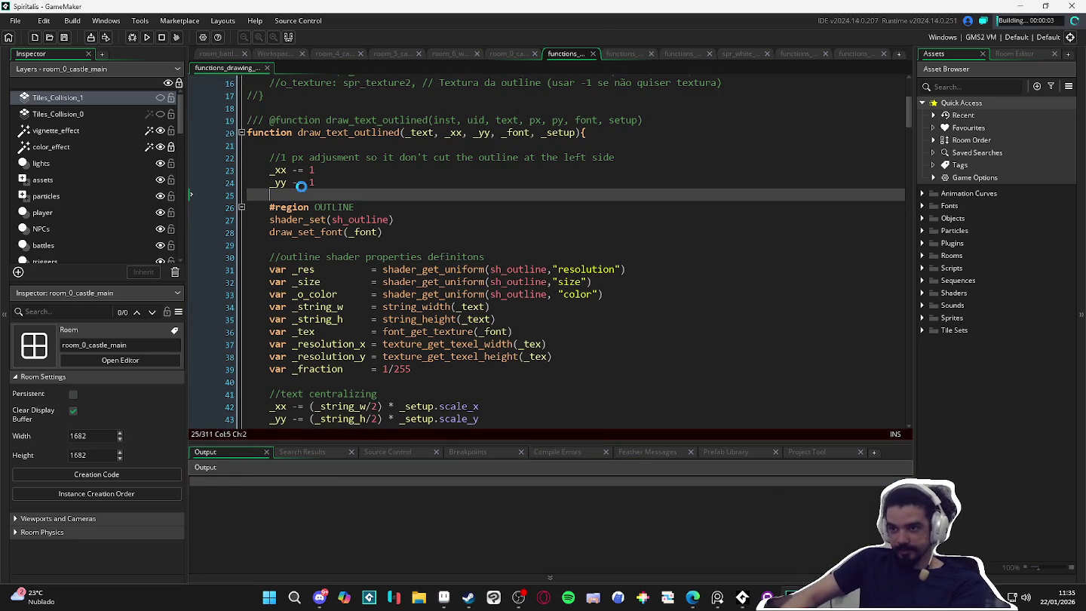